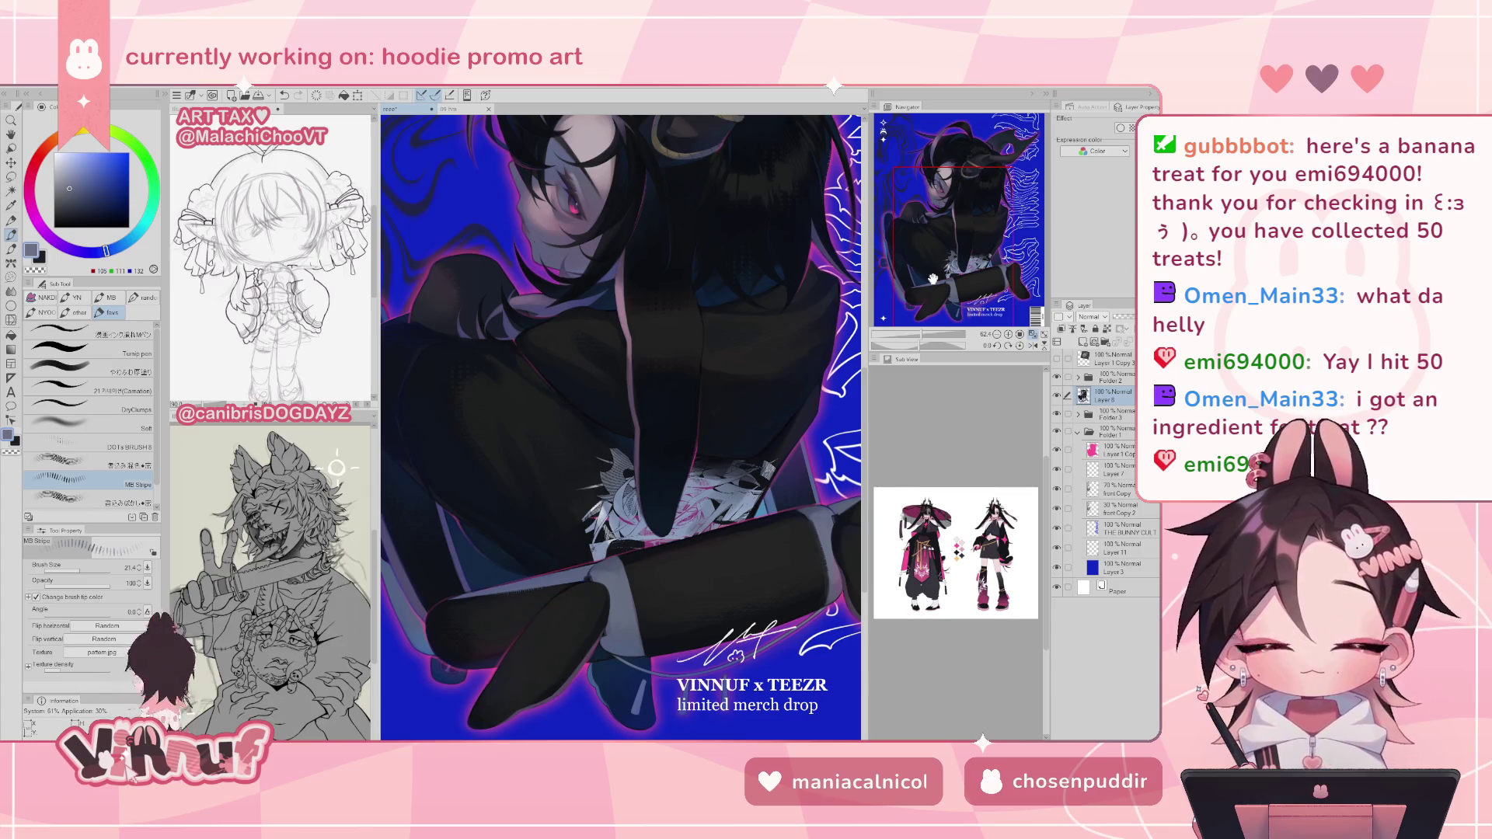
# - Sample near-black hair tones and double the brush size from 26.3 to 52.2
pyautogui.moveTo(933, 279); pyautogui.dragTo(936, 208)
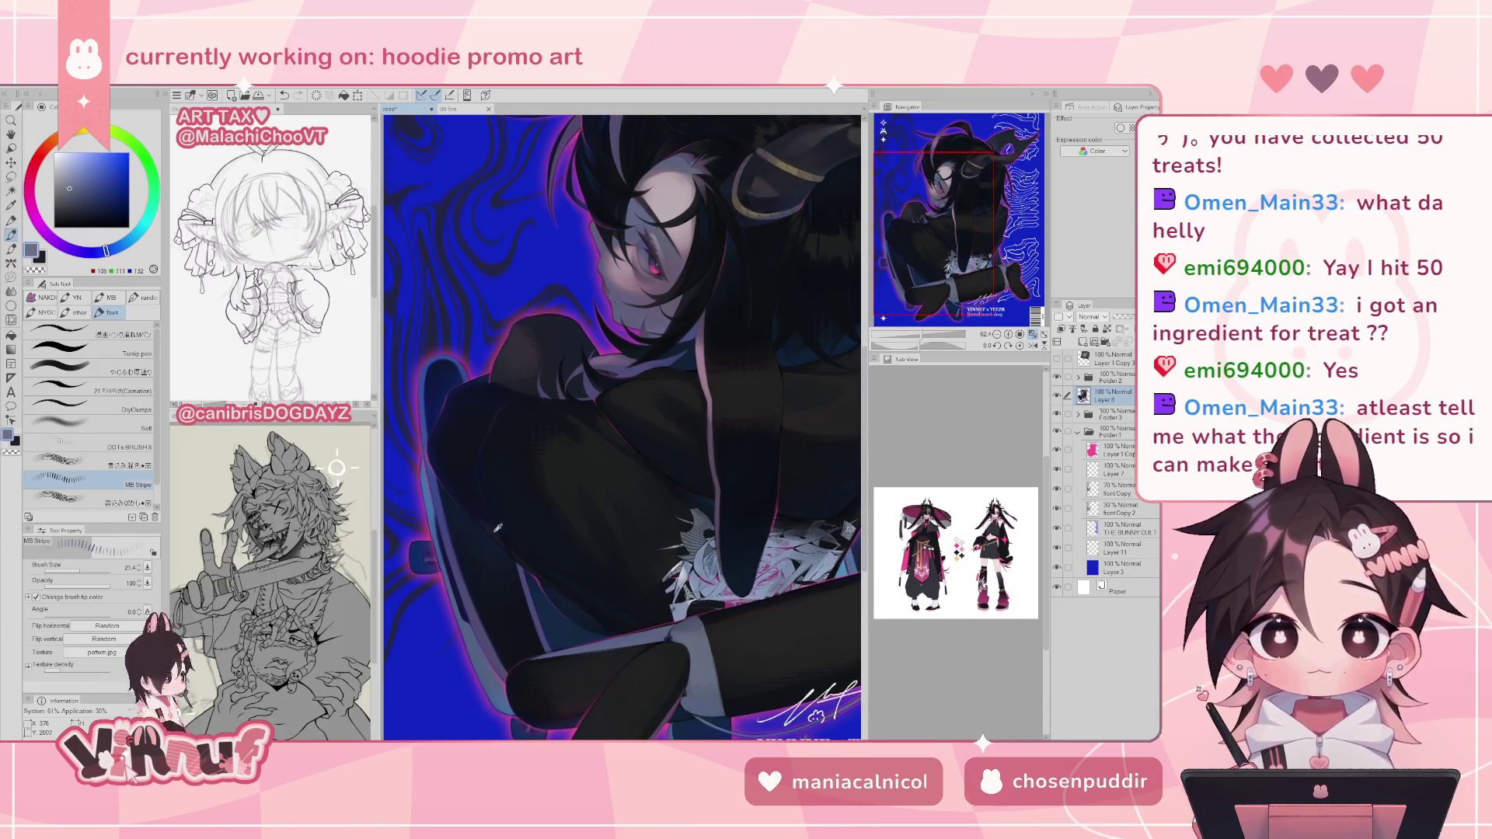
pyautogui.keyDown('alt'); pyautogui.click(504, 540); pyautogui.keyUp('alt')
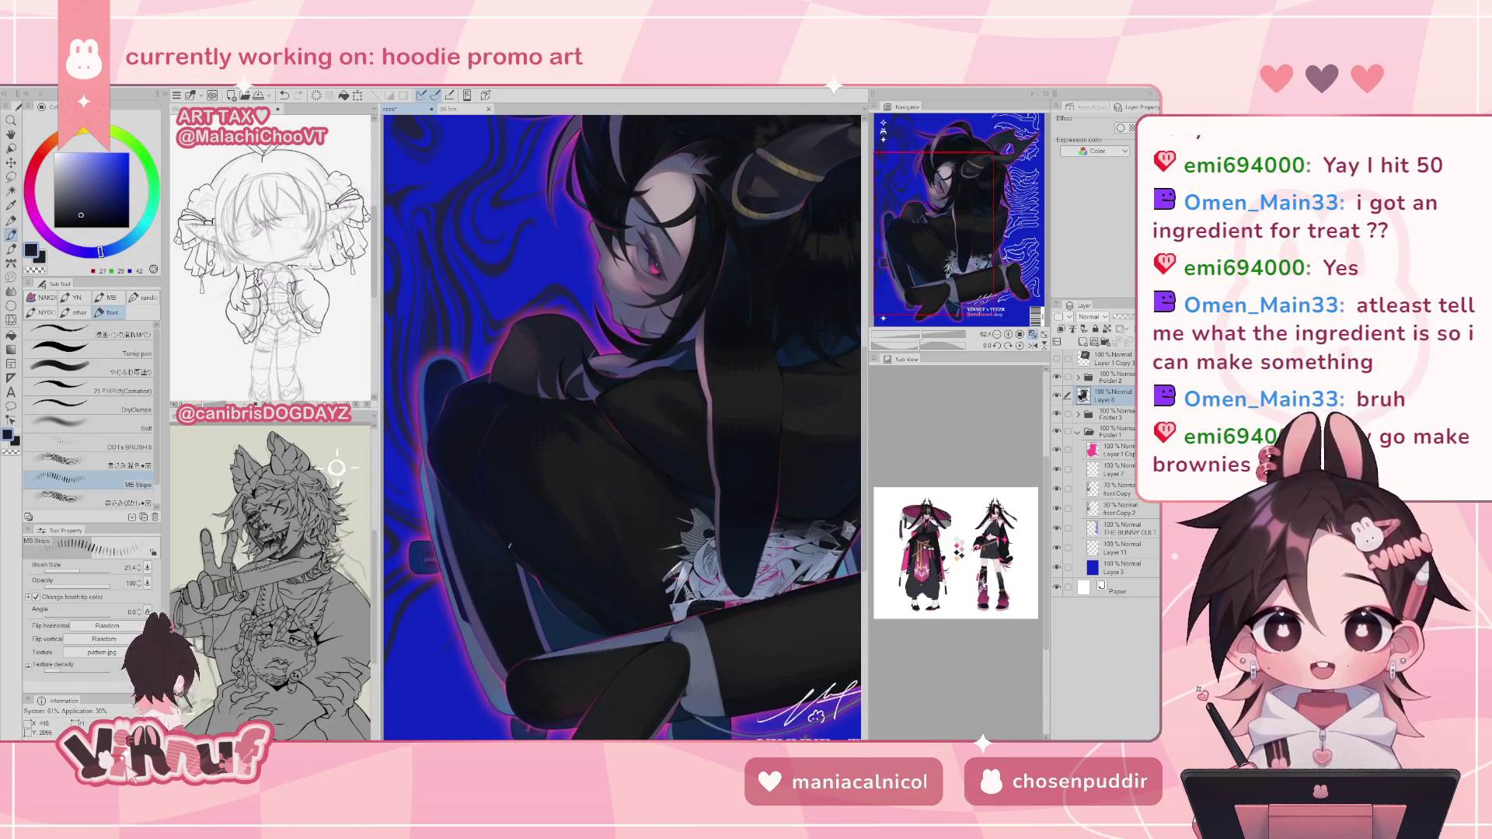
pyautogui.keyDown('alt'); pyautogui.click(552, 471); pyautogui.keyUp('alt')
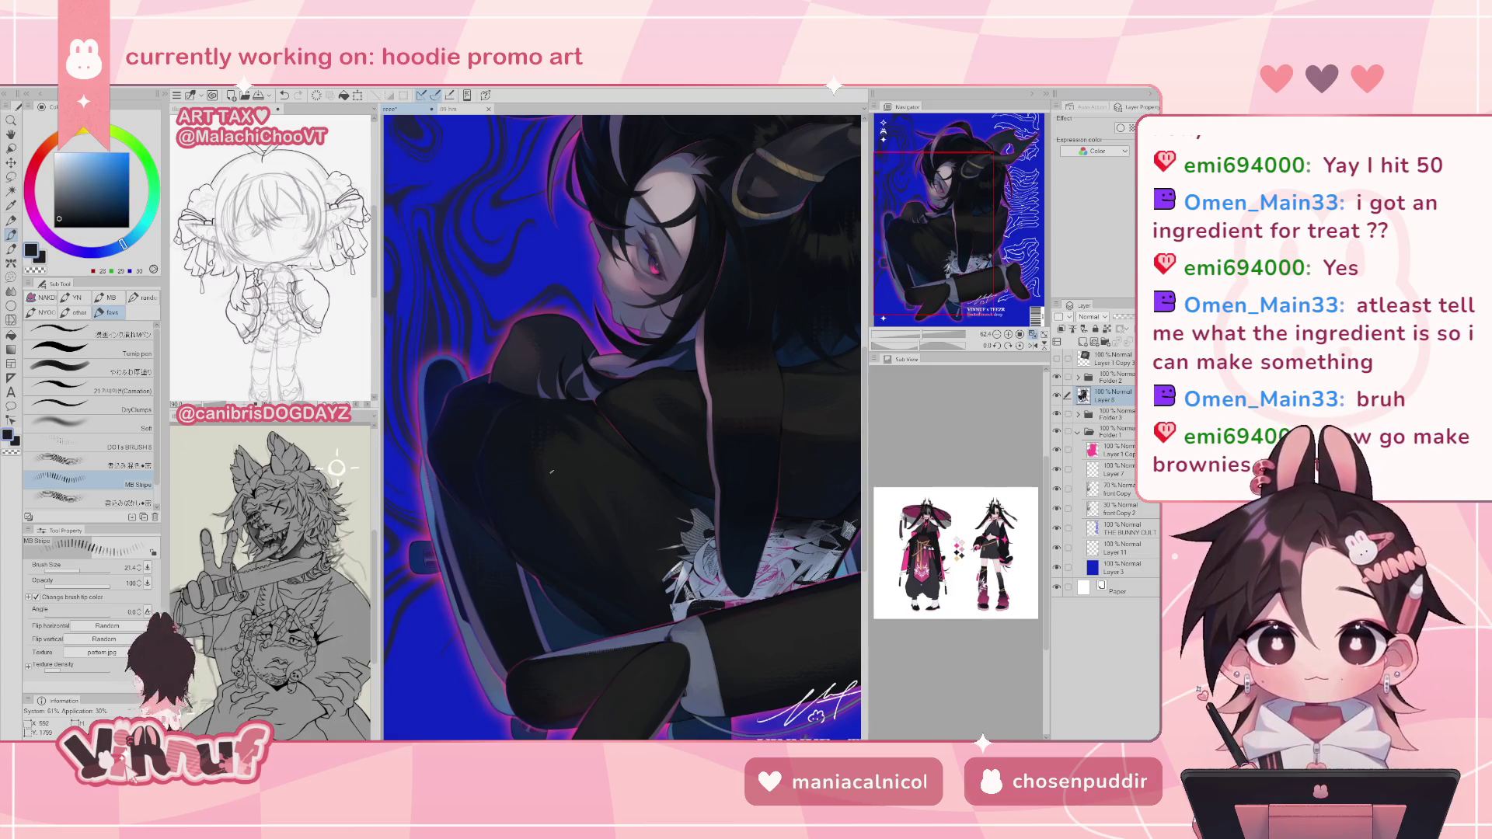
pyautogui.press(']')
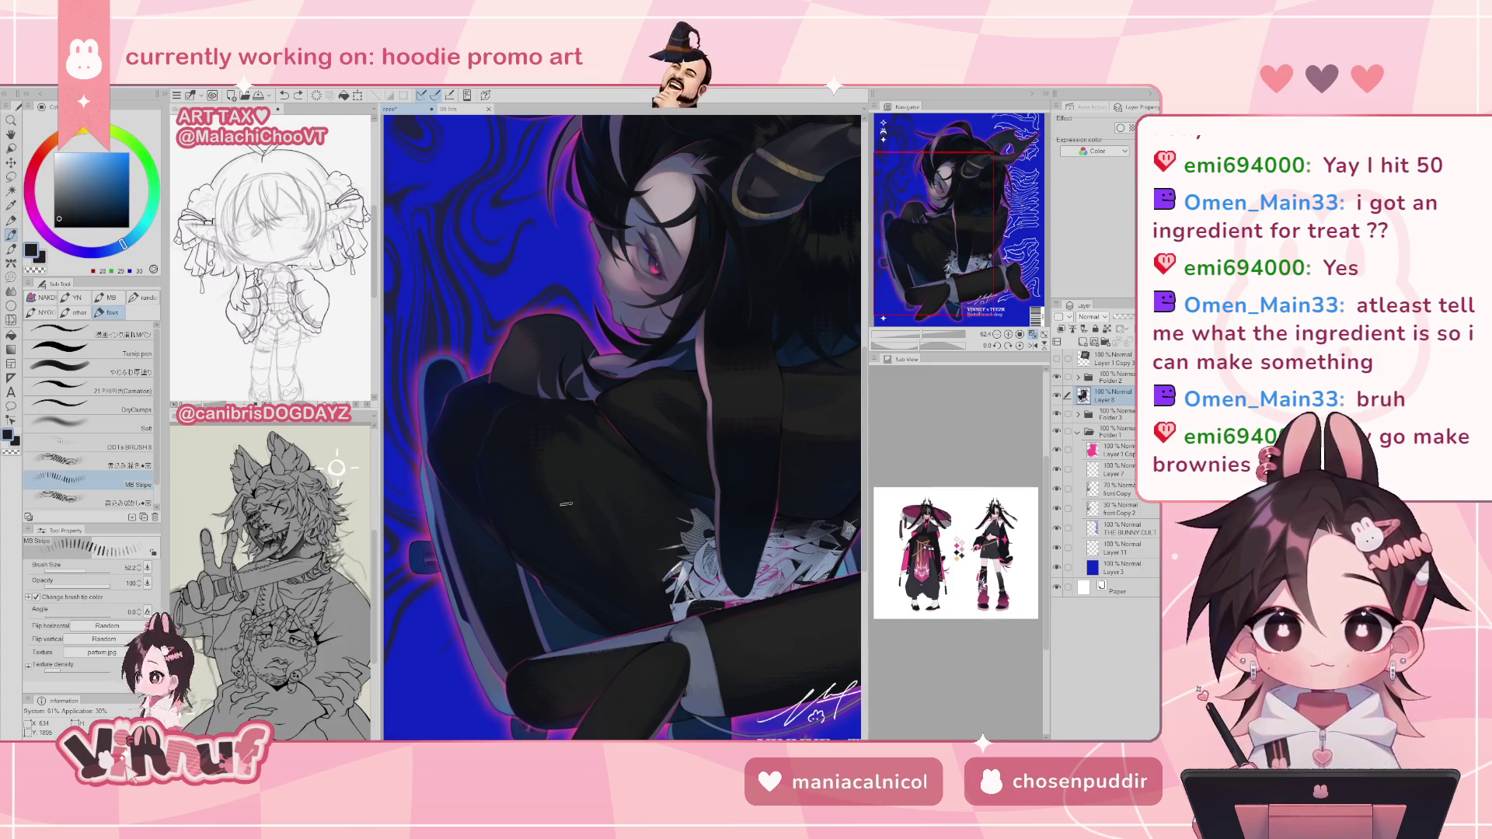
pyautogui.scroll(2, 590, 466)
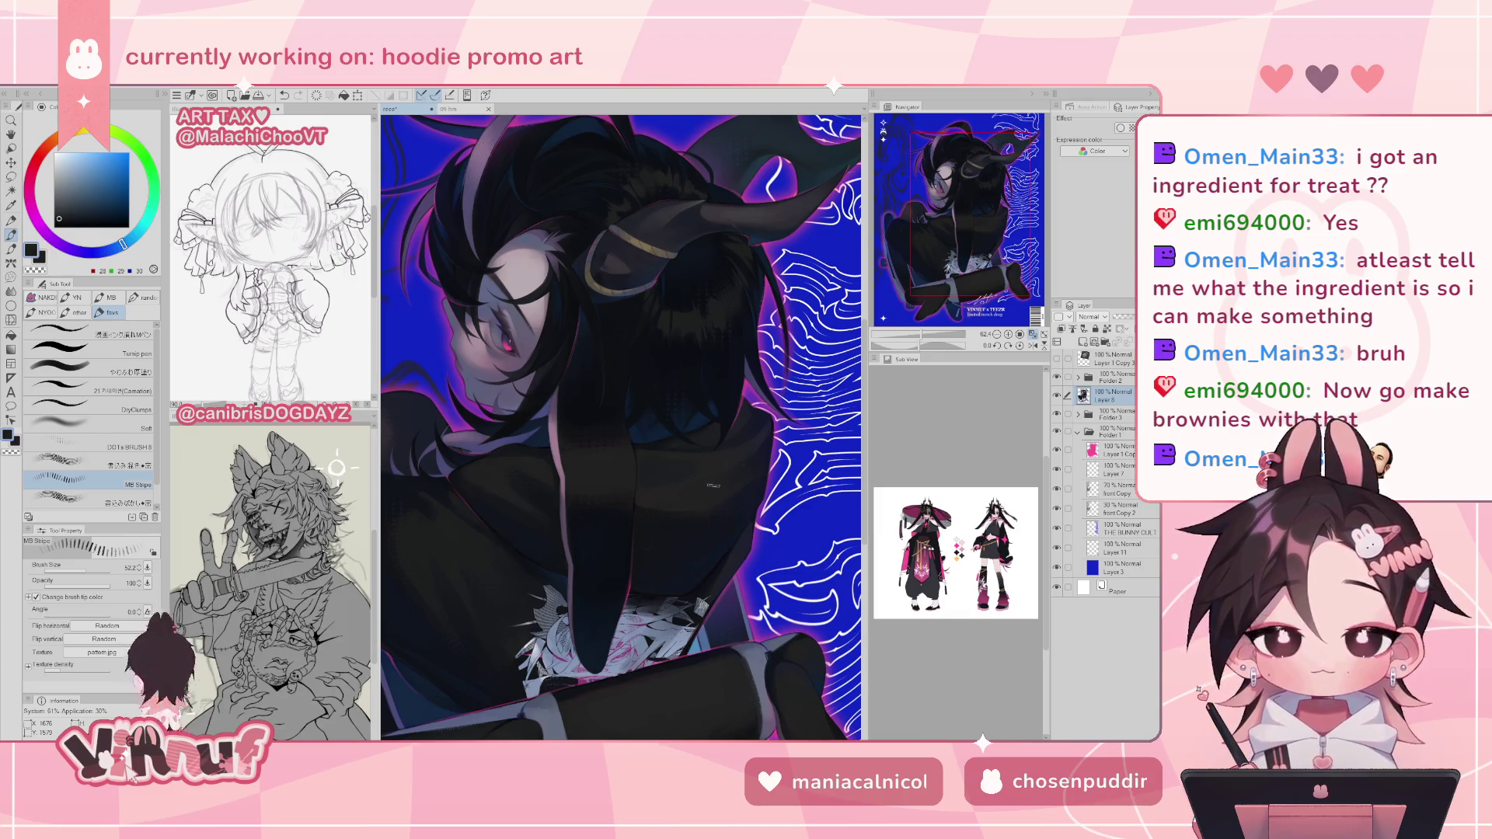
pyautogui.scroll(-2, 481, 467)
# - Try purple and dark blue samples, fit the poster to the window, then take the horn's dark tone
pyautogui.keyDown('alt'); pyautogui.click(469, 477); pyautogui.keyUp('alt')
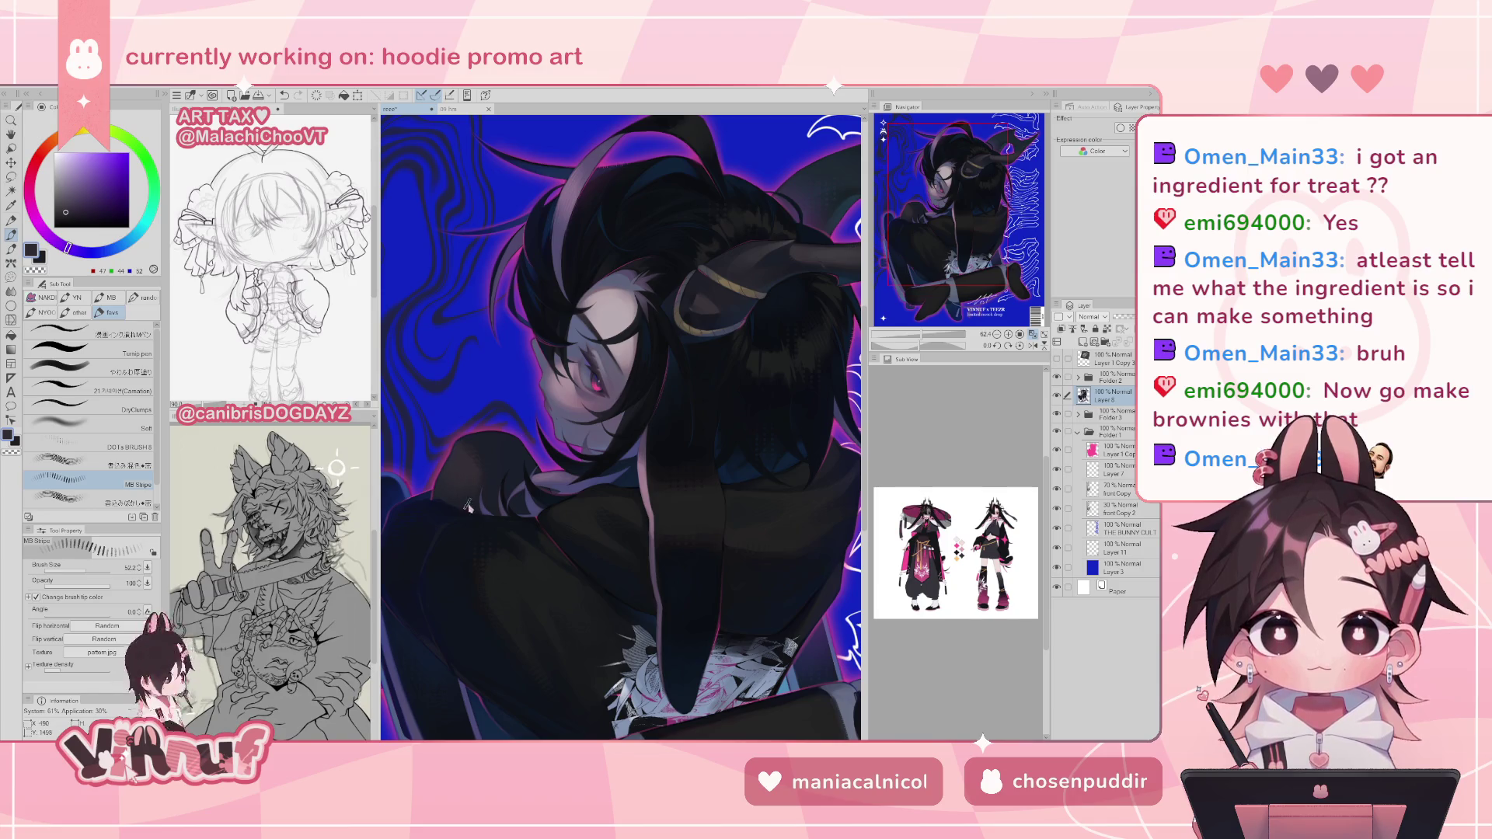
pyautogui.keyDown('alt'); pyautogui.click(620, 382); pyautogui.keyUp('alt')
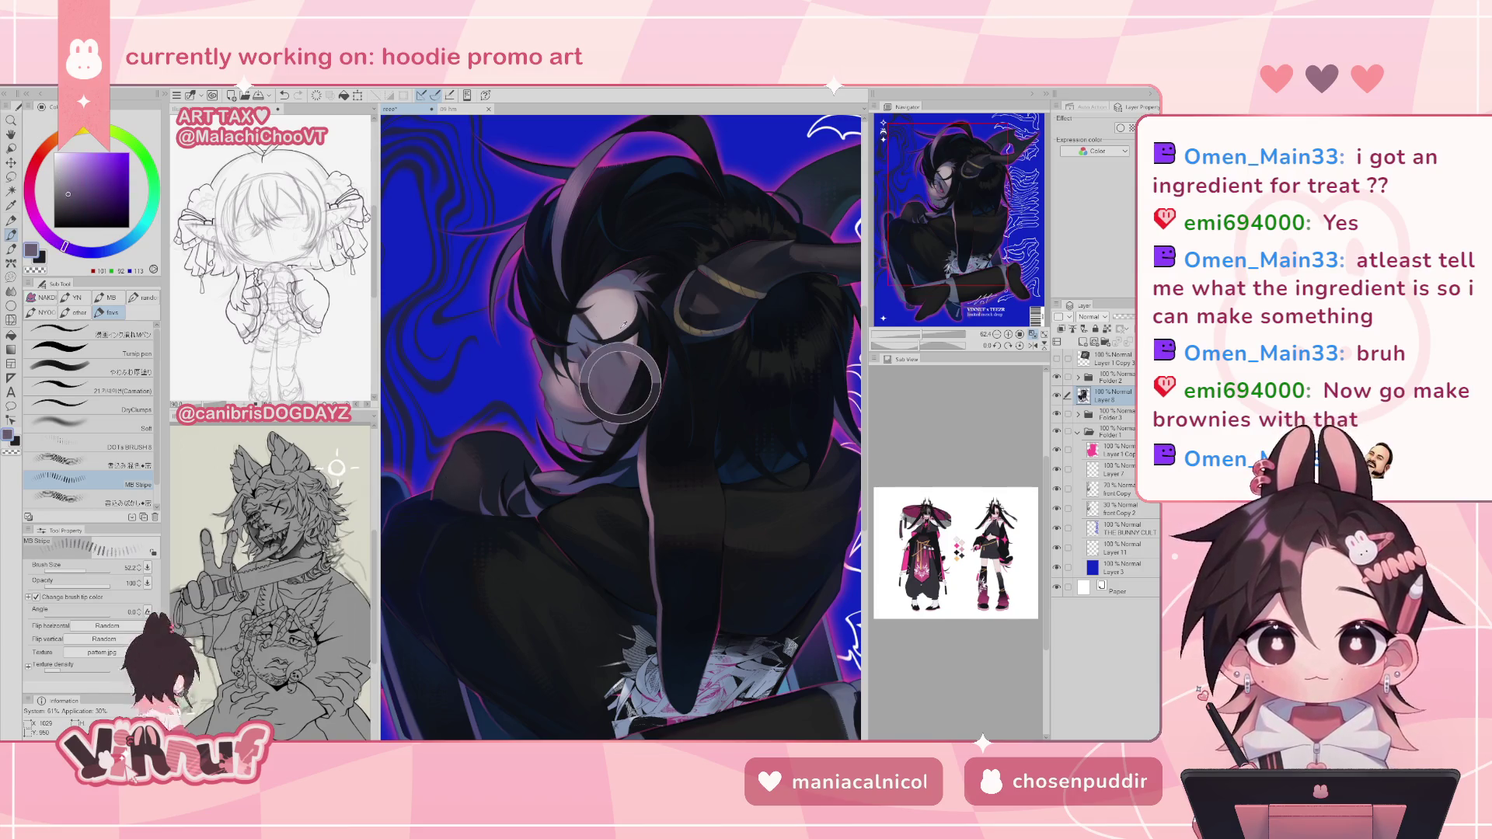
pyautogui.moveTo(676, 280); pyautogui.dragTo(643, 370)
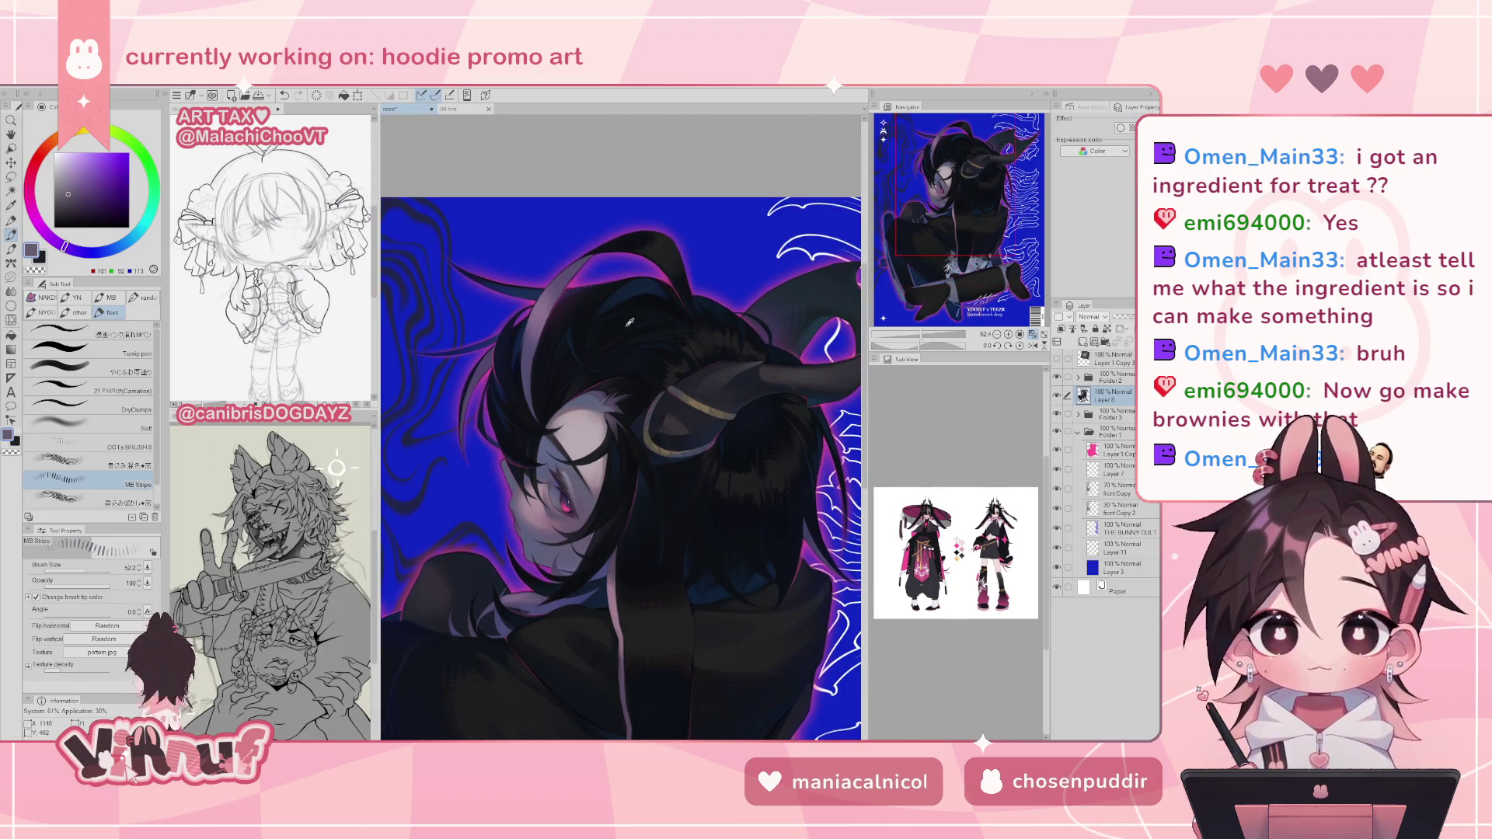
pyautogui.keyDown('alt'); pyautogui.click(623, 298); pyautogui.keyUp('alt')
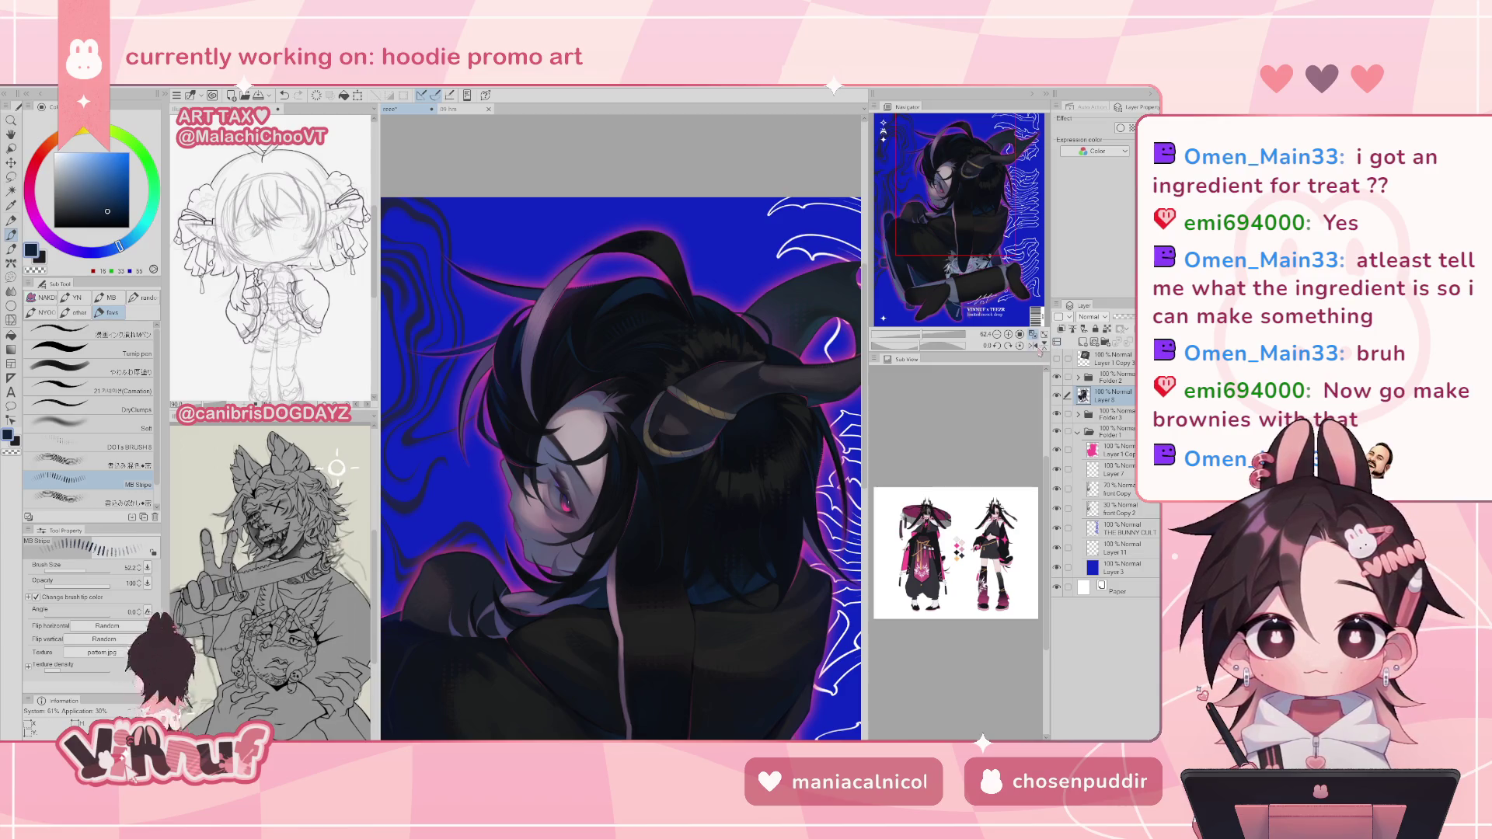
pyautogui.click(1033, 334)
pyautogui.keyDown('alt'); pyautogui.click(607, 196); pyautogui.keyUp('alt')
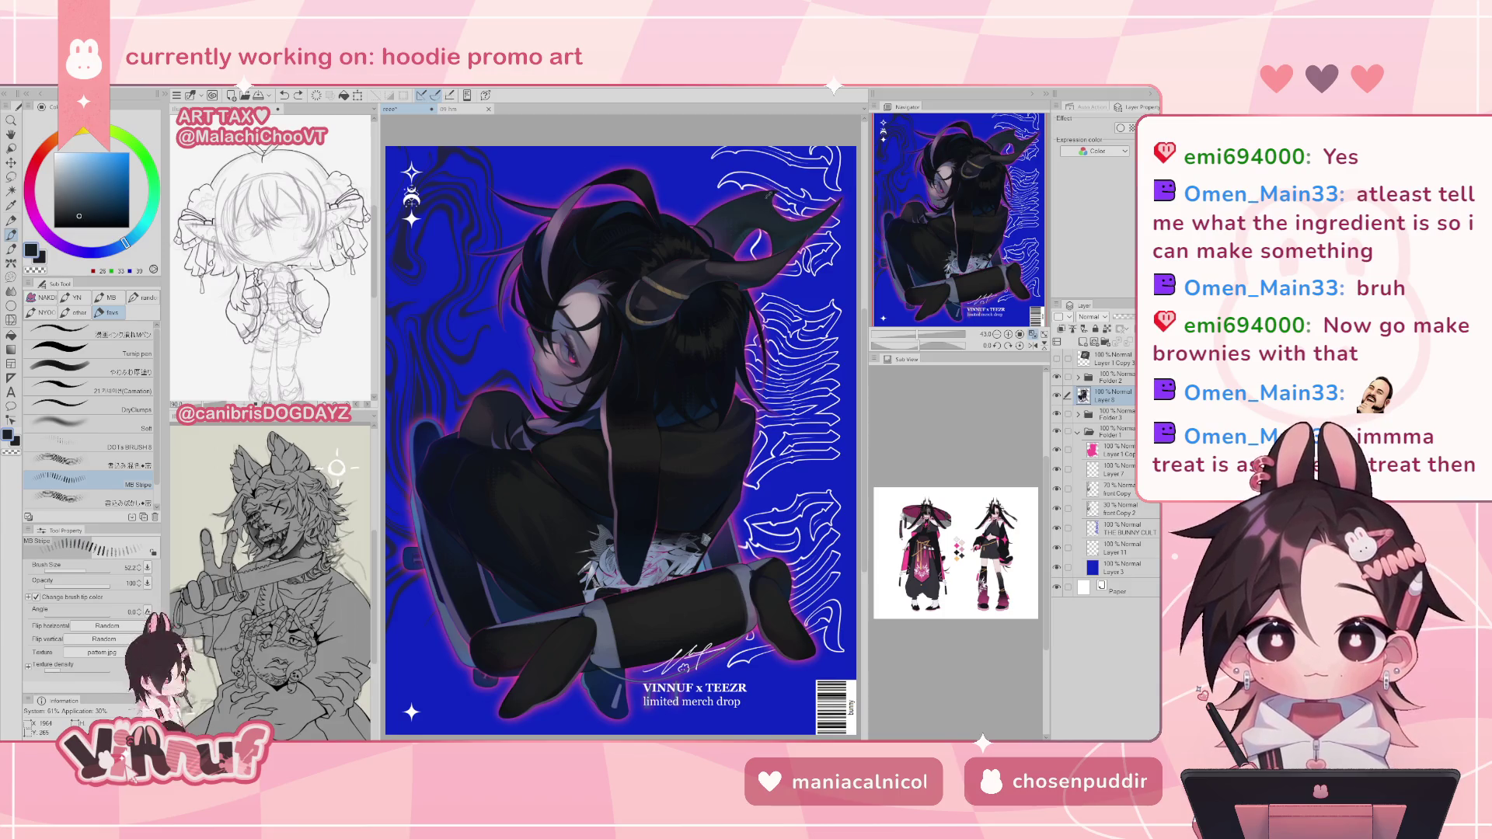
pyautogui.keyDown('alt'); pyautogui.click(749, 202); pyautogui.keyUp('alt')
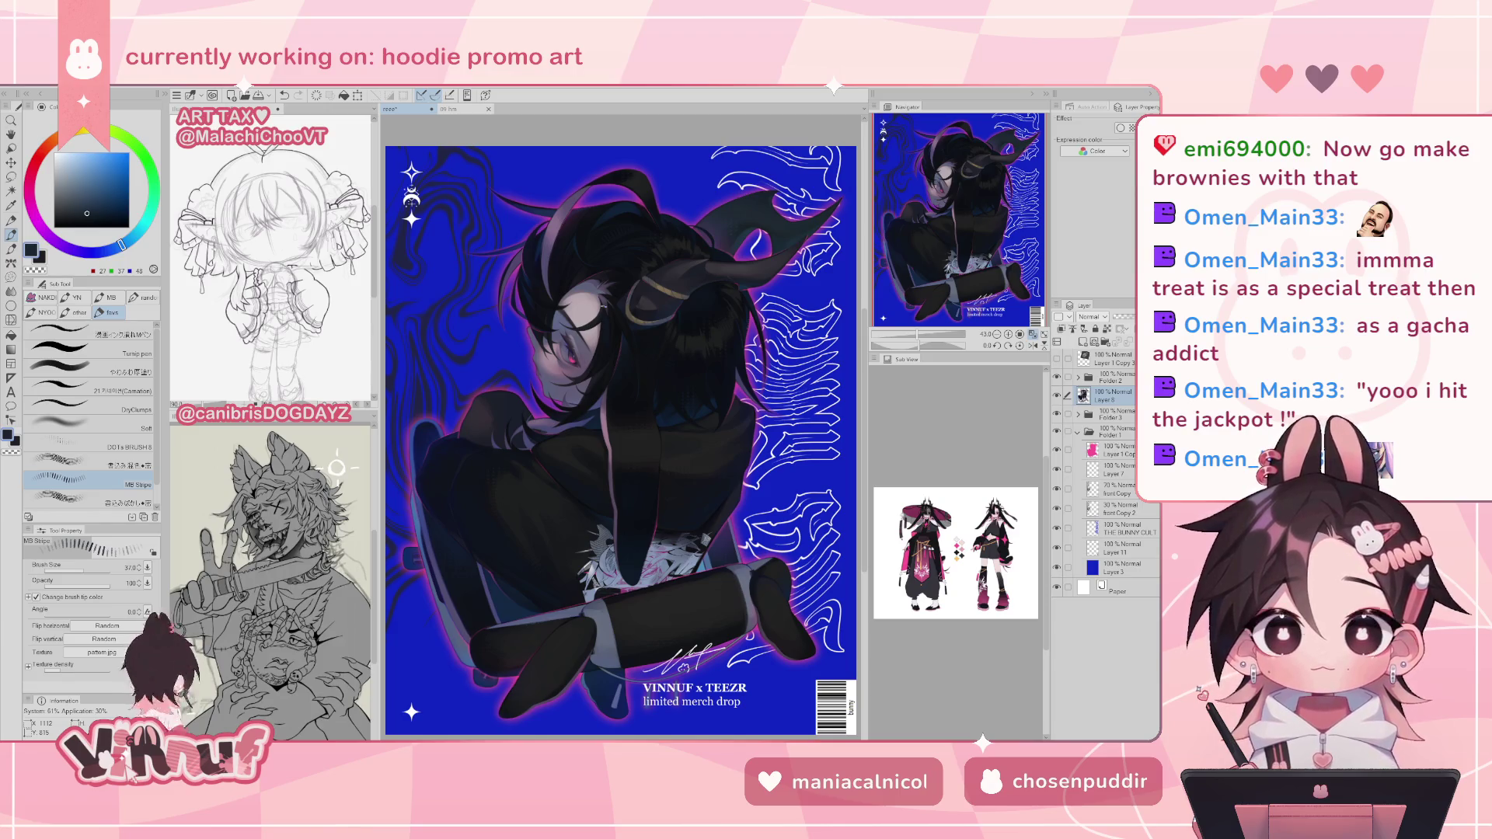
pyautogui.click(1056, 395)
pyautogui.click(1056, 395)
pyautogui.click(1056, 396)
pyautogui.click(1056, 395)
pyautogui.click(1056, 396)
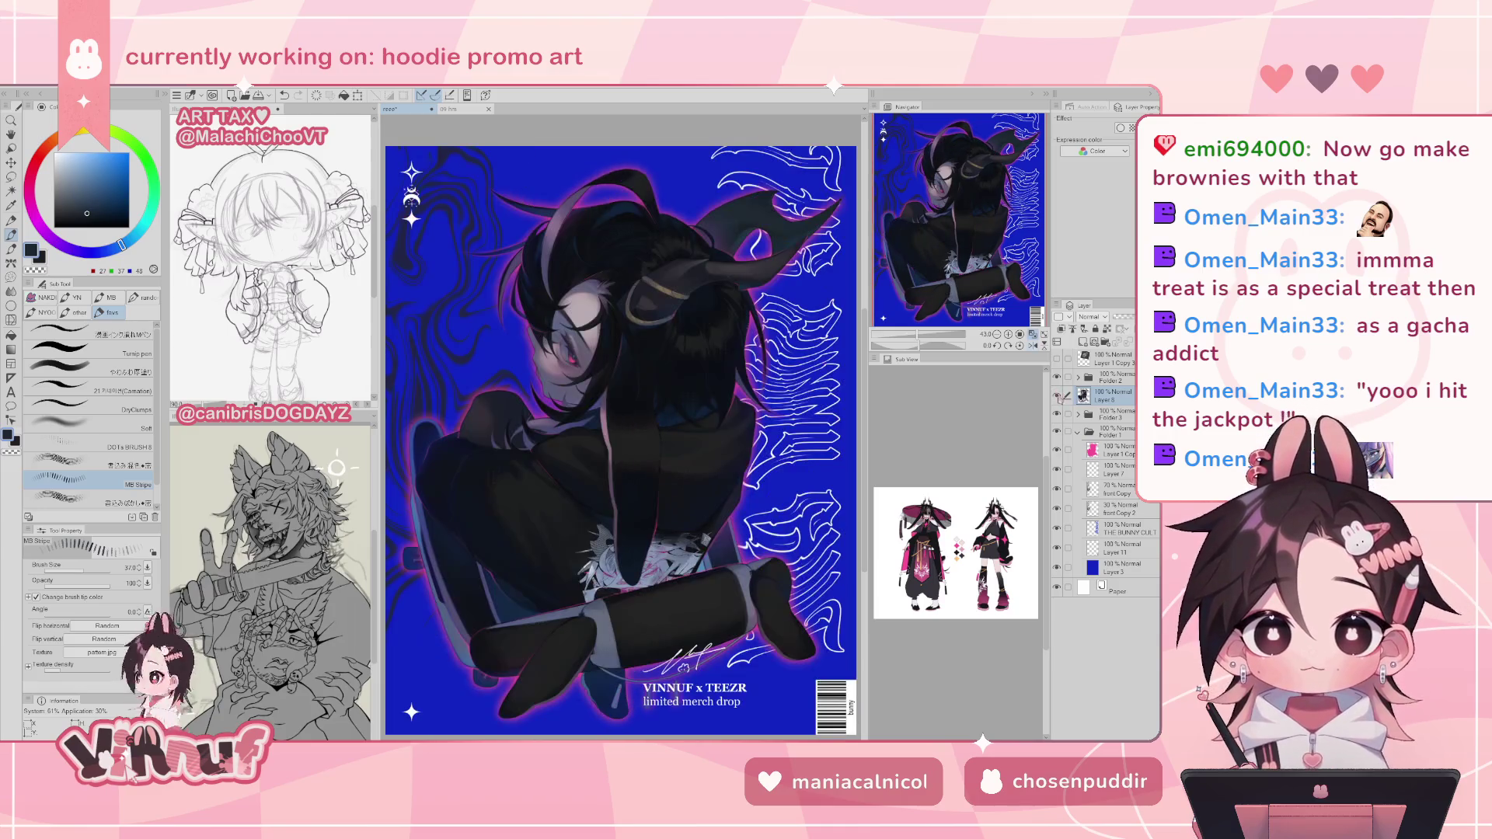
pyautogui.click(1056, 396)
pyautogui.click(1056, 395)
pyautogui.click(1056, 395)
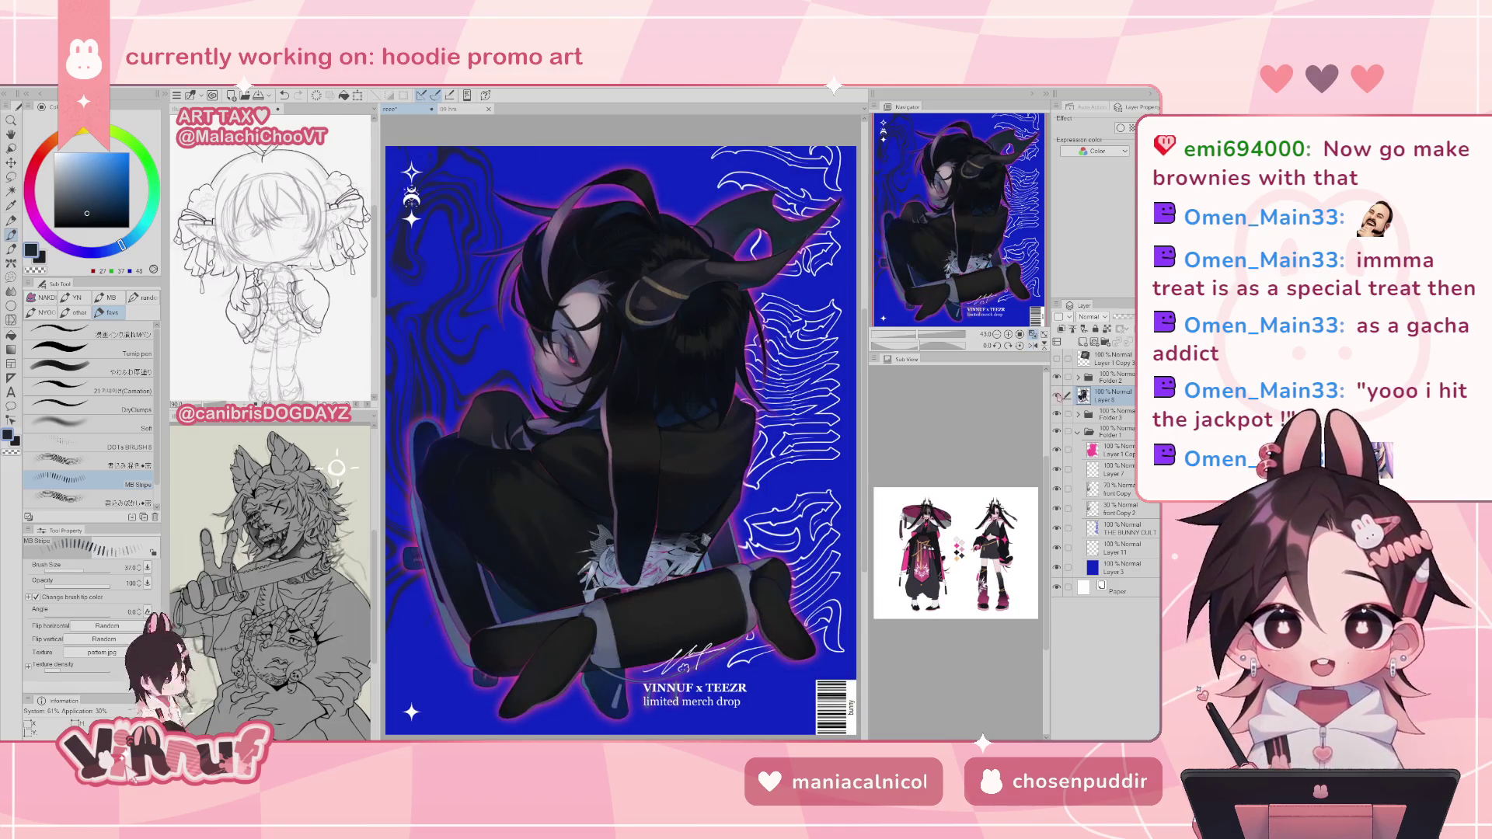
pyautogui.click(1057, 396)
pyautogui.click(1057, 396)
pyautogui.click(1056, 396)
pyautogui.click(1057, 397)
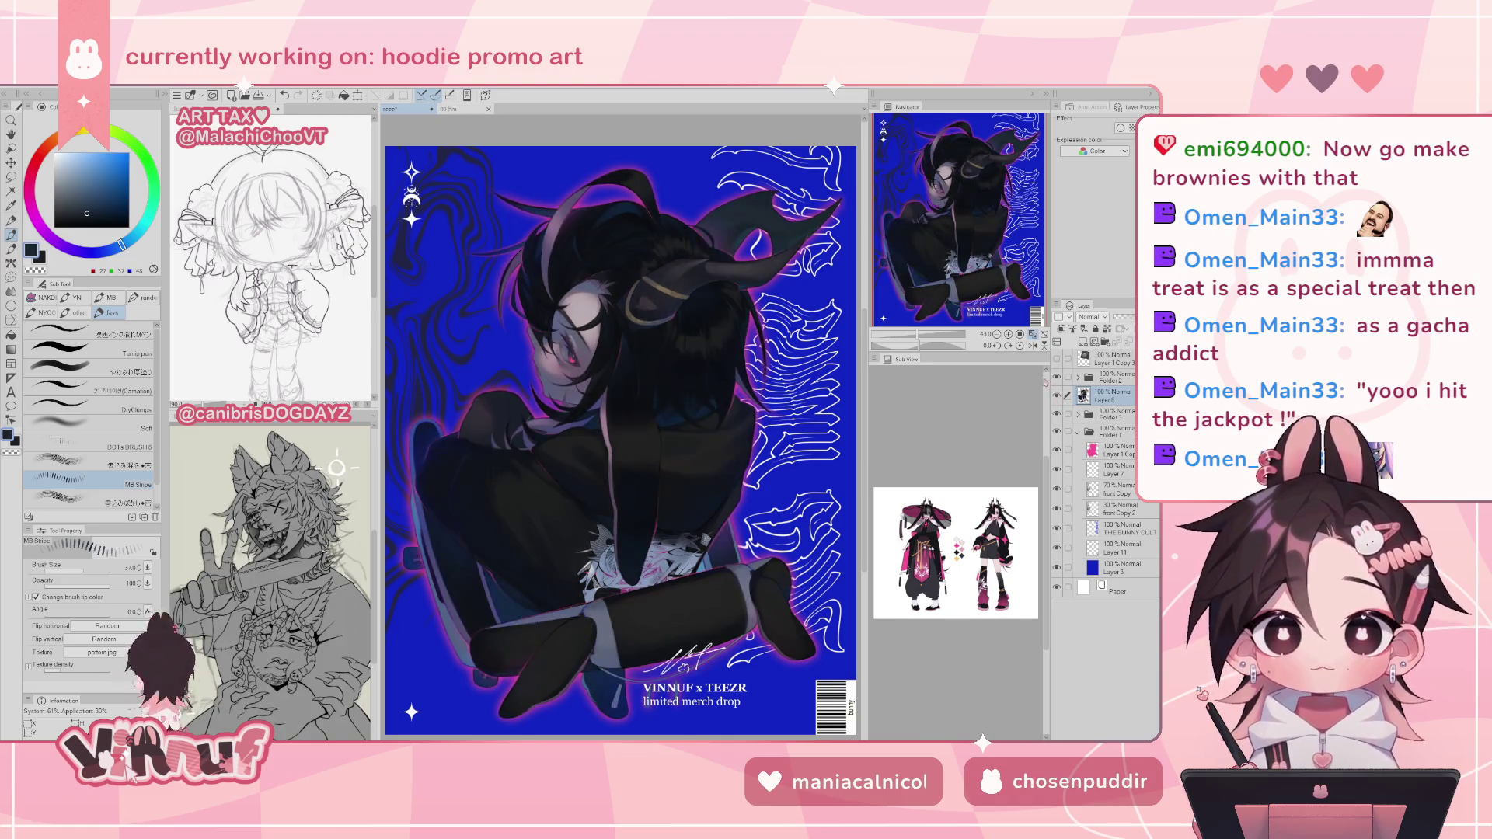
pyautogui.click(1033, 345)
pyautogui.keyDown('alt'); pyautogui.click(671, 410); pyautogui.keyUp('alt')
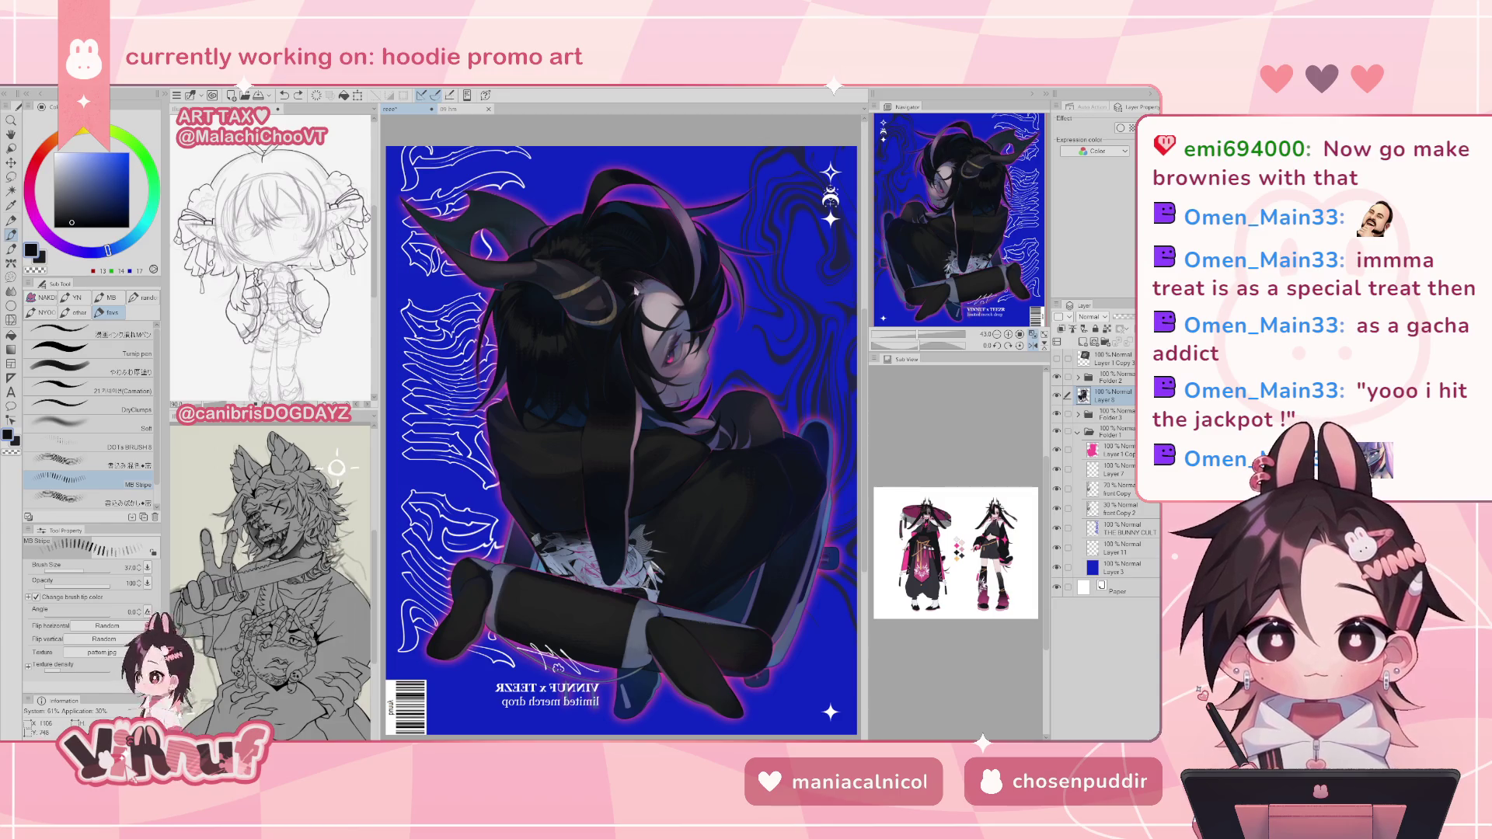
pyautogui.press('h')
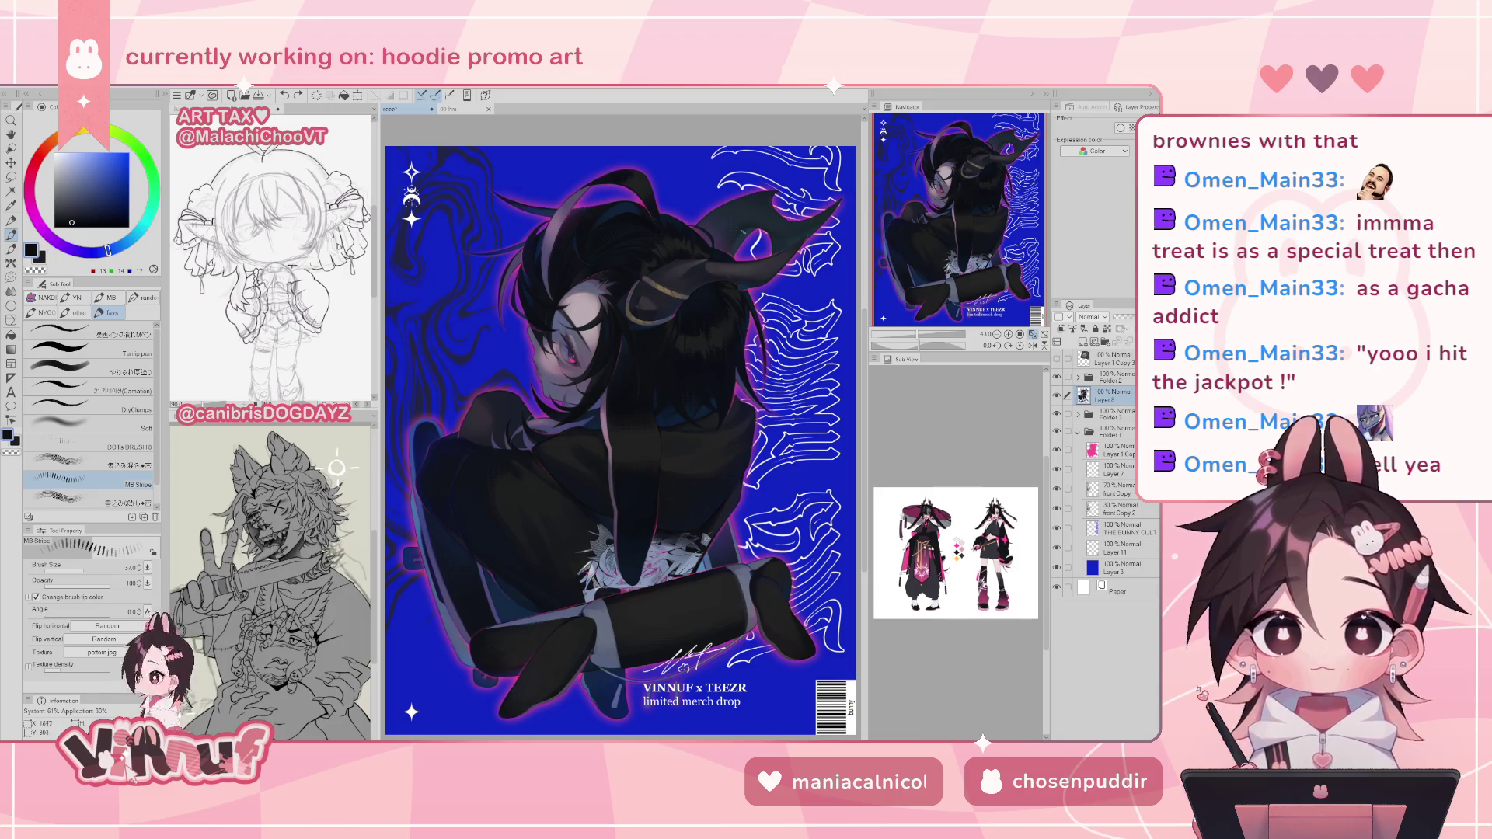
pyautogui.keyDown('alt'); pyautogui.click(750, 230); pyautogui.keyUp('alt')
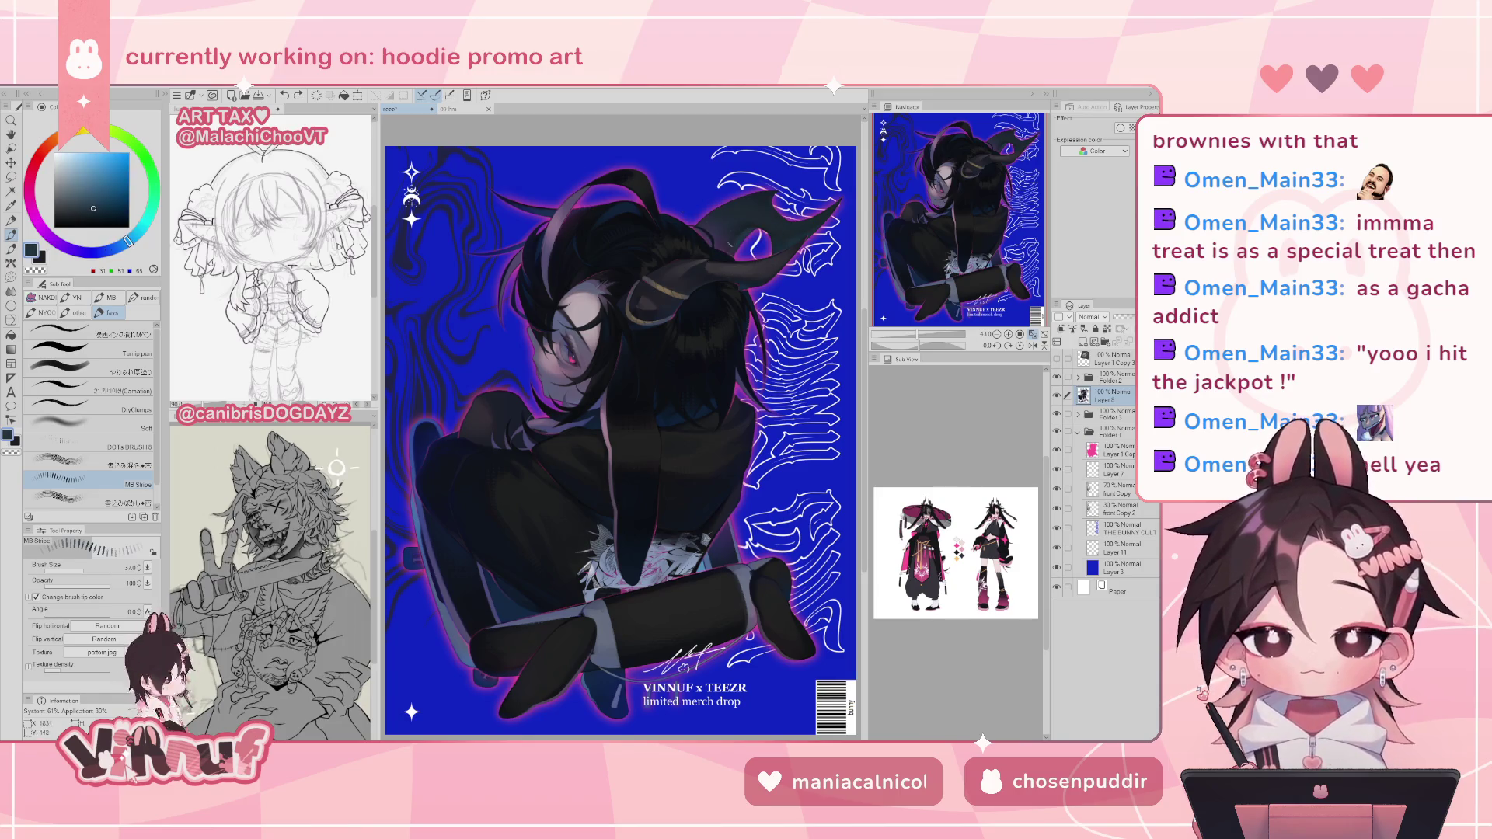
pyautogui.keyDown('alt'); pyautogui.click(744, 283); pyautogui.keyUp('alt')
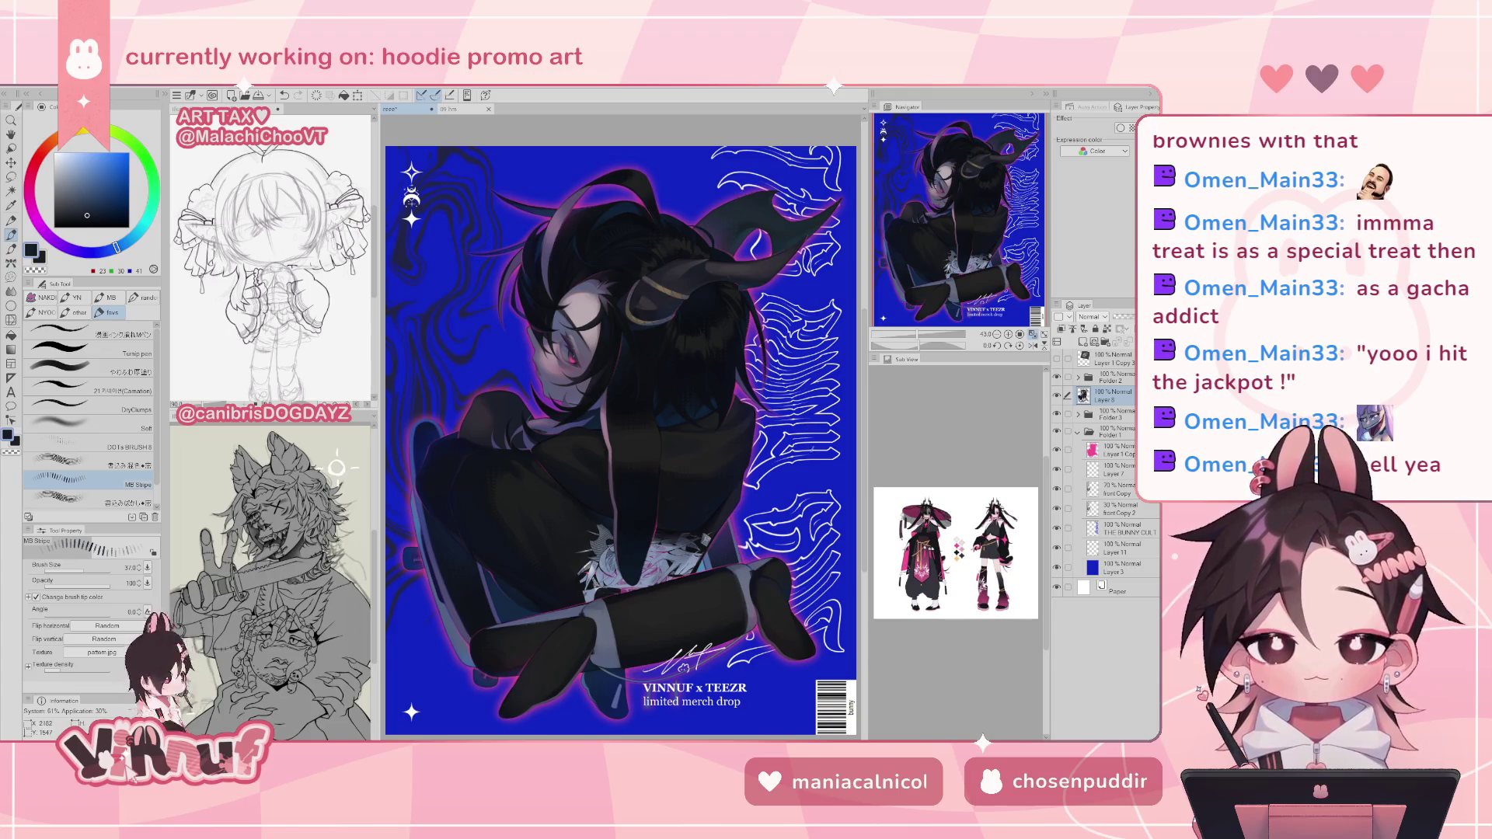
pyautogui.keyDown('alt'); pyautogui.click(688, 275); pyautogui.keyUp('alt')
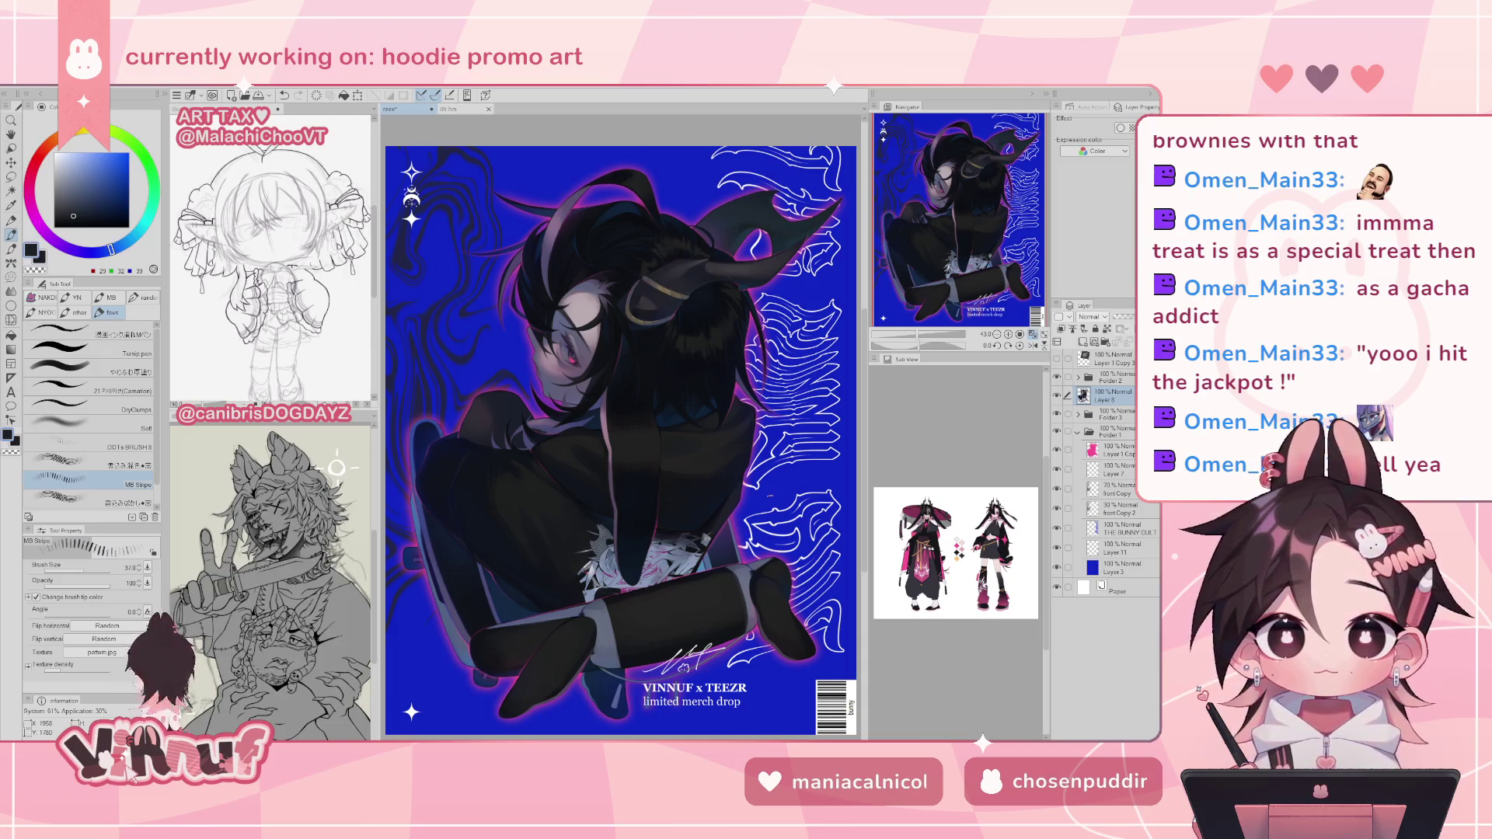
pyautogui.keyDown('alt'); pyautogui.click(704, 341); pyautogui.keyUp('alt')
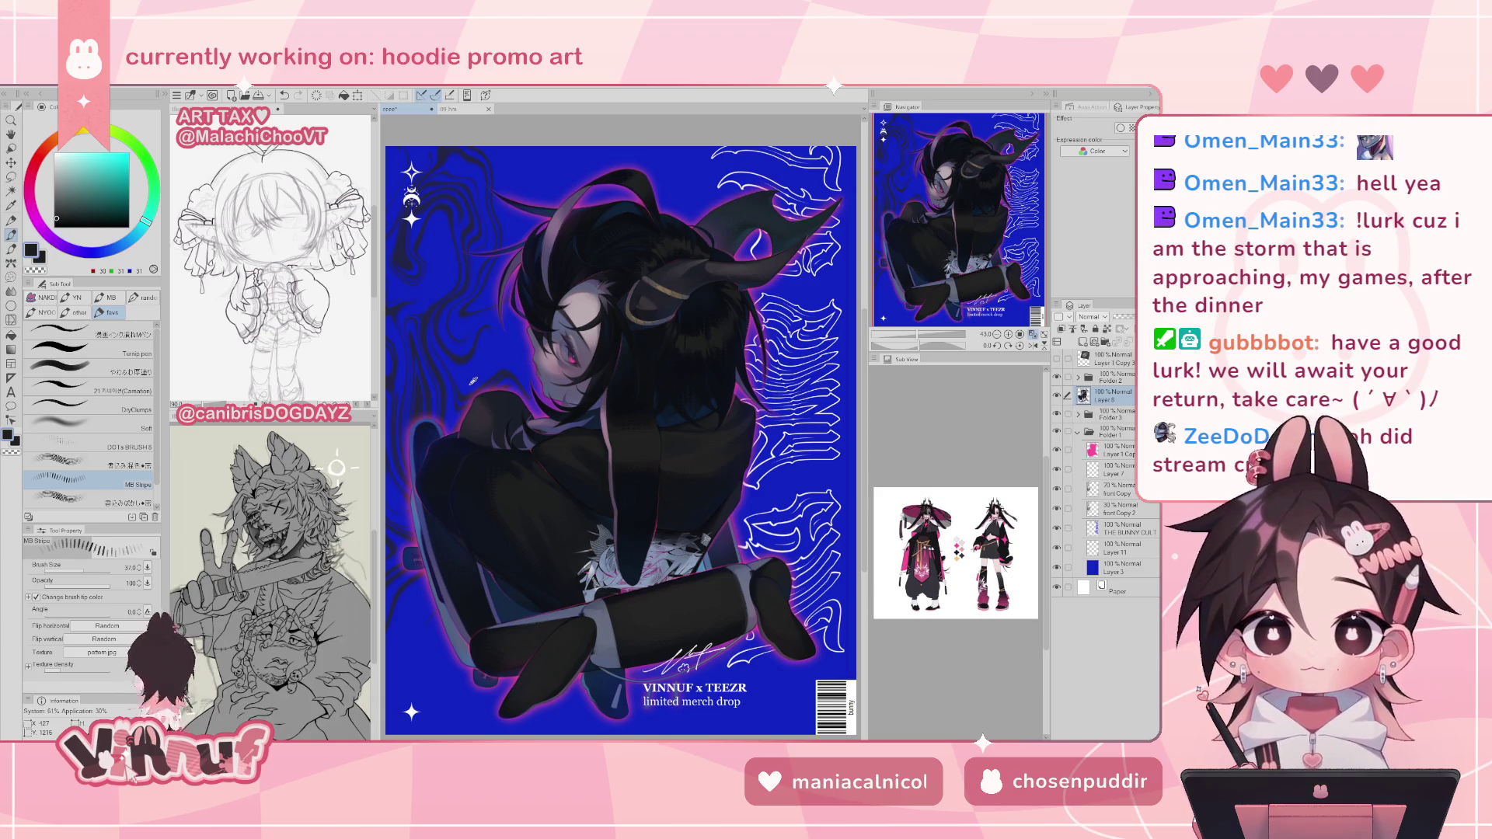
pyautogui.keyDown('alt'); pyautogui.click(504, 585); pyautogui.keyUp('alt')
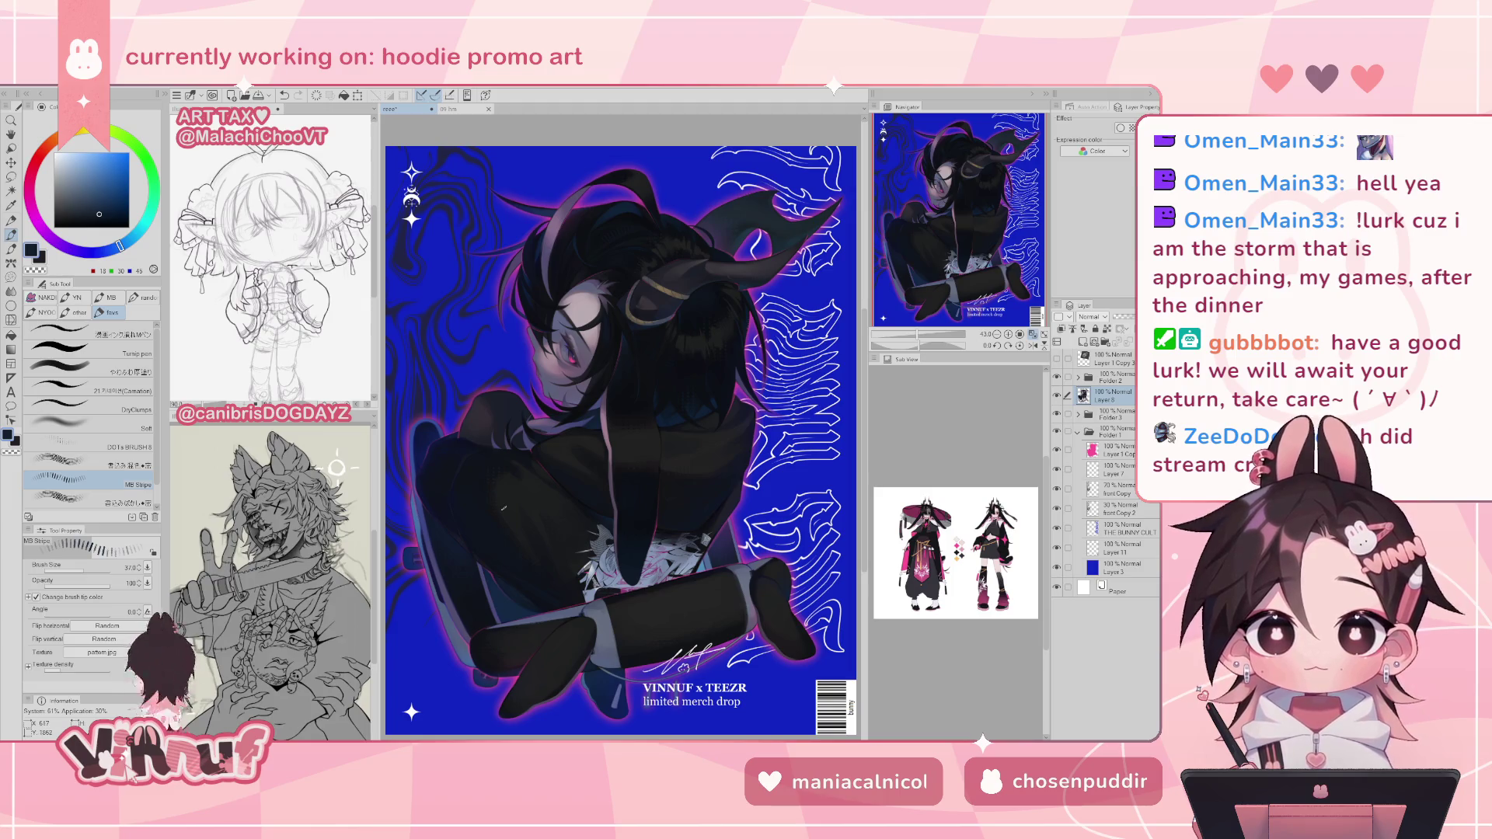
pyautogui.press('h')
pyautogui.keyDown('alt'); pyautogui.click(668, 657); pyautogui.keyUp('alt')
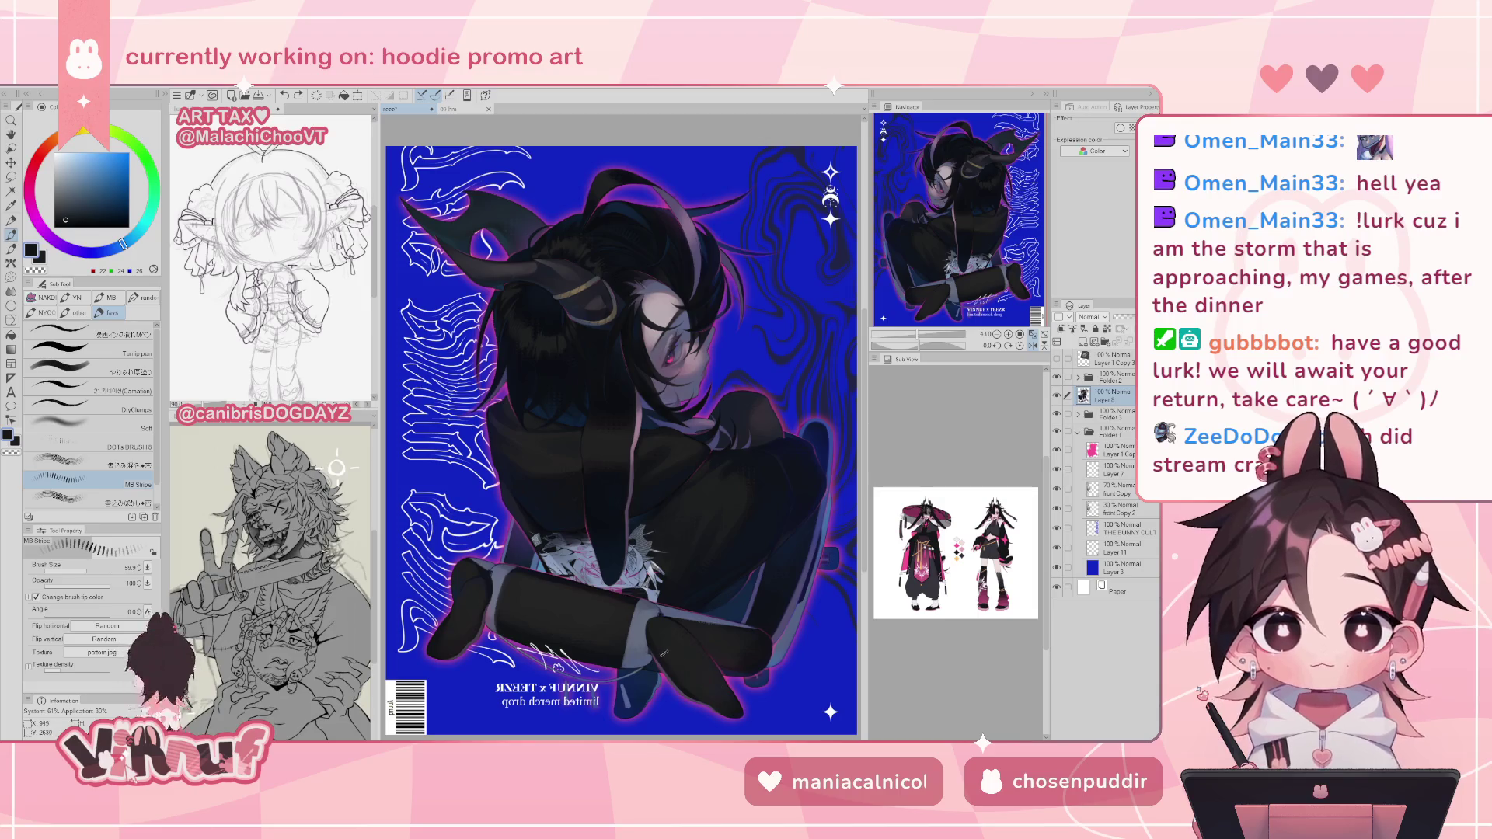
pyautogui.keyDown('alt'); pyautogui.click(661, 651); pyautogui.keyUp('alt')
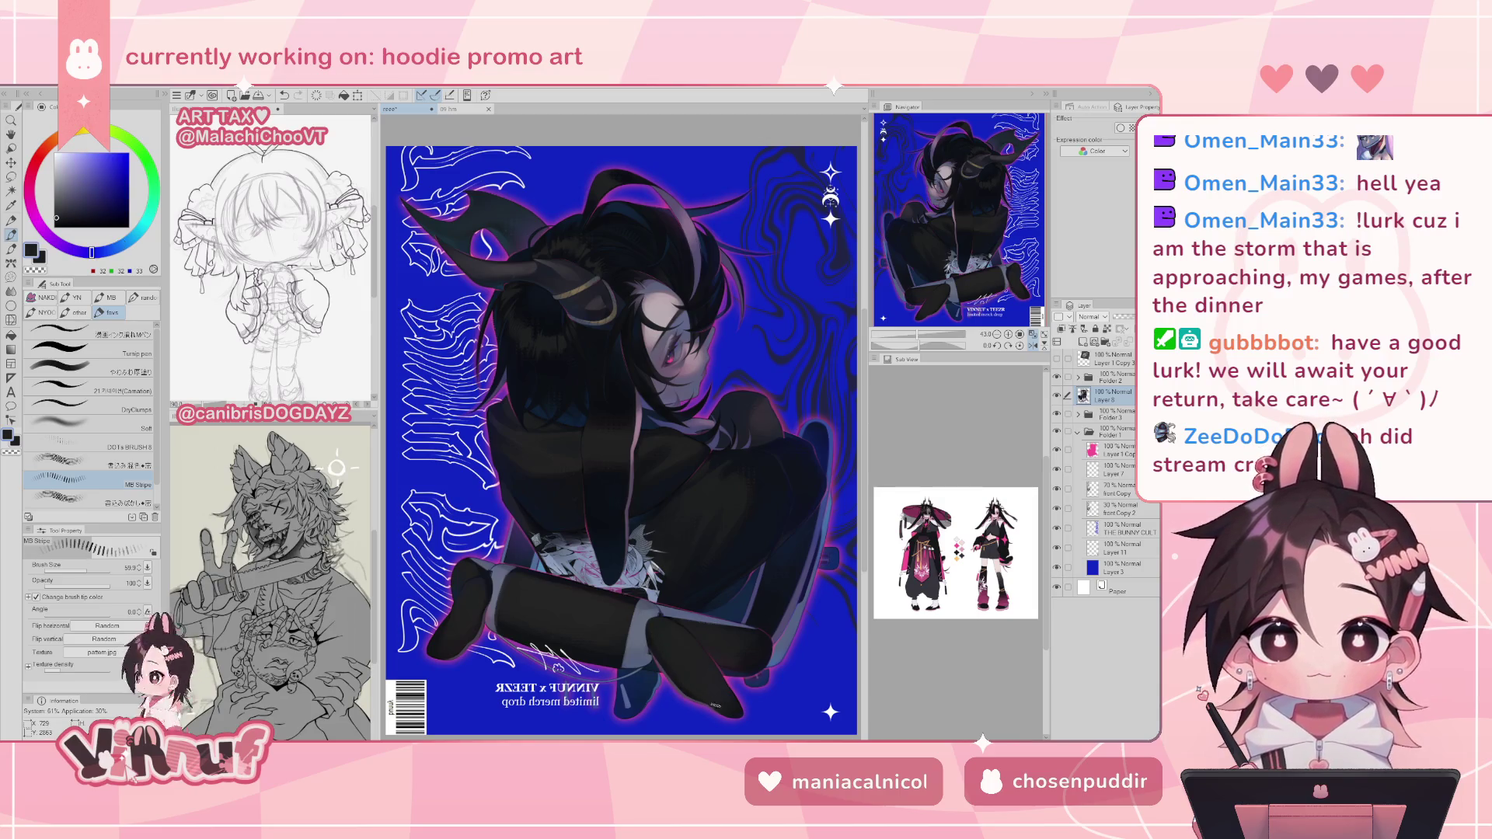
pyautogui.press('h')
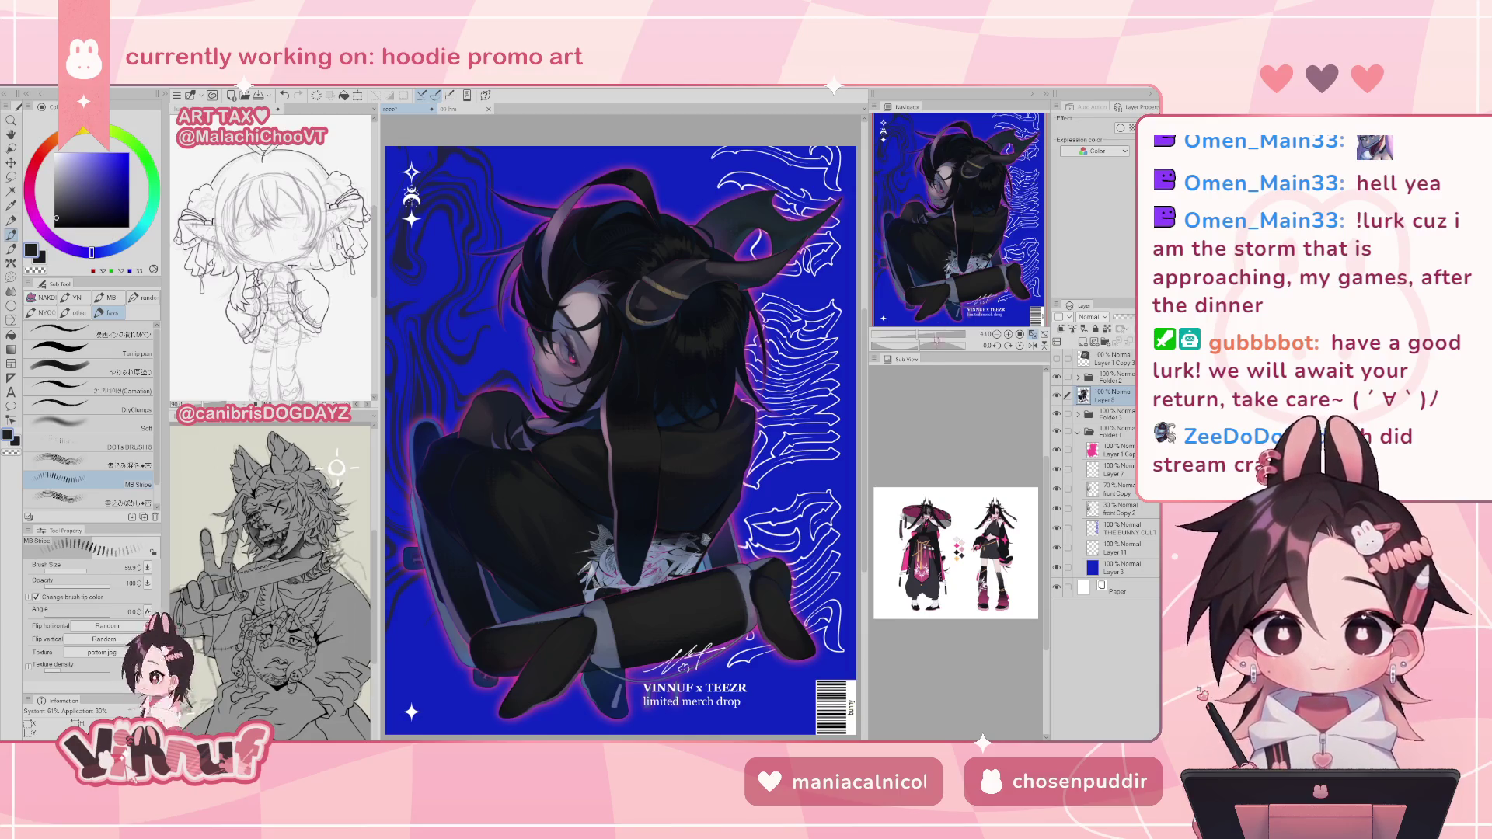
pyautogui.moveTo(738, 310); pyautogui.dragTo(661, 241)
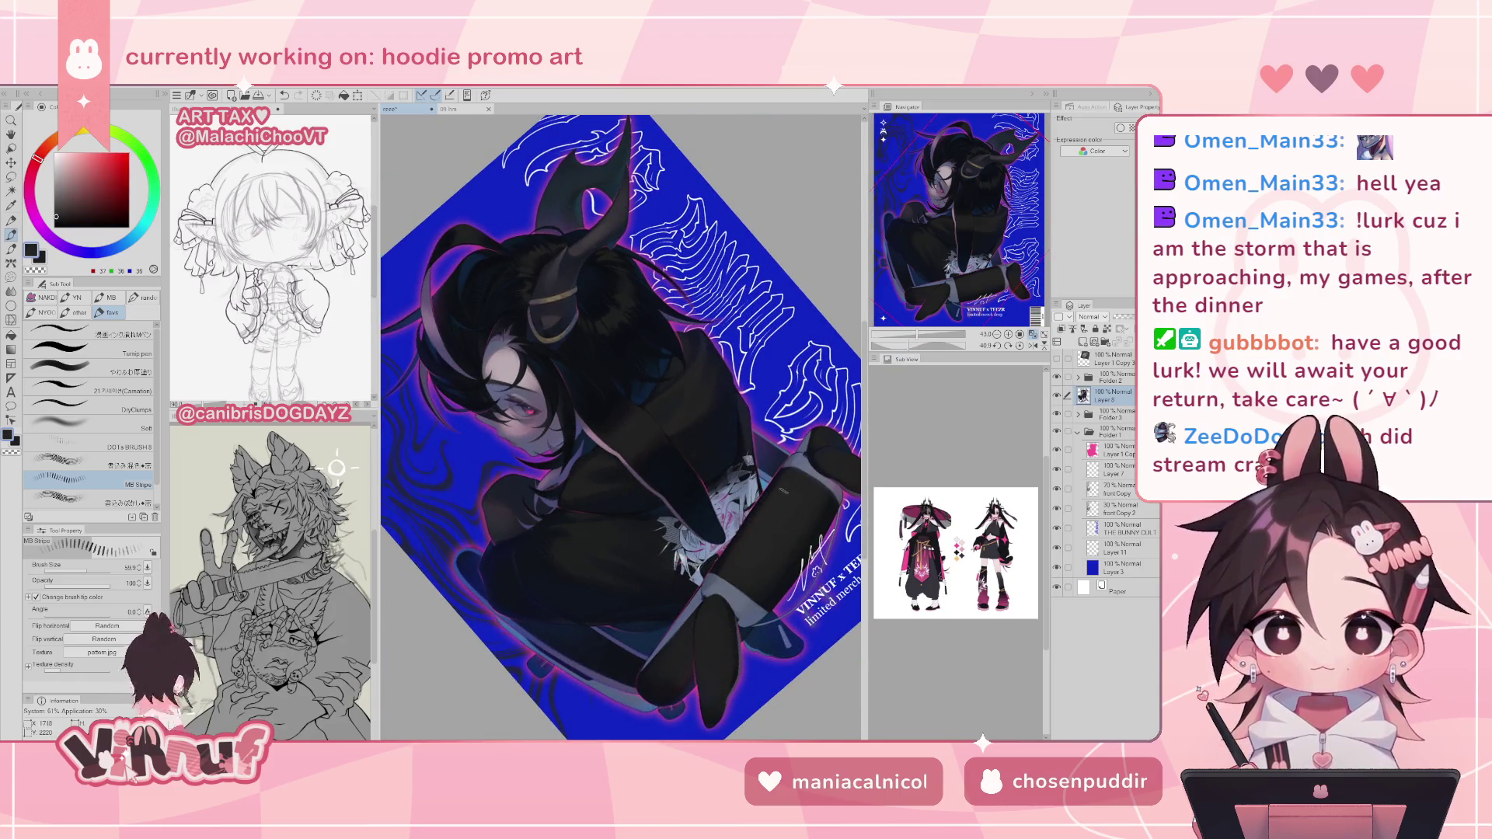
# - Rotate the view about 90 degrees, then reset it upright
pyautogui.click(1019, 345)
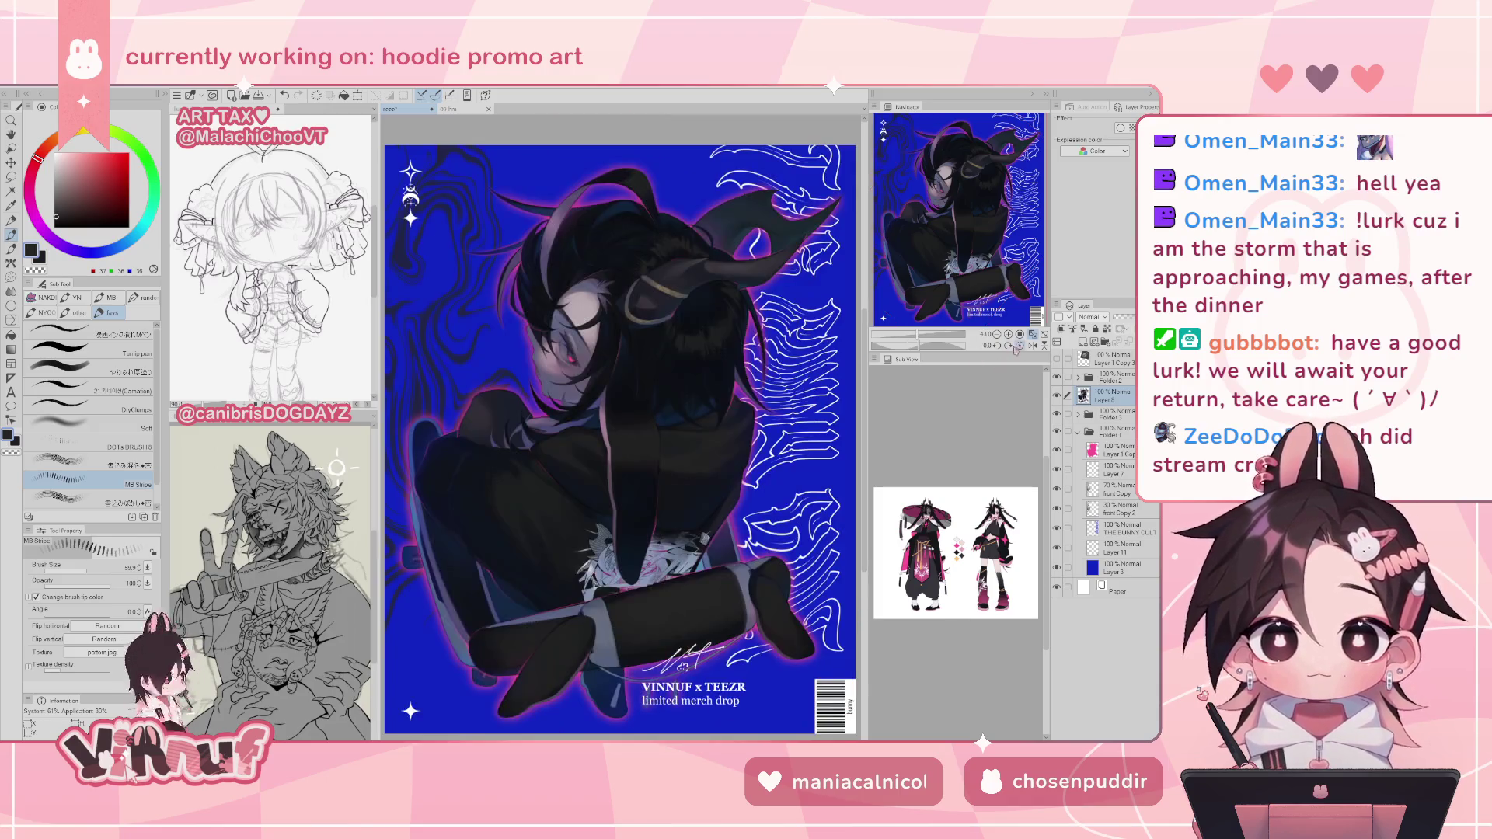
pyautogui.moveTo(919, 345); pyautogui.dragTo(948, 345)
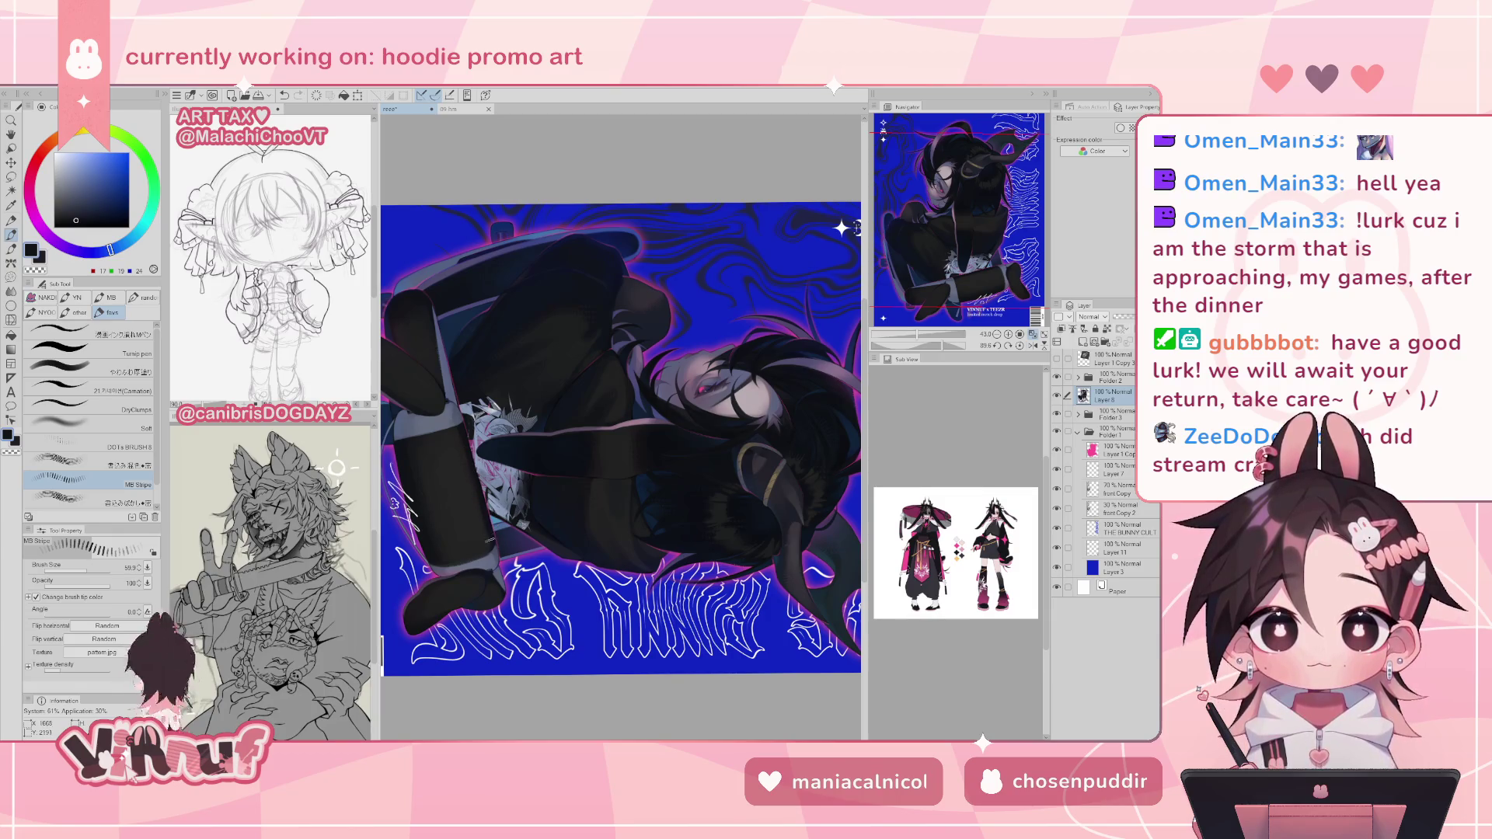
pyautogui.click(1020, 346)
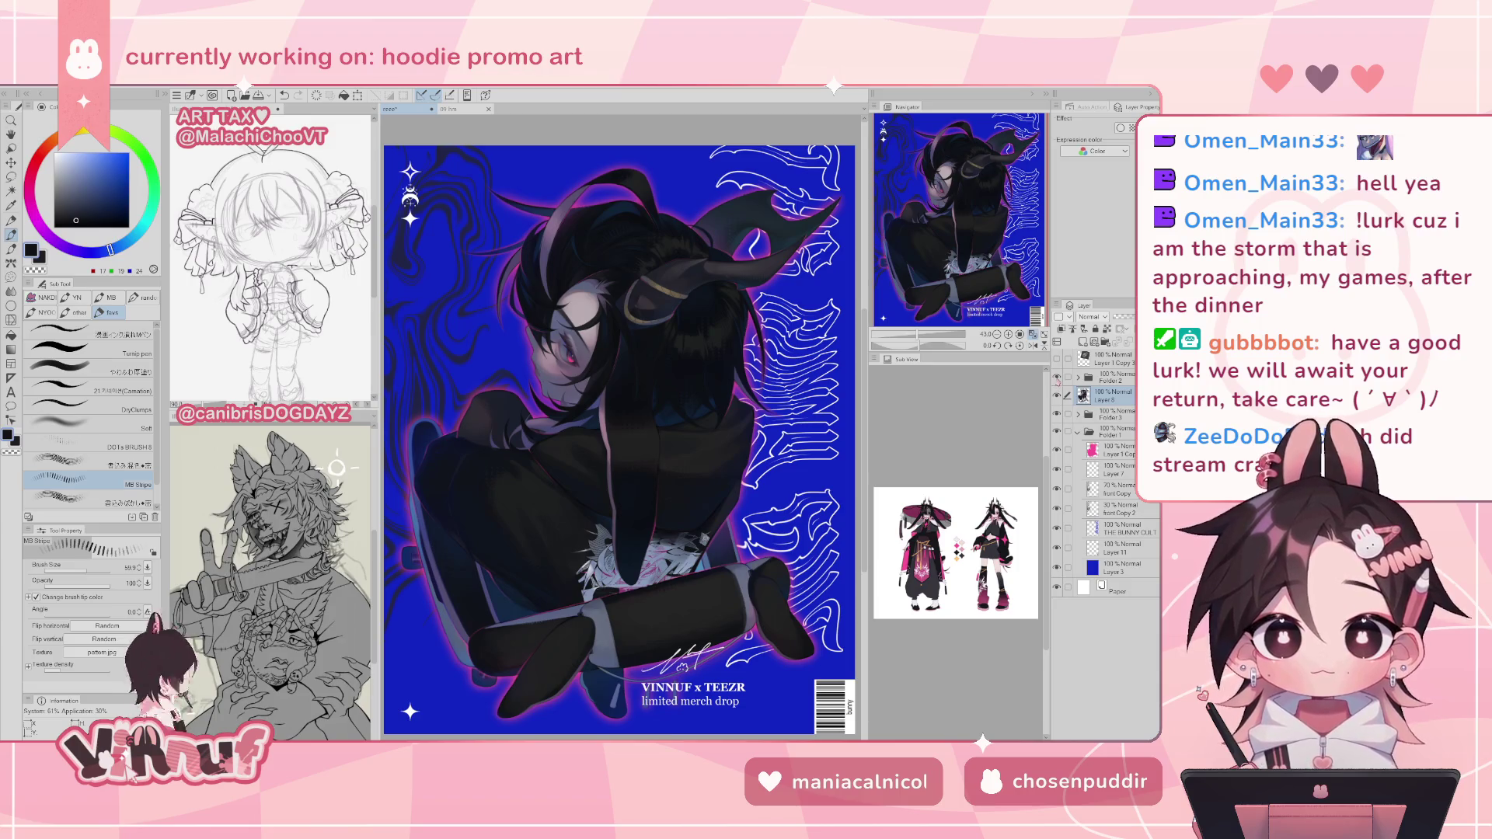
# - Sample a dark blue-grey from the artwork and mirror the poster view horizontally
pyautogui.keyDown('alt'); pyautogui.click(795, 626); pyautogui.keyUp('alt')
pyautogui.keyDown('alt'); pyautogui.click(807, 653); pyautogui.keyUp('alt')
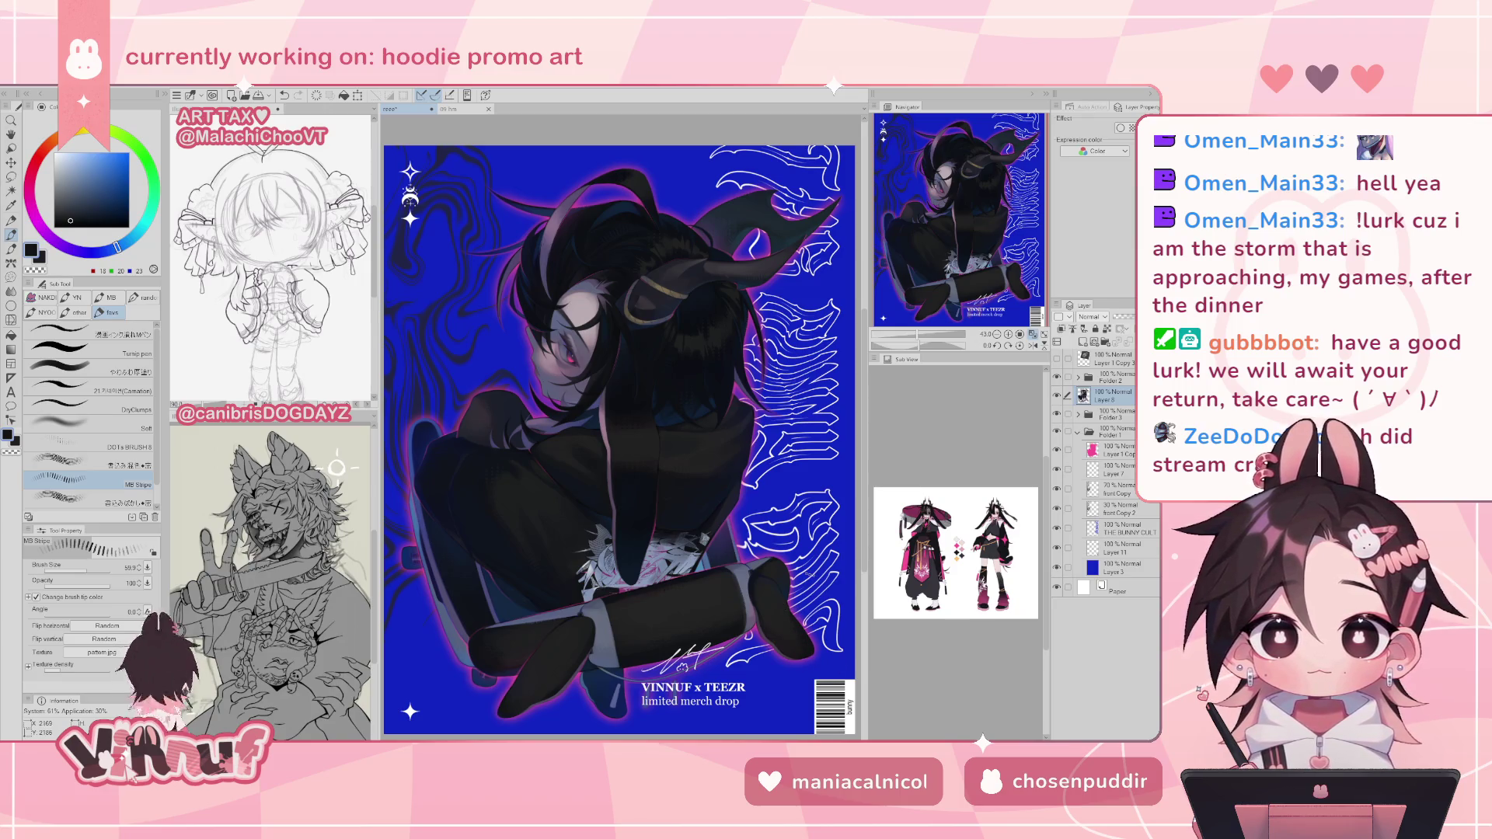
pyautogui.keyDown('alt'); pyautogui.click(460, 614); pyautogui.keyUp('alt')
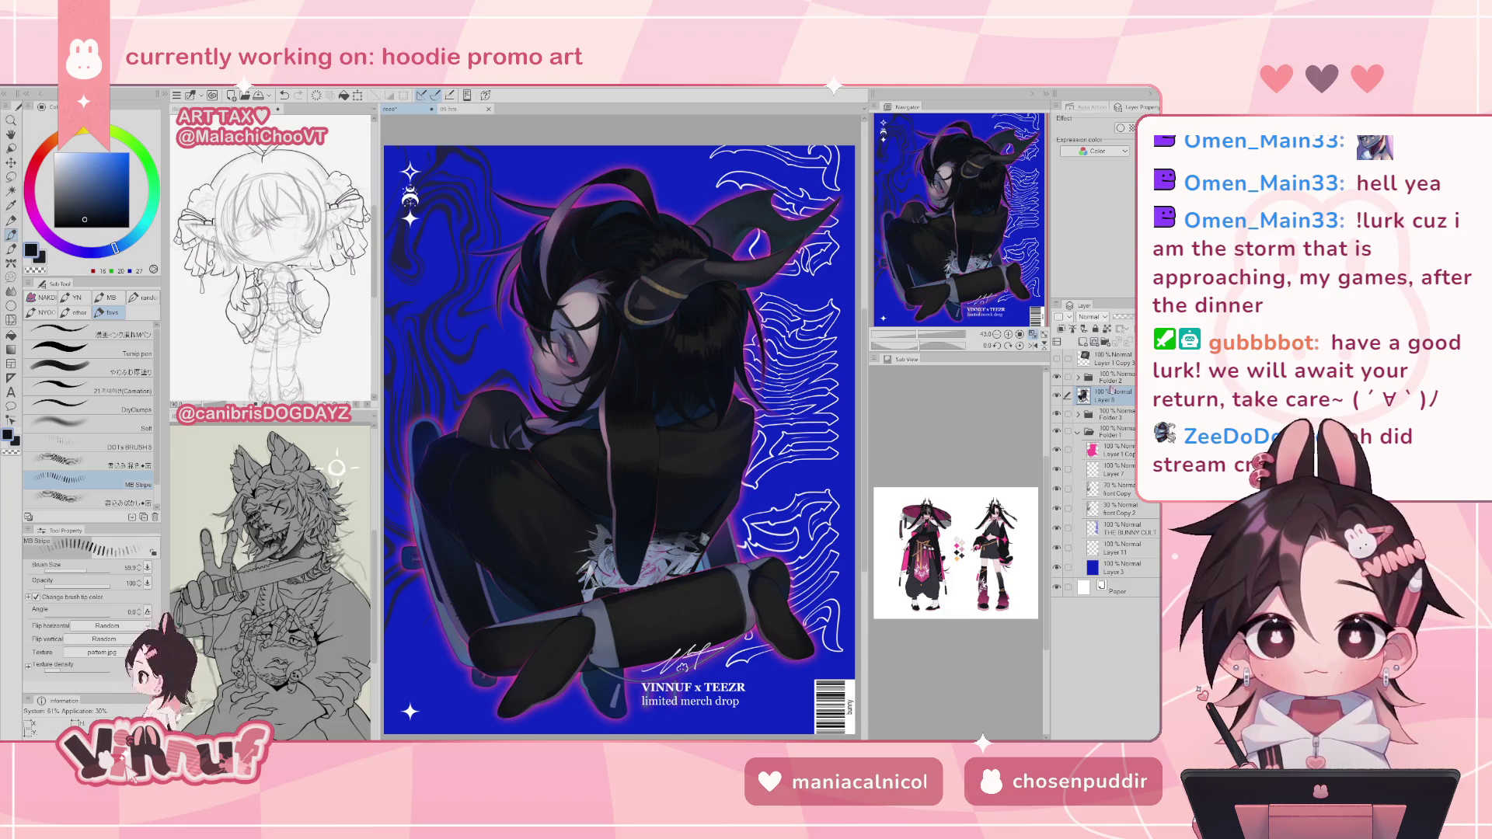
pyautogui.press('h')
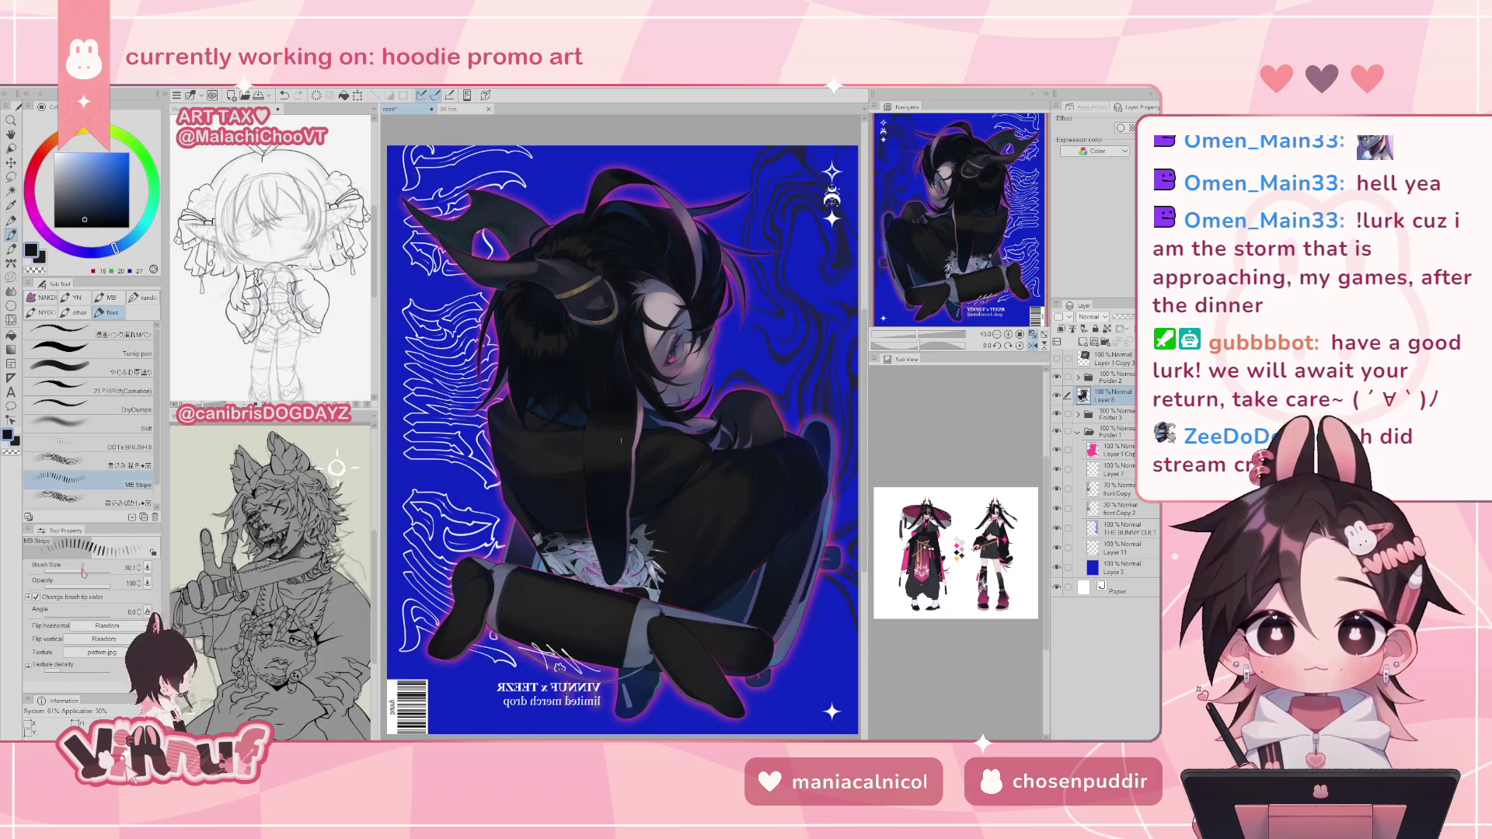
# - Sample dark magenta and blue, then add small dark strokes to the hair, unmirroring the view
pyautogui.keyDown('alt'); pyautogui.click(624, 342); pyautogui.keyUp('alt')
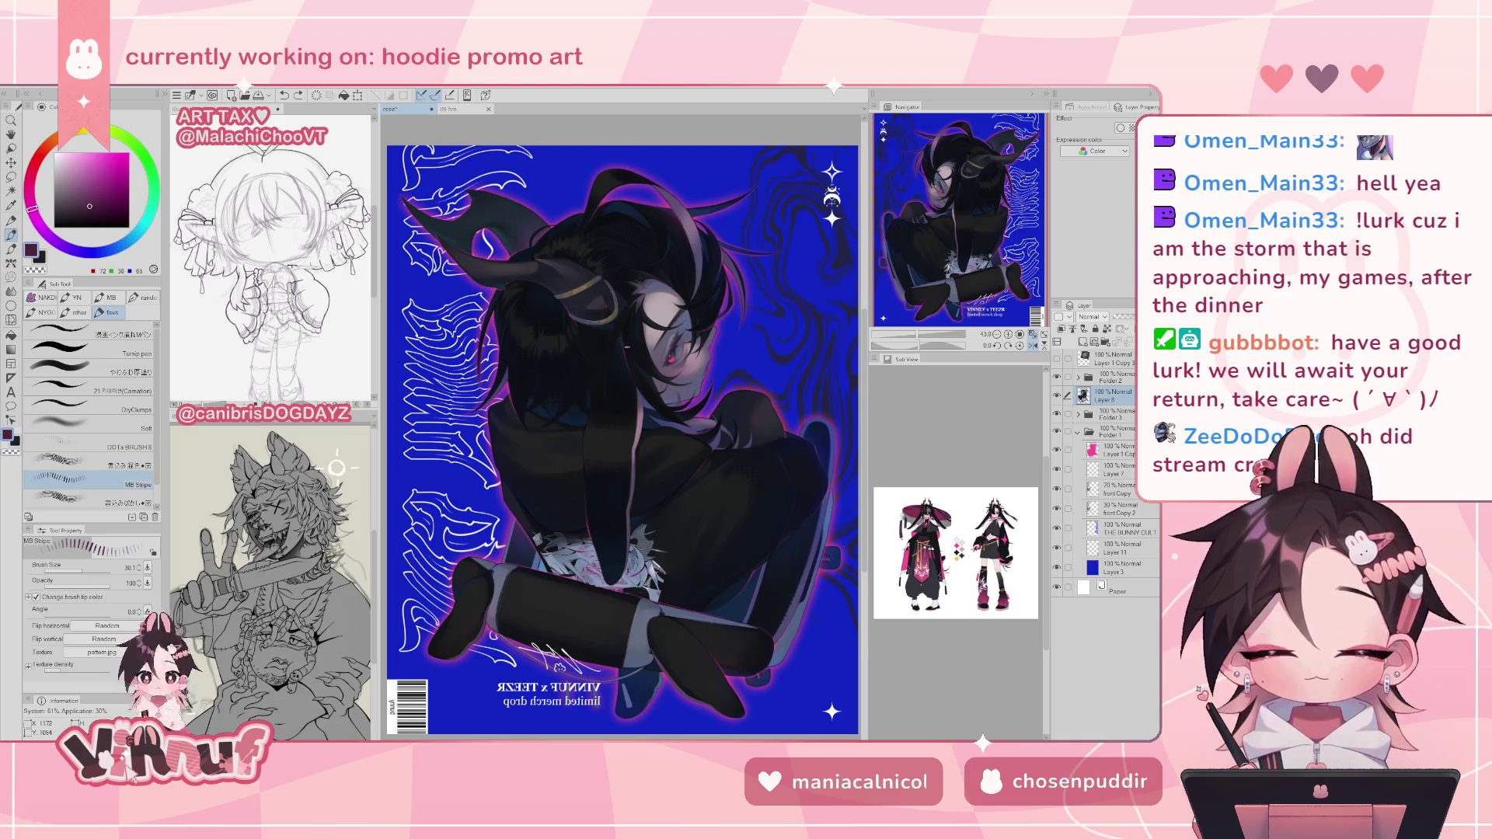
pyautogui.keyDown('alt'); pyautogui.click(626, 349); pyautogui.keyUp('alt')
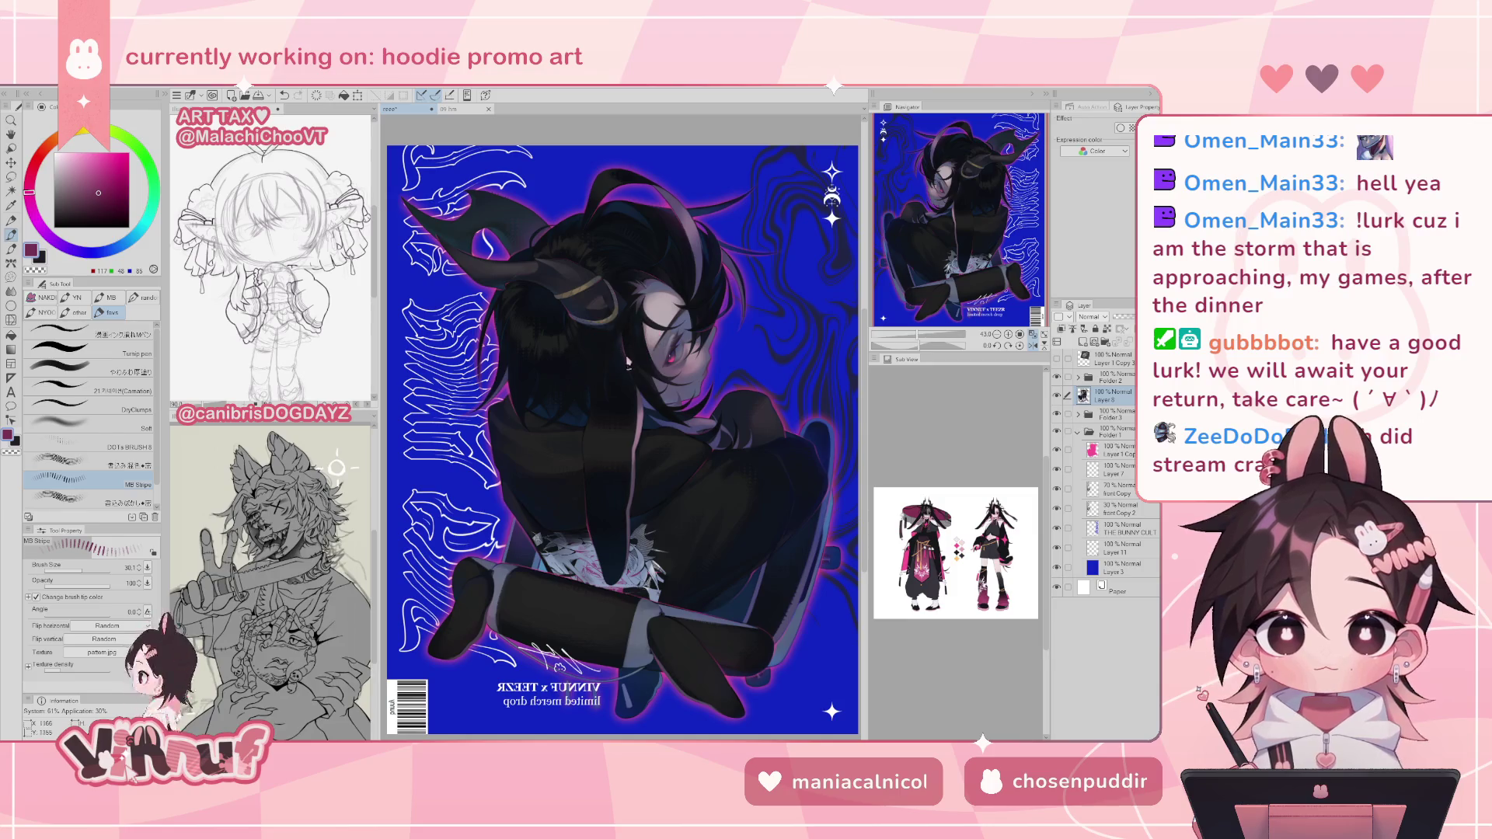
pyautogui.click(657, 309)
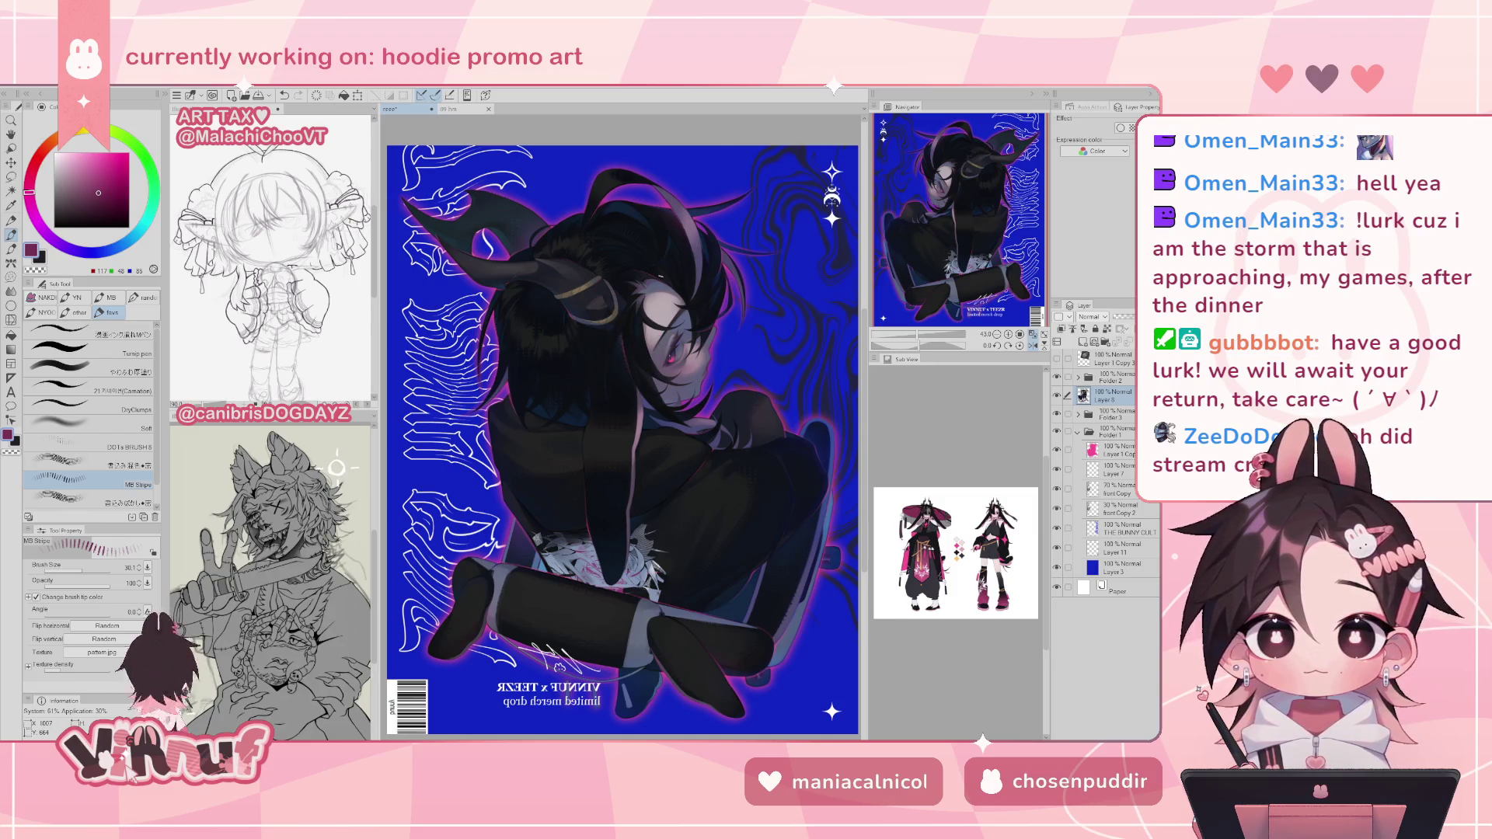
pyautogui.press('h')
pyautogui.hotkey('ctrl', 'z')
pyautogui.click(730, 252)
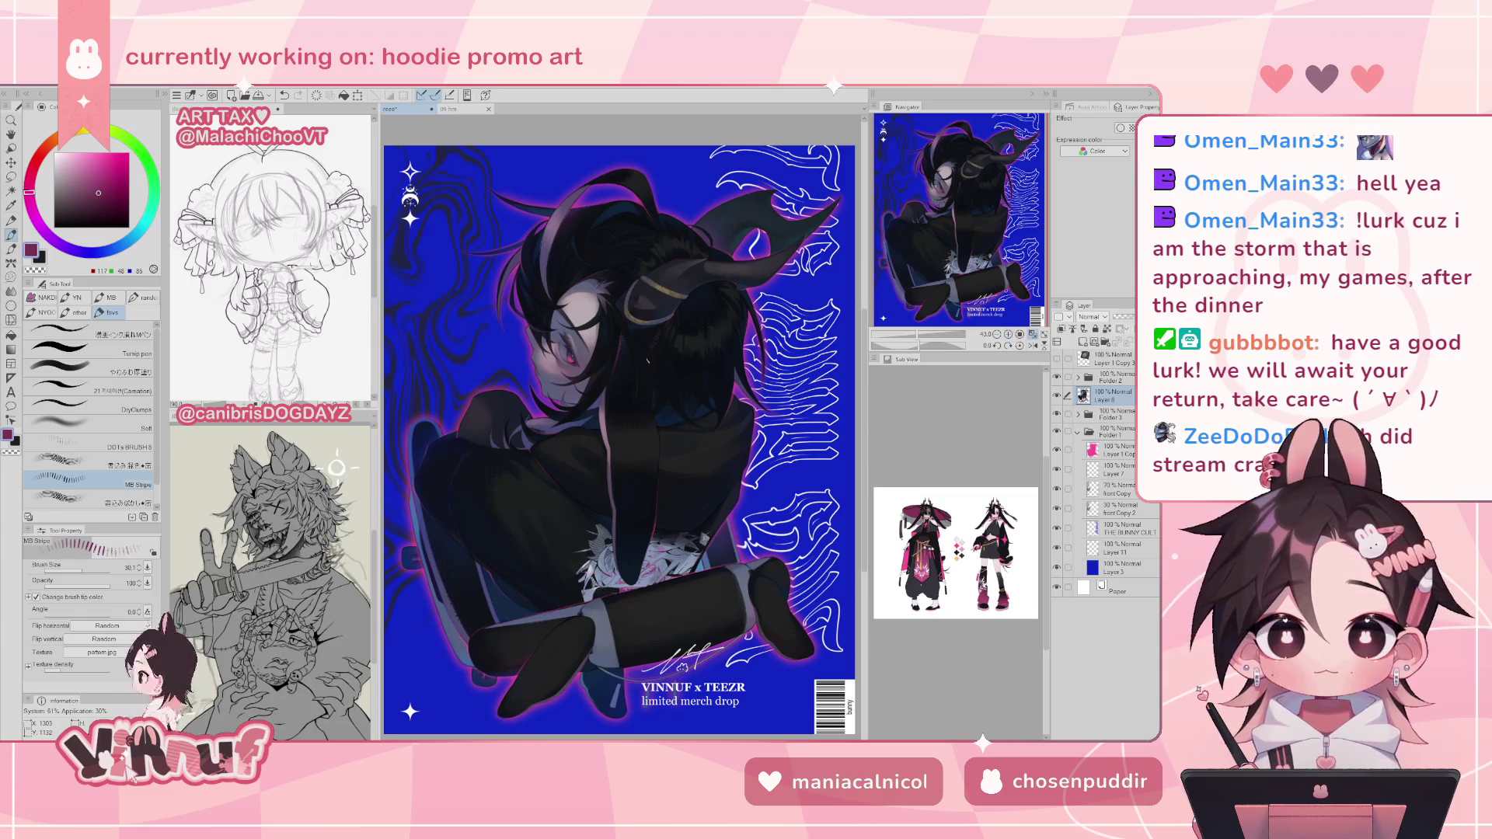
# - Sample near-black from the hair, toggle the mirrored view on and off, and shift the view up
pyautogui.keyDown('alt'); pyautogui.click(682, 338); pyautogui.keyUp('alt')
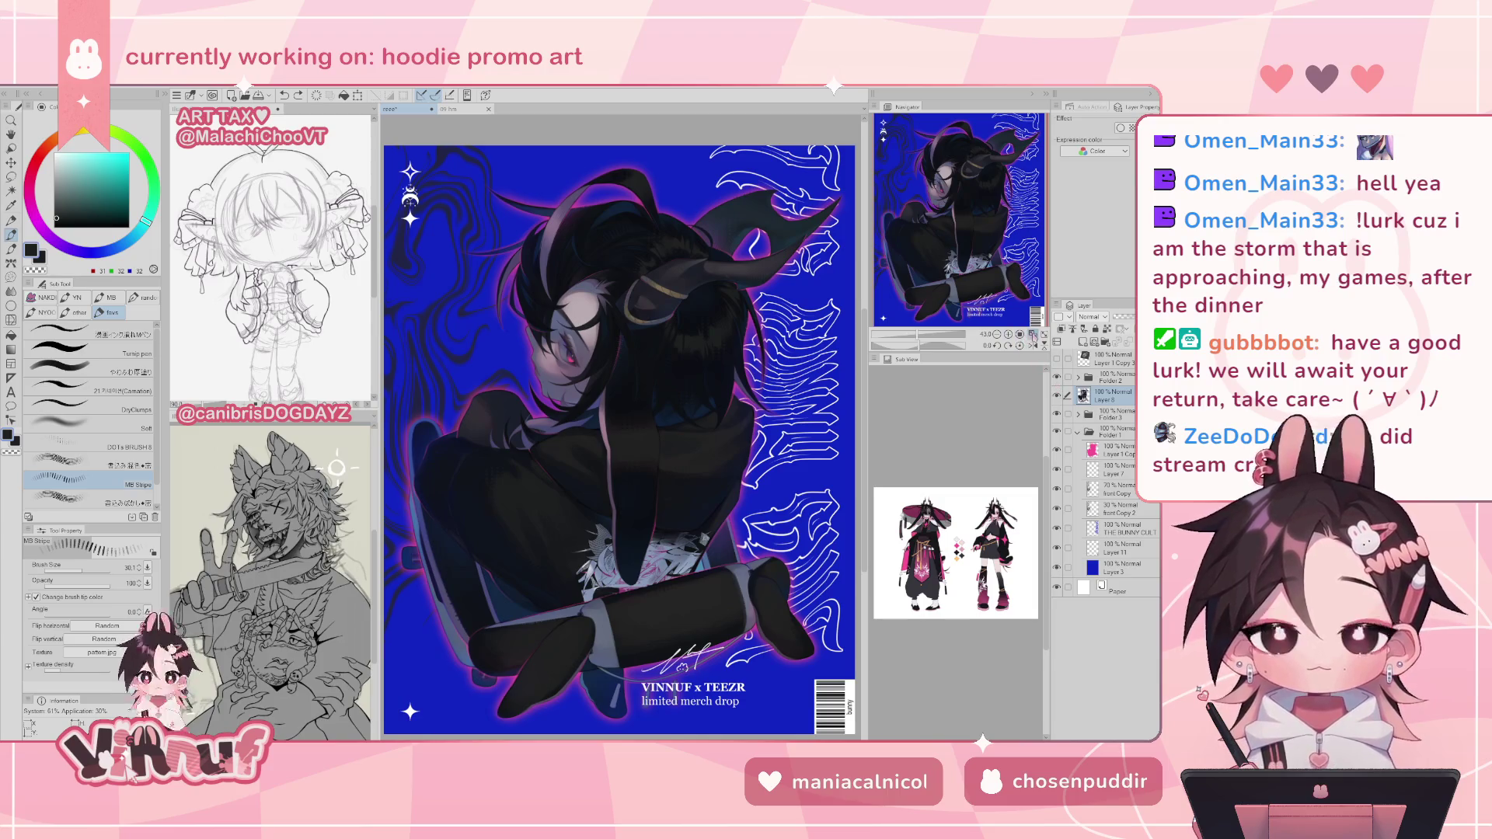
pyautogui.click(1032, 334)
pyautogui.click(1032, 335)
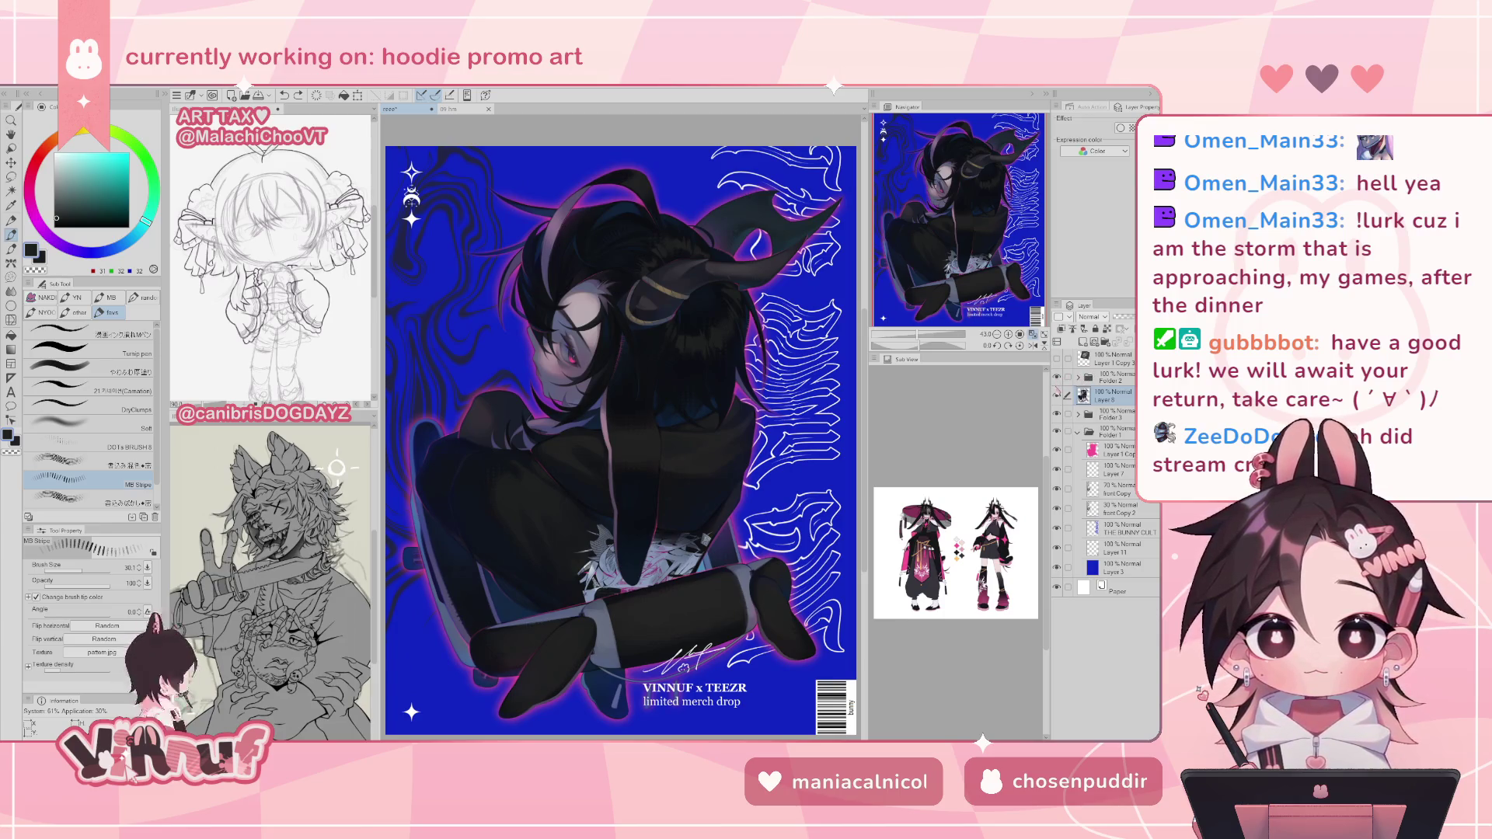
pyautogui.moveTo(980, 279); pyautogui.dragTo(990, 293)
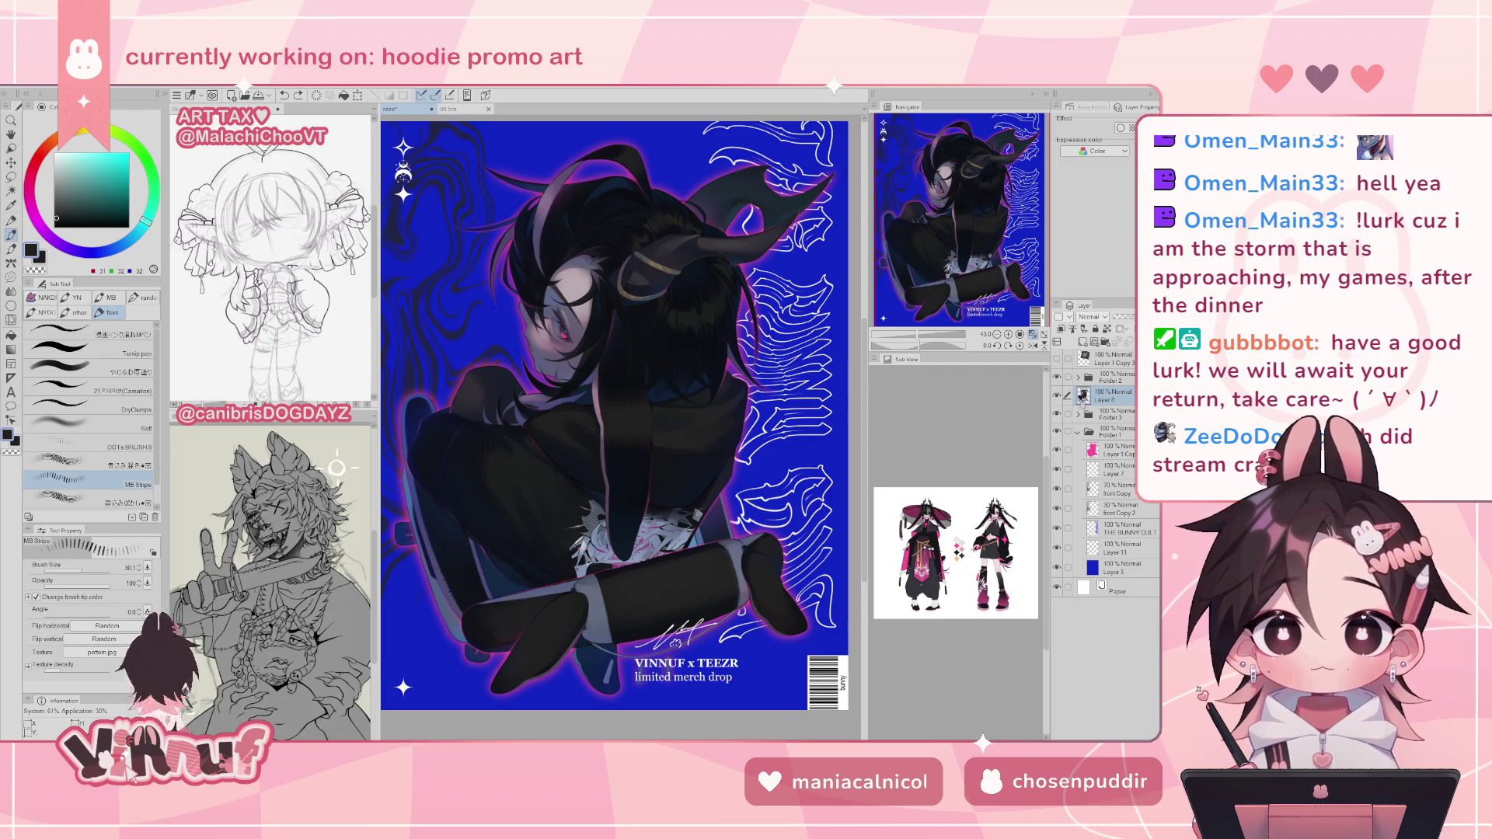
pyautogui.scroll(1, 987, 231)
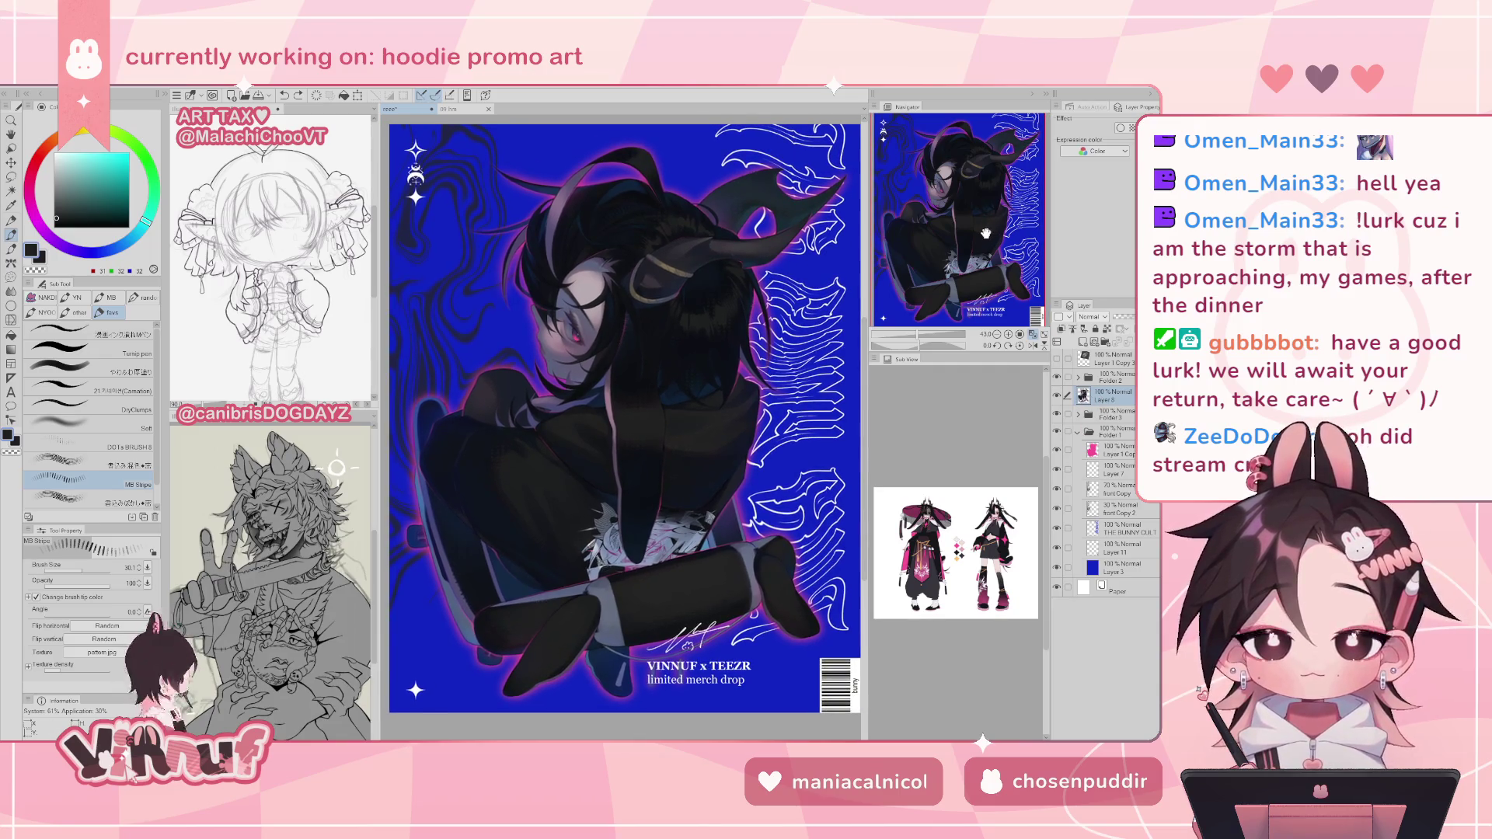
pyautogui.click(984, 231)
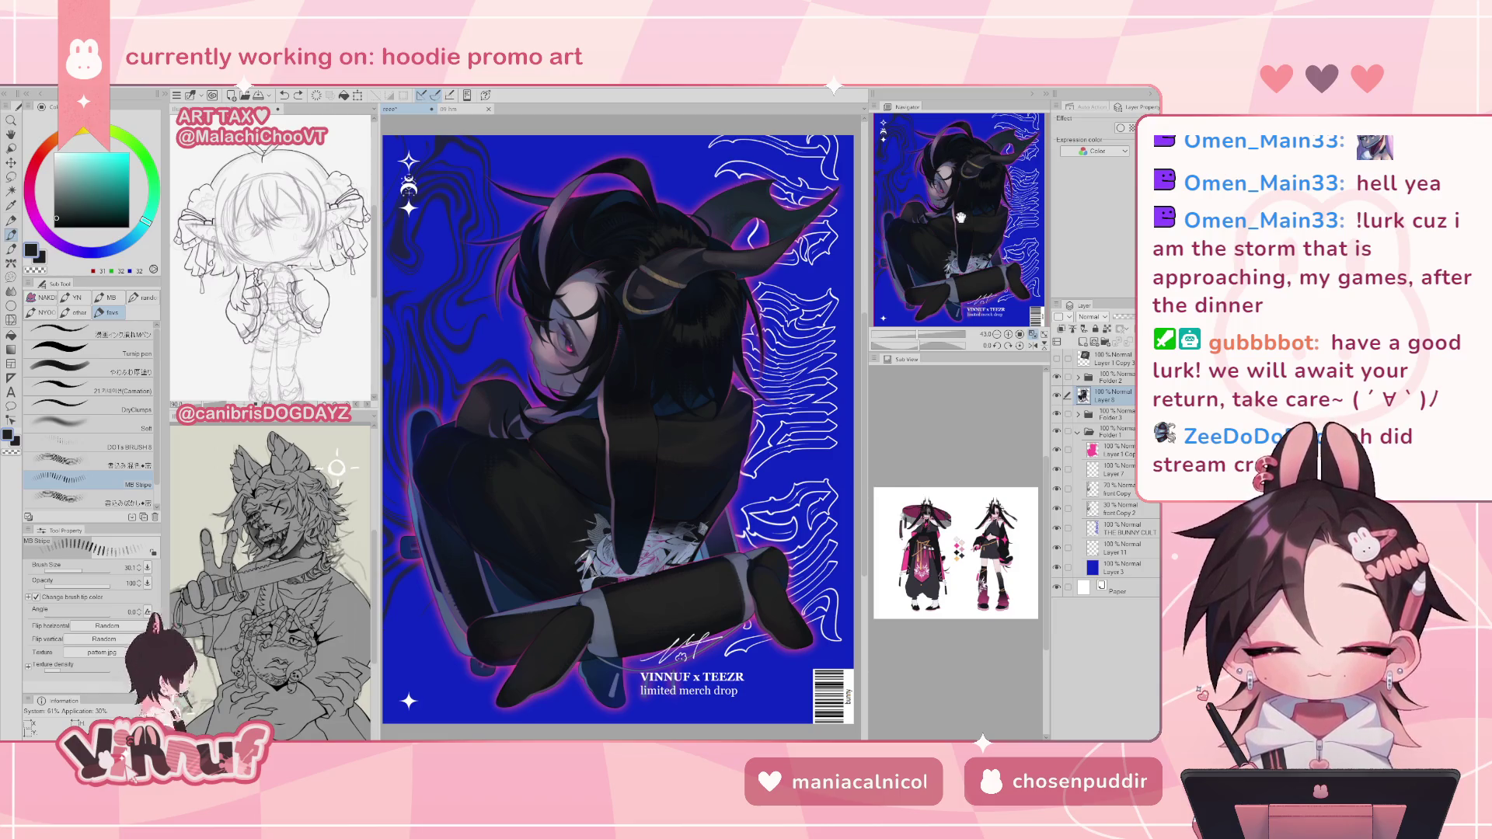
pyautogui.moveTo(973, 264); pyautogui.dragTo(986, 256)
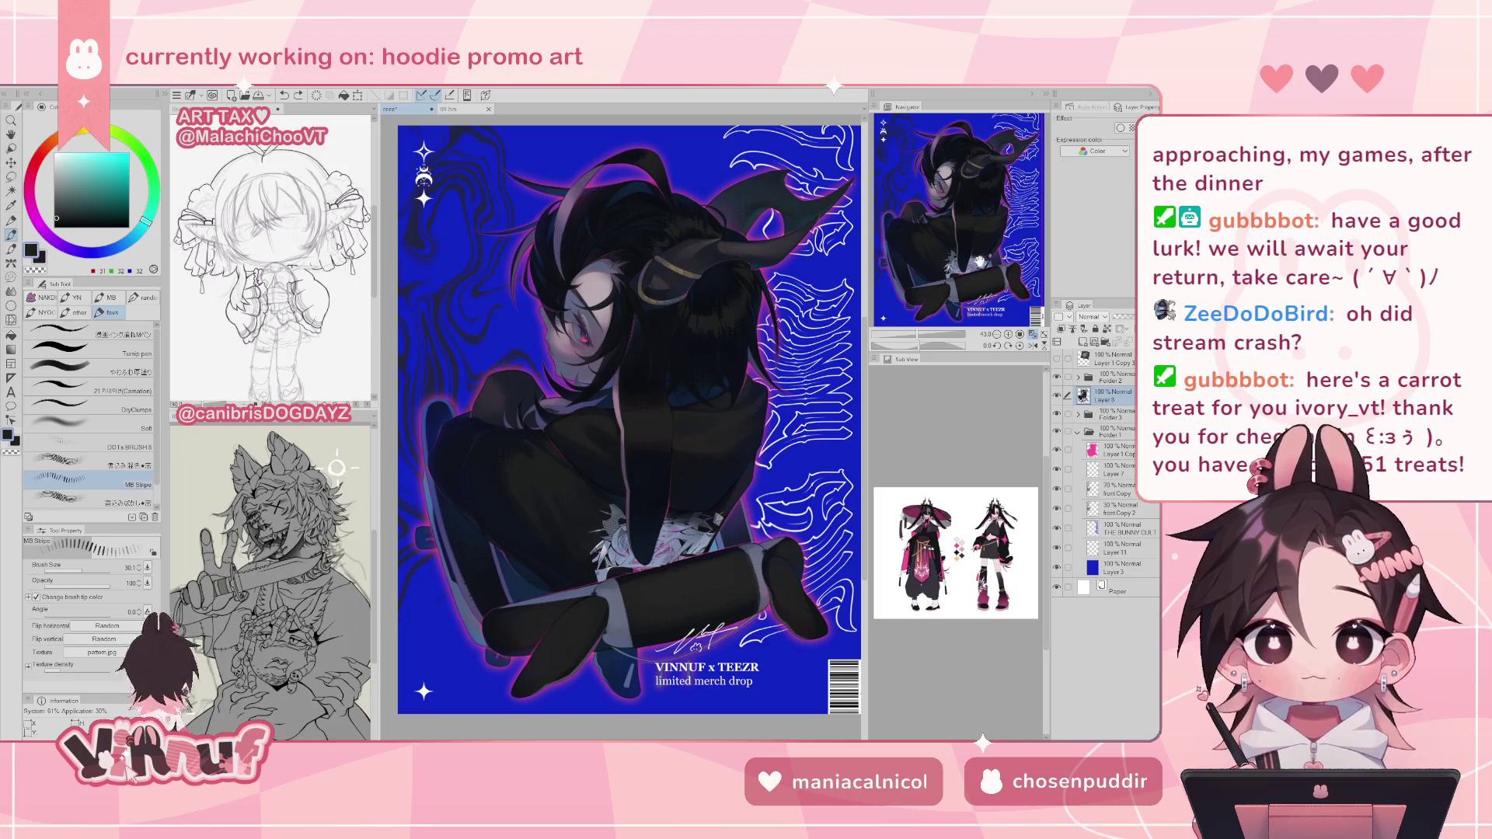
pyautogui.moveTo(984, 258); pyautogui.dragTo(989, 234)
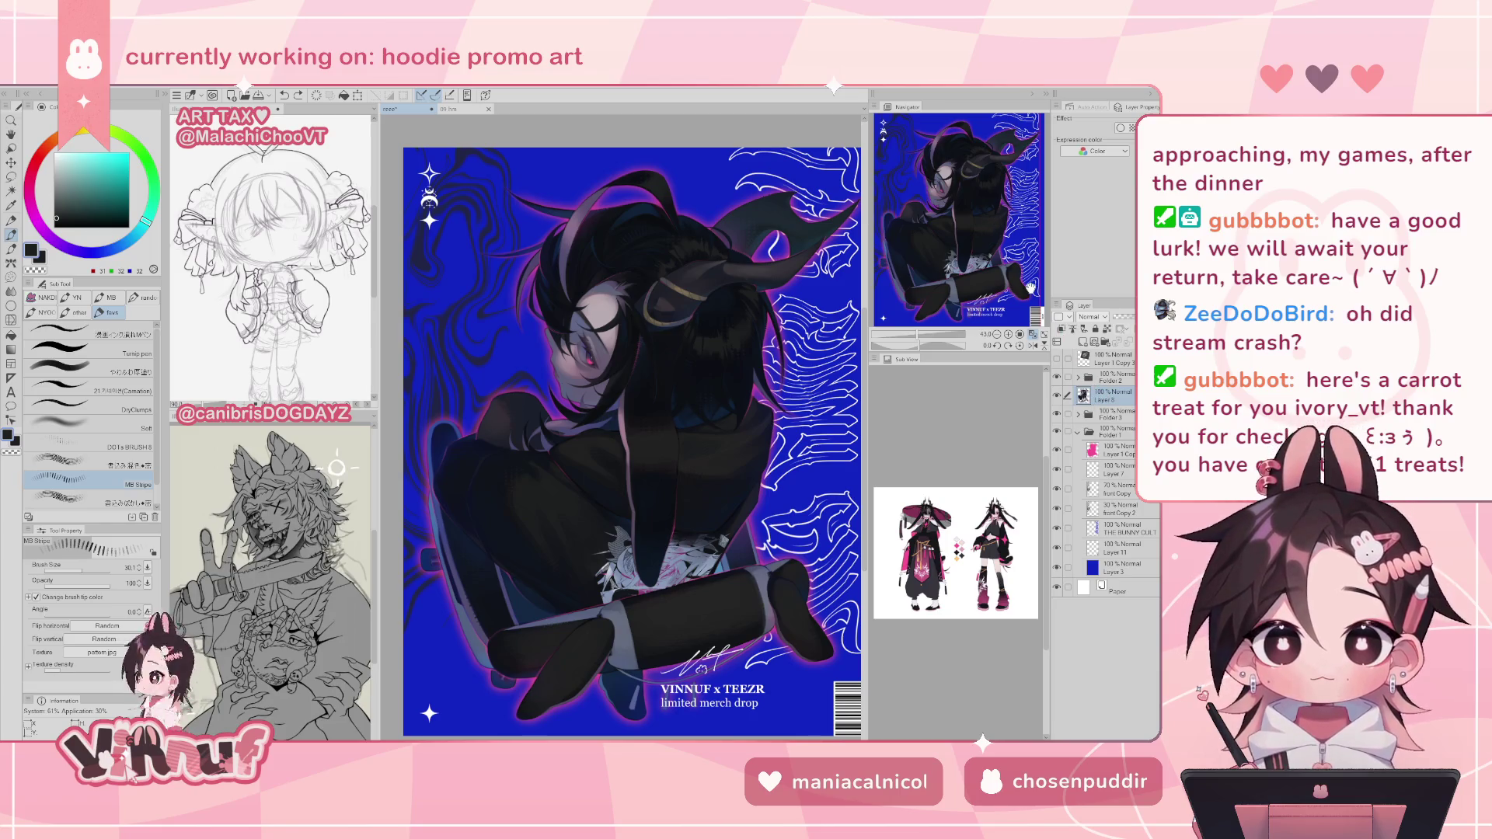
pyautogui.press('x')
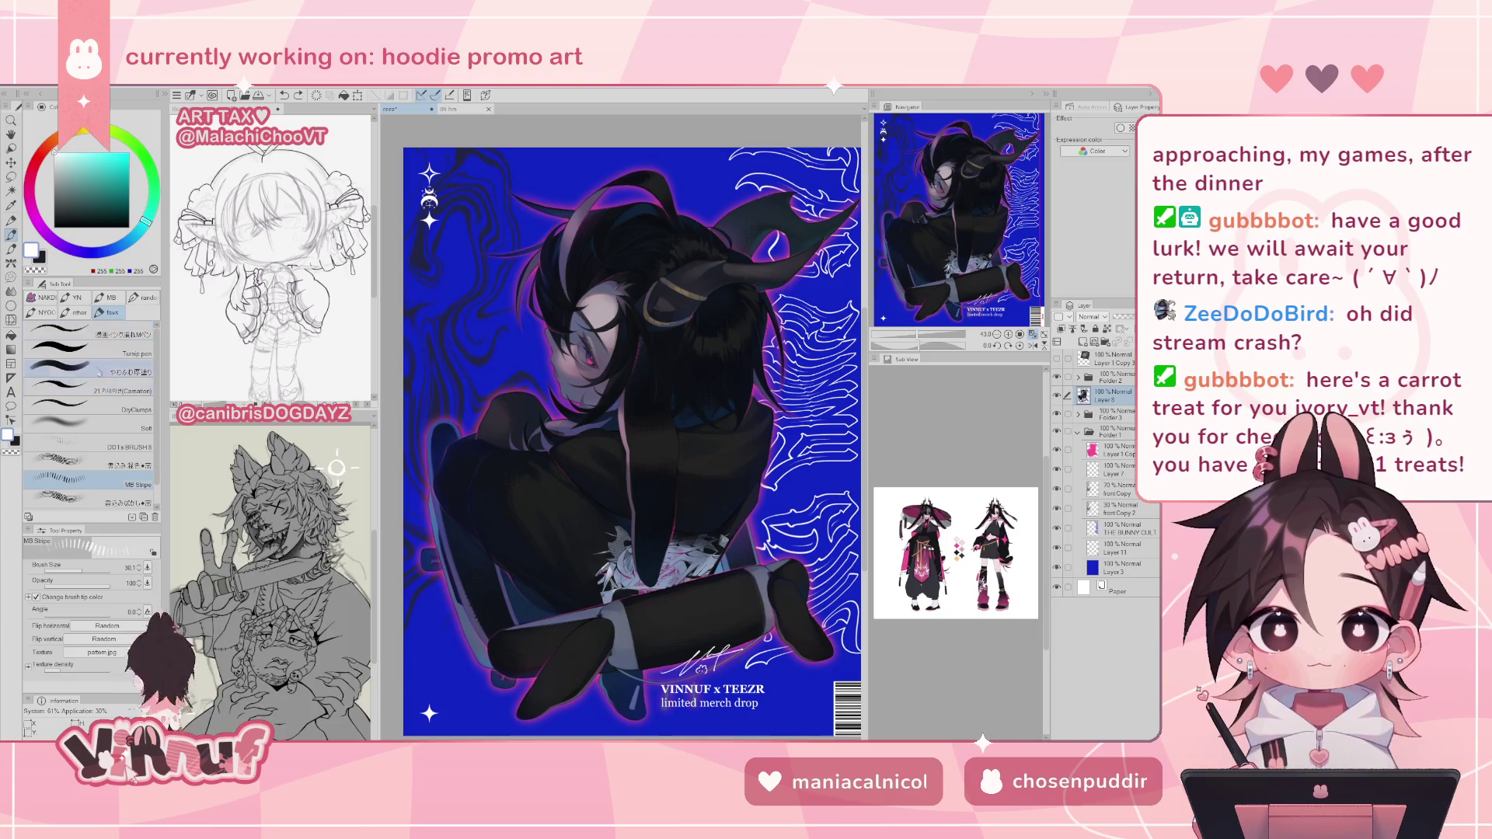
pyautogui.click(94, 334)
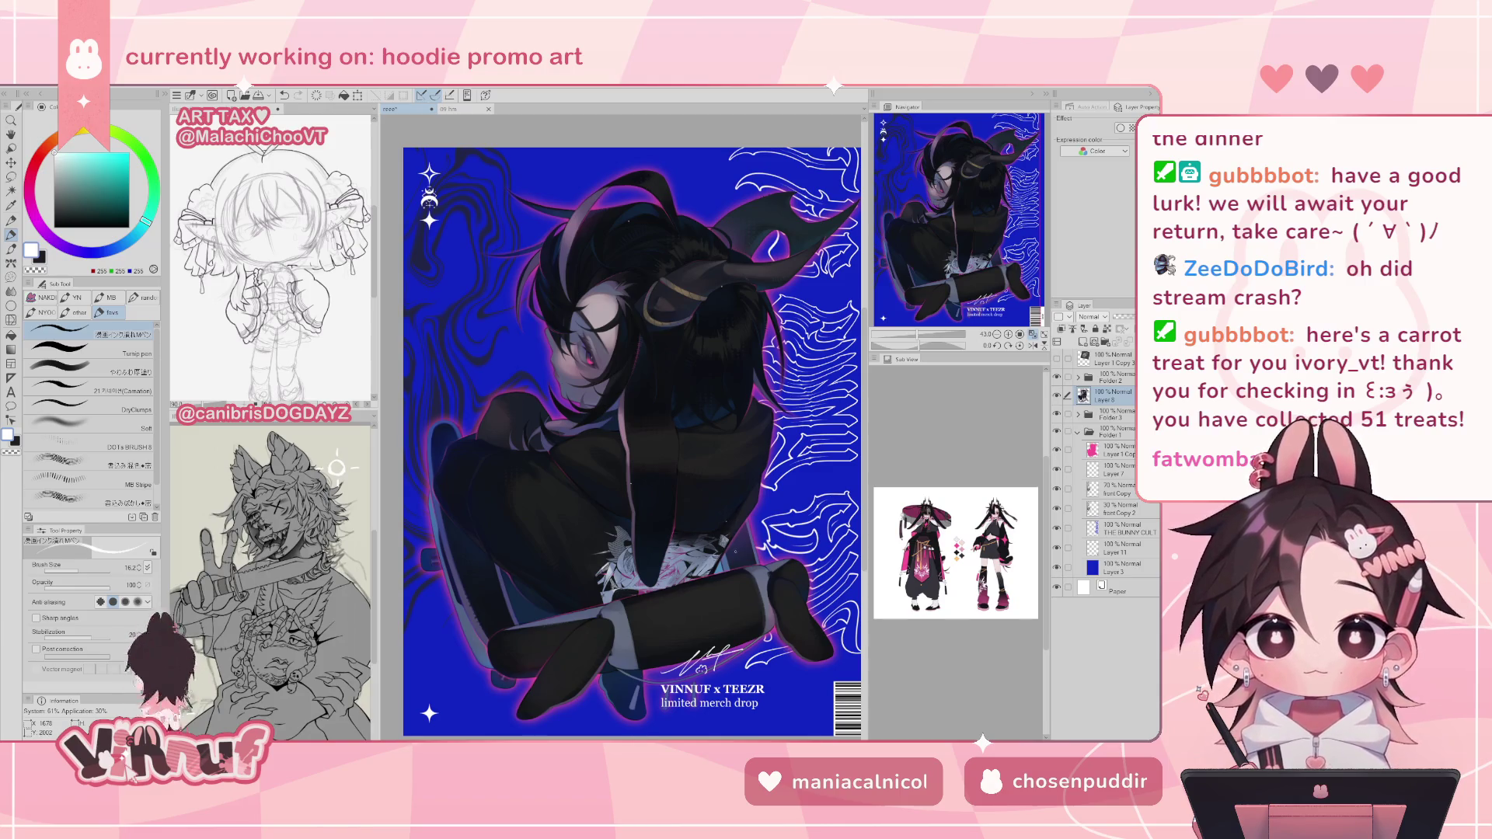
pyautogui.moveTo(540, 583); pyautogui.dragTo(544, 600)
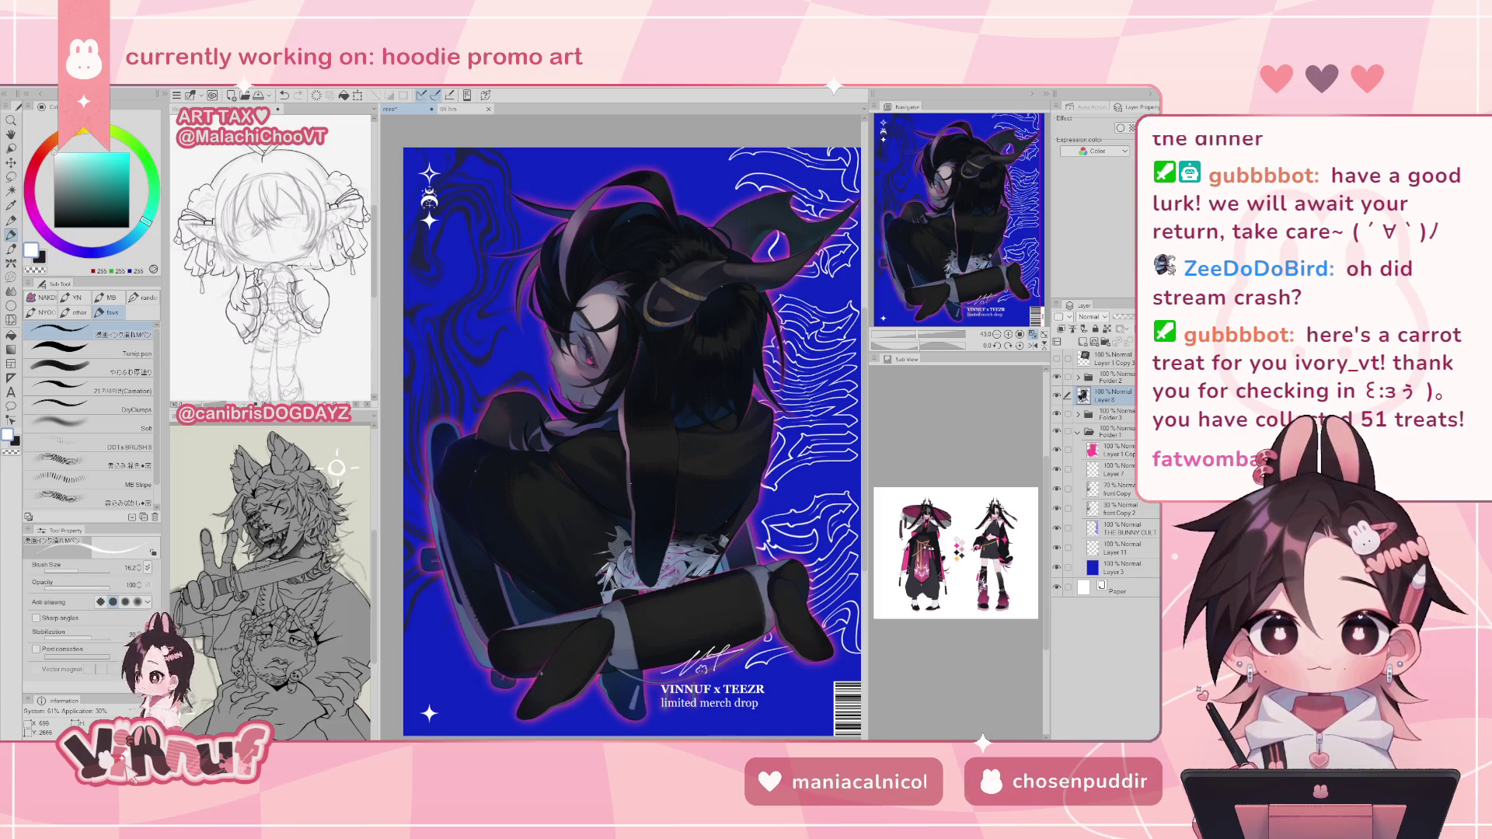
pyautogui.hotkey('ctrl', 'z')
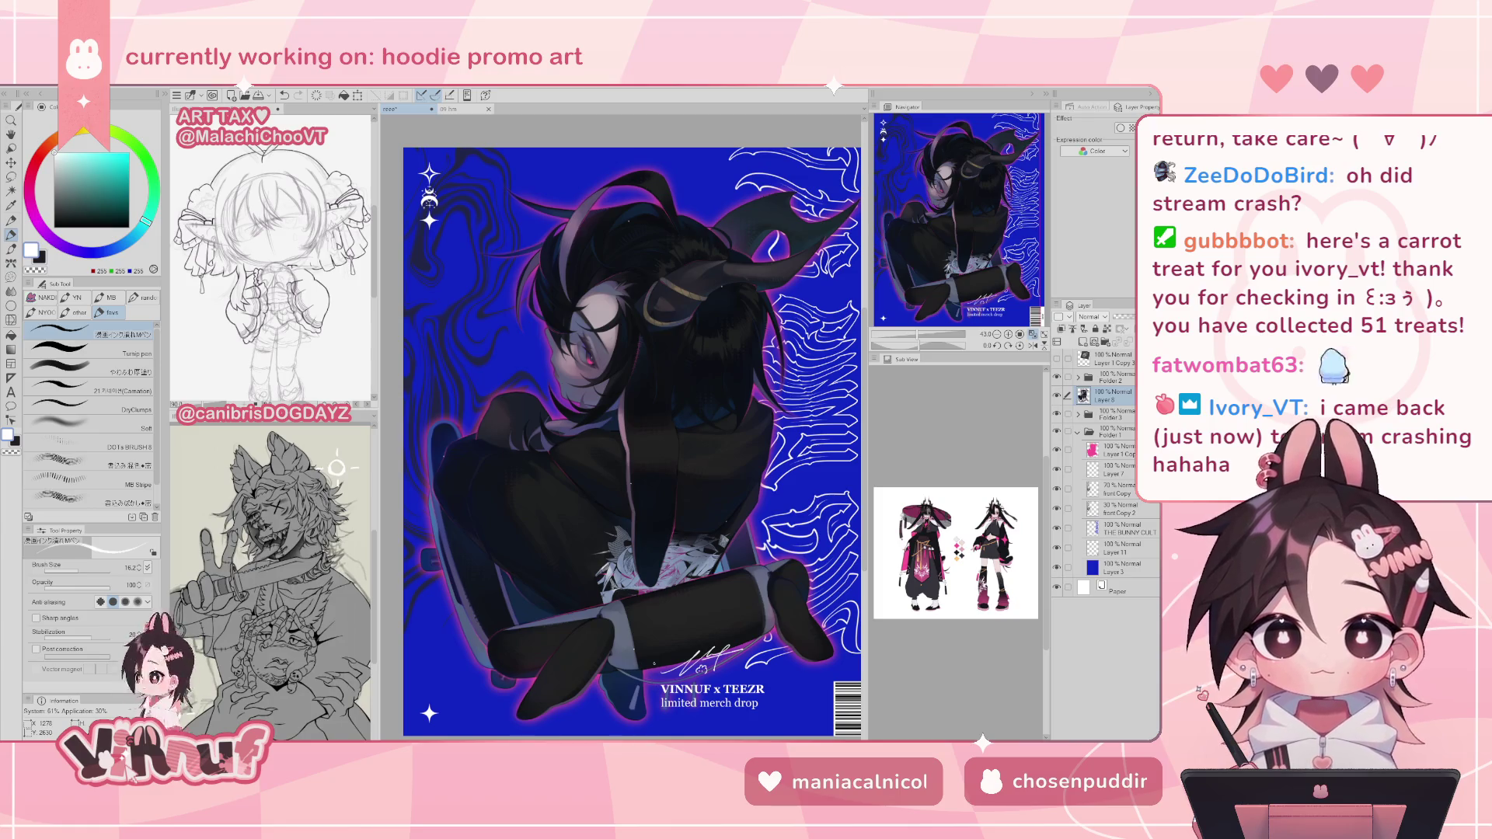
pyautogui.keyDown('alt'); pyautogui.click(566, 178); pyautogui.keyUp('alt')
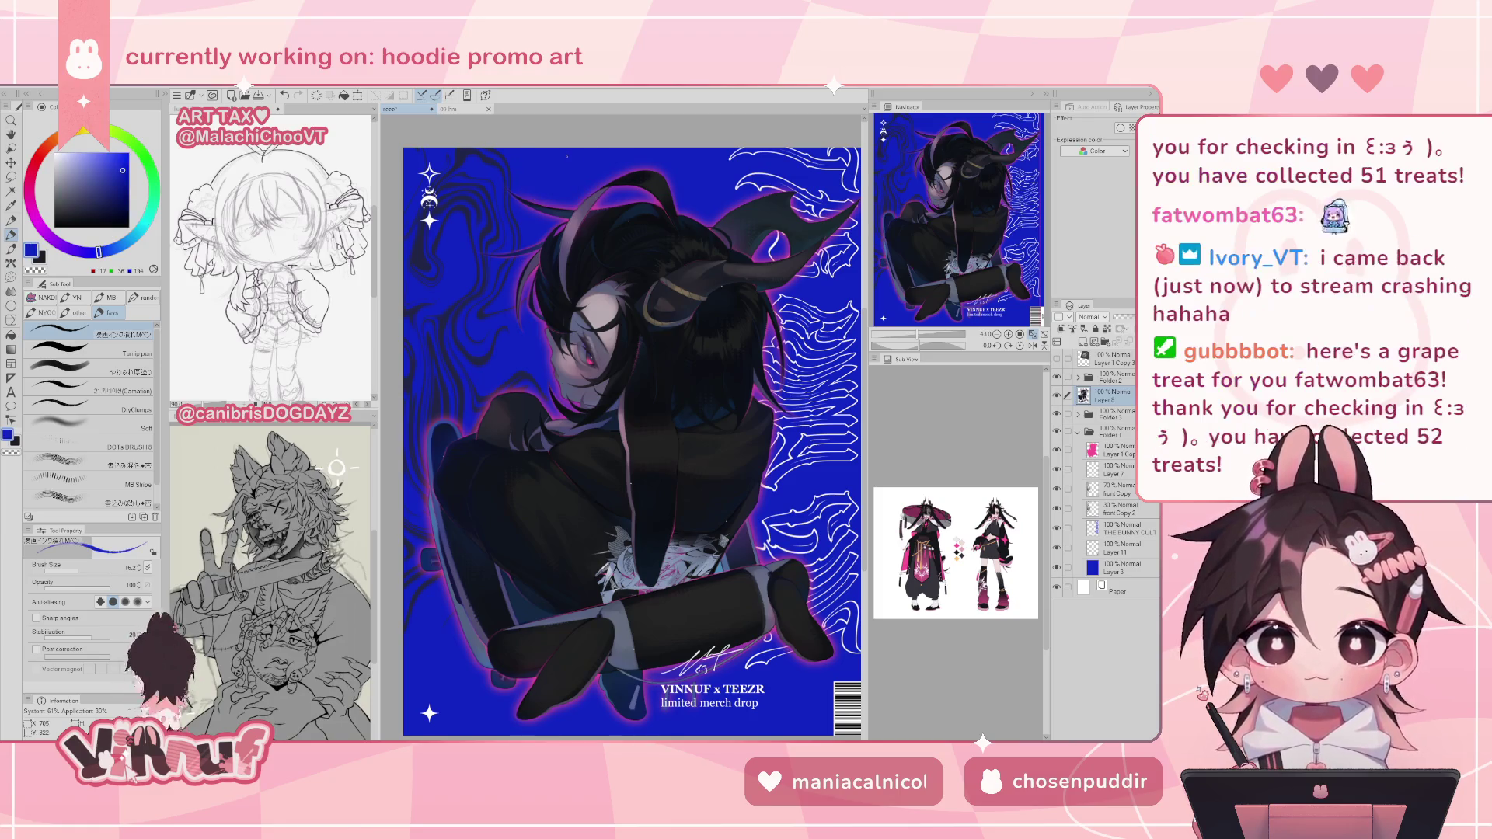
pyautogui.keyDown('alt'); pyautogui.click(590, 362); pyautogui.keyUp('alt')
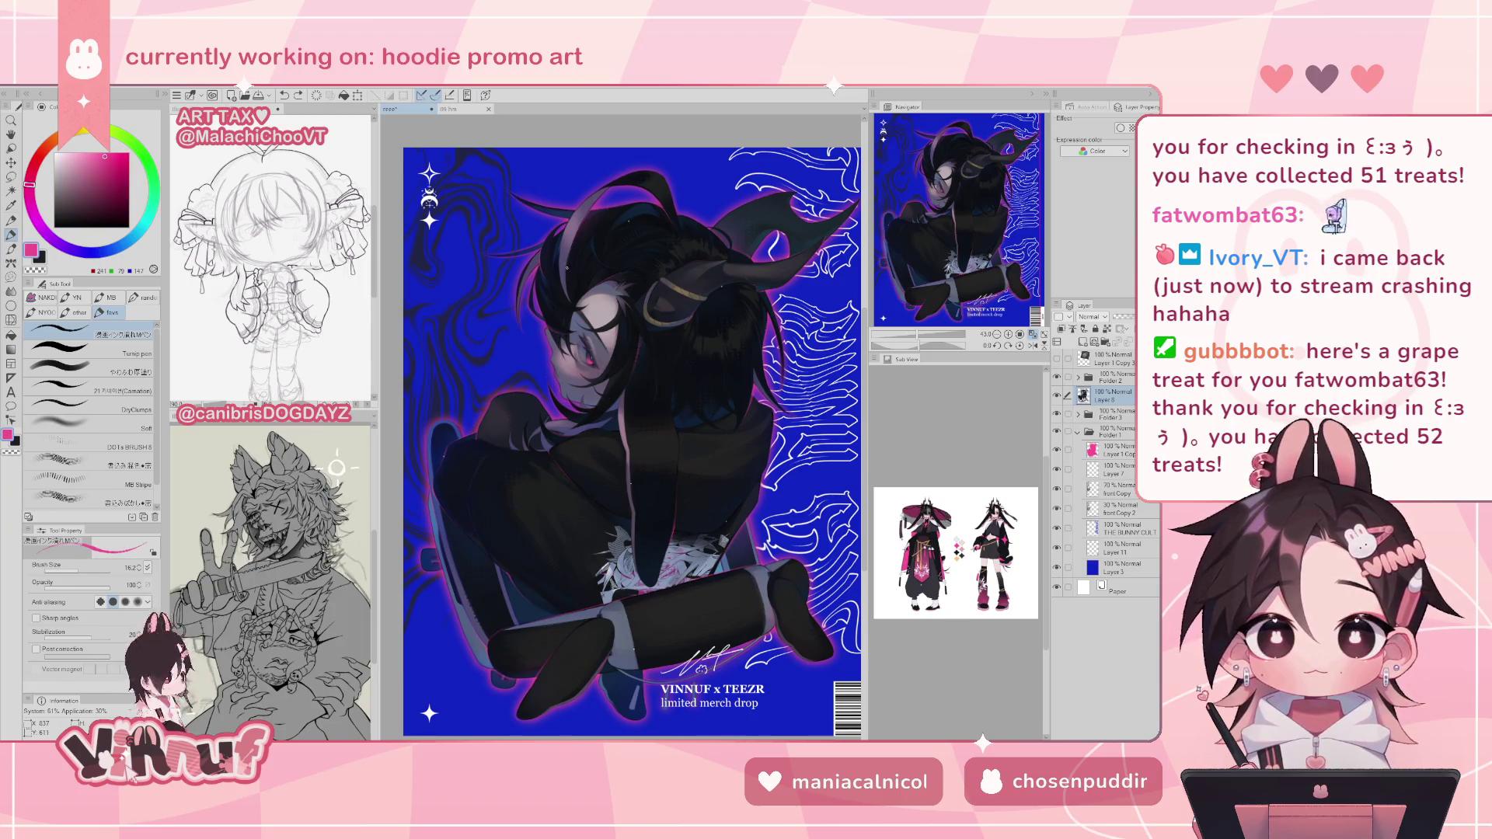
pyautogui.hotkey('ctrl', 'z')
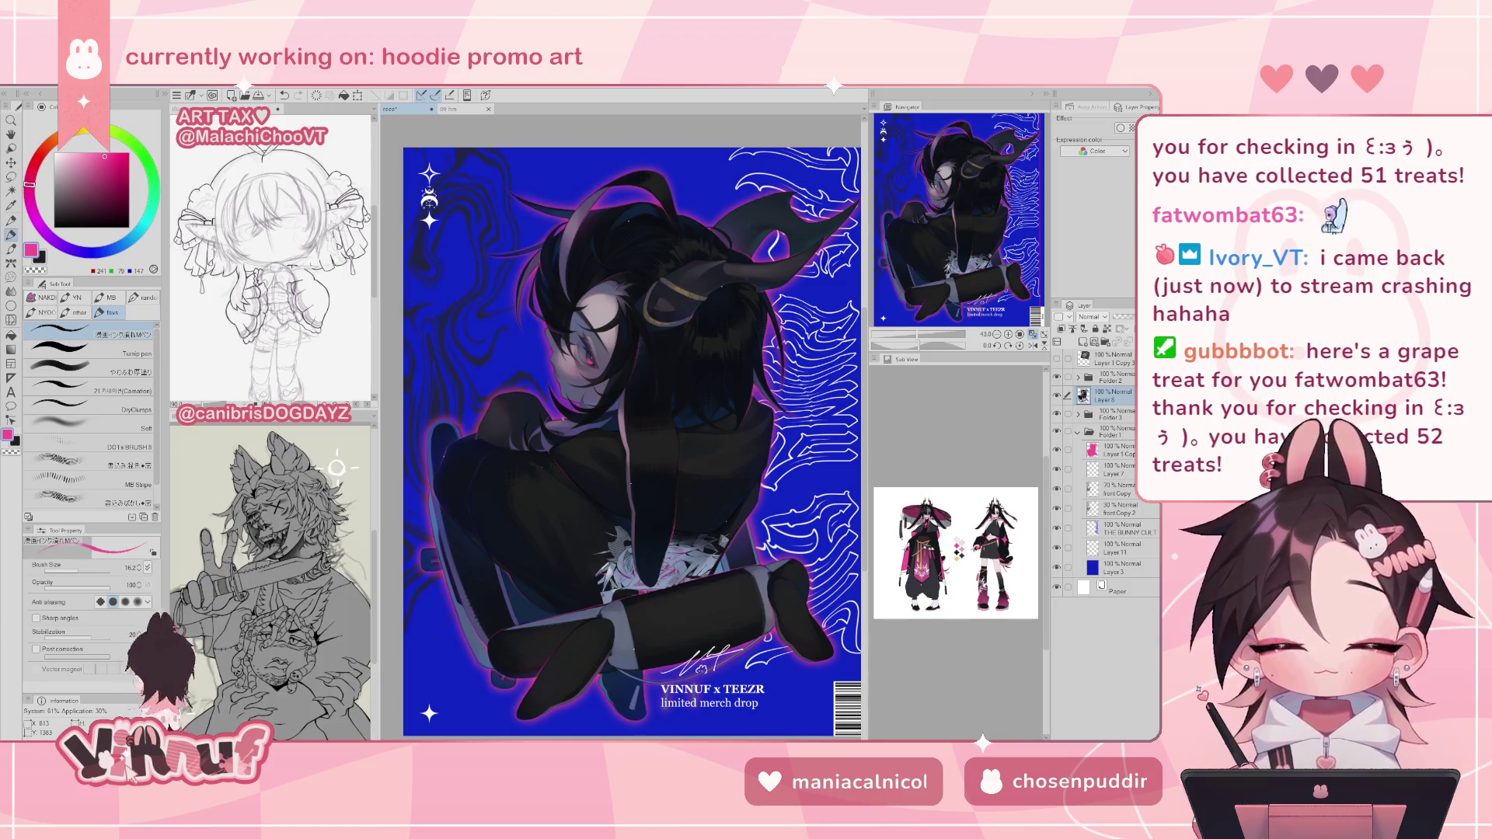
pyautogui.hotkey('ctrl', 'z')
pyautogui.hotkey('ctrl', 'z')
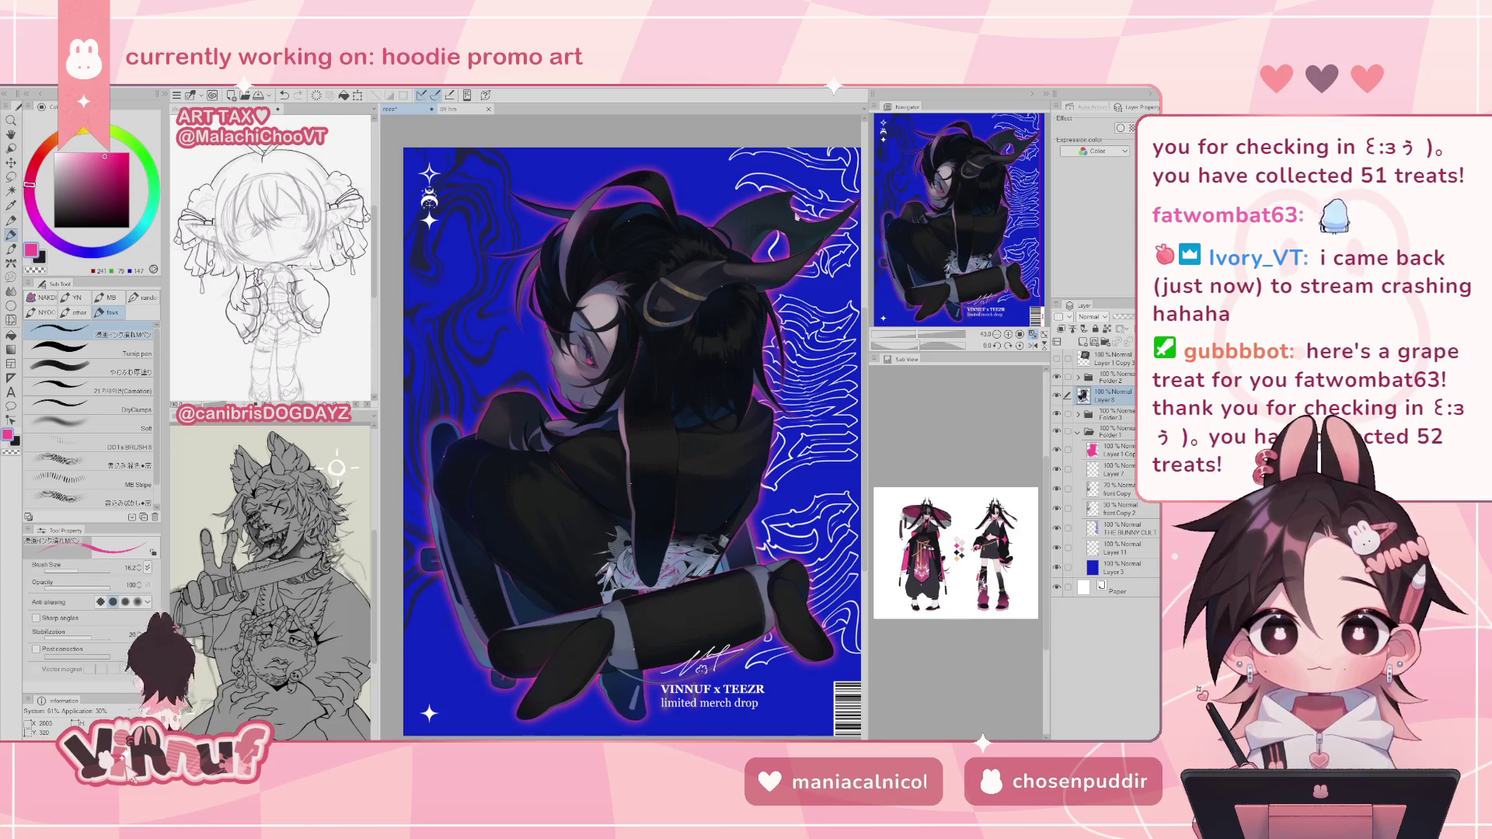
pyautogui.hotkey('ctrl', 'z')
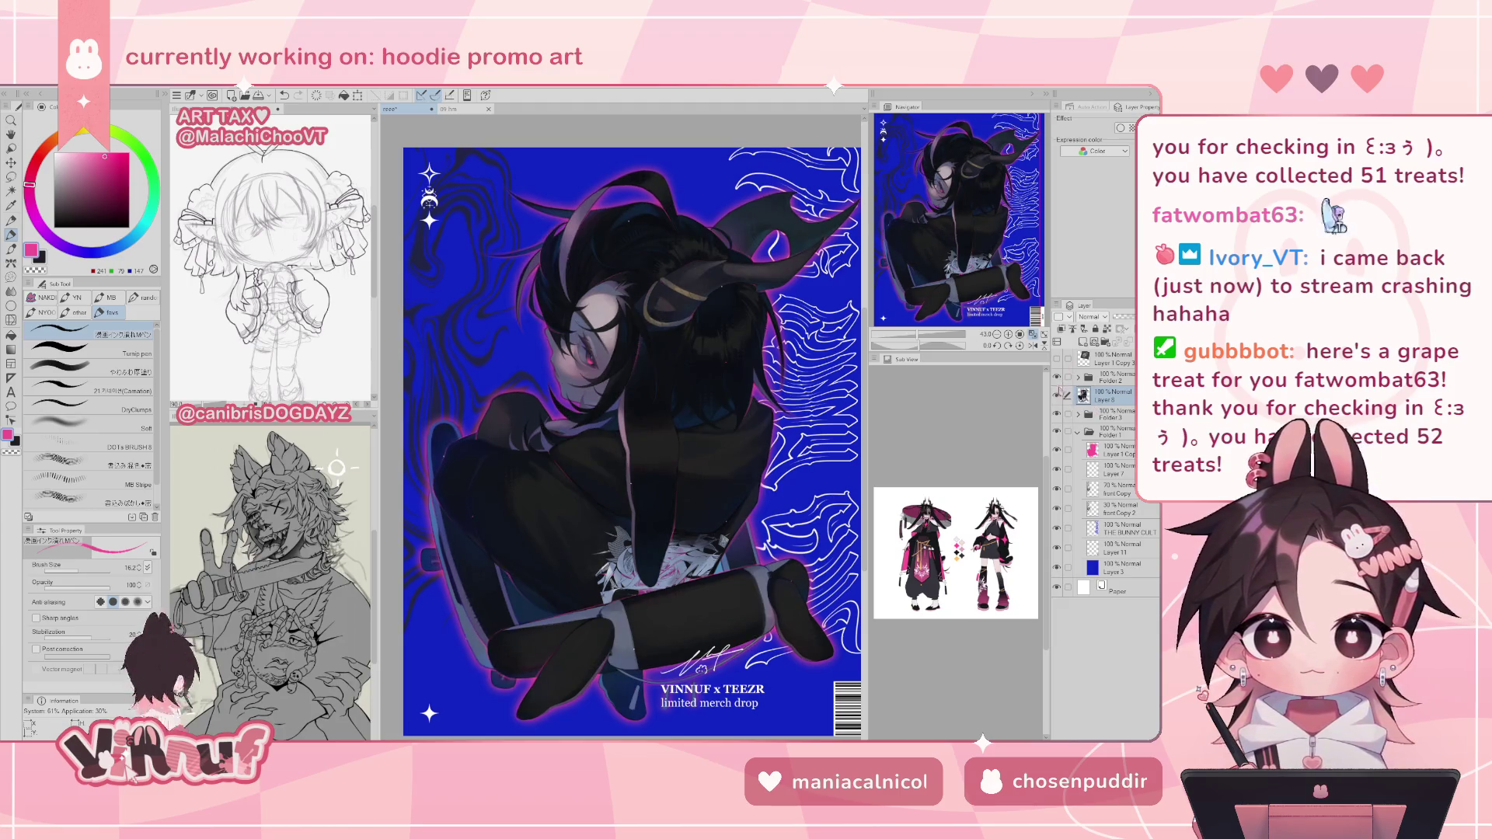
# - On a new layer, stamp pink and blue Sparkle brush marks near the horn and on the character
pyautogui.click(1084, 342)
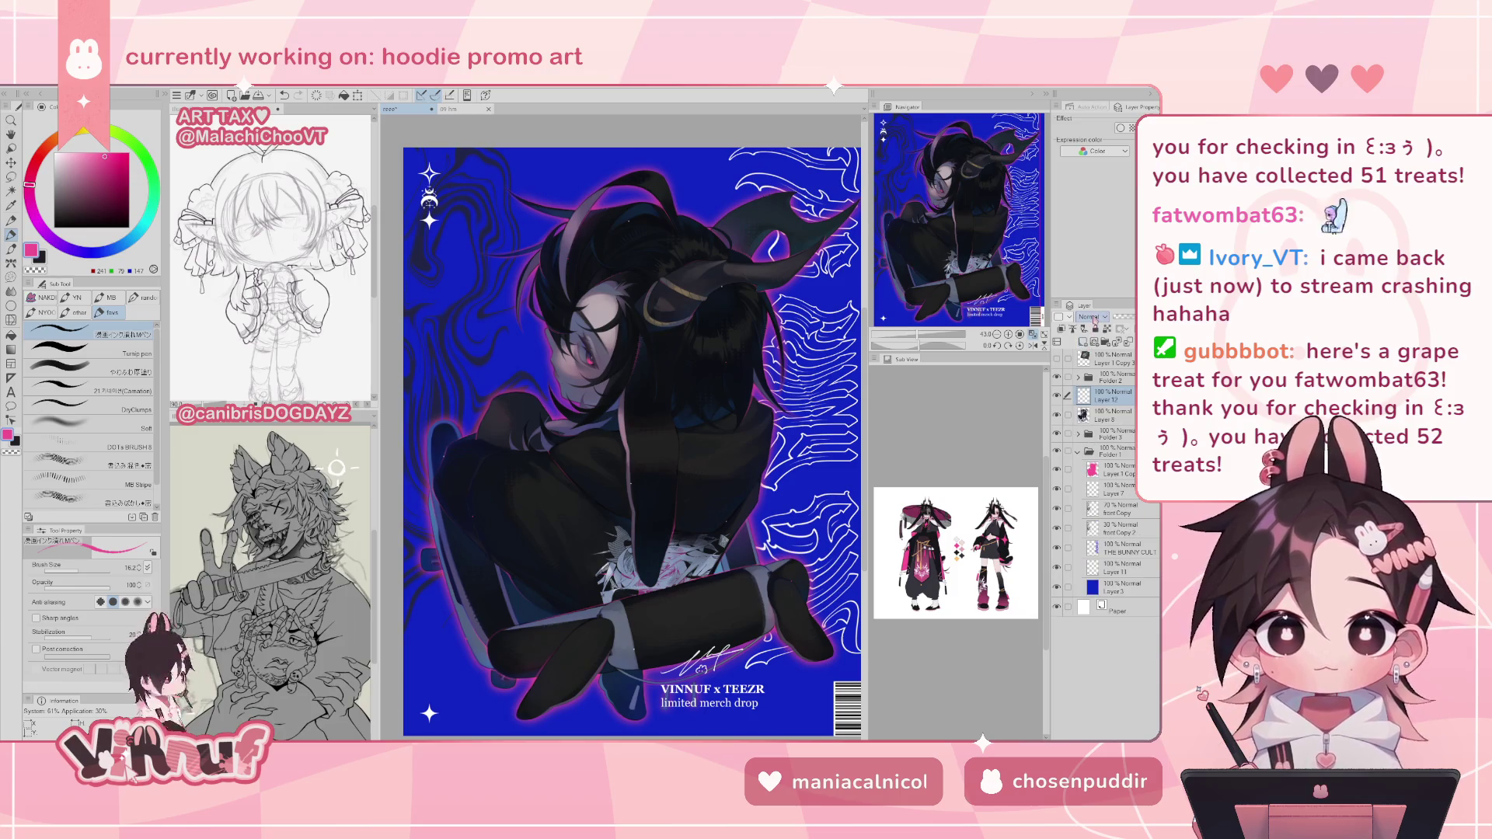
pyautogui.press('b')
pyautogui.click(11, 248)
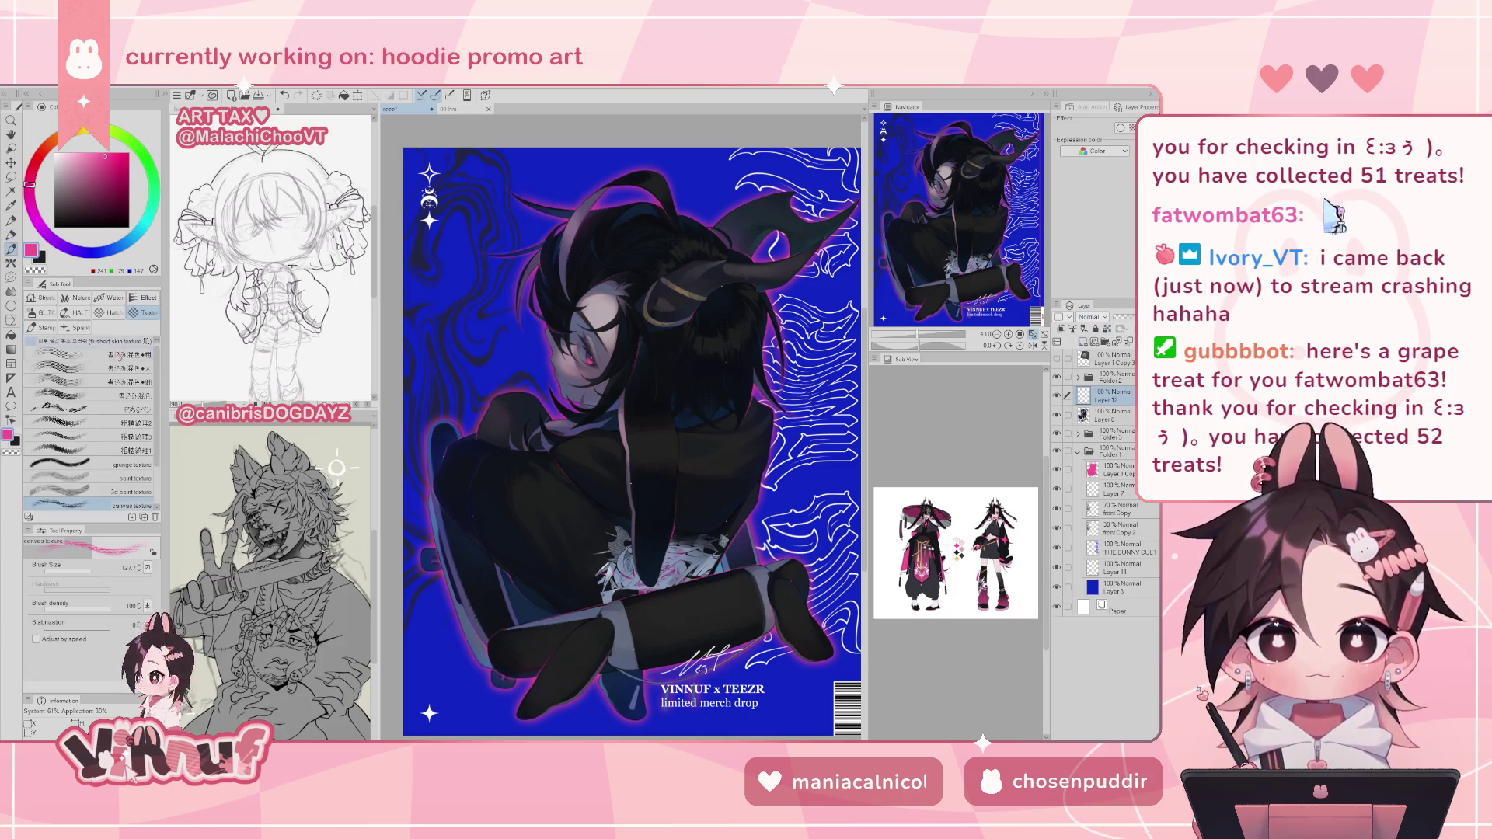
pyautogui.click(78, 327)
pyautogui.click(716, 273)
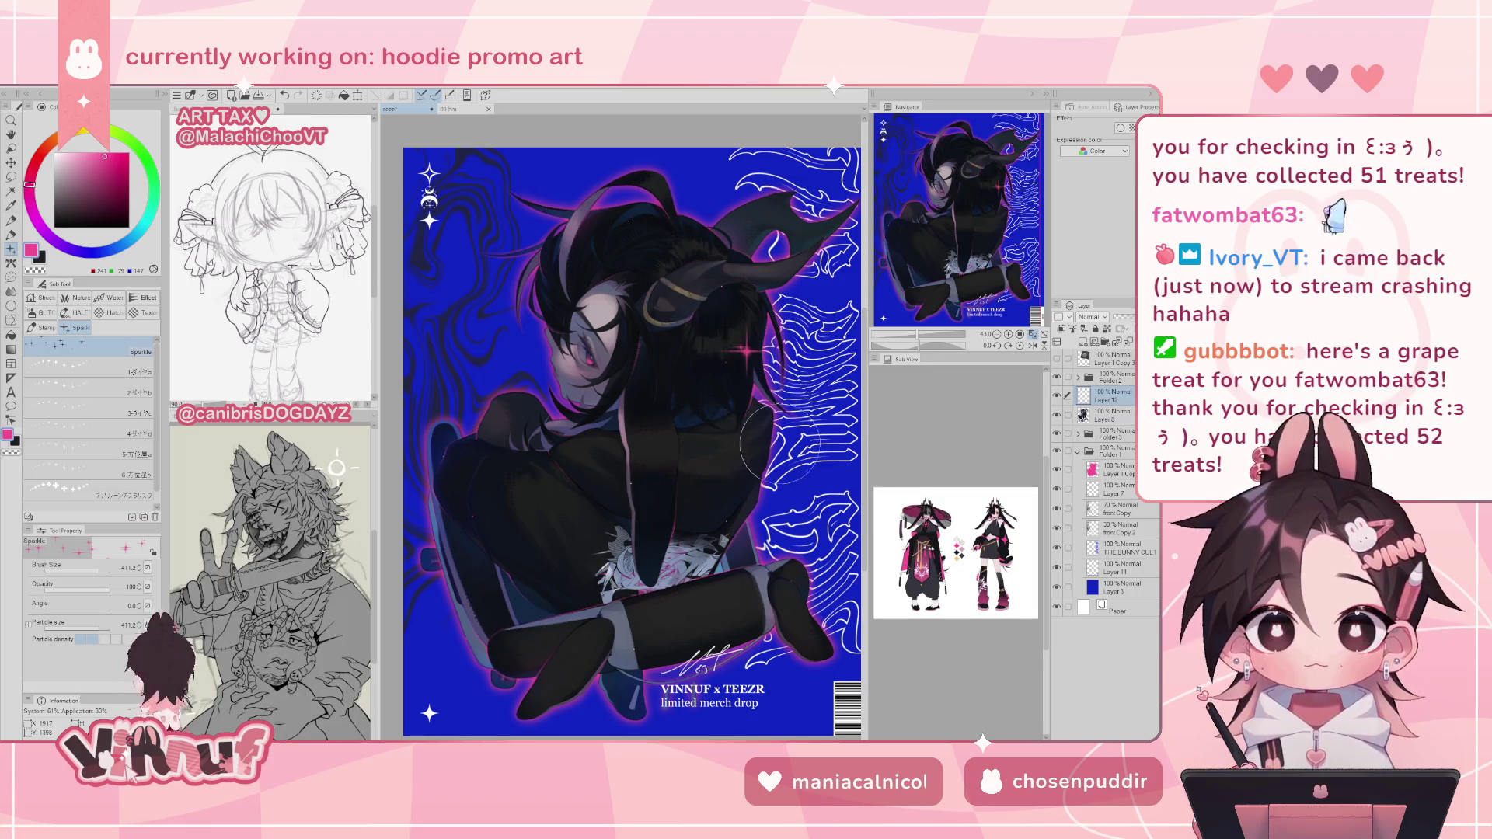
pyautogui.click(779, 297)
pyautogui.keyDown('alt'); pyautogui.click(702, 180); pyautogui.keyUp('alt')
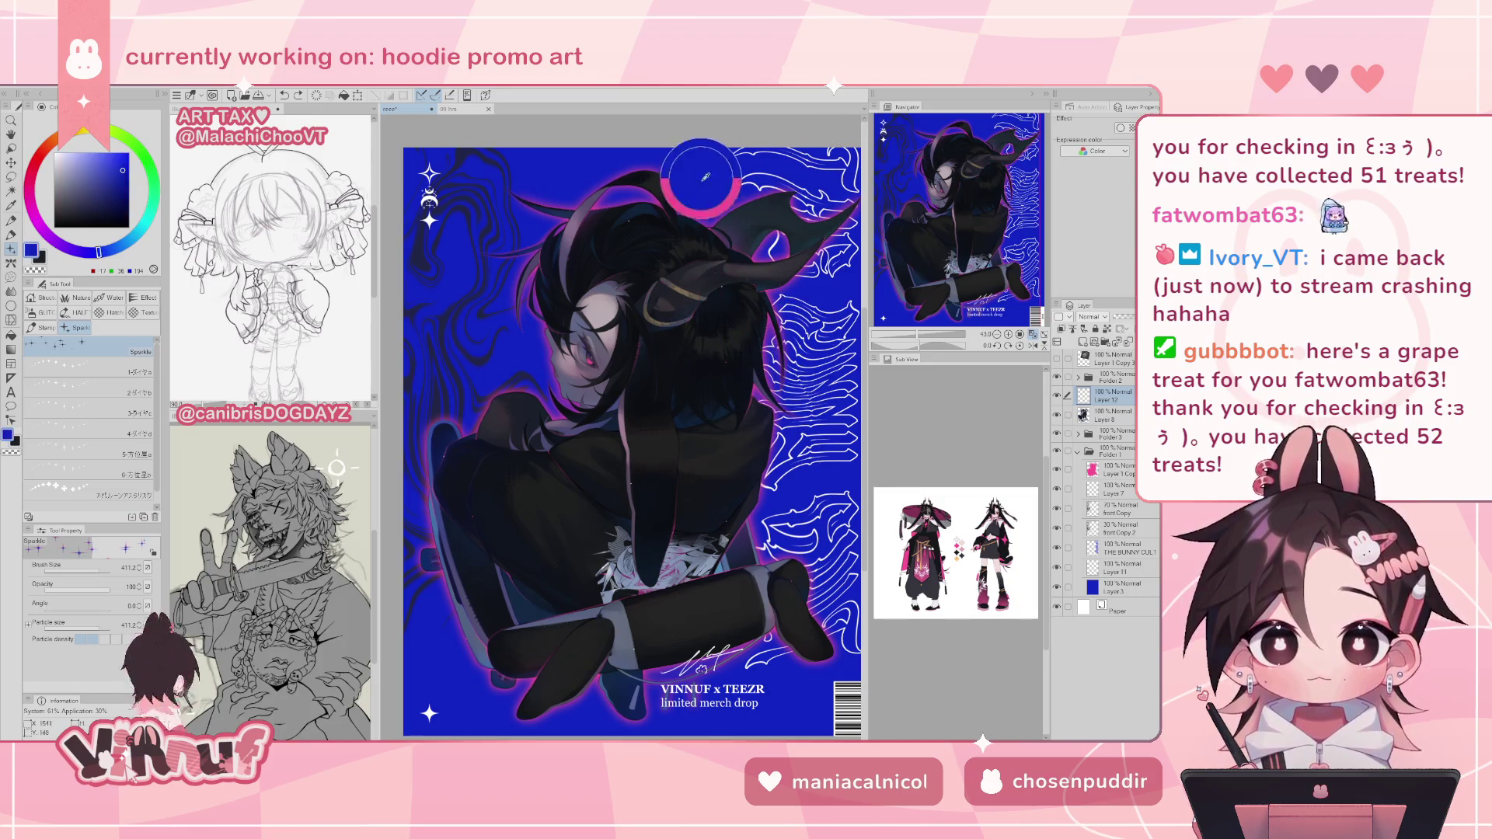
pyautogui.click(709, 319)
pyautogui.click(745, 344)
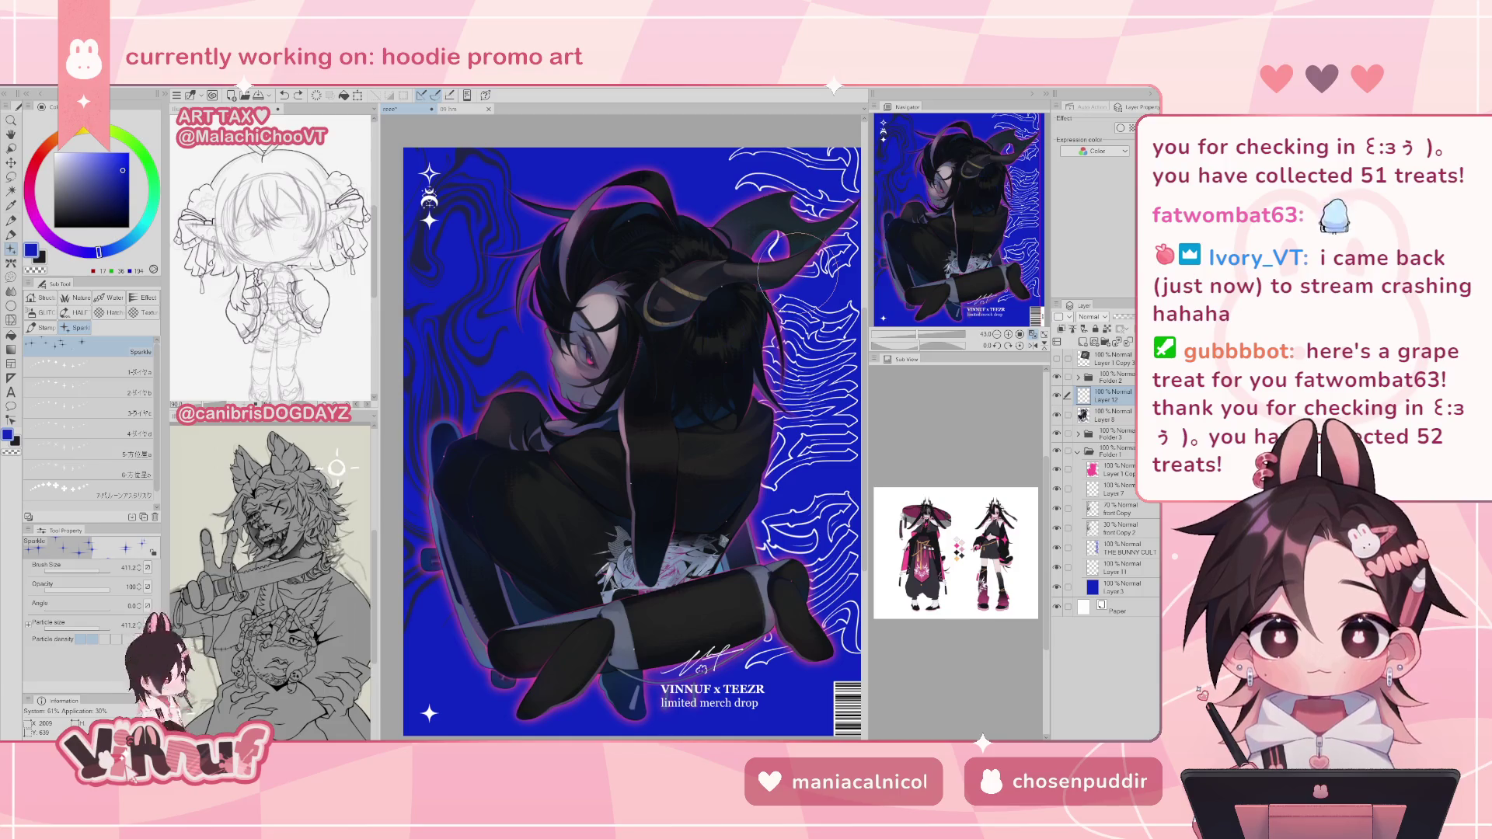
# - Remove the trial sparkles, pick white, and stamp white sparkles near the horn, undoing misplaced ones
pyautogui.hotkey('ctrl', 'e')
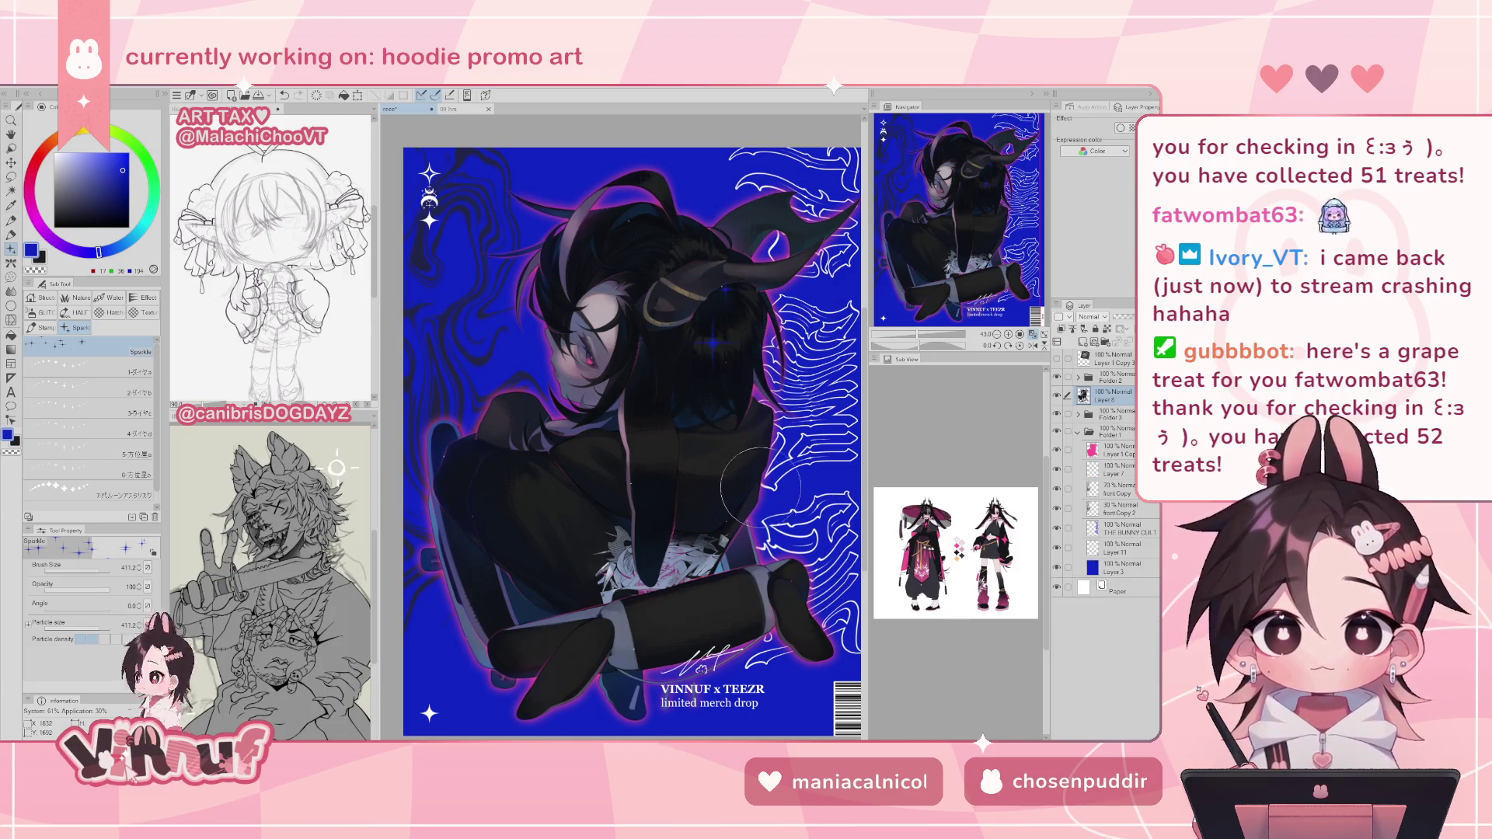
pyautogui.keyDown('alt'); pyautogui.click(767, 376); pyautogui.keyUp('alt')
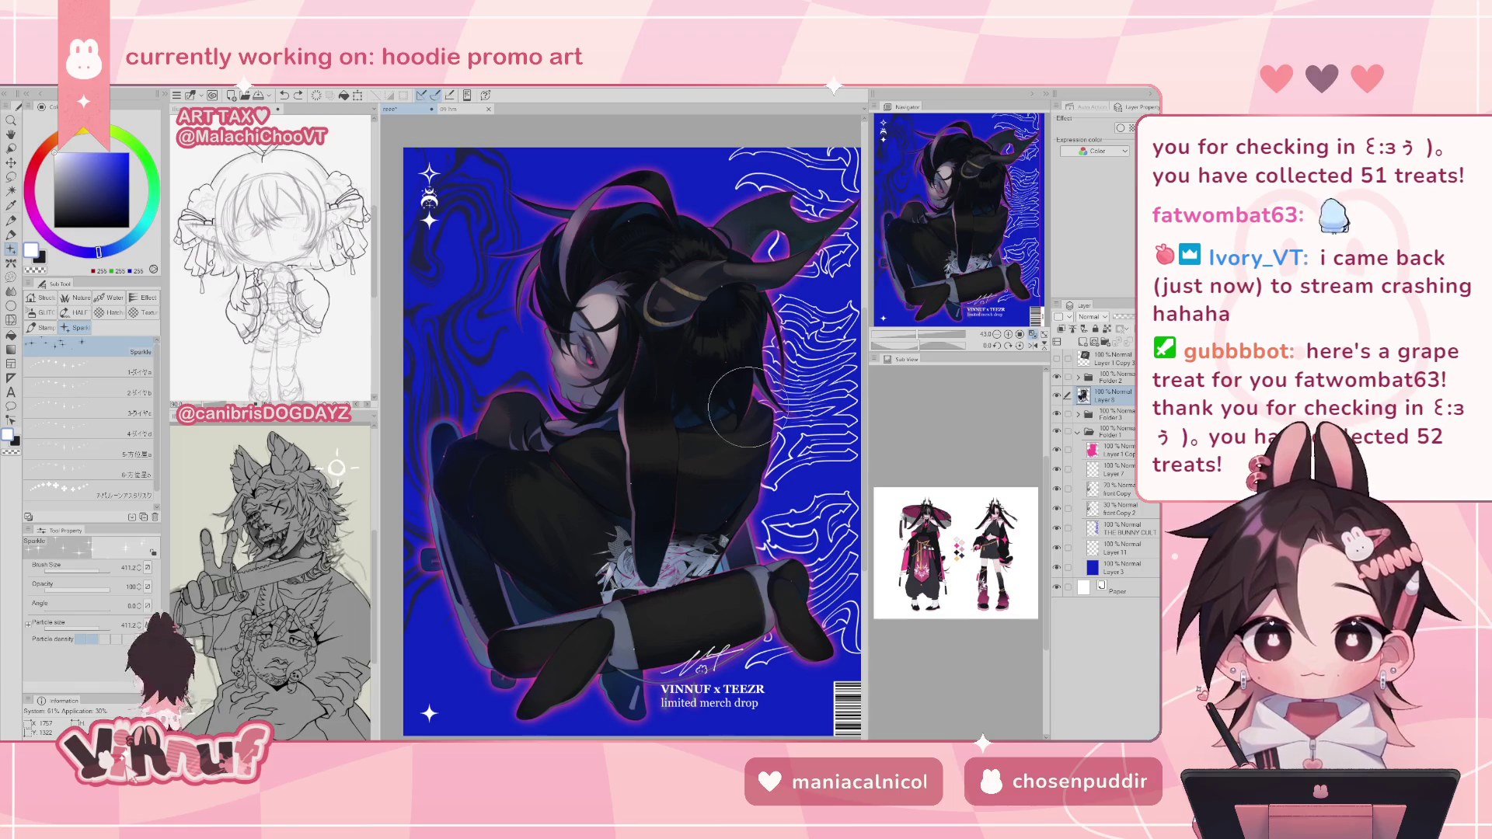
pyautogui.click(727, 315)
pyautogui.hotkey('ctrl', 'z')
pyautogui.click(729, 327)
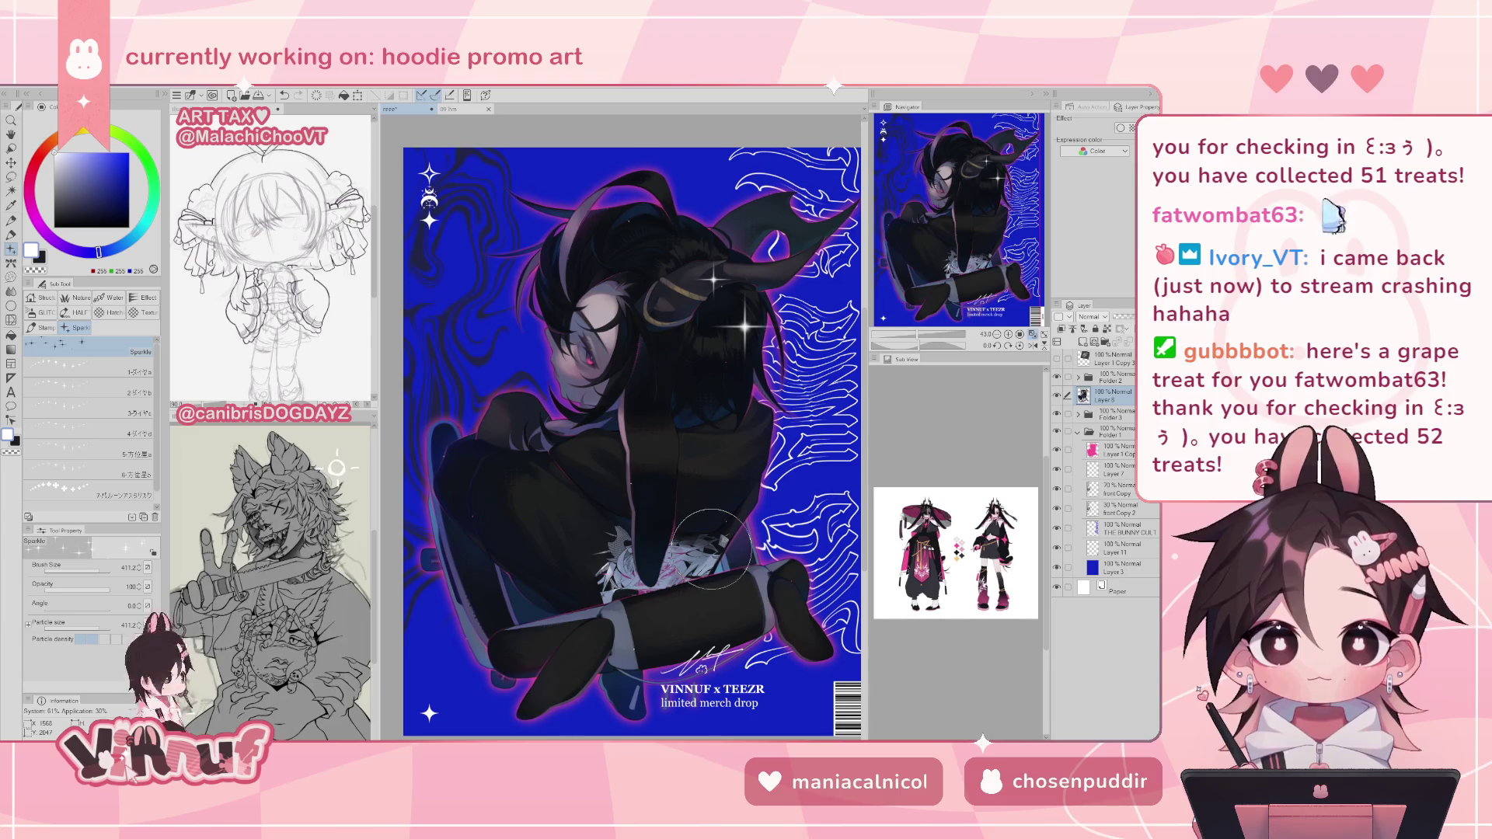
pyautogui.scroll(-1, 911, 307)
pyautogui.hotkey('ctrl', 'z')
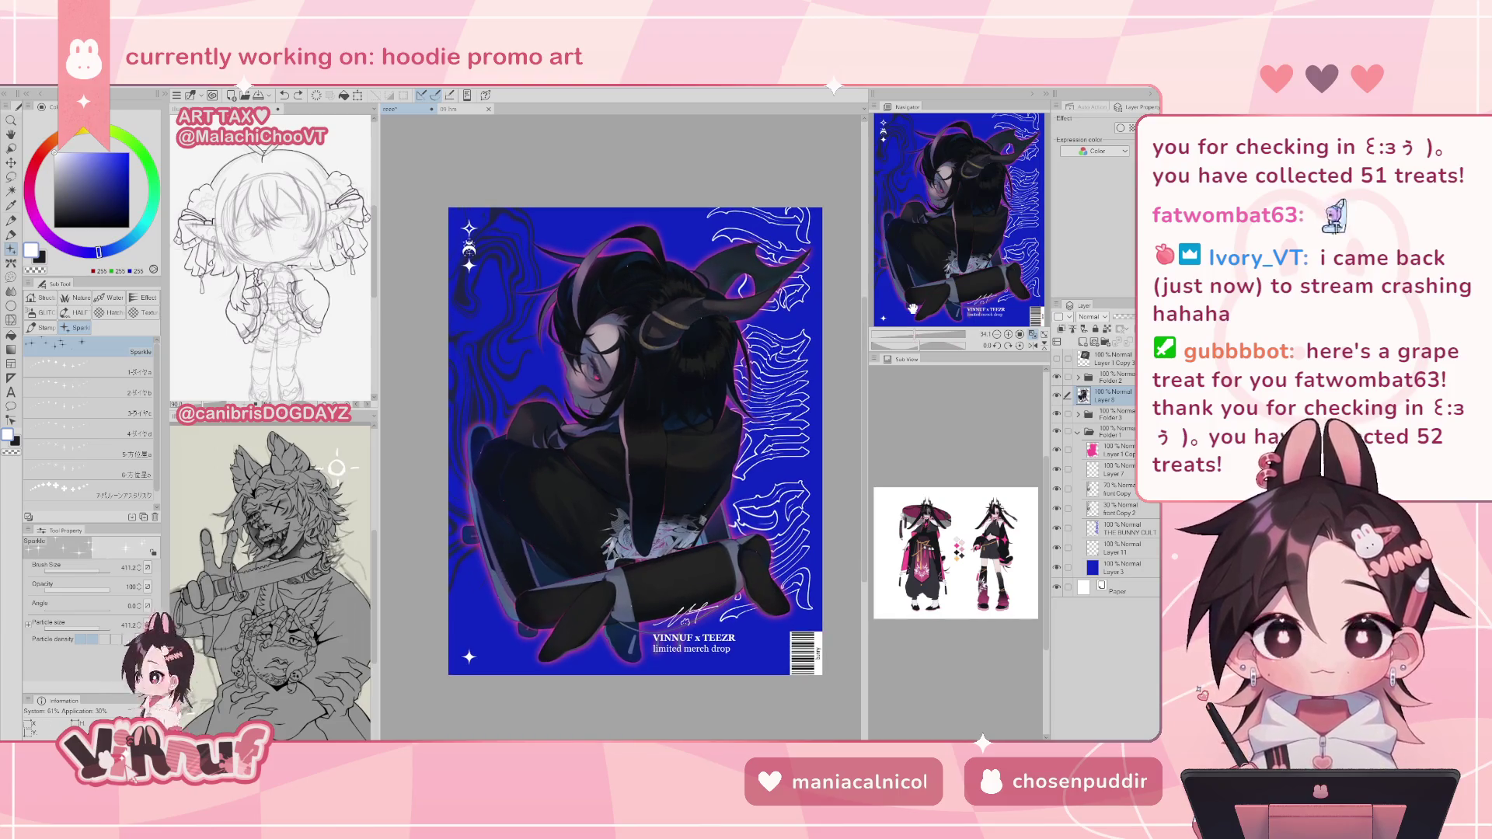
# - Try white sparkles beside the horn and the left knee, then undo them all
pyautogui.click(734, 358)
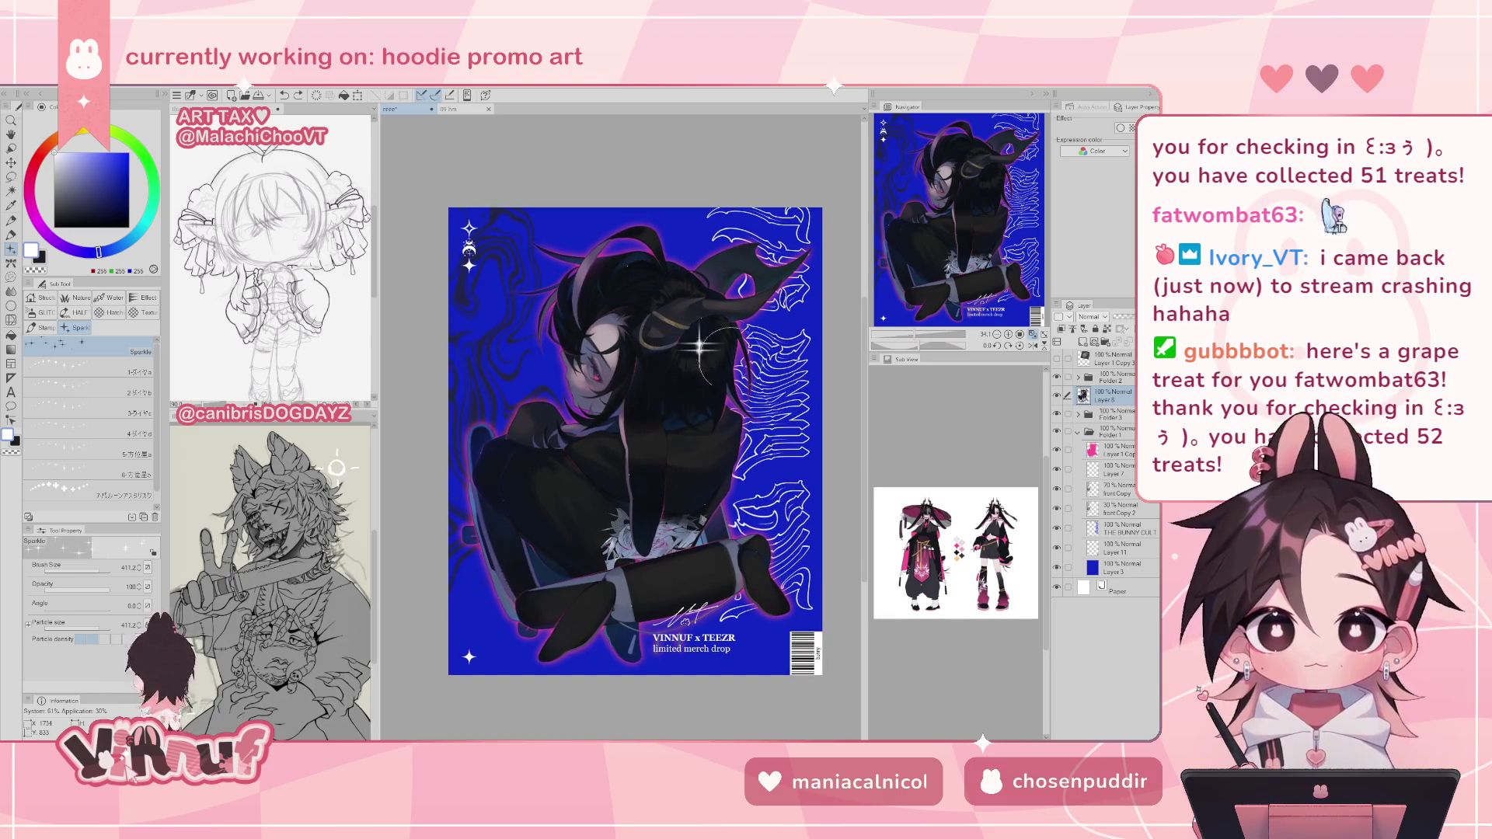
pyautogui.hotkey('ctrl', 'z')
pyautogui.click(727, 360)
pyautogui.click(503, 523)
pyautogui.click(522, 579)
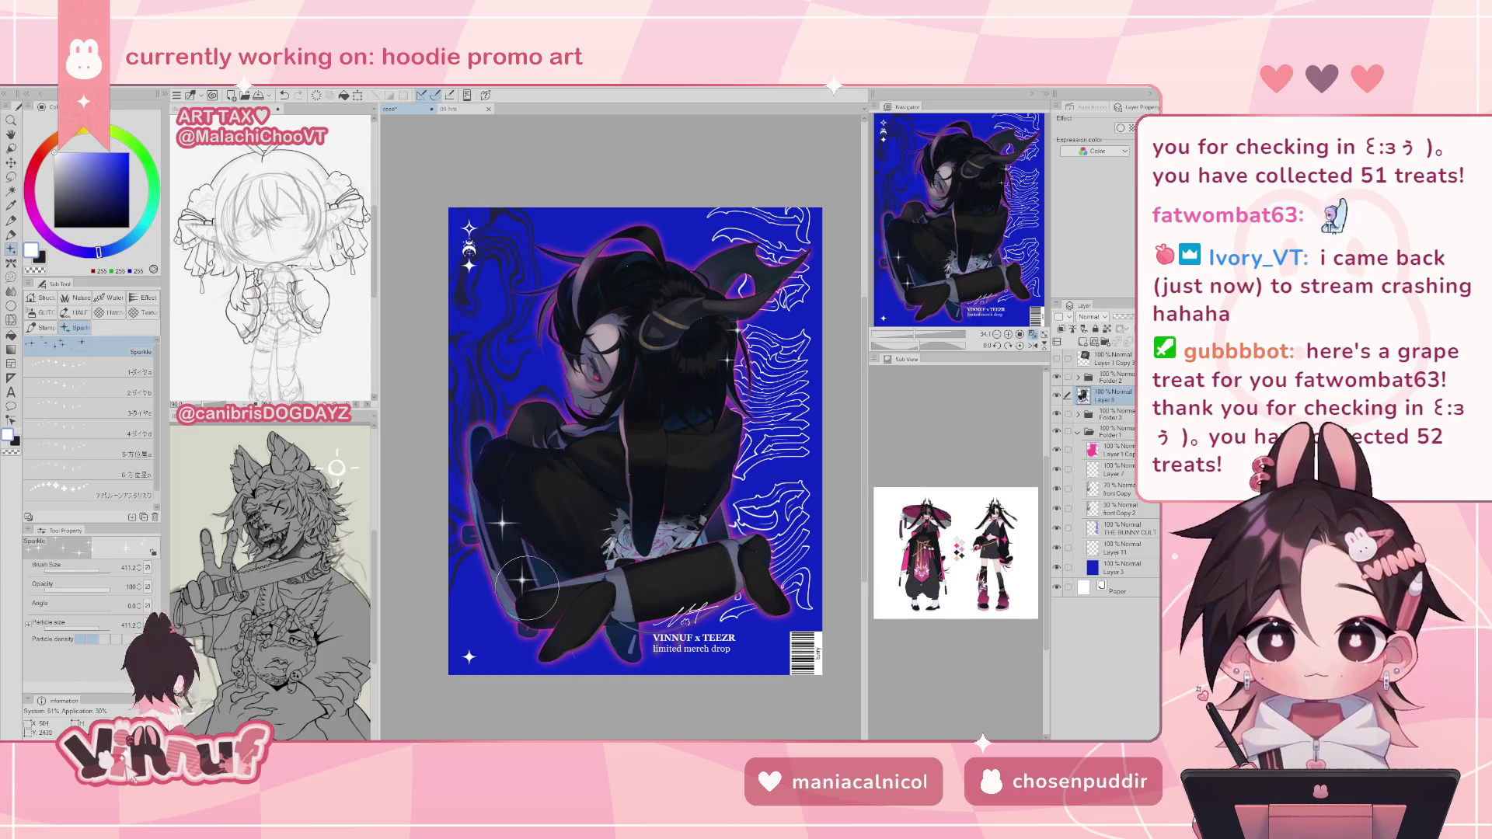
pyautogui.hotkey('ctrl', 'z')
pyautogui.hotkey('ctrl', 'z')
pyautogui.click(493, 501)
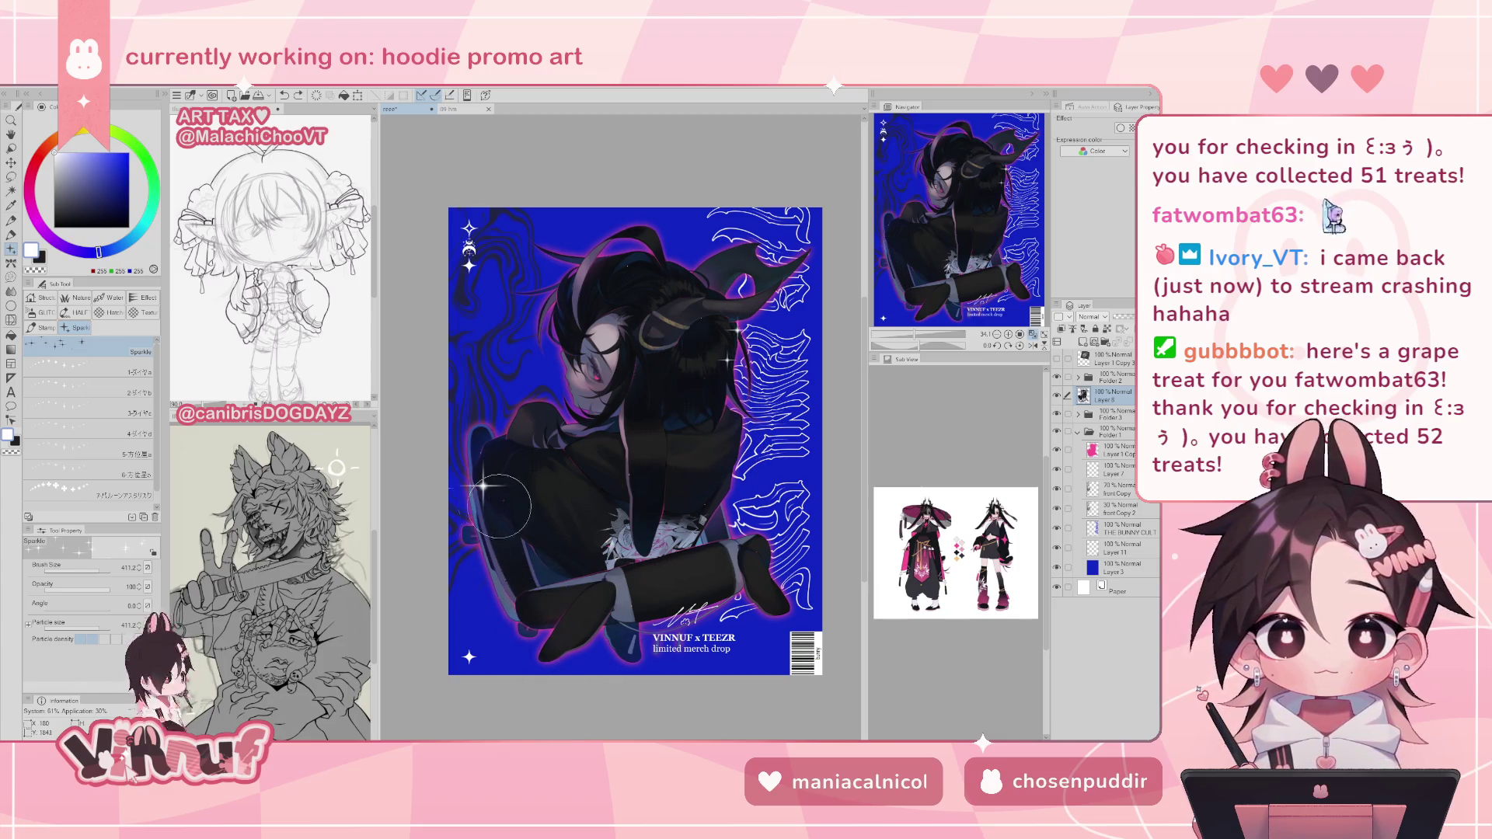
pyautogui.hotkey('ctrl', 'z')
pyautogui.click(509, 540)
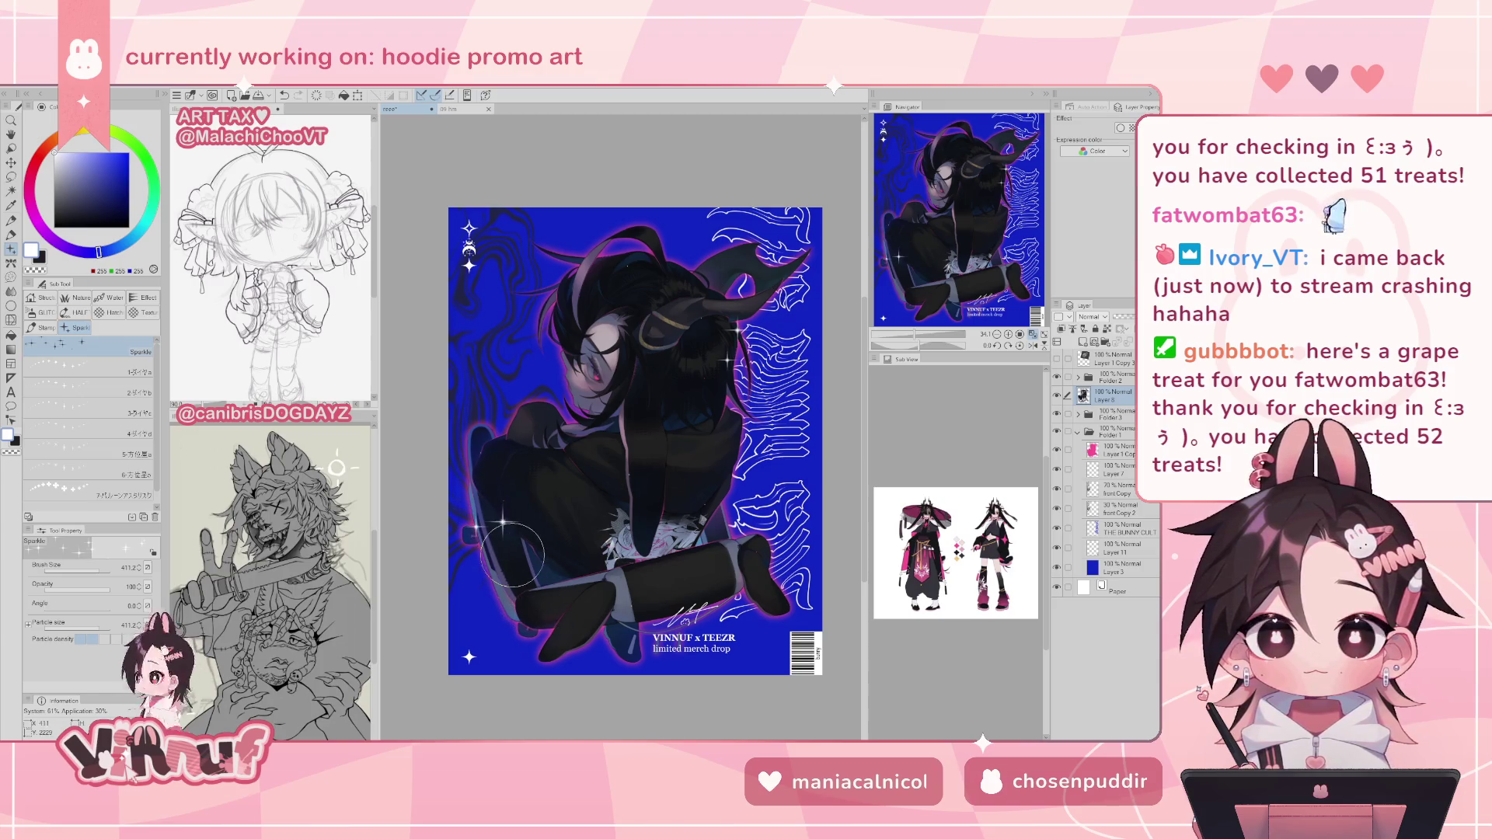
pyautogui.hotkey('ctrl', 'z')
pyautogui.click(510, 548)
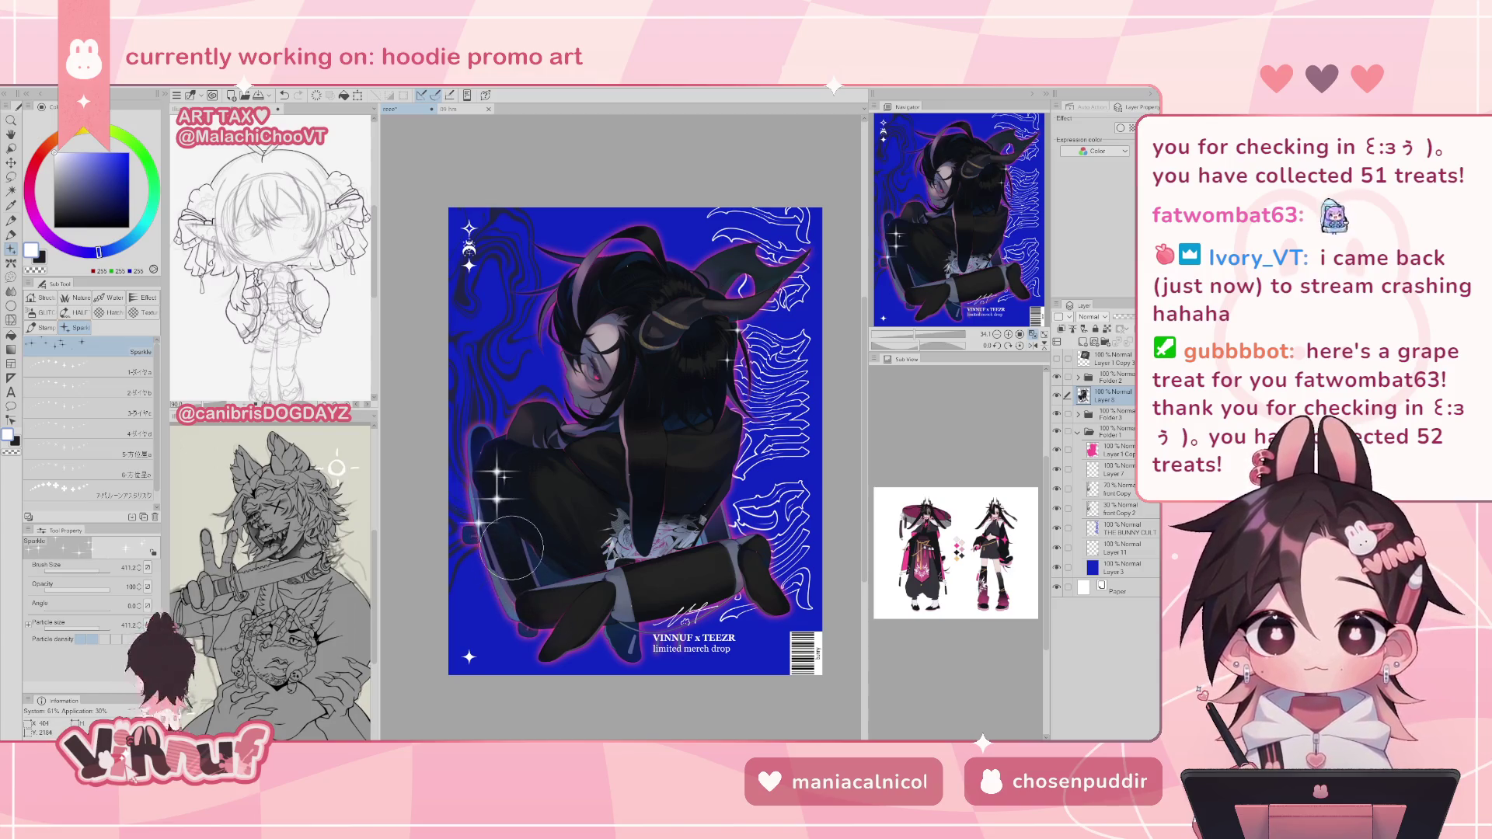
pyautogui.hotkey('ctrl', 'z')
pyautogui.click(497, 536)
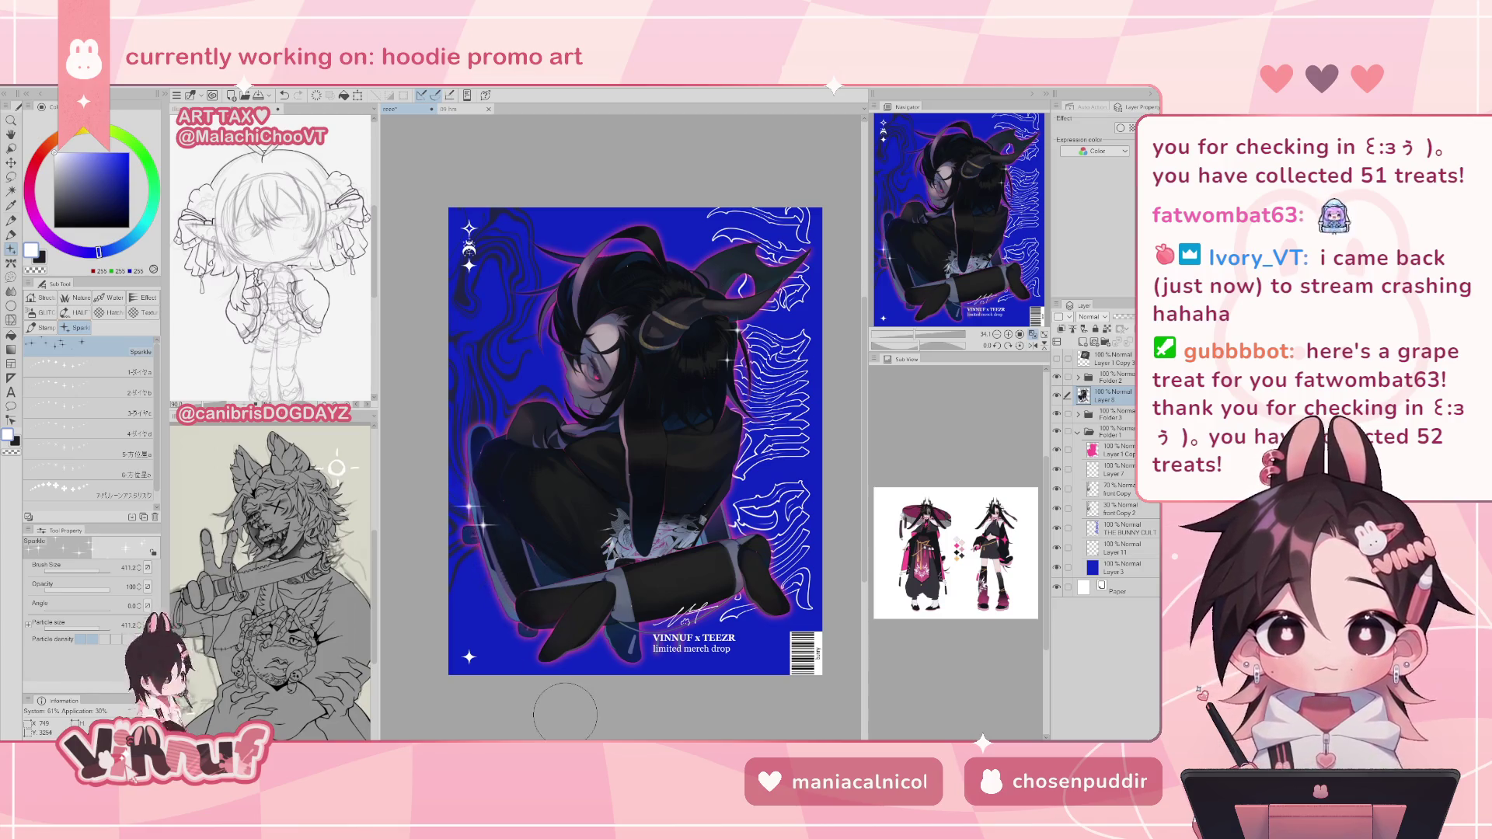
pyautogui.hotkey('ctrl', 'z')
pyautogui.hotkey('ctrl', 'z')
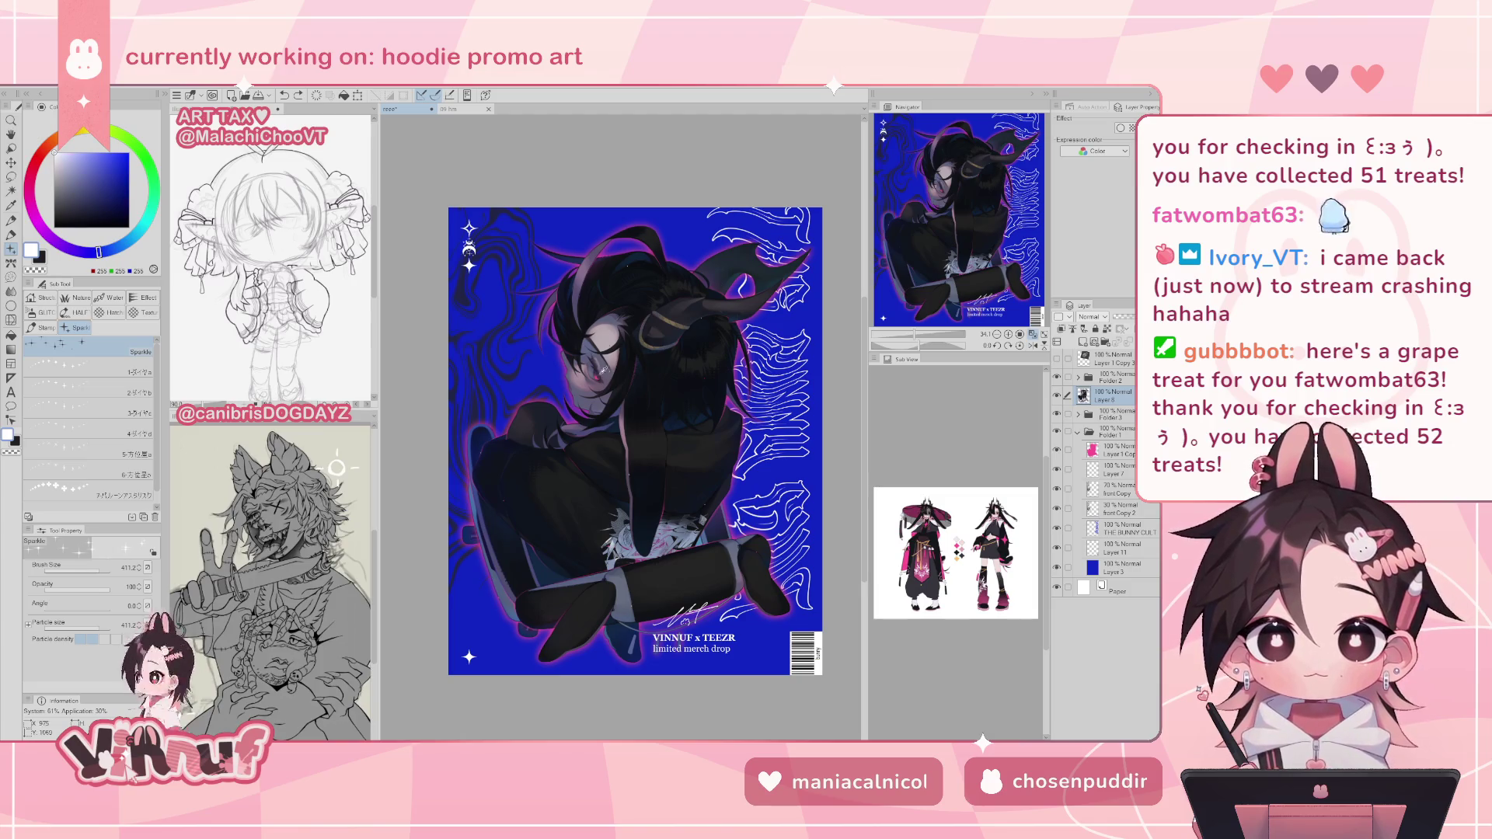
# - Eyedrop the pink of the character's eye, re-pick it up close, and zoom out to the whole poster
pyautogui.keyDown('alt'); pyautogui.click(593, 376); pyautogui.keyUp('alt')
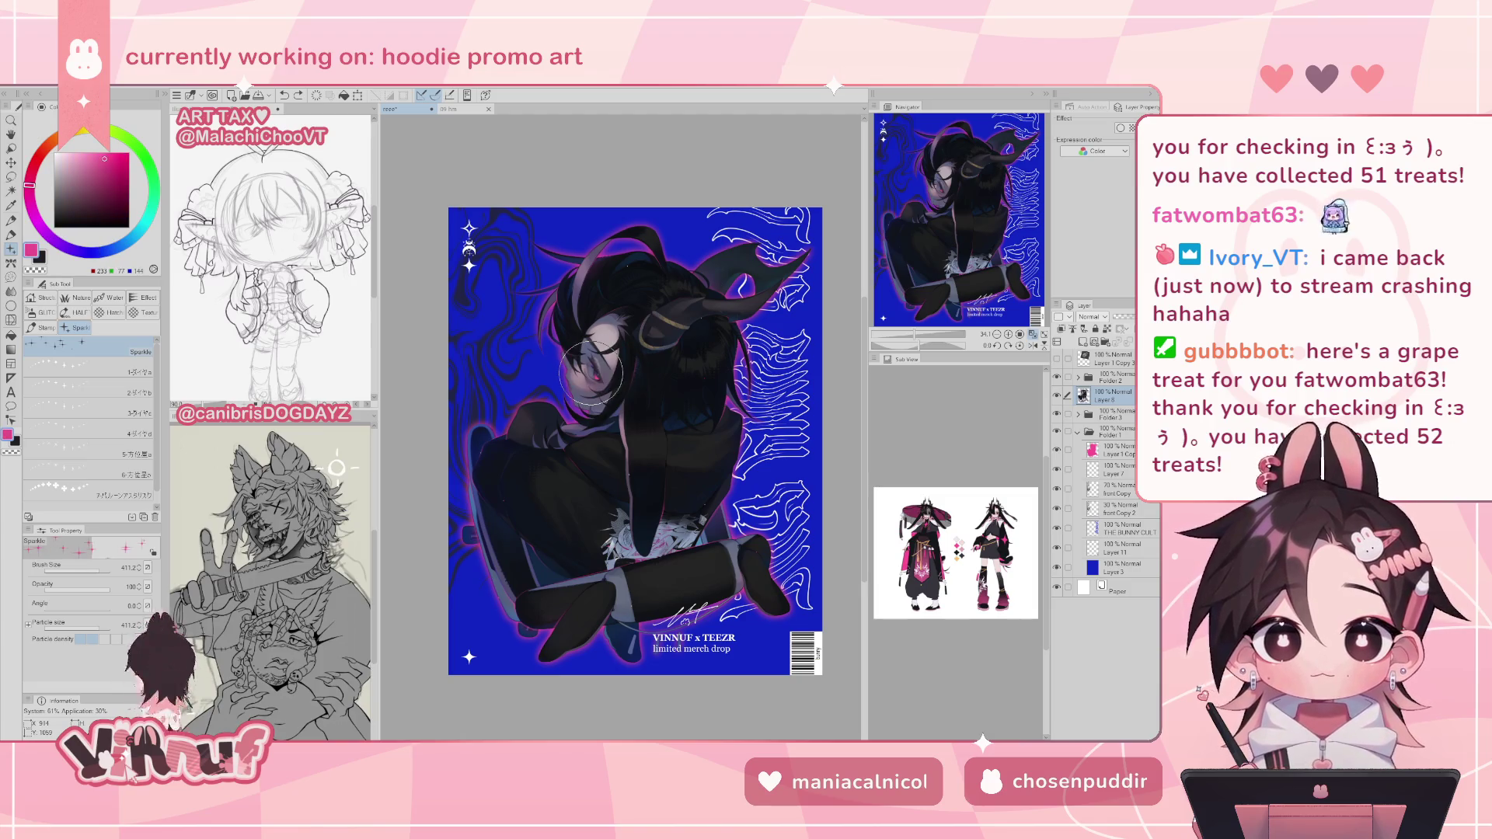
pyautogui.scroll(5, 911, 177)
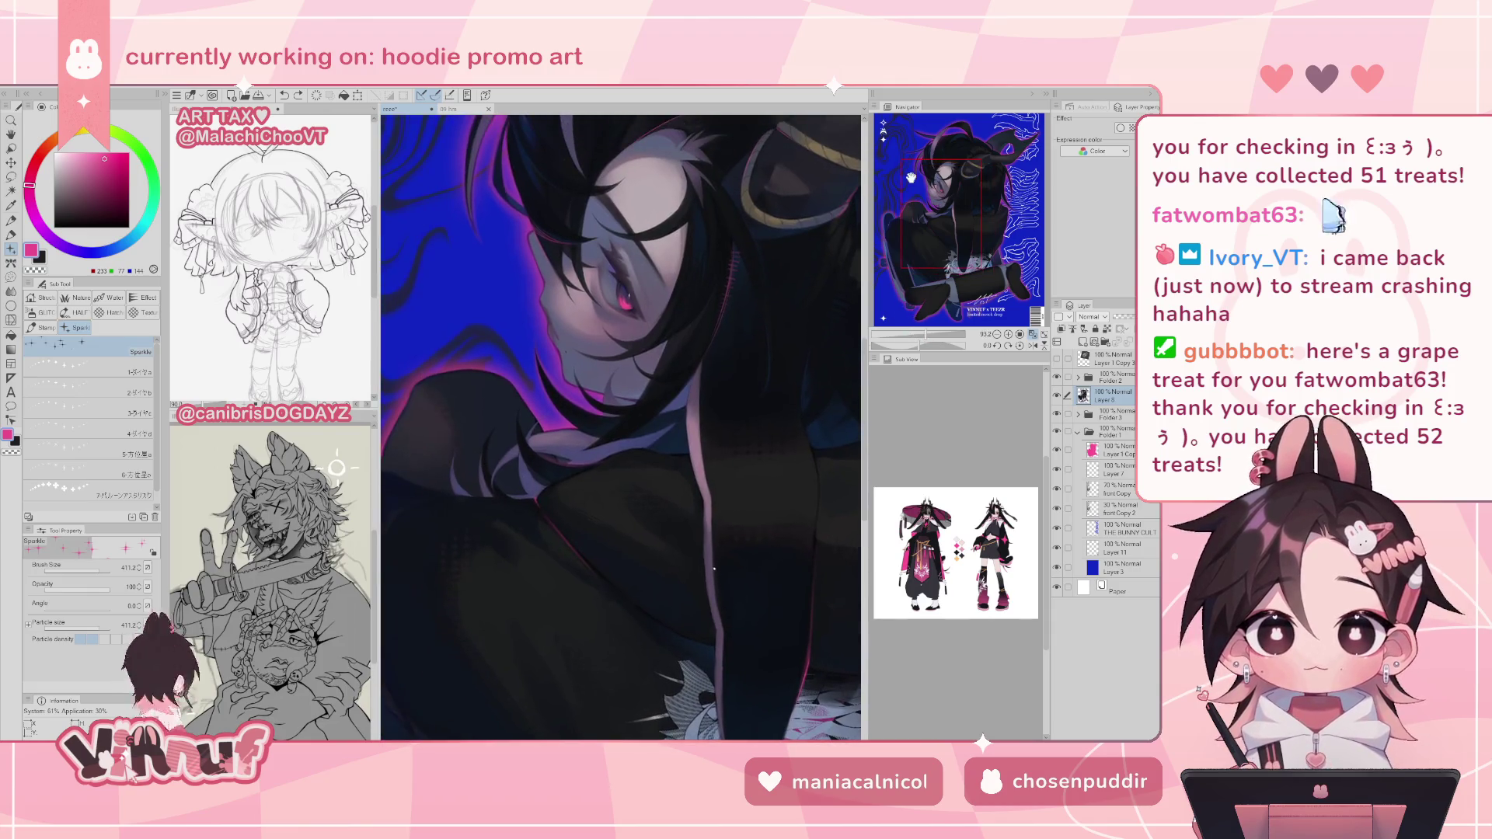
pyautogui.keyDown('alt'); pyautogui.click(622, 295); pyautogui.keyUp('alt')
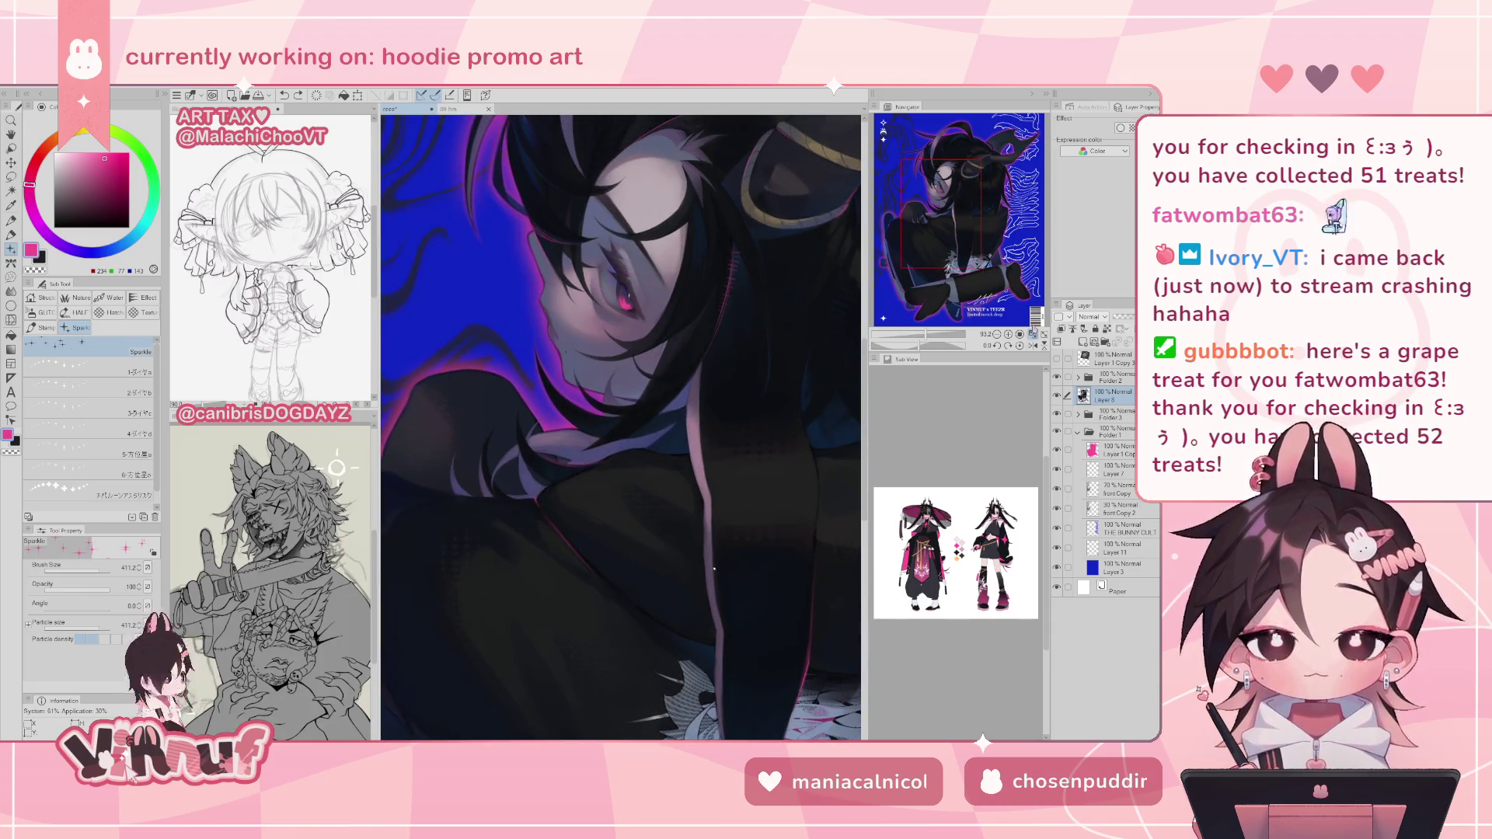
pyautogui.hotkey('ctrl', '0')
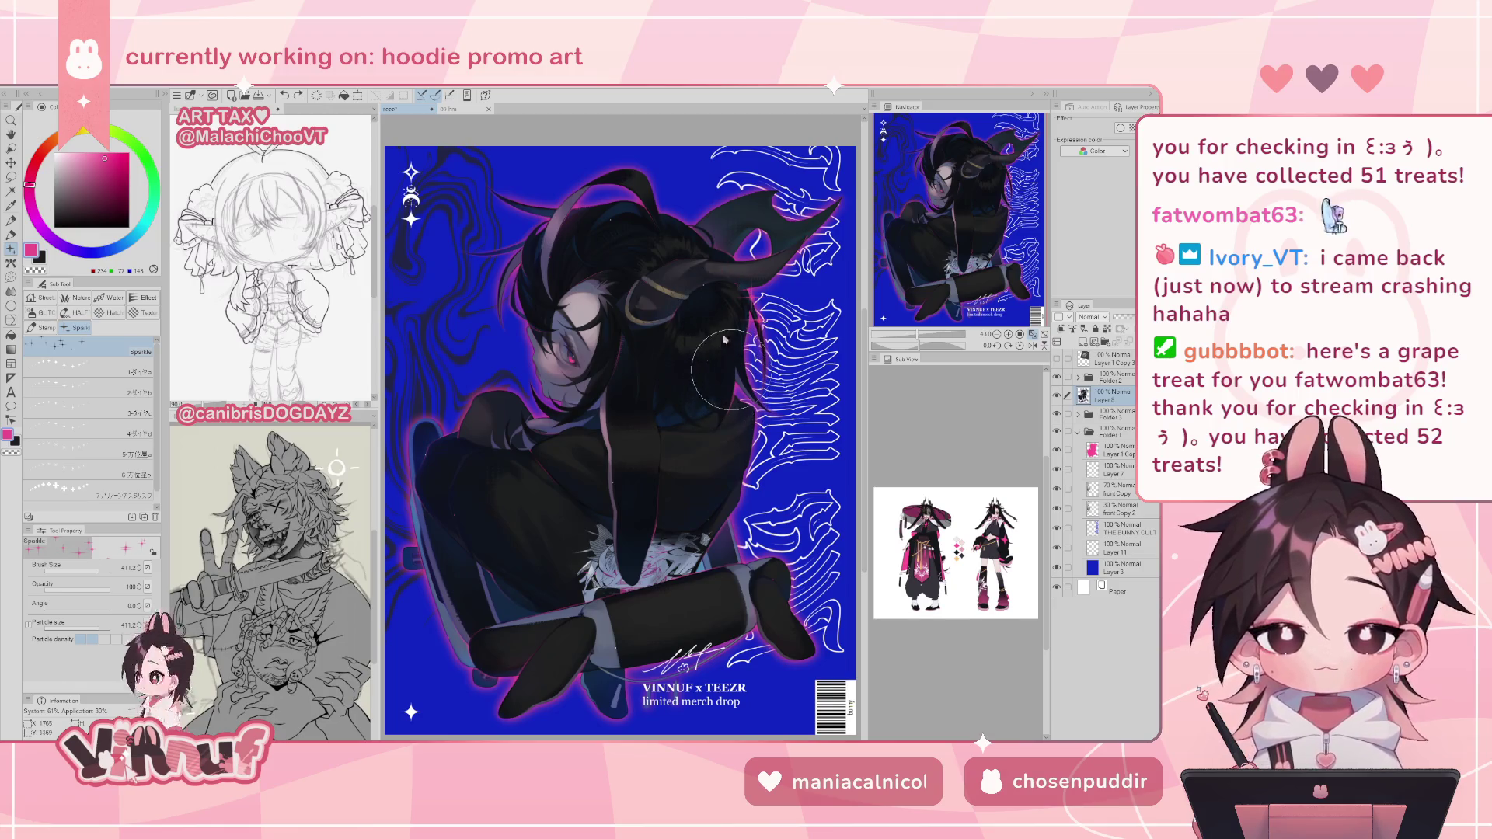
# - Stamp pink sparkles on the hair, adjusting their size and position
pyautogui.click(726, 365)
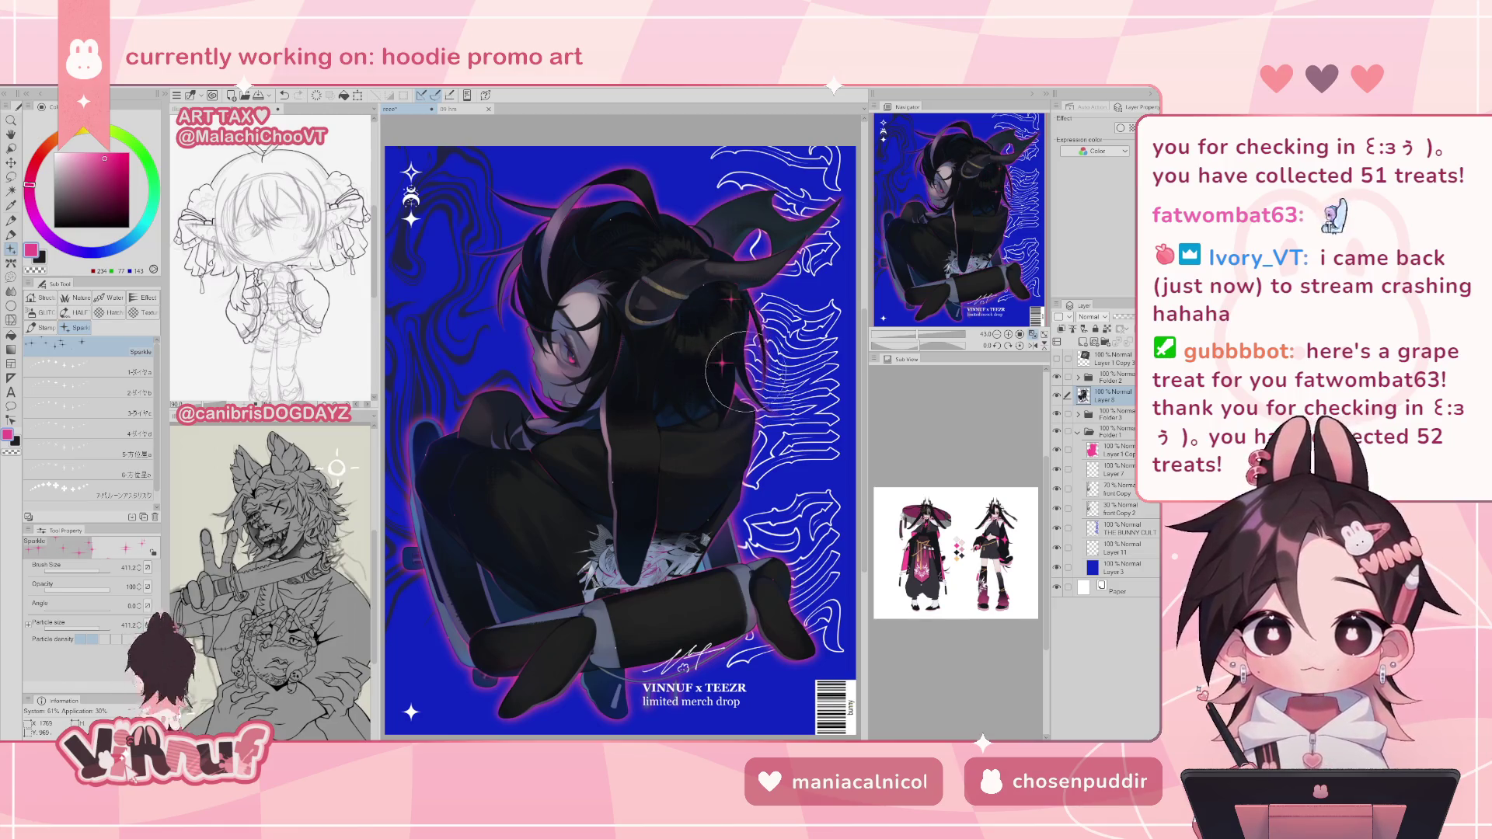
pyautogui.click(726, 373)
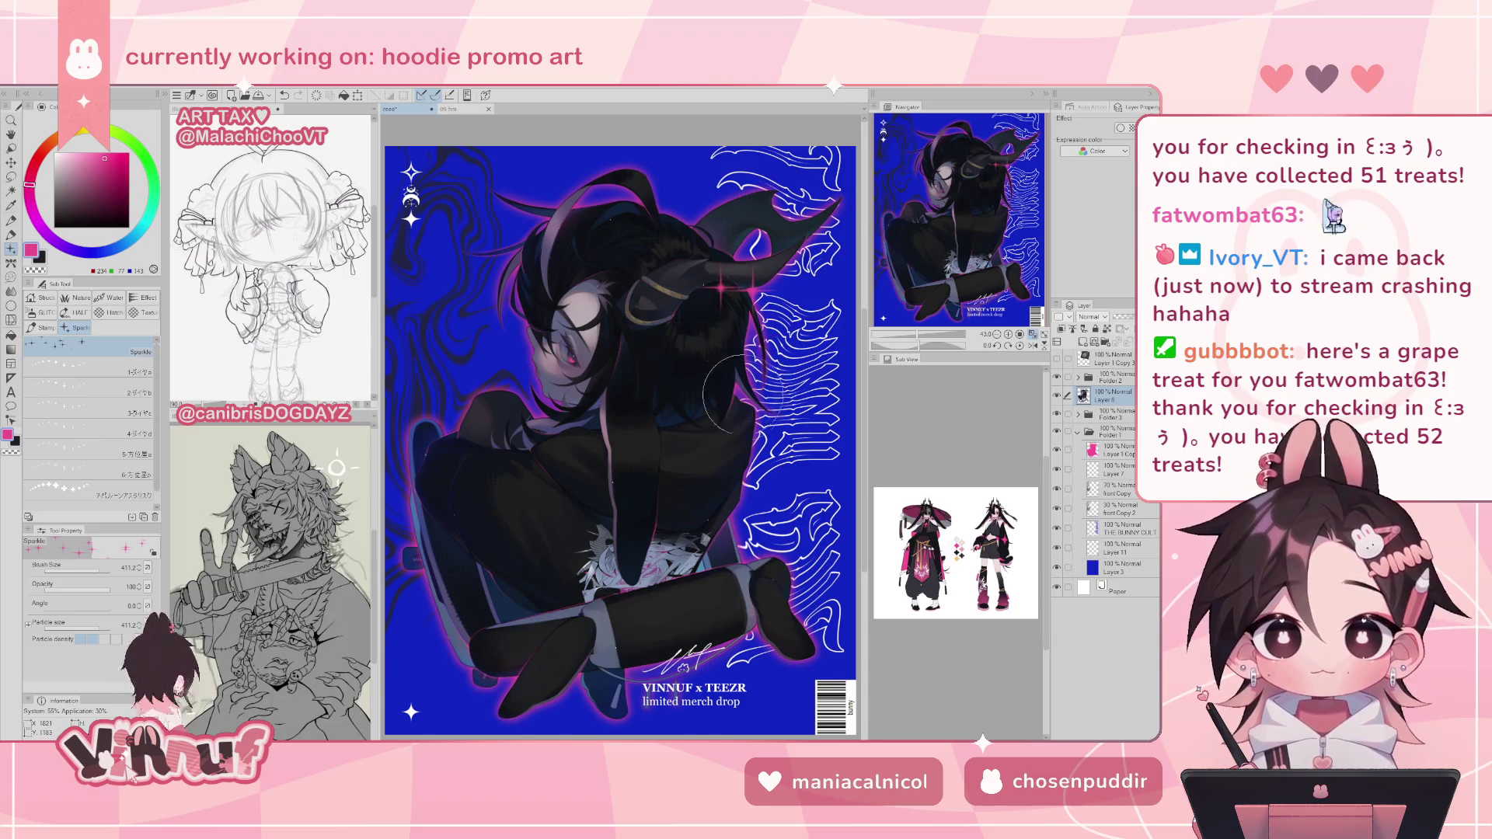
pyautogui.click(740, 373)
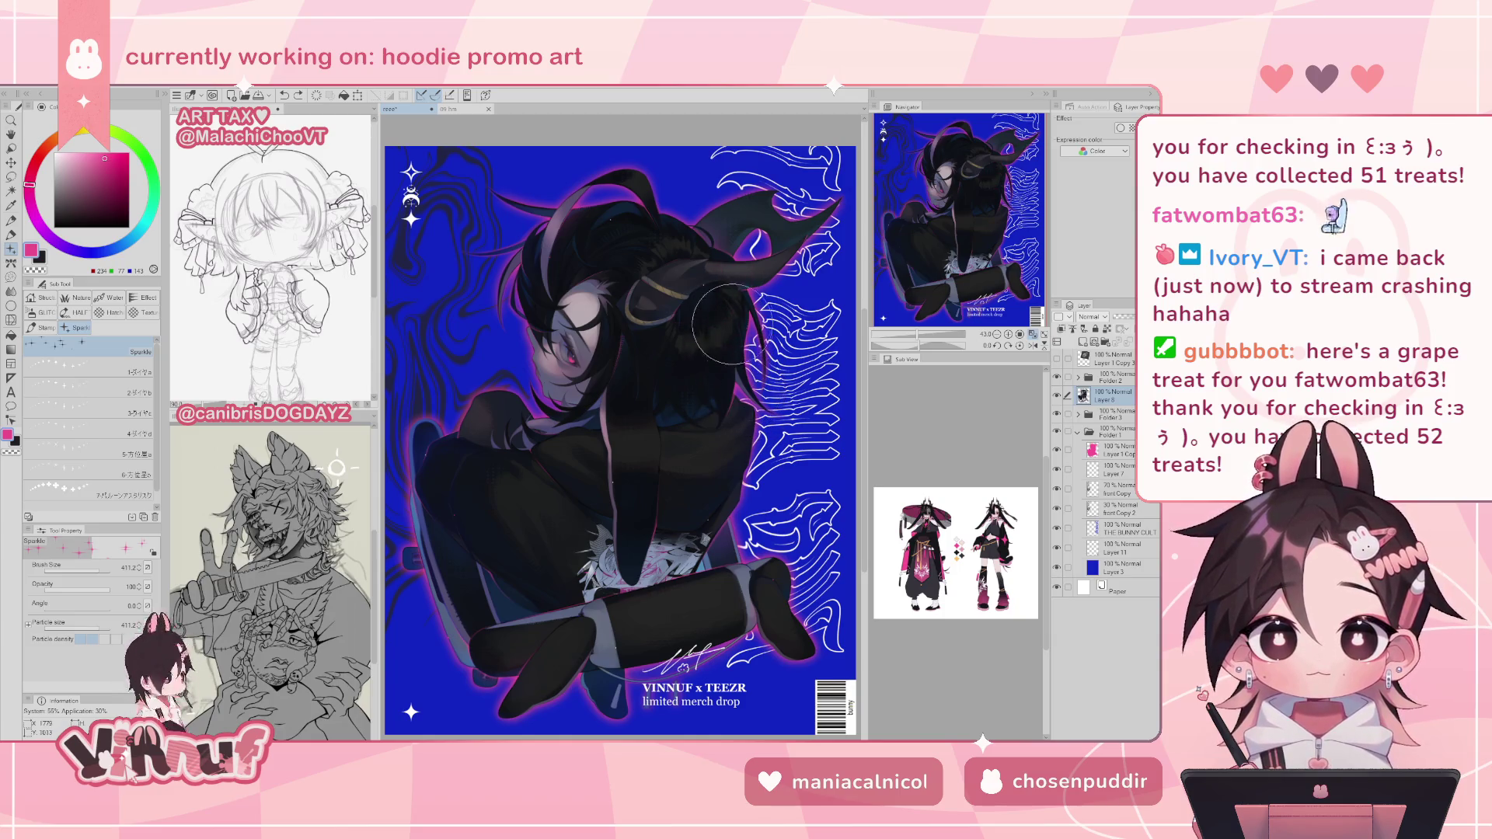
pyautogui.click(739, 369)
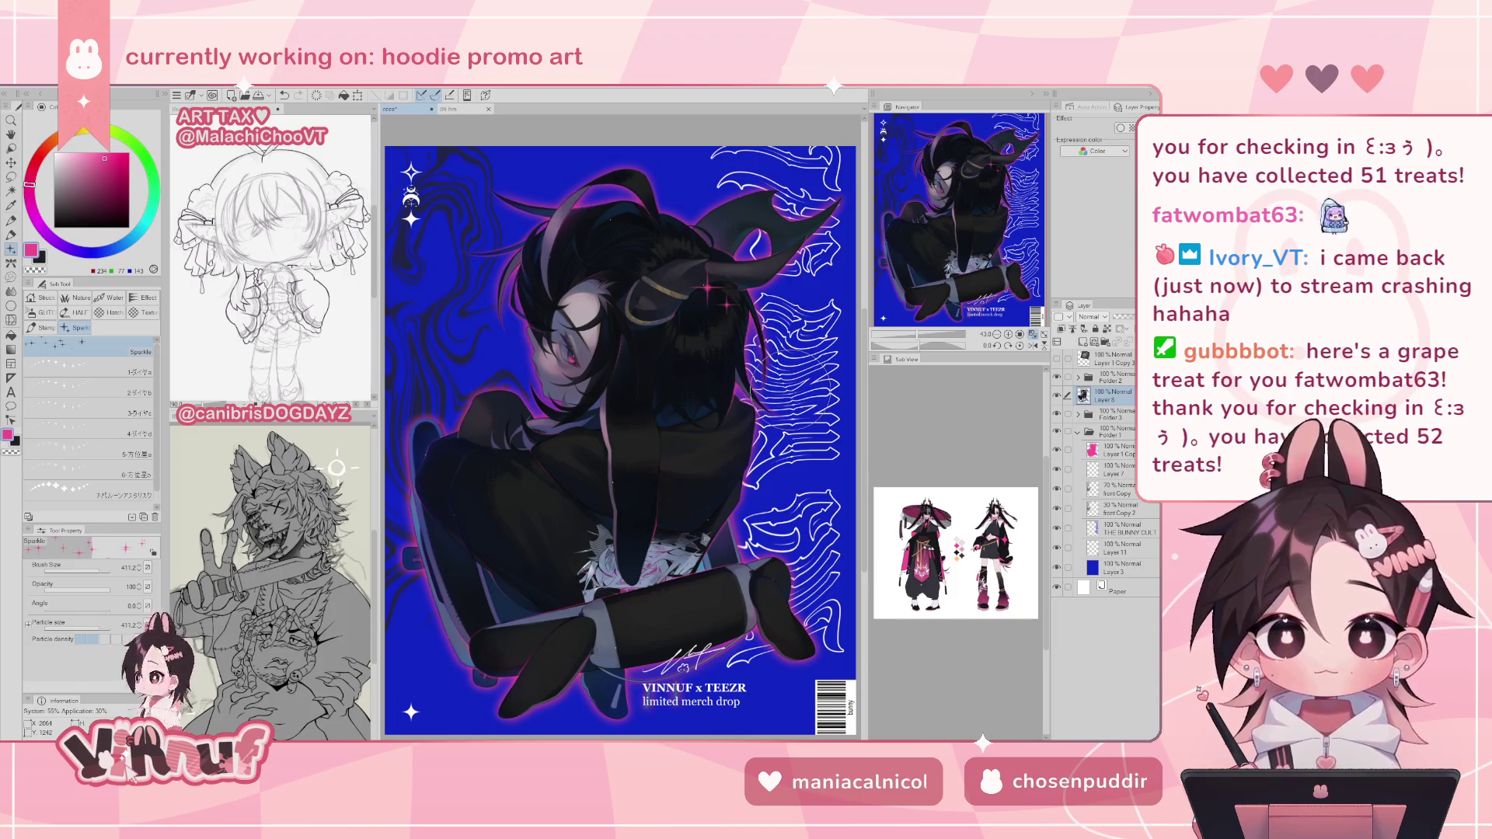
pyautogui.press('k')
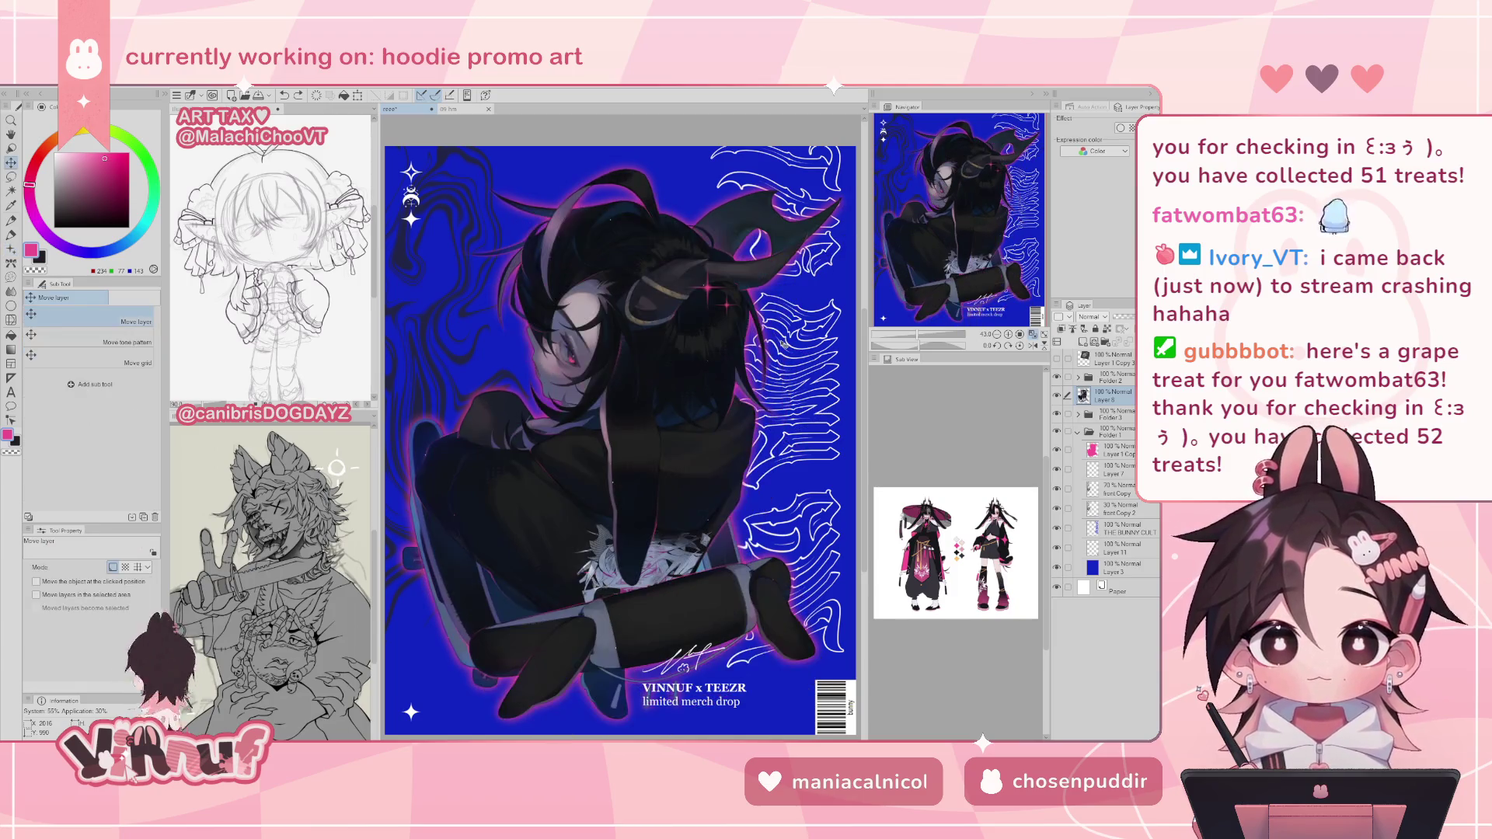
# - On a new layer, stamp pink sparkles on the hair beside the horn and nudge them upward
pyautogui.click(1089, 342)
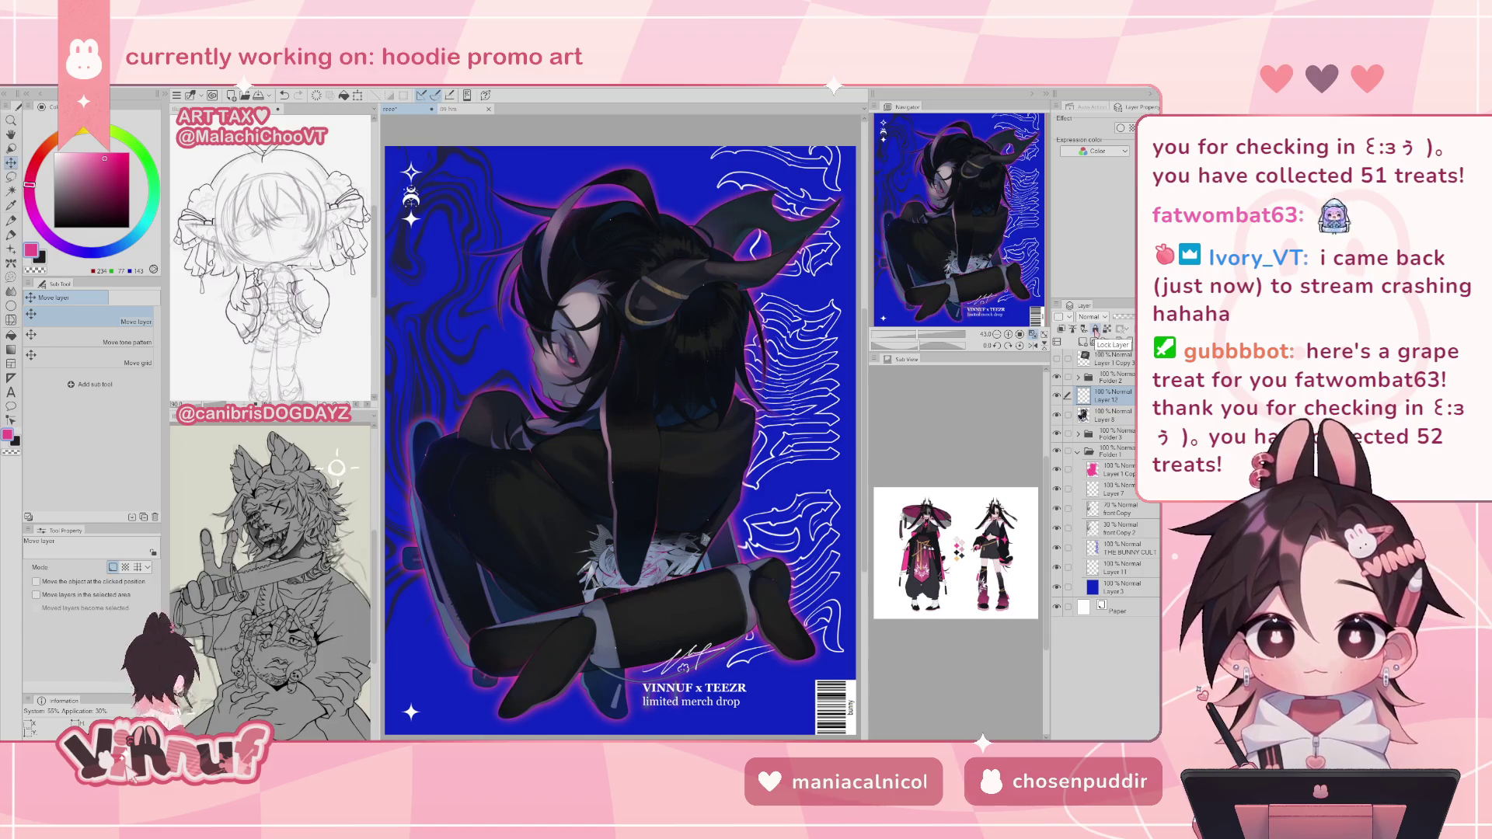
pyautogui.press('b')
pyautogui.press('b')
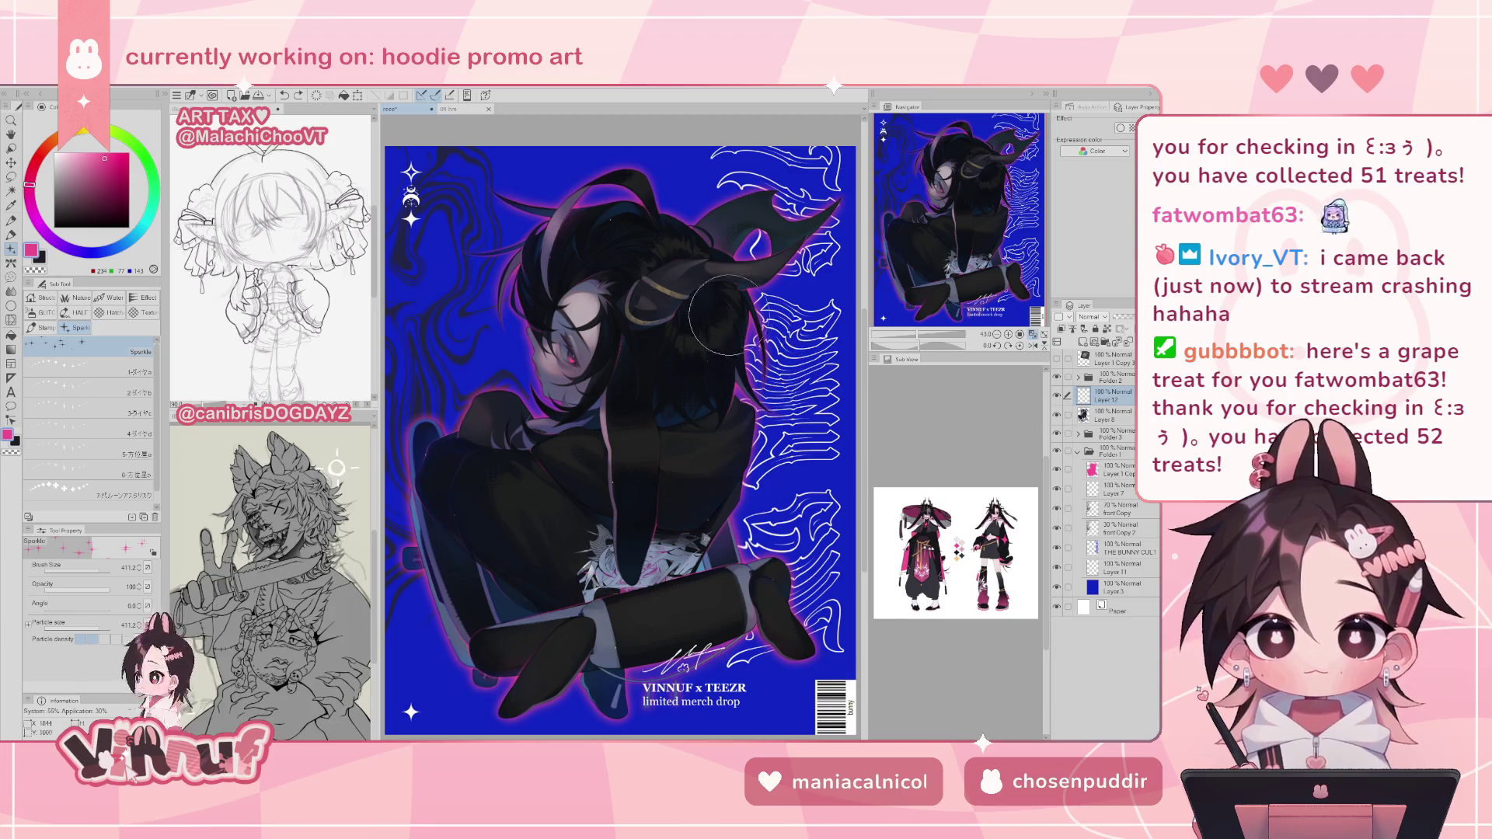
pyautogui.click(746, 365)
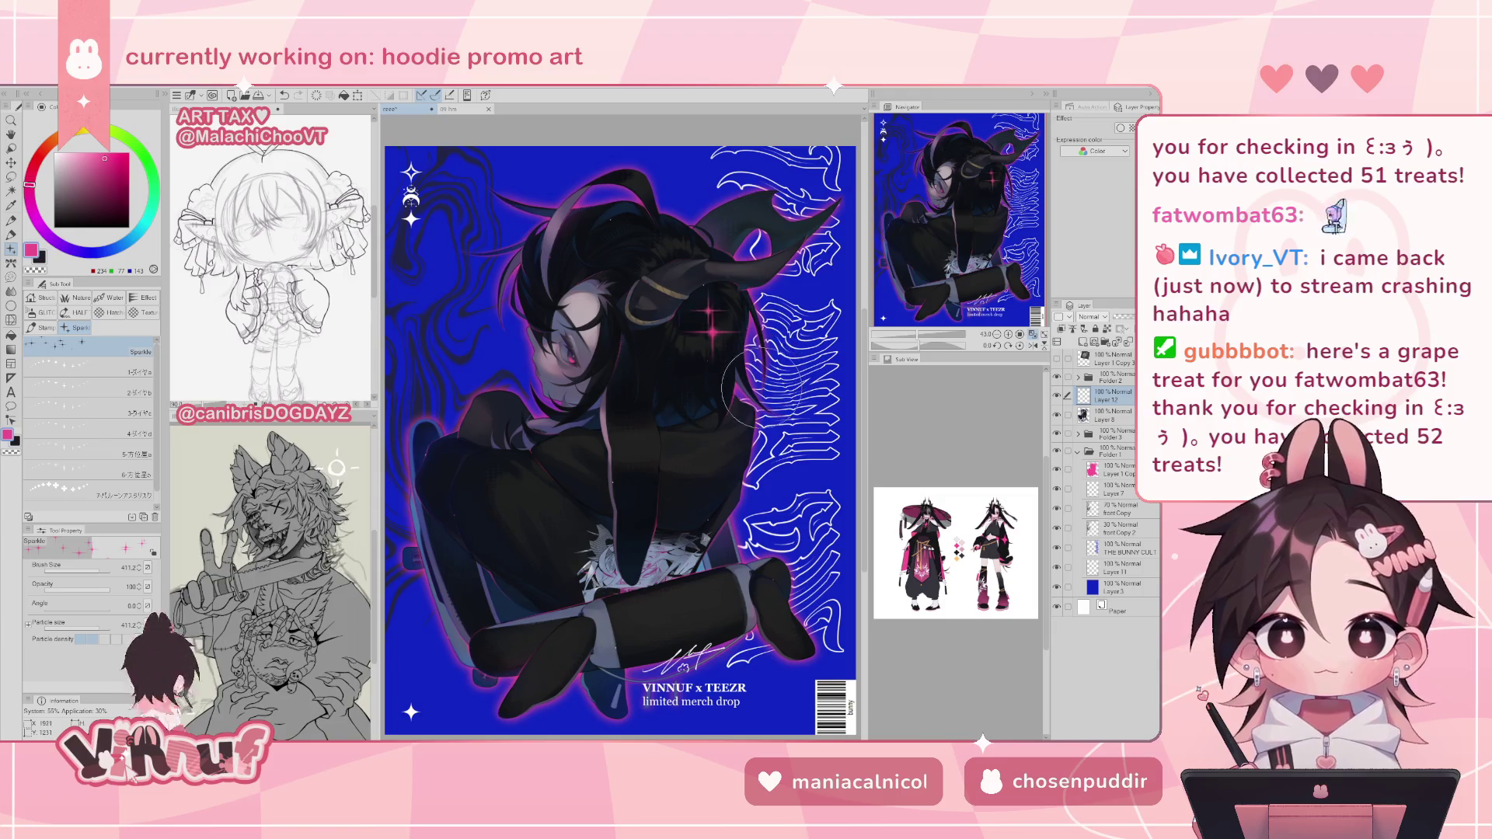
pyautogui.click(730, 320)
pyautogui.click(737, 311)
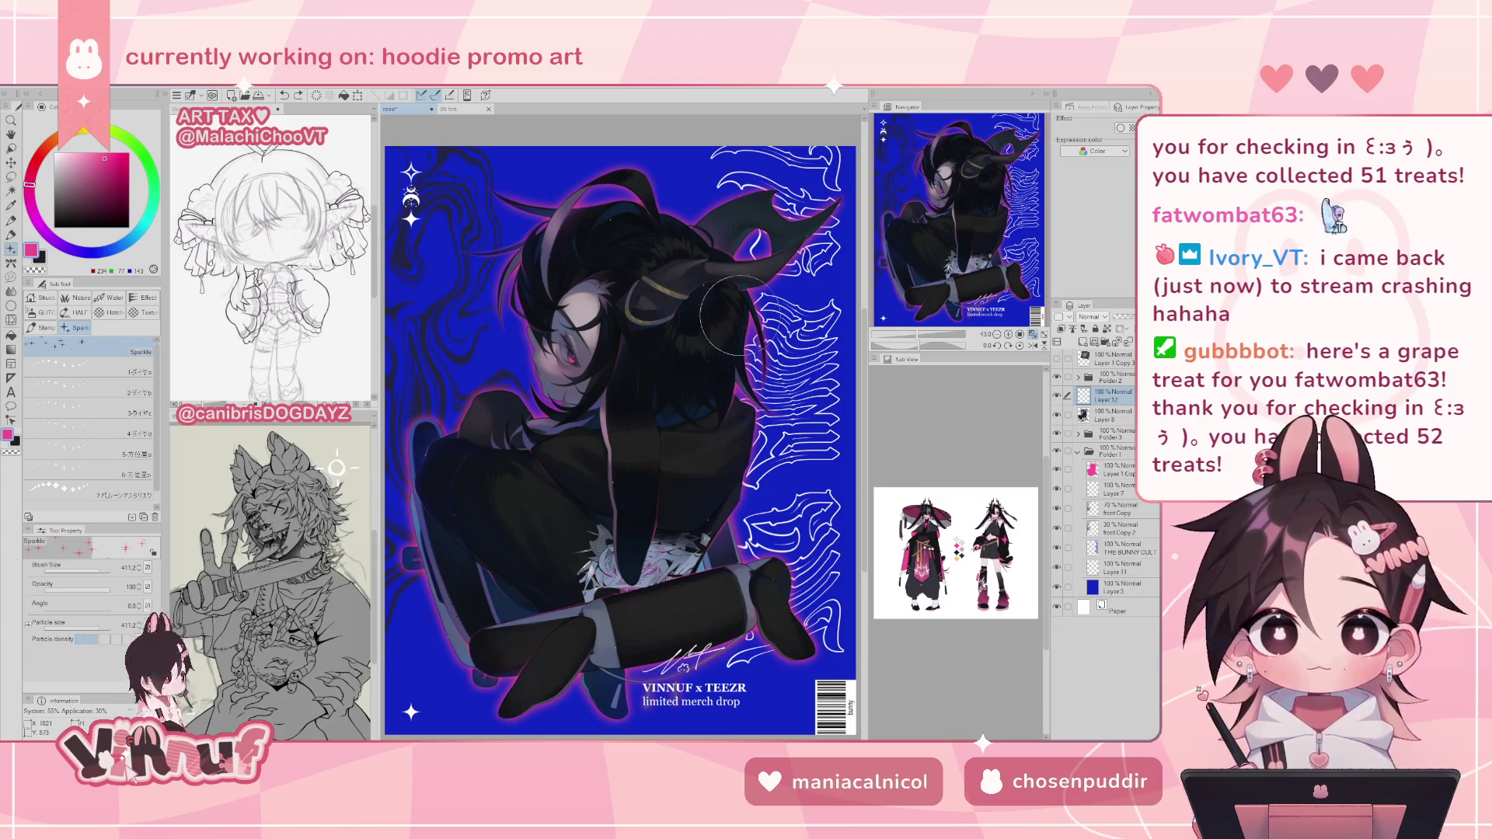
pyautogui.press('k')
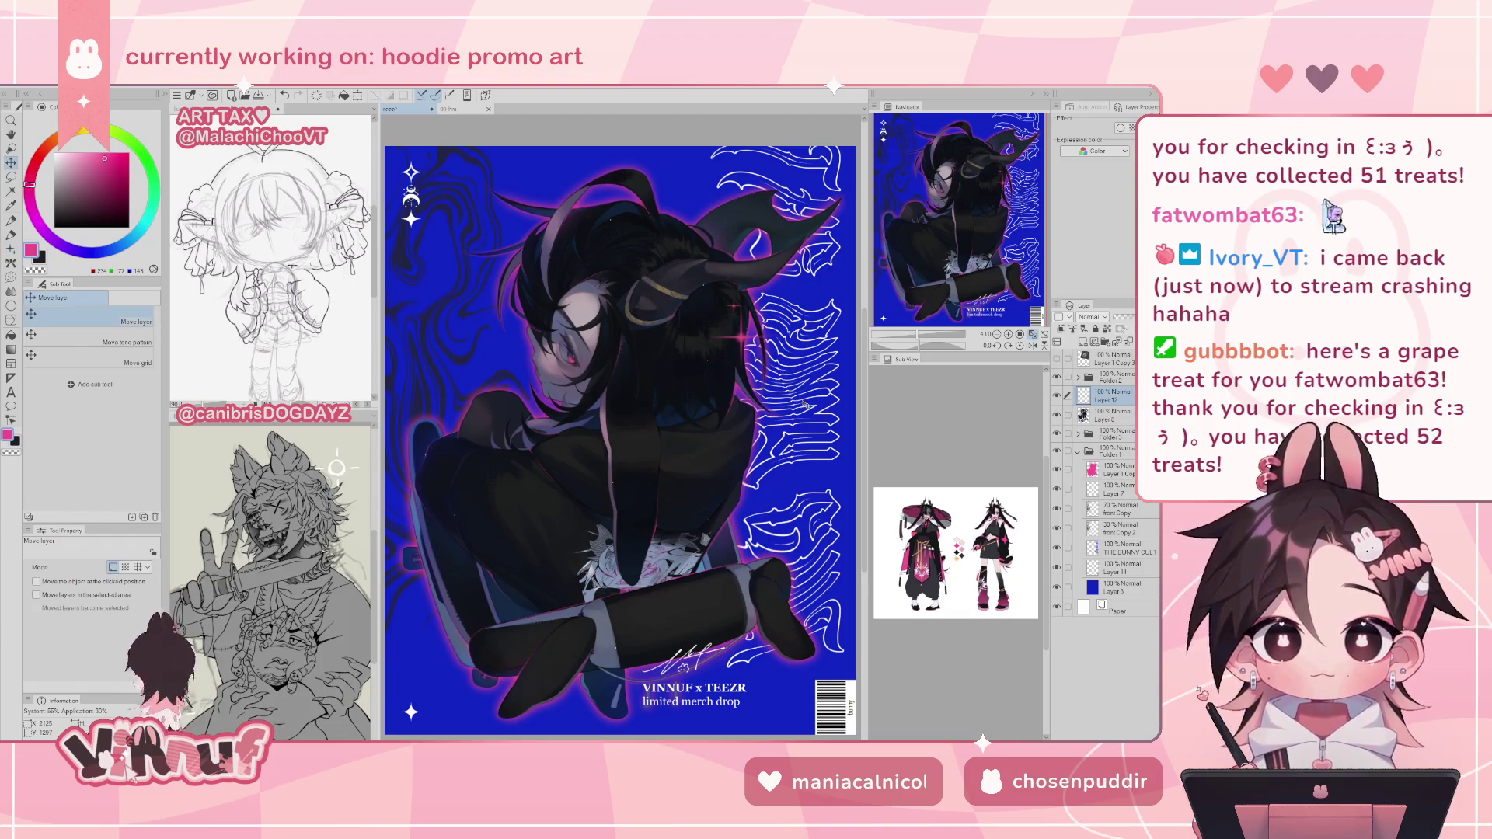
pyautogui.press('Up')
pyautogui.press('b')
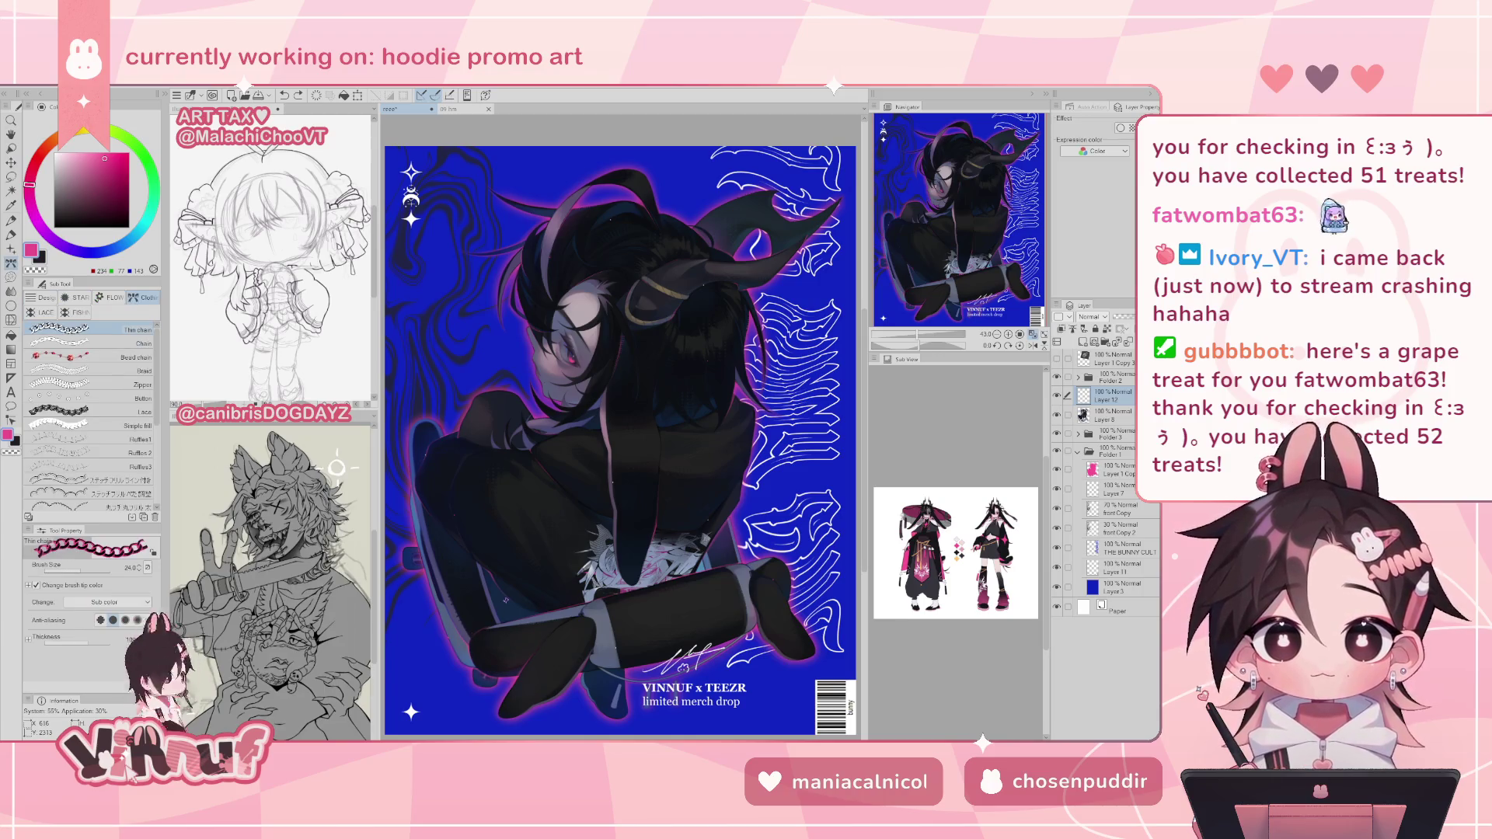
pyautogui.press('b')
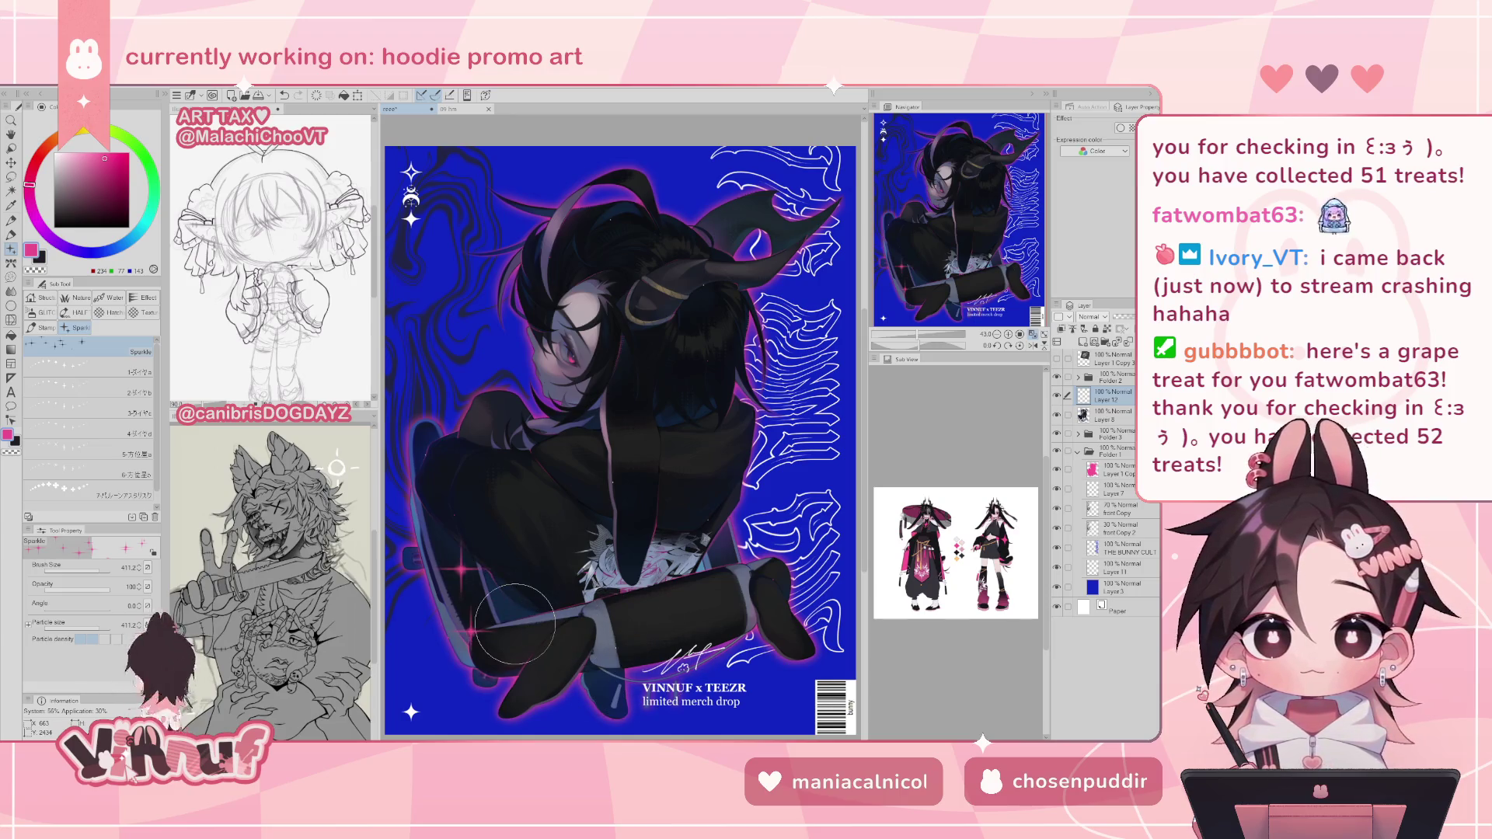
# - Place a pink sparkle beside the figure's left knee after several retries
pyautogui.hotkey('ctrl', 'z')
pyautogui.click(495, 579)
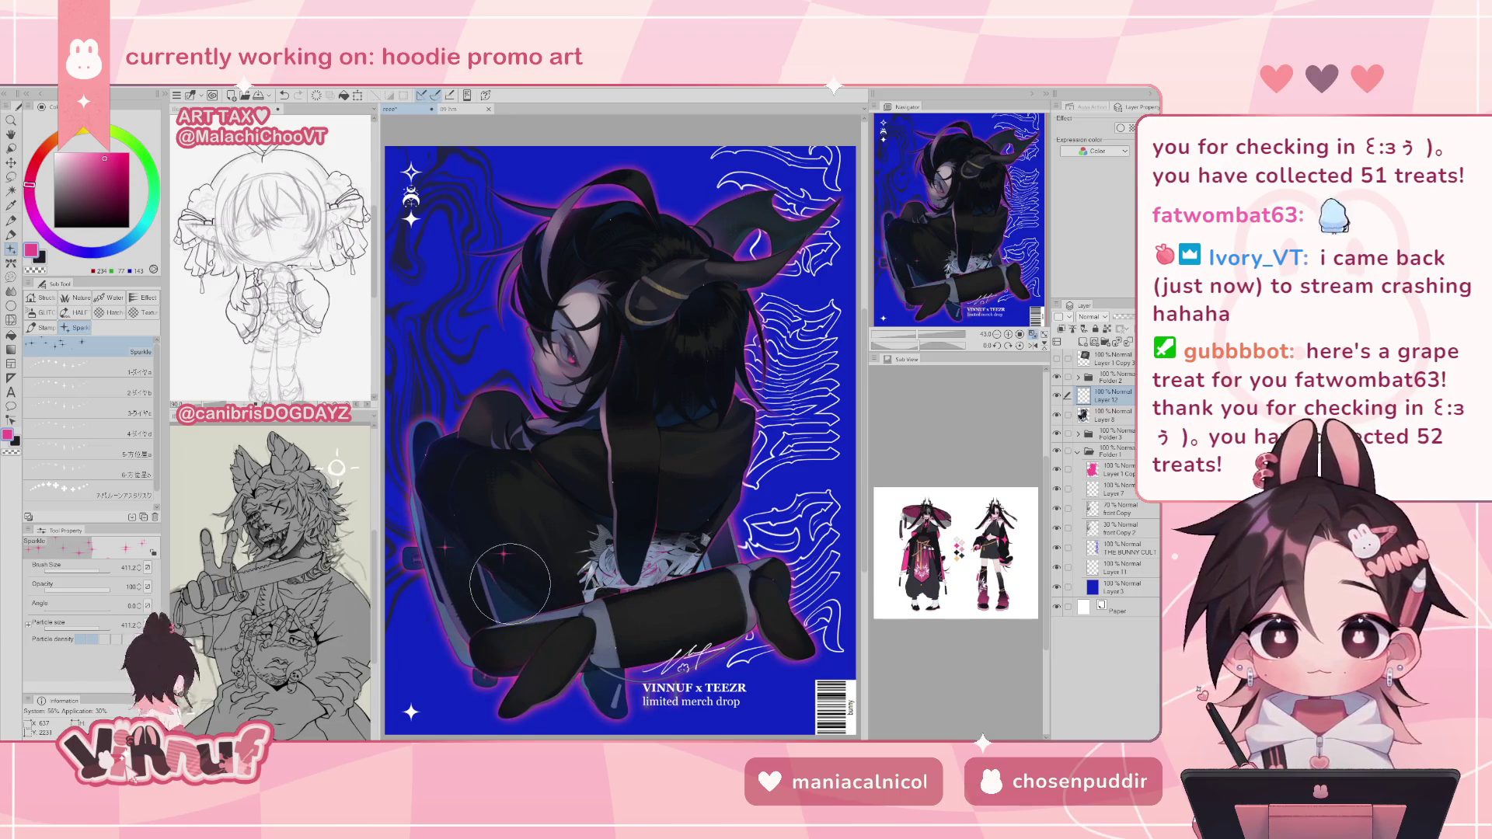
pyautogui.hotkey('ctrl', 'z')
pyautogui.click(498, 575)
pyautogui.hotkey('ctrl', 'z')
pyautogui.click(509, 583)
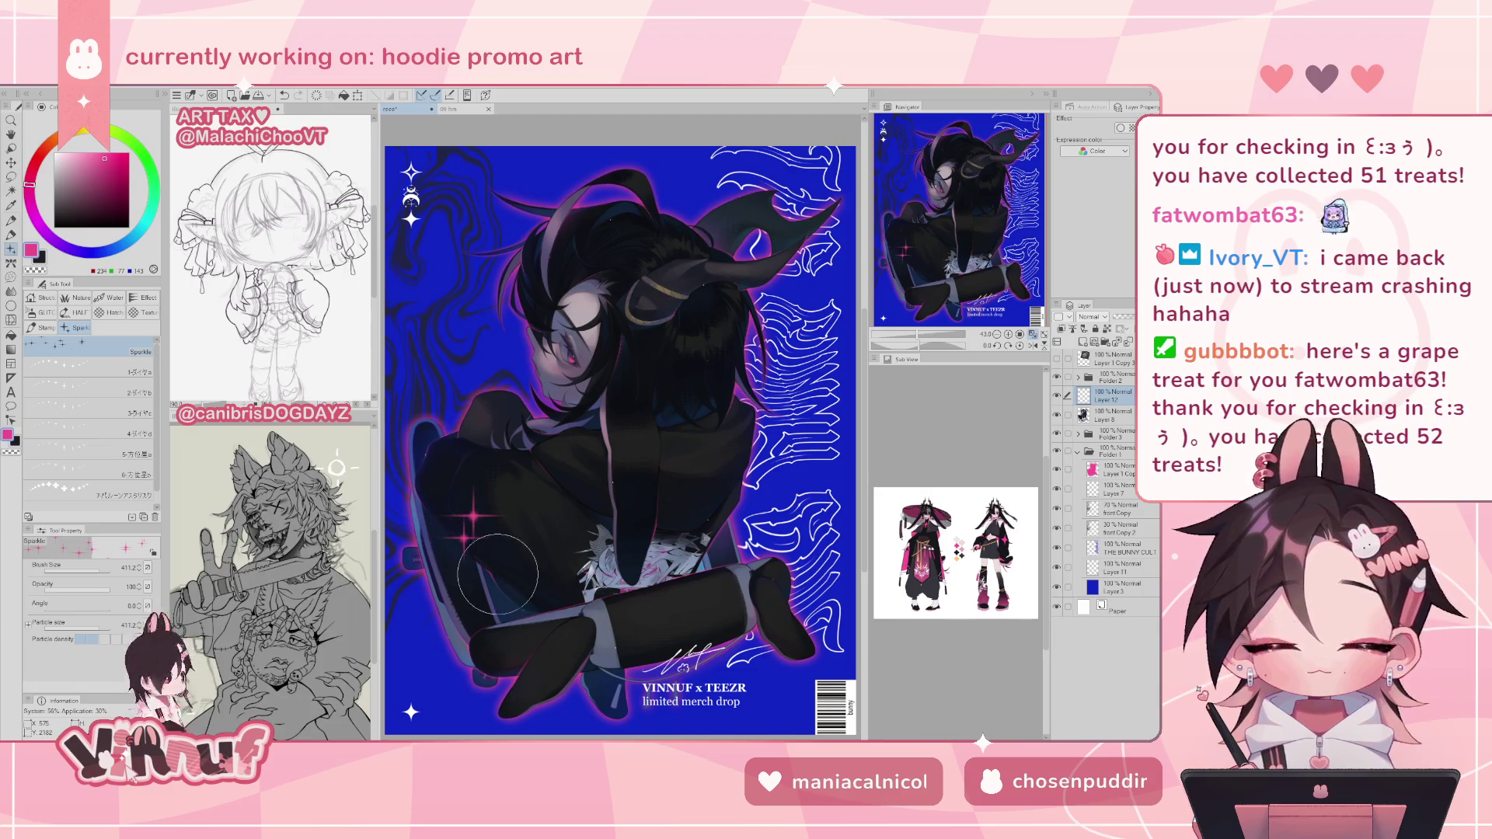
pyautogui.hotkey('ctrl', 'z')
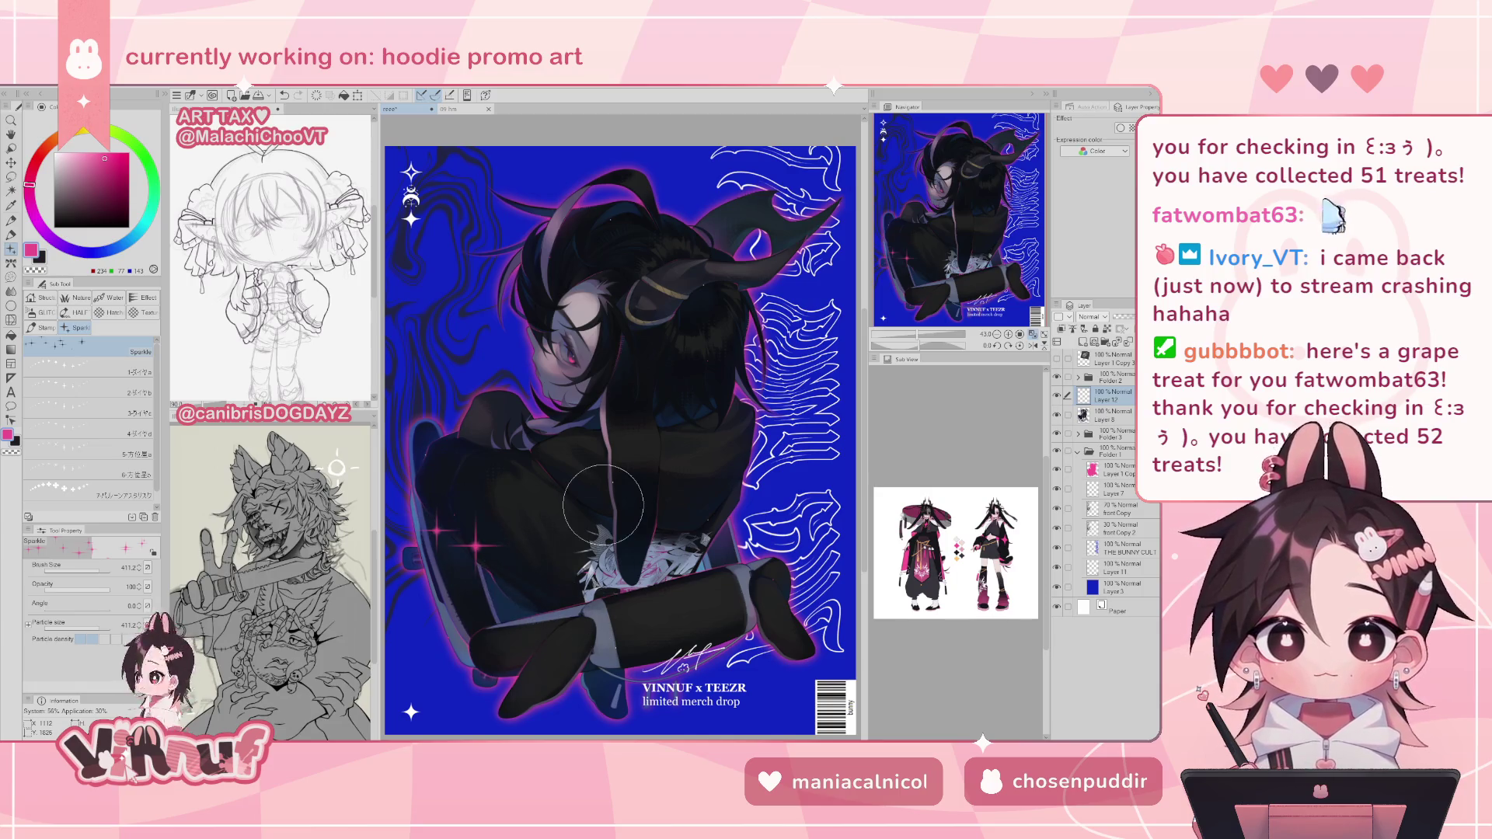
pyautogui.click(457, 519)
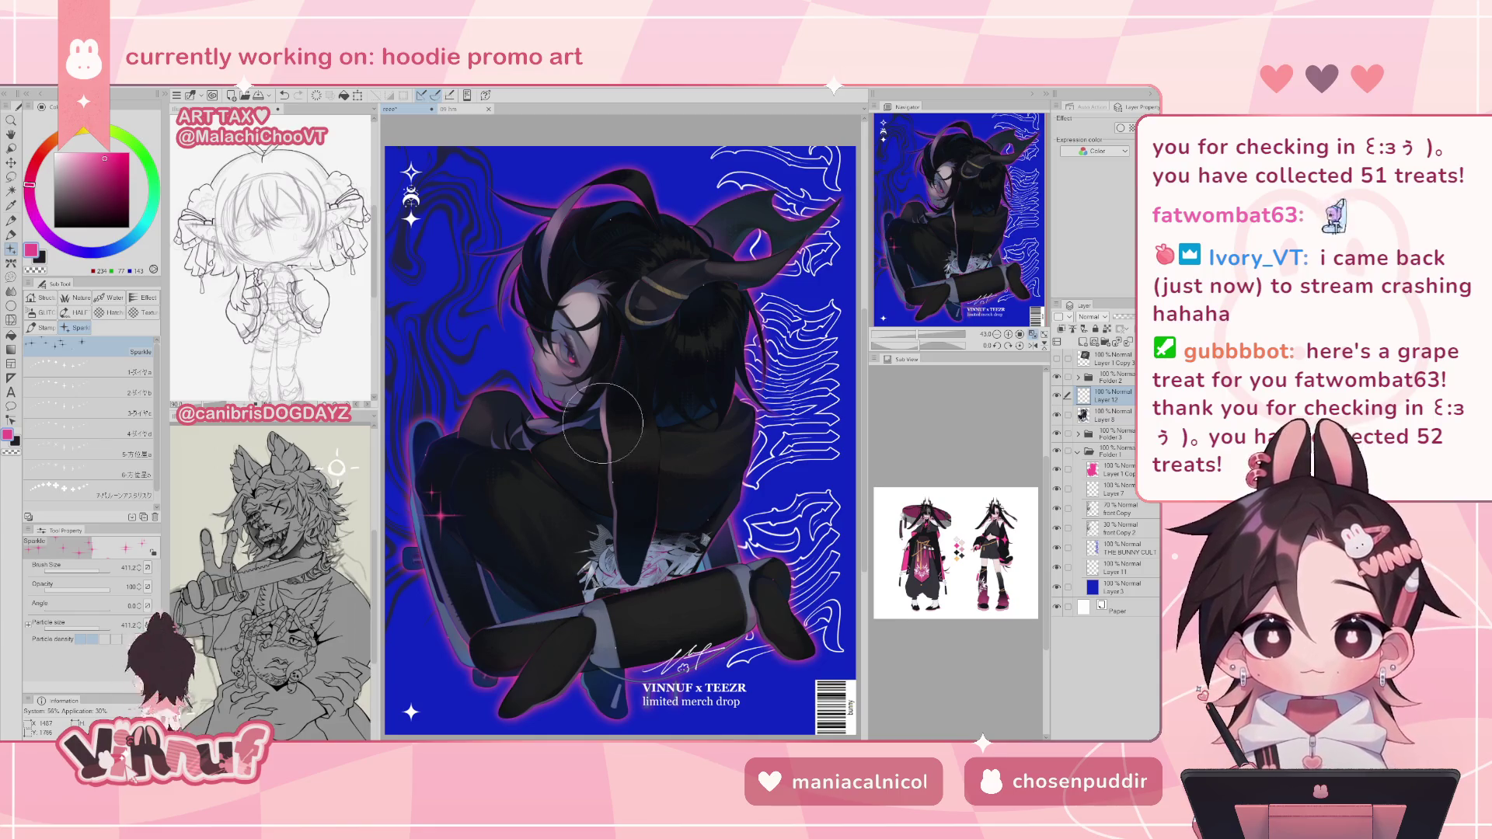
pyautogui.press('k')
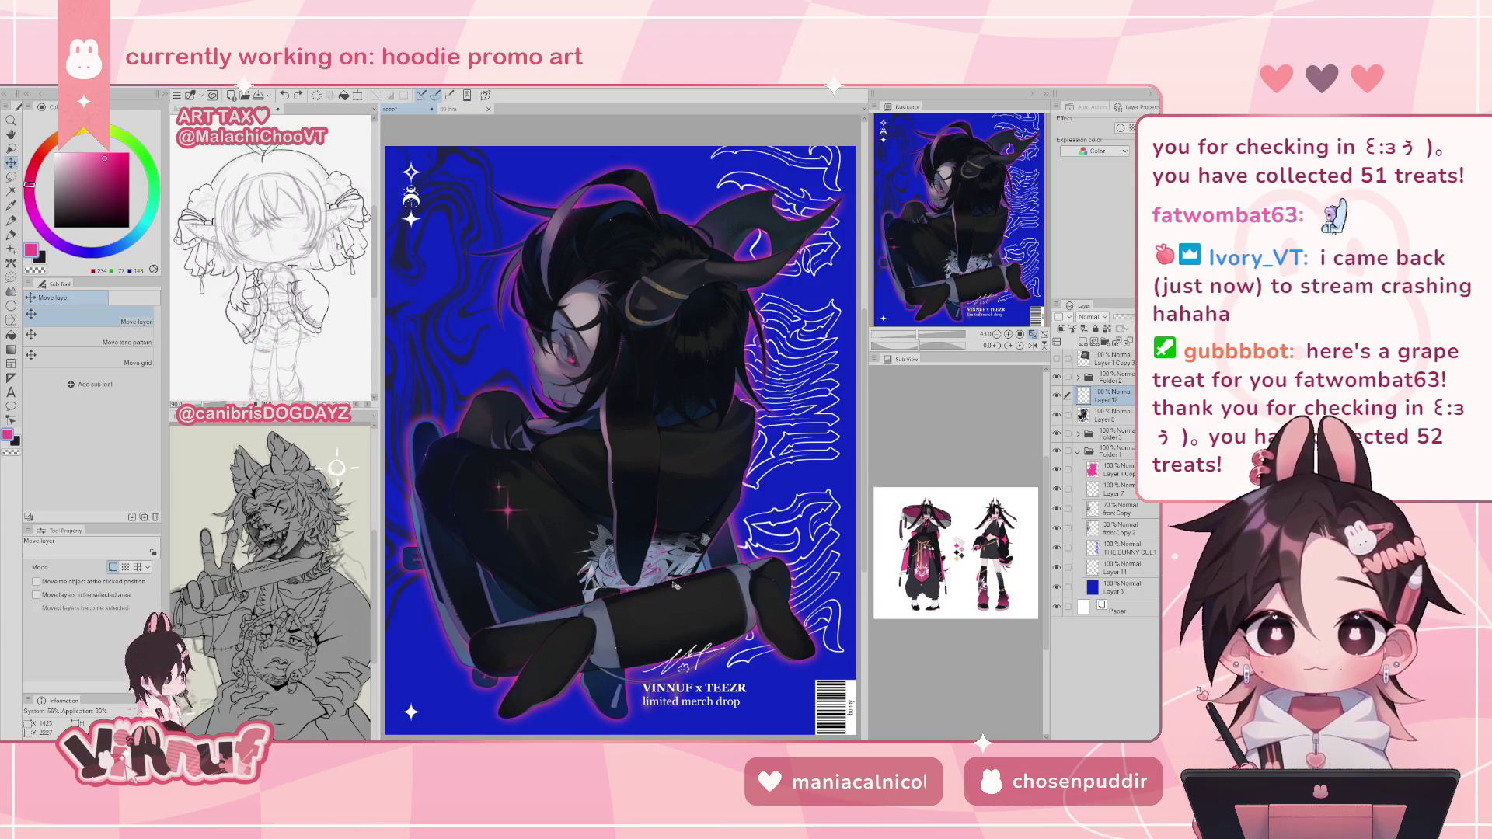
pyautogui.hscroll(2, 635, 357)
pyautogui.scroll(2, 784, 477)
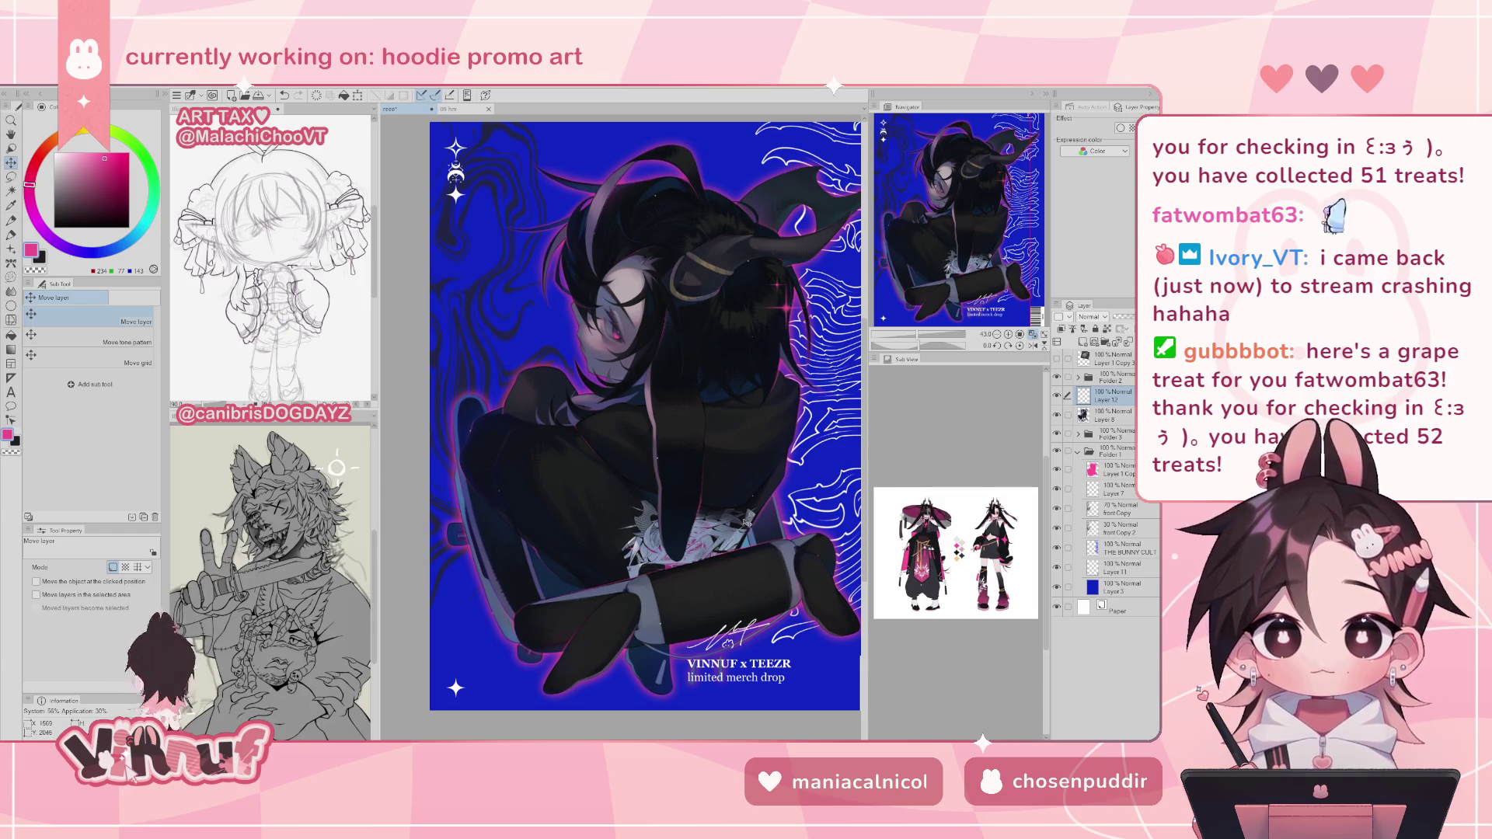
# - Check the mirrored view, then move the pink sparkle from the face down onto the legs
pyautogui.press('h')
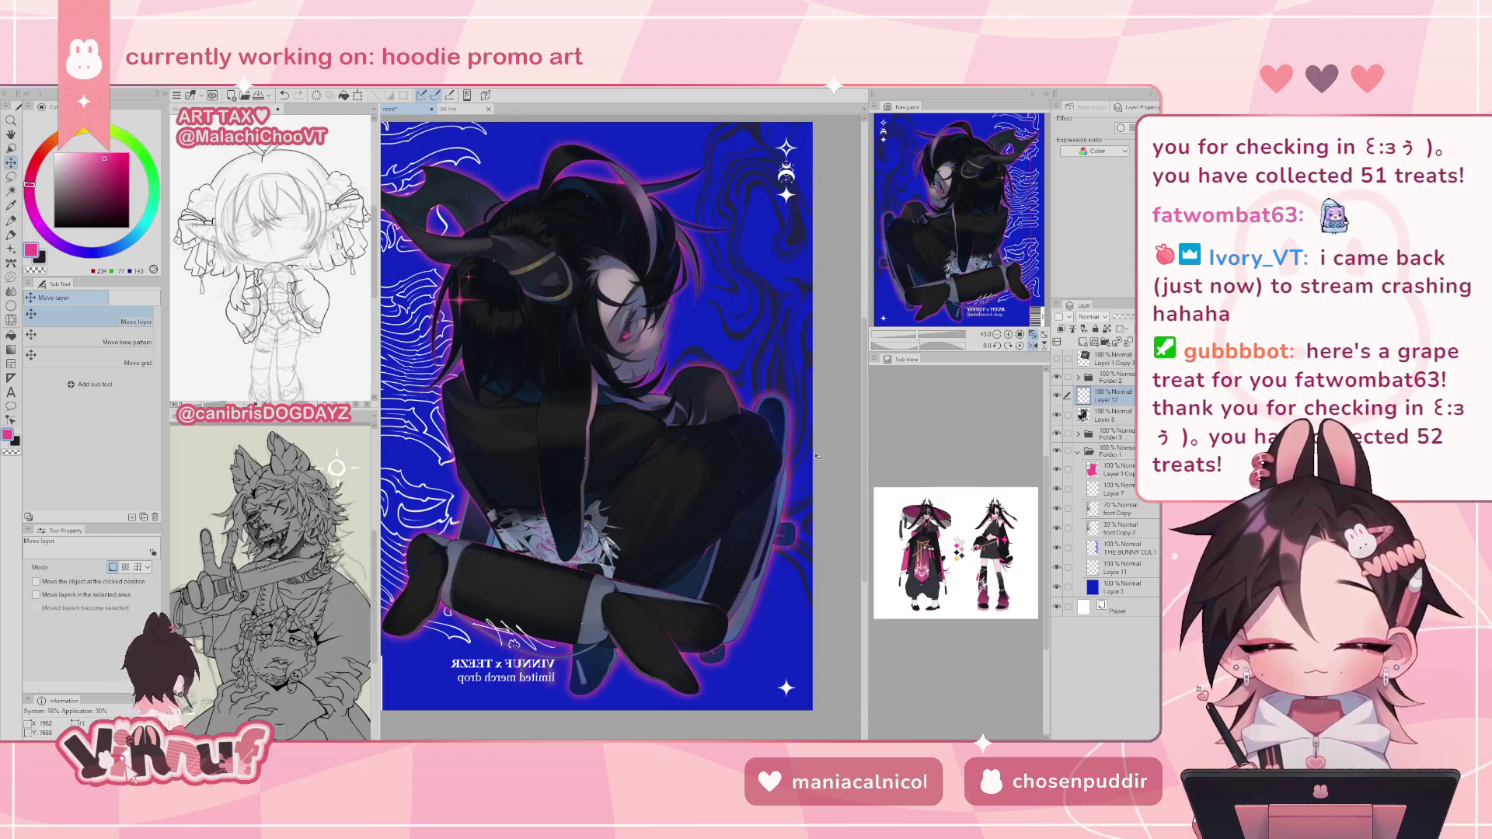
pyautogui.press('h')
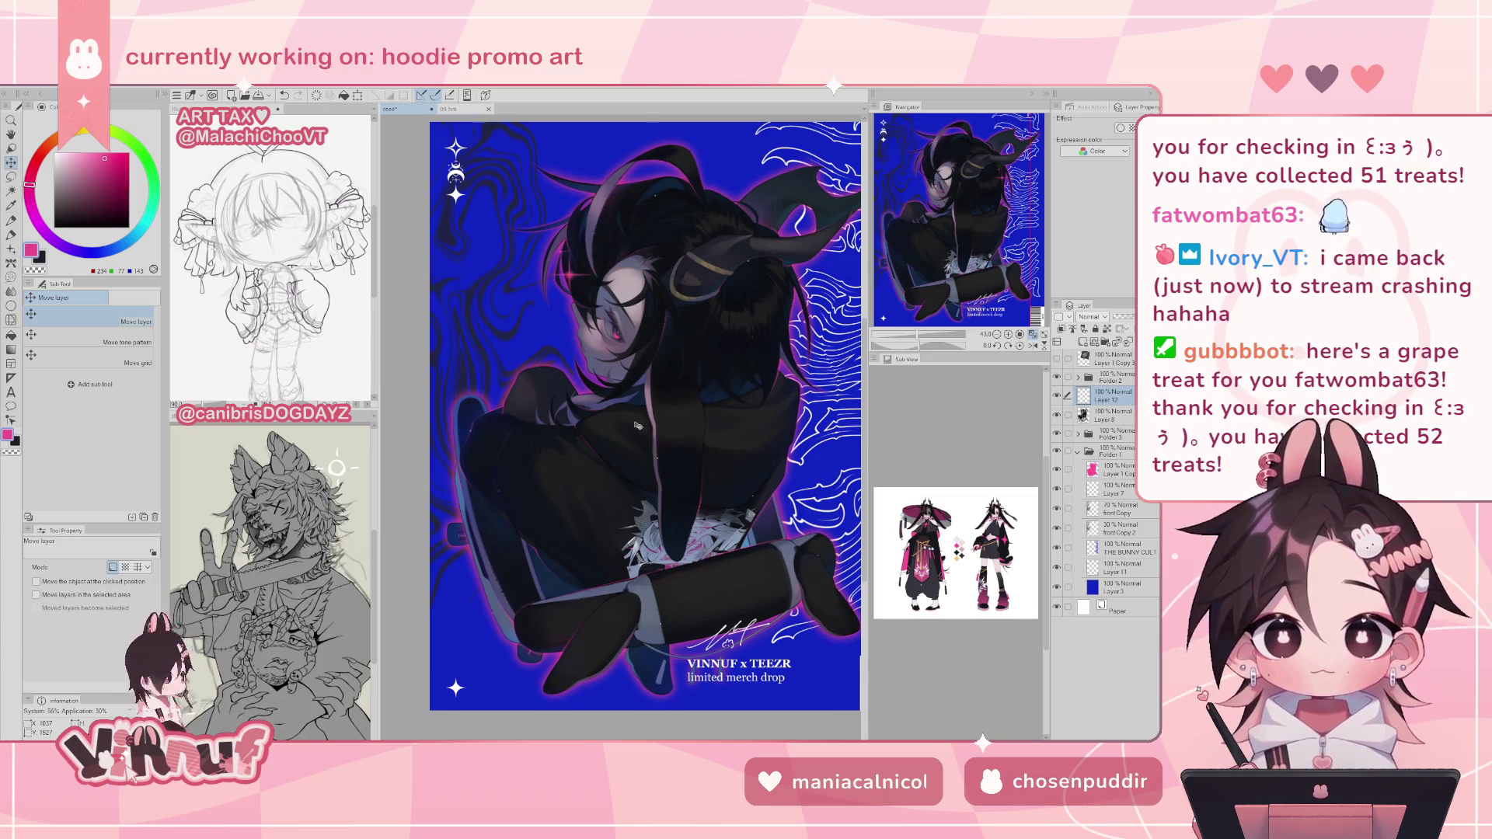
pyautogui.moveTo(655, 412)
pyautogui.mouseDown()
pyautogui.moveTo(644, 448)
pyautogui.moveTo(666, 386)
pyautogui.moveTo(753, 394)
pyautogui.moveTo(686, 420)
pyautogui.moveTo(689, 441)
pyautogui.moveTo(769, 412)
pyautogui.moveTo(787, 420)
pyautogui.mouseUp()
pyautogui.moveTo(768, 487); pyautogui.dragTo(765, 494)
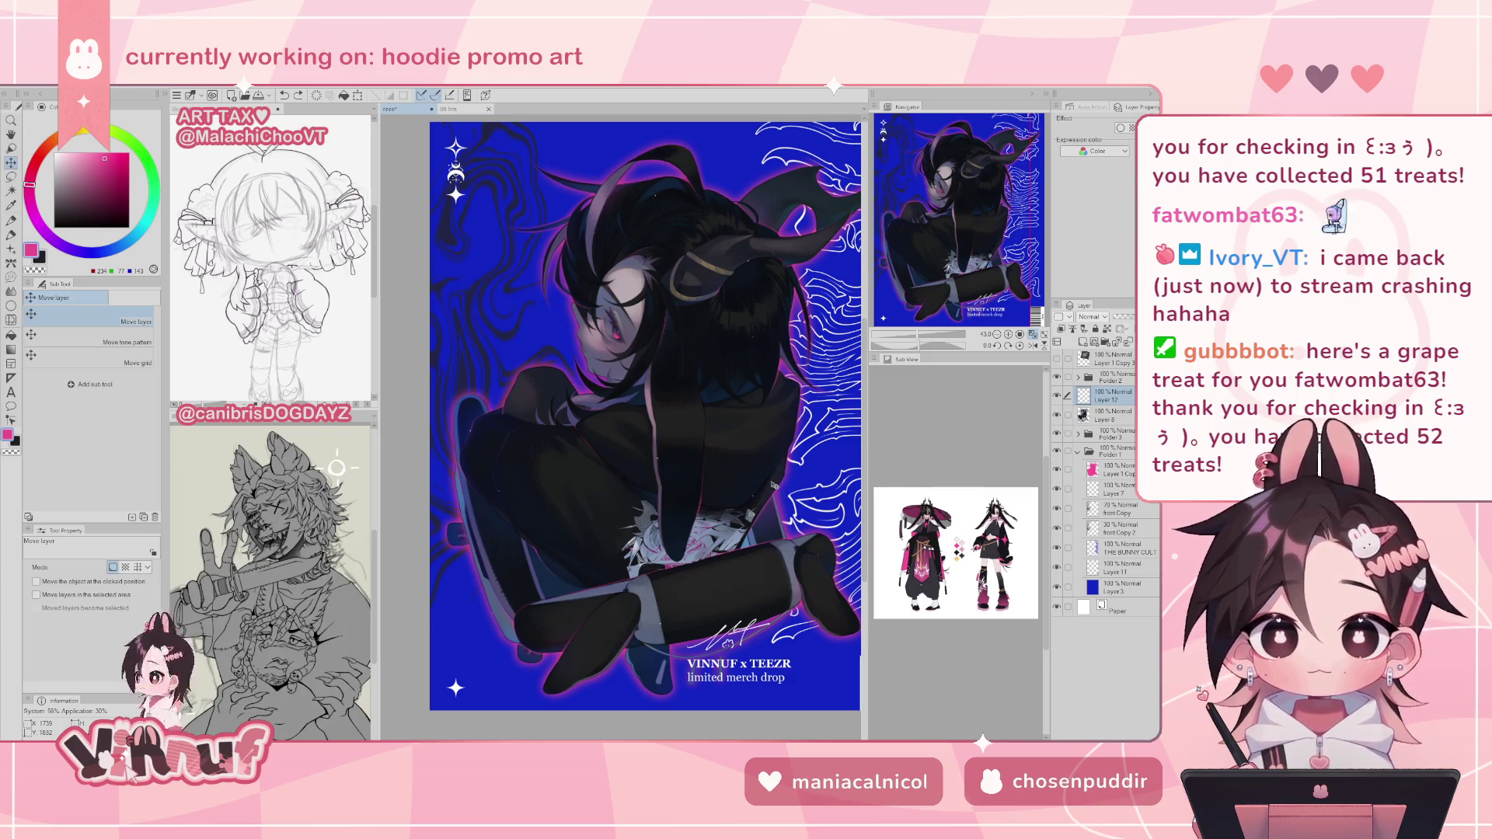
# - Stamp a new pink sparkle beside the face and paint pink sparkles onto the dark coat
pyautogui.press('b')
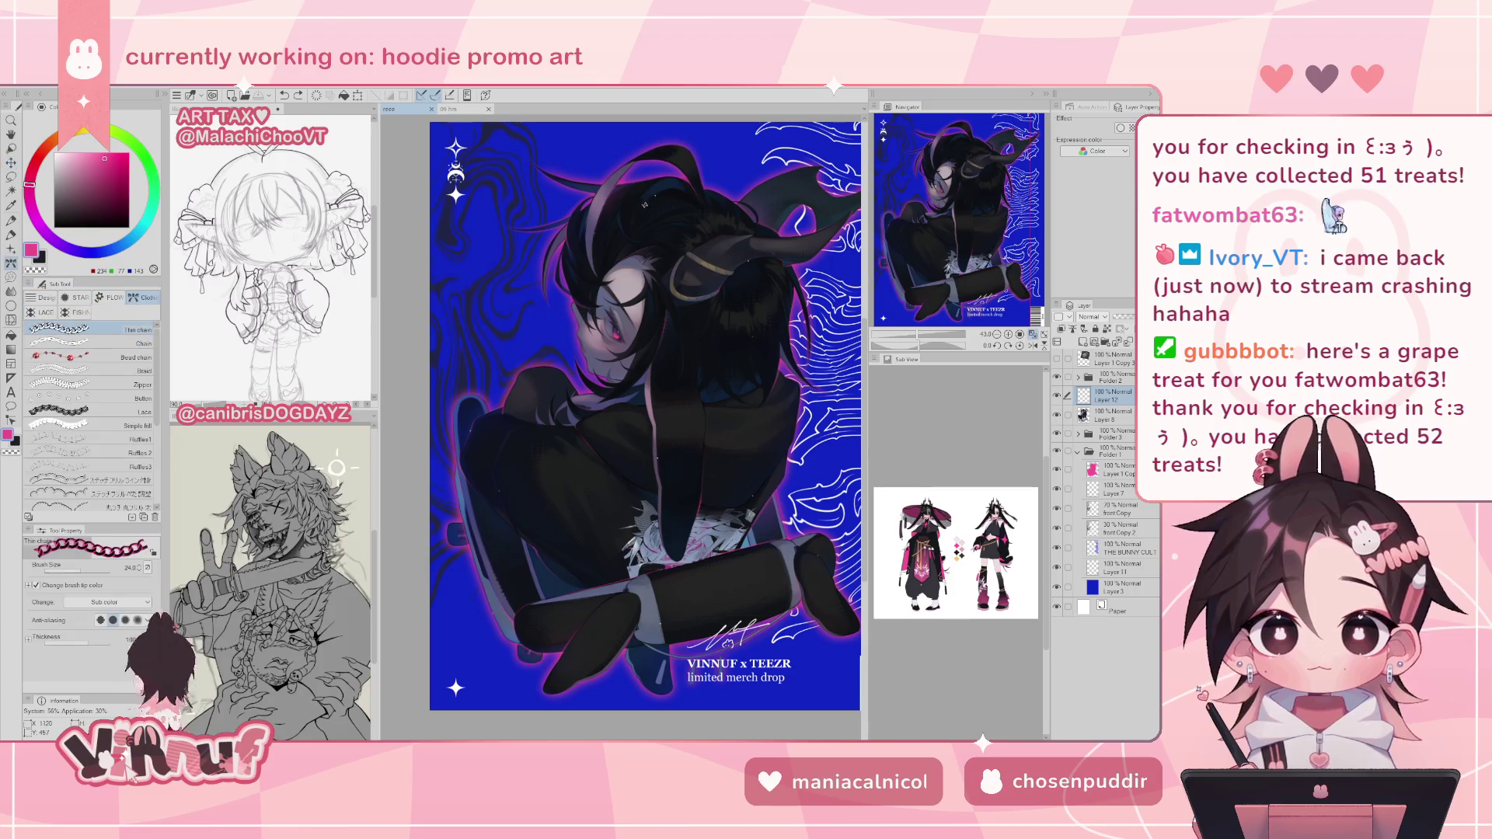
pyautogui.press('b')
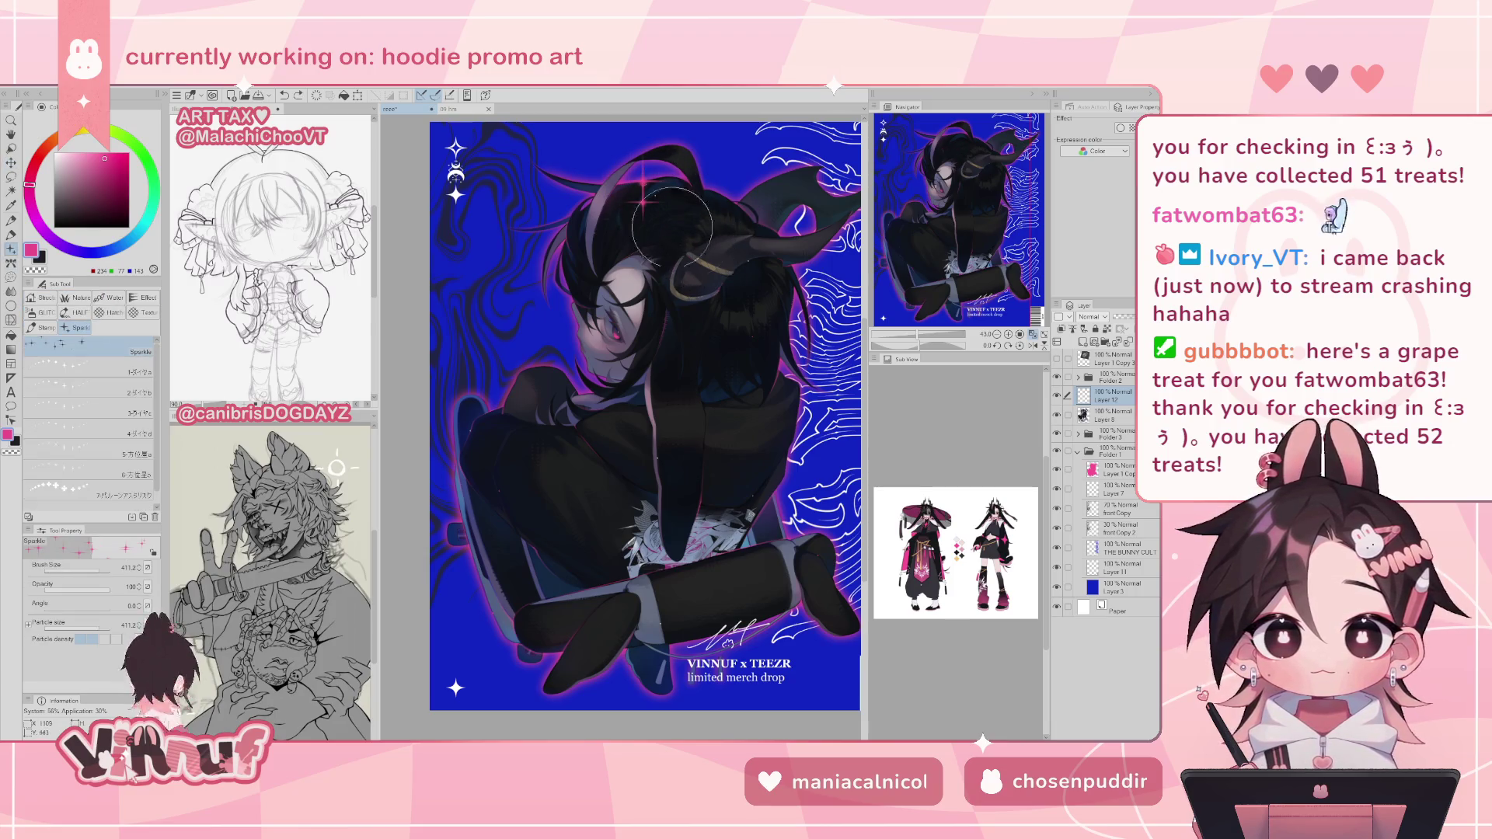
pyautogui.hotkey('ctrl', 'z')
pyautogui.click(766, 289)
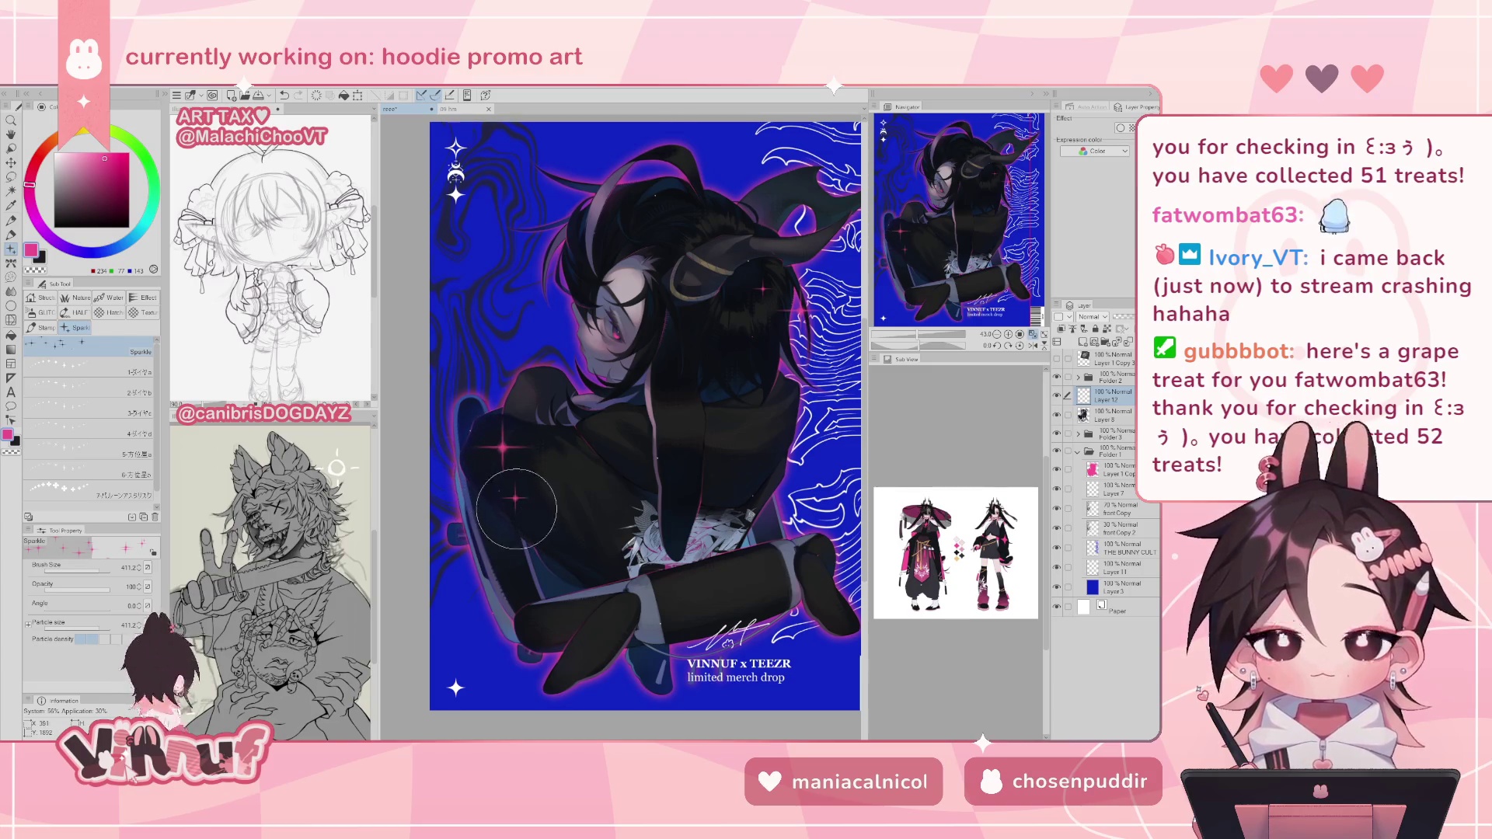
pyautogui.moveTo(506, 510); pyautogui.dragTo(509, 465)
# - Lasso the sparkles on the coat and shift them up and to the left
pyautogui.press('m')
pyautogui.press('k')
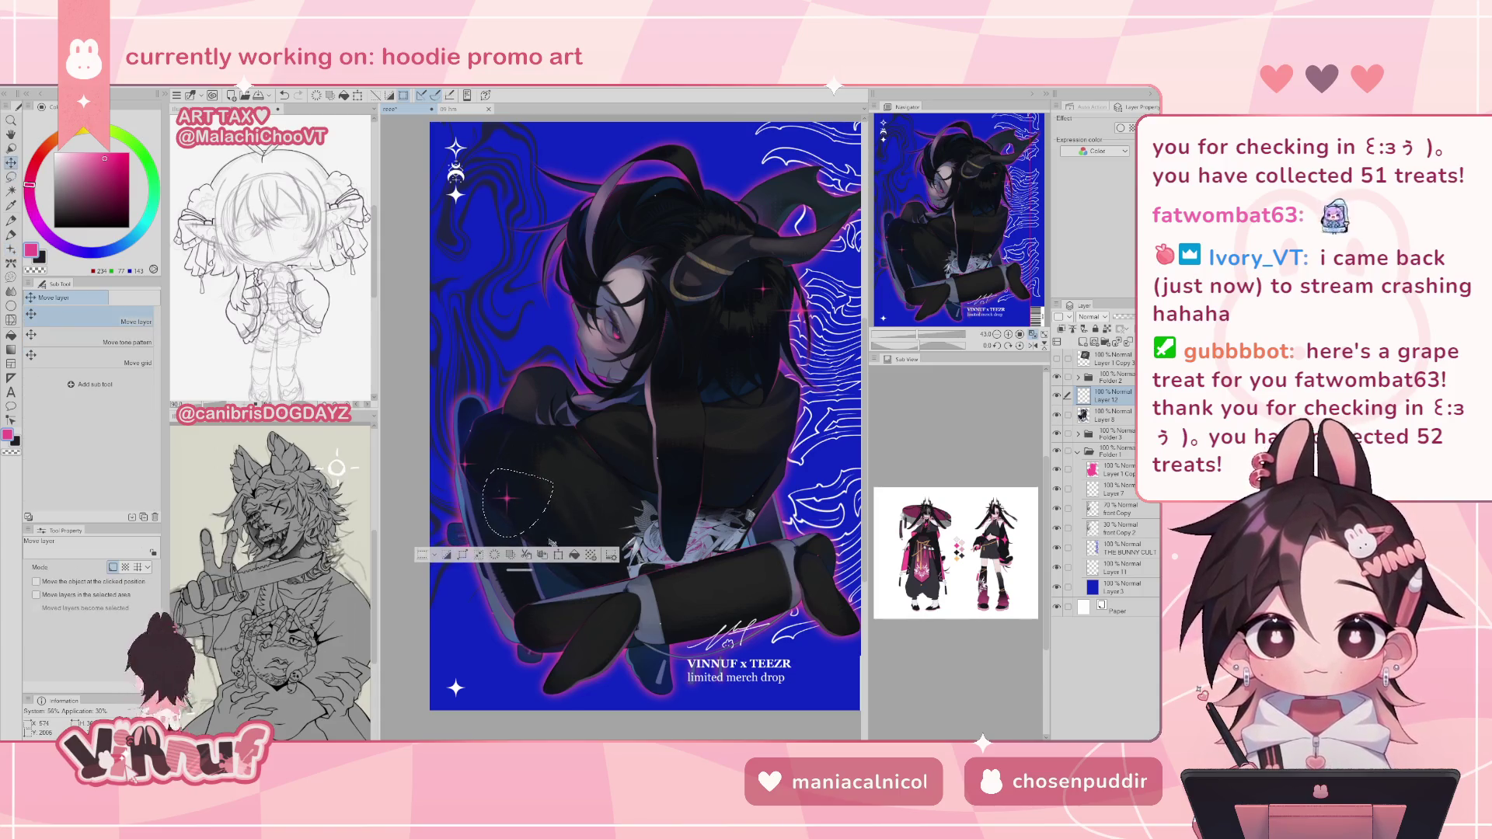
pyautogui.moveTo(554, 507); pyautogui.dragTo(512, 487)
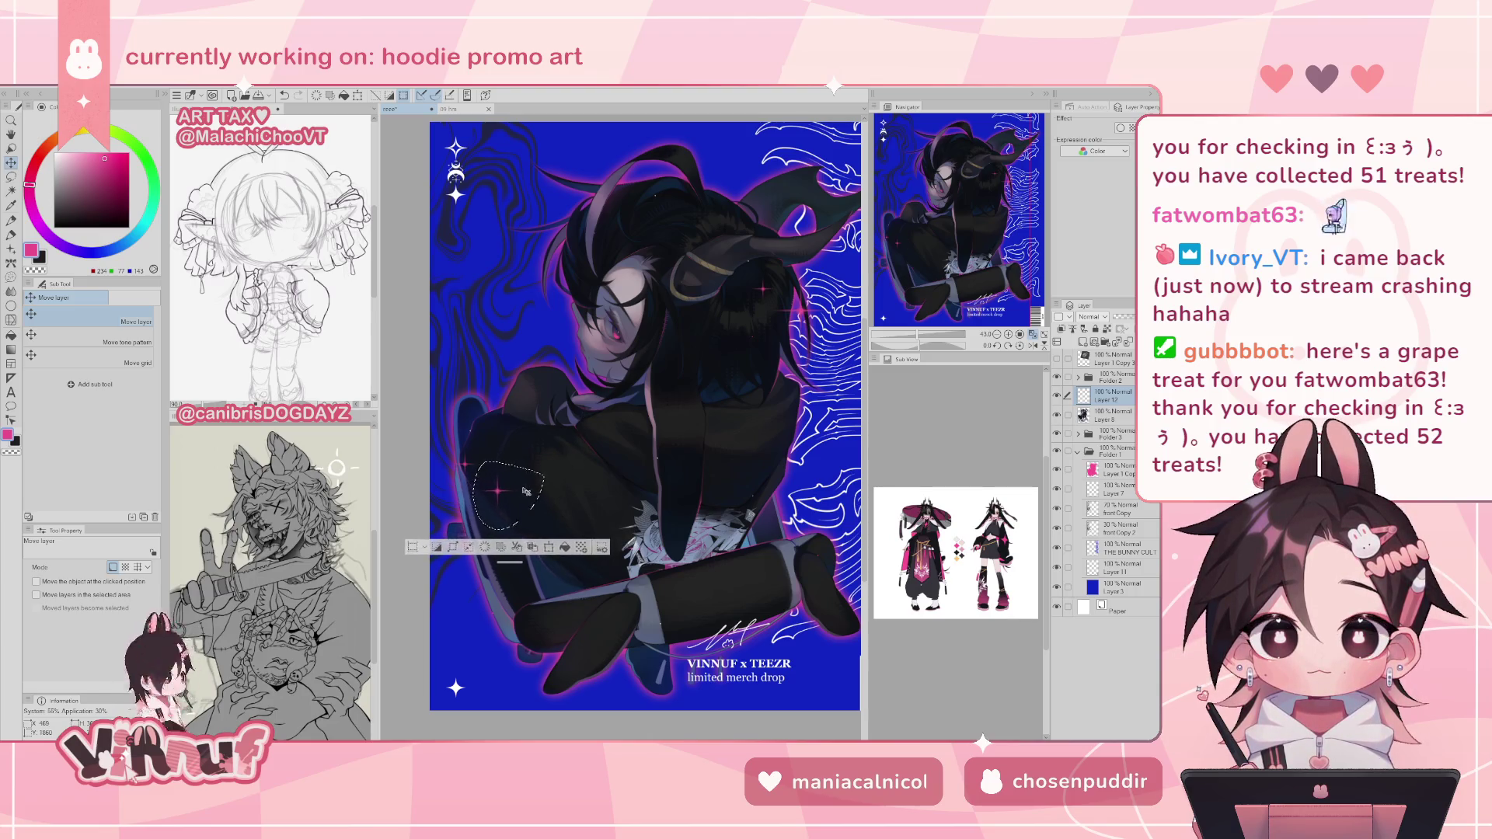
pyautogui.hotkey('ctrl', 'd')
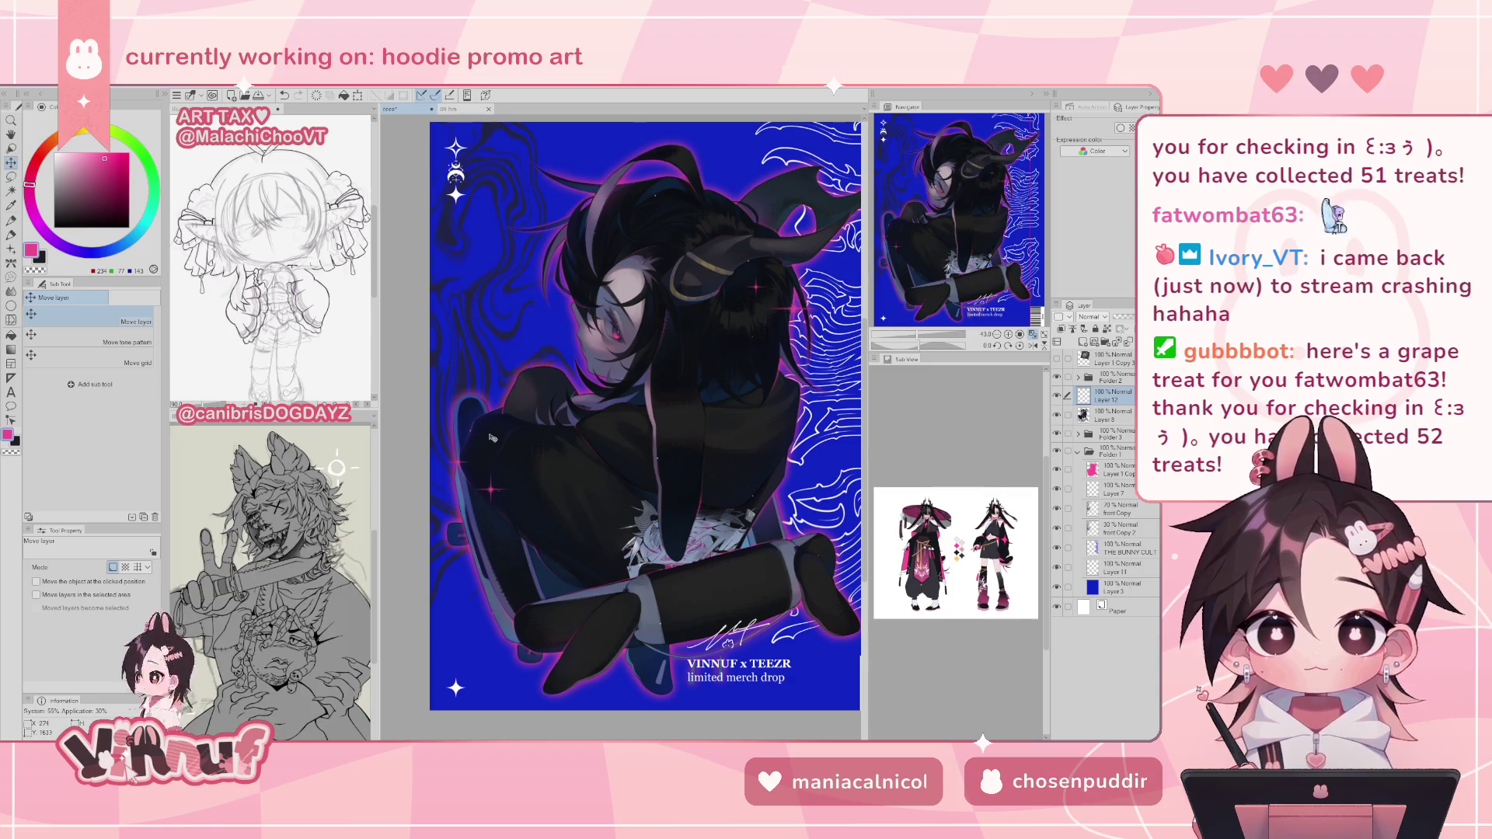
pyautogui.press('m')
pyautogui.moveTo(470, 446)
pyautogui.mouseDown()
pyautogui.moveTo(533, 465)
pyautogui.moveTo(548, 579)
pyautogui.moveTo(549, 491)
pyautogui.moveTo(547, 581)
pyautogui.moveTo(520, 579)
pyautogui.moveTo(521, 550)
pyautogui.mouseUp()
pyautogui.press('k')
pyautogui.hotkey('ctrl', 'd')
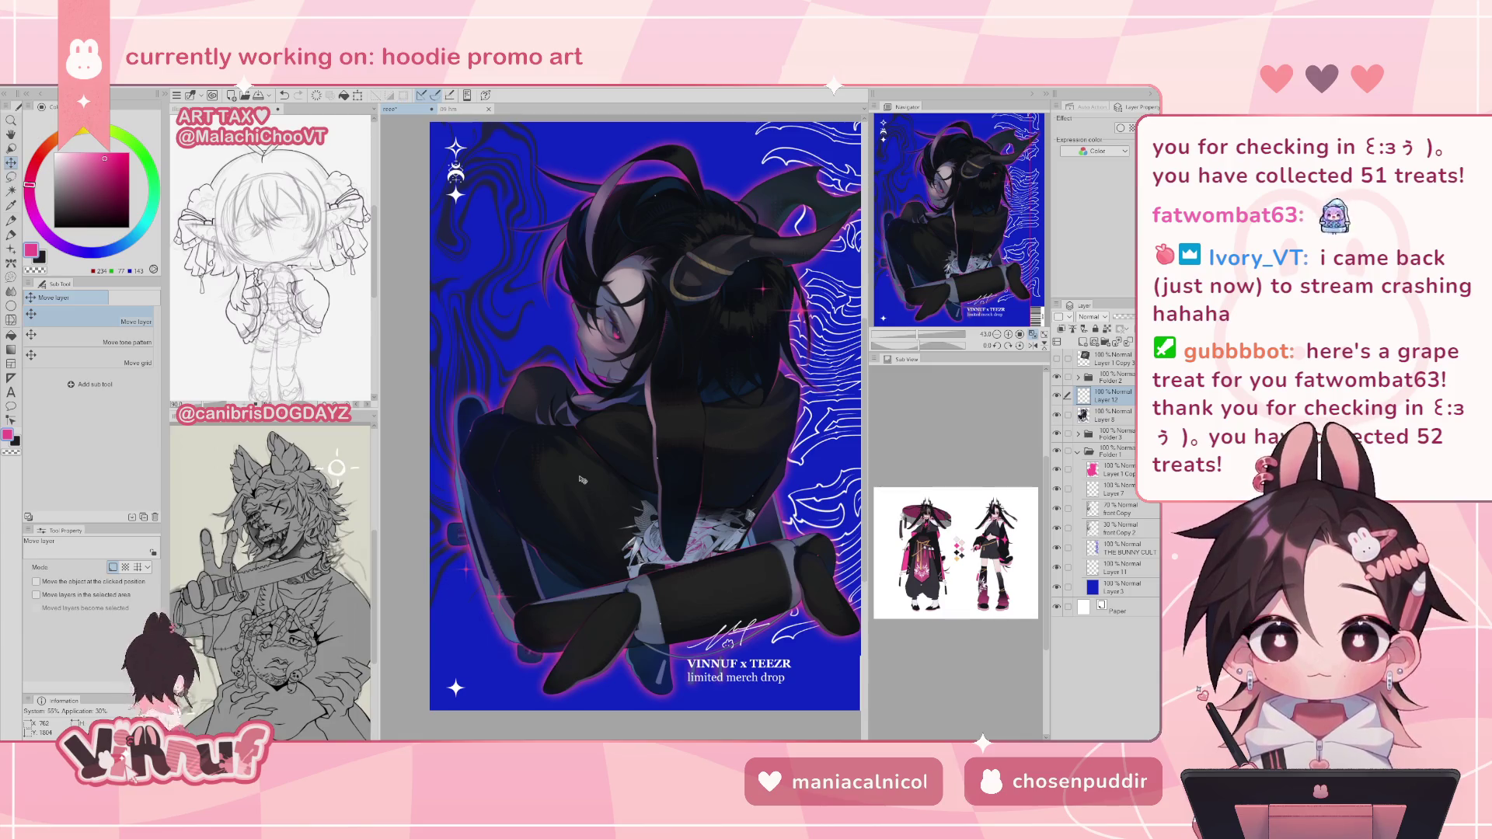
pyautogui.press('b')
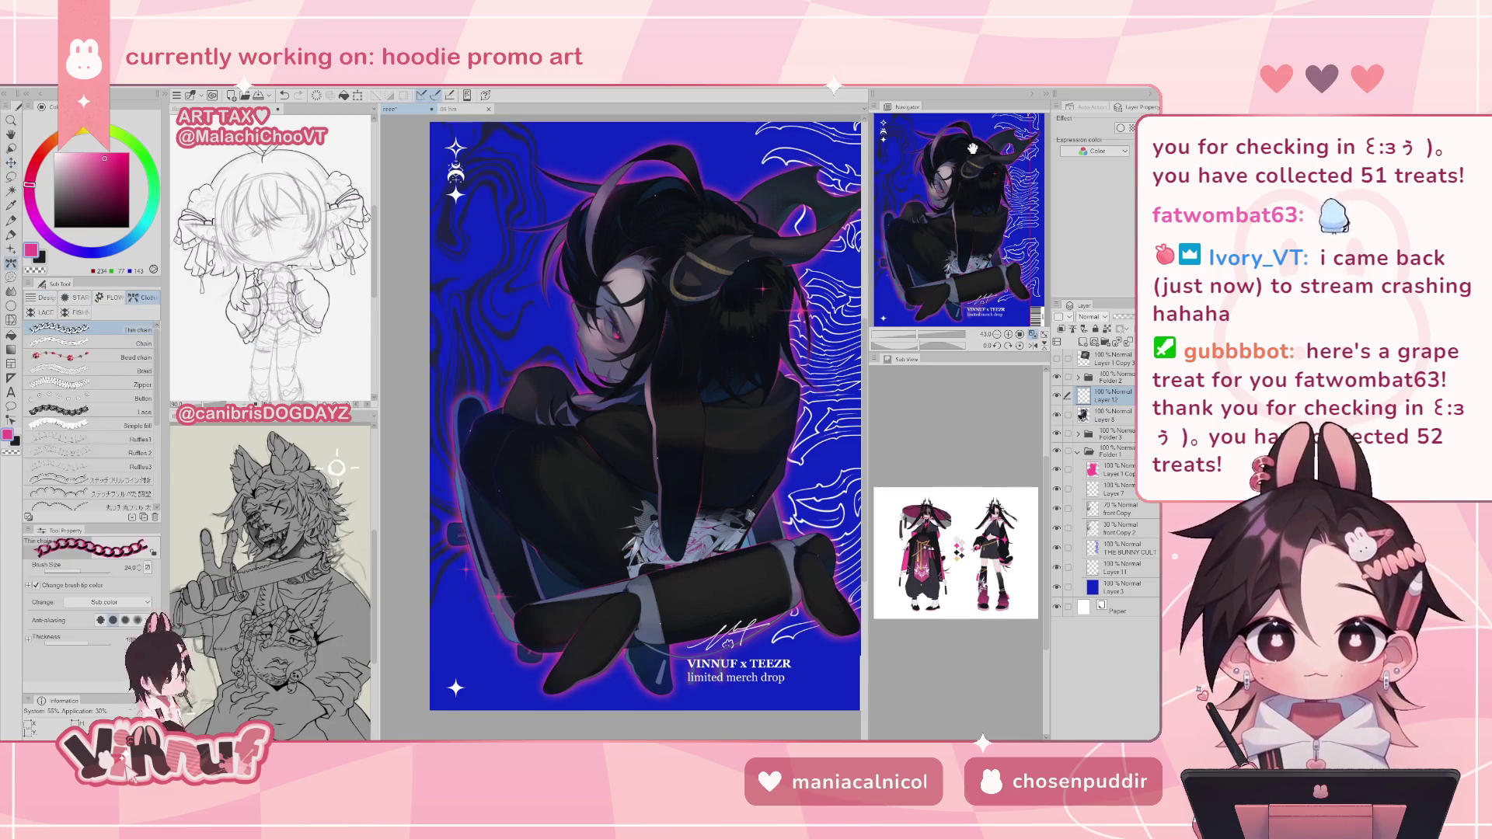
pyautogui.press('b')
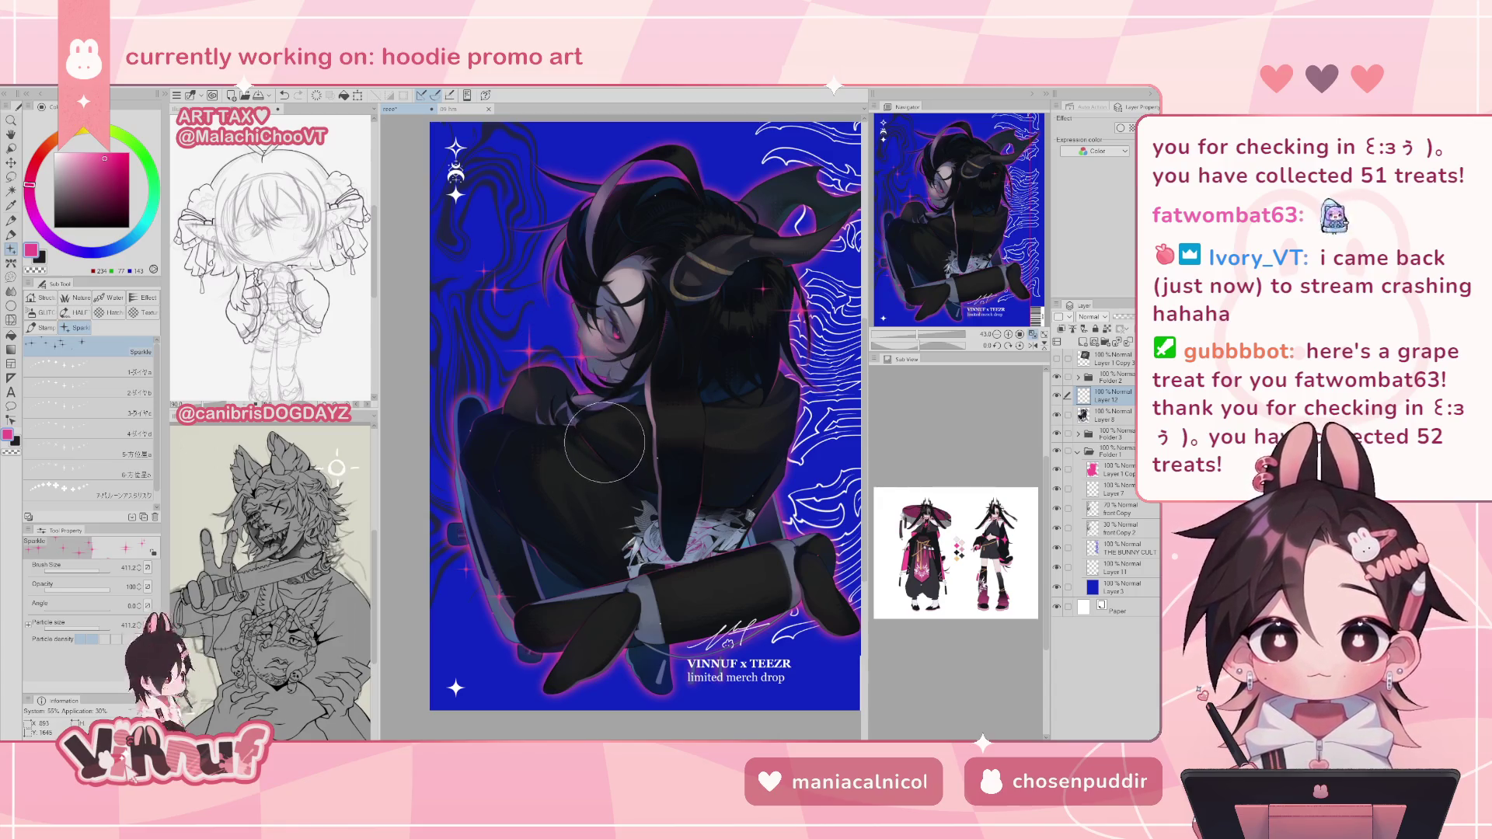
# - Lasso the sparkle near the character's head and move it down onto the hair beside the face
pyautogui.press('e')
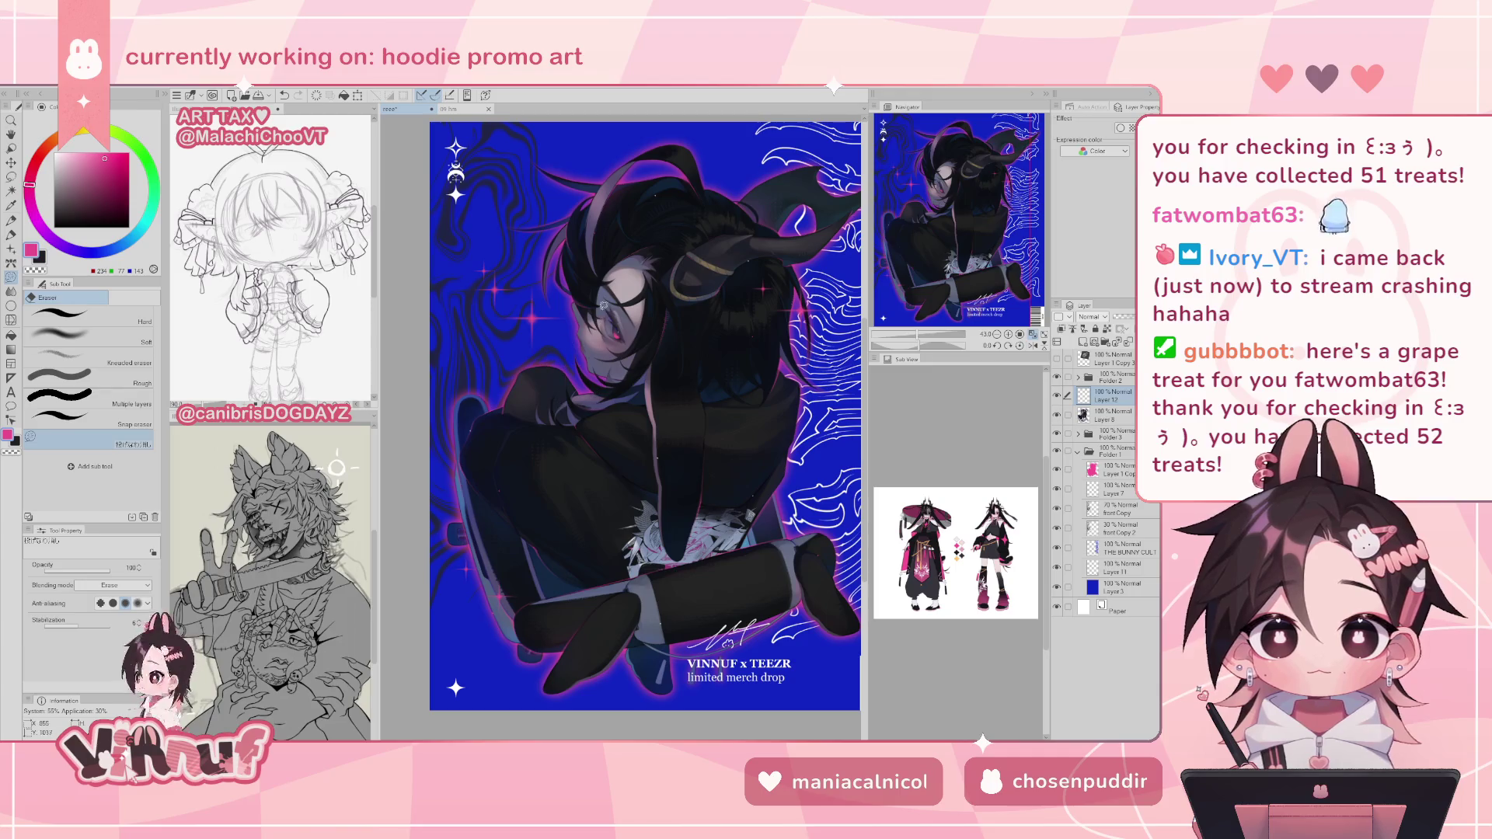
pyautogui.press('m')
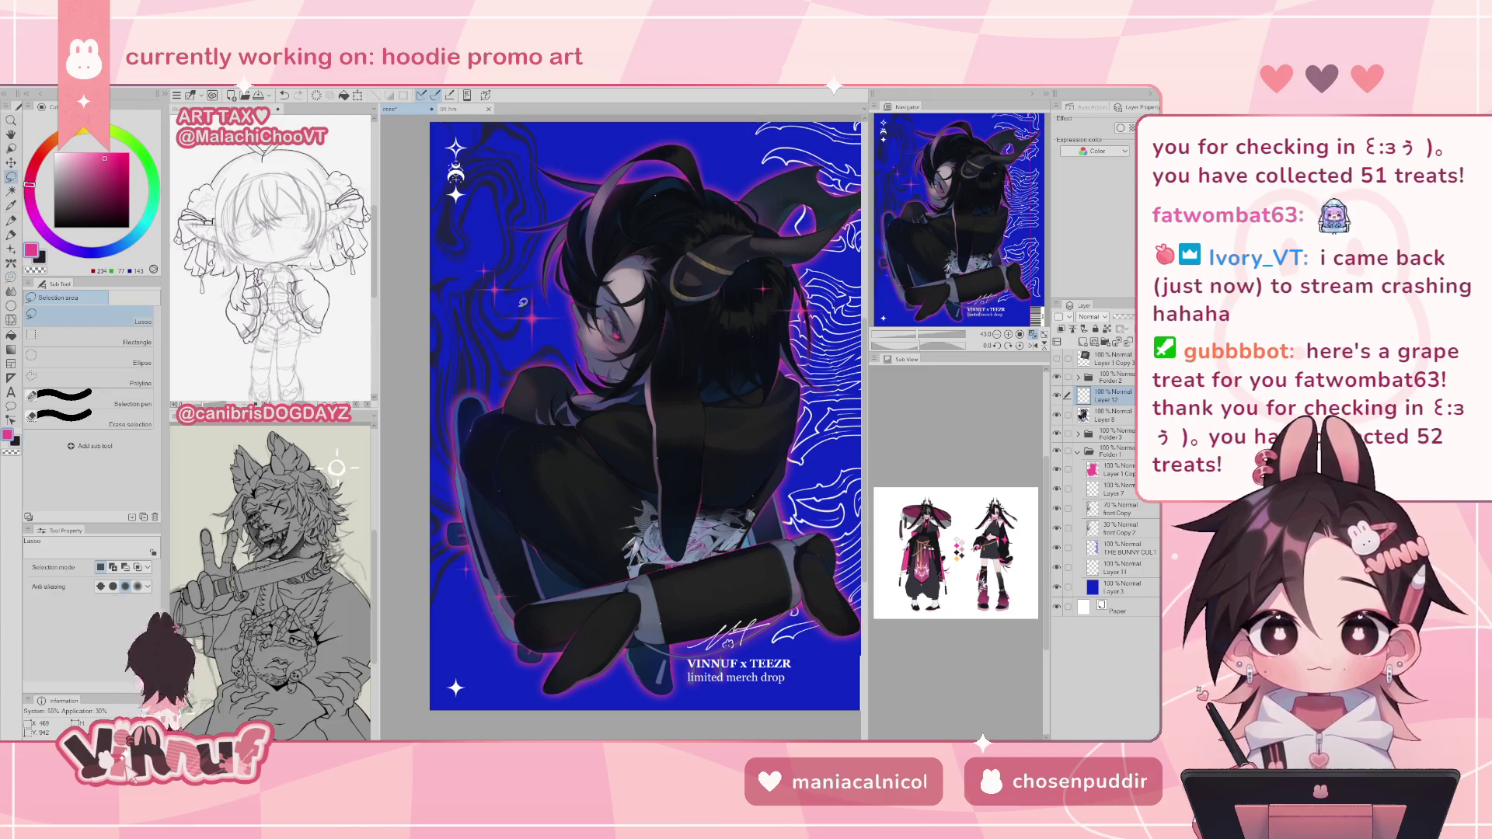
pyautogui.moveTo(548, 284); pyautogui.dragTo(576, 241)
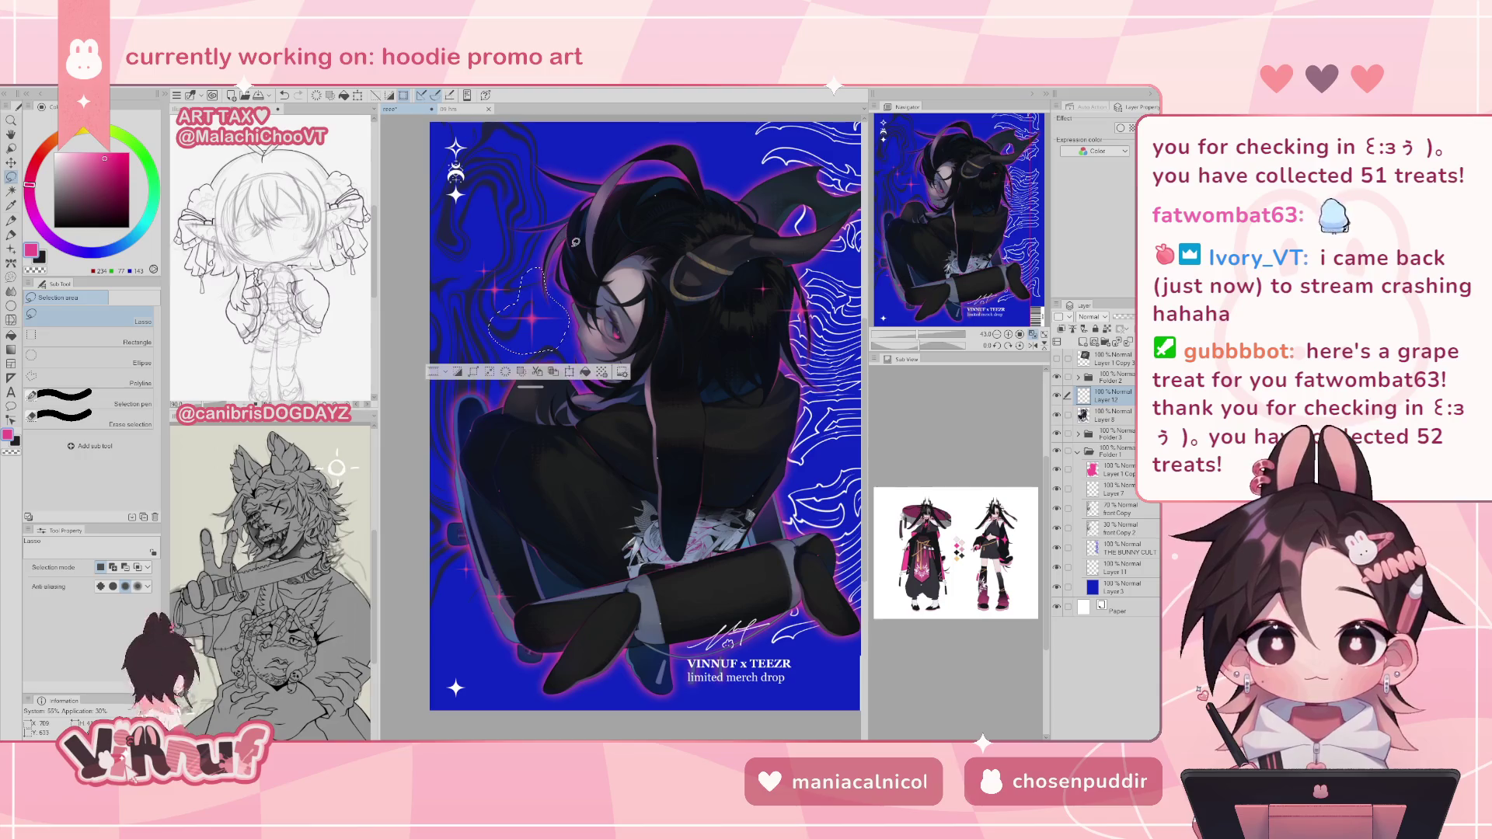
pyautogui.press('k')
pyautogui.moveTo(550, 340)
pyautogui.mouseDown()
pyautogui.moveTo(554, 262)
pyautogui.moveTo(577, 378)
pyautogui.moveTo(579, 247)
pyautogui.moveTo(558, 280)
pyautogui.mouseUp()
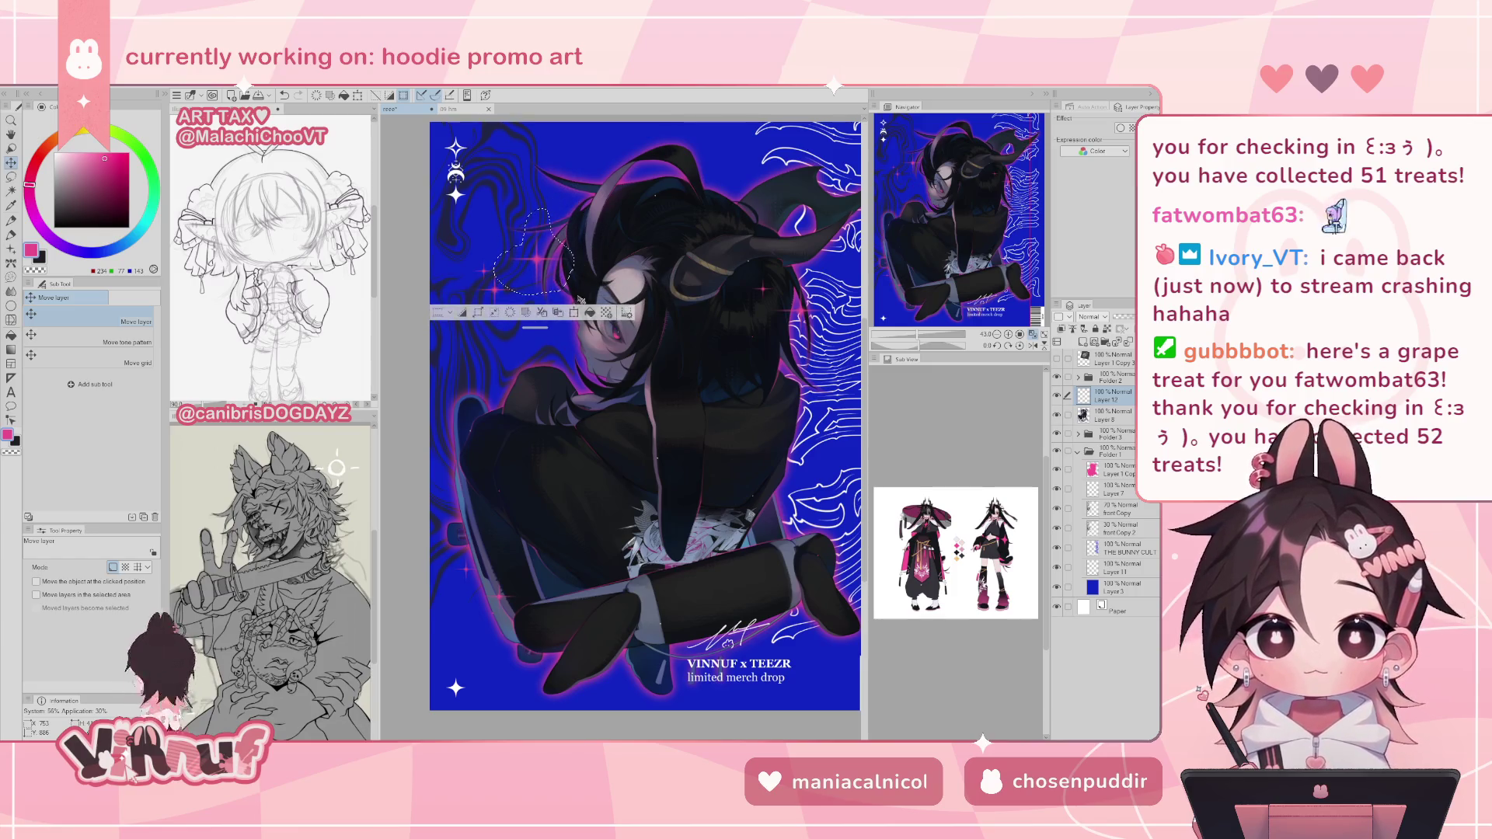
pyautogui.hotkey('ctrl', 'd')
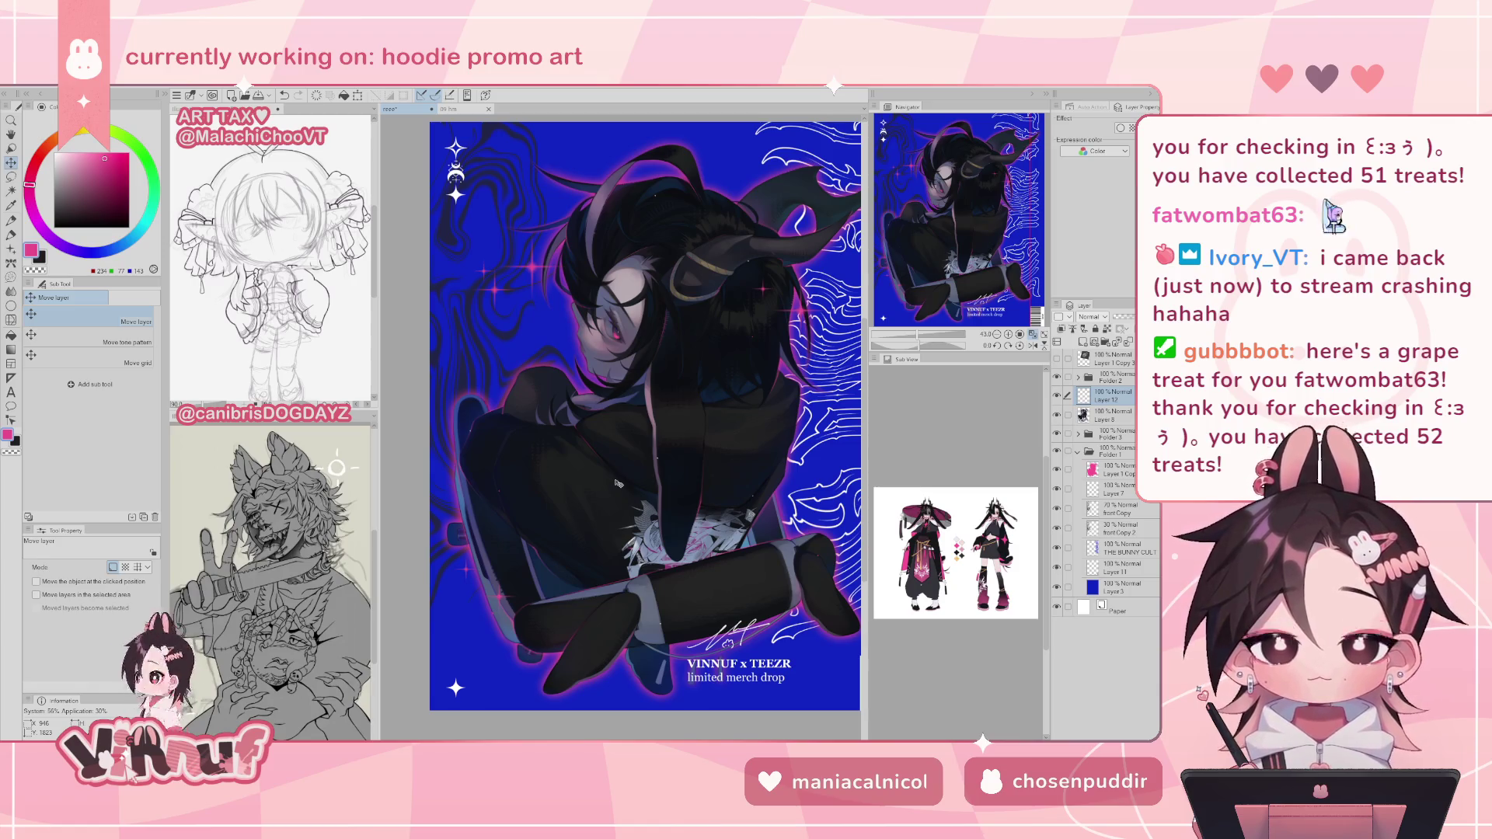
pyautogui.hotkey('ctrl', 'z')
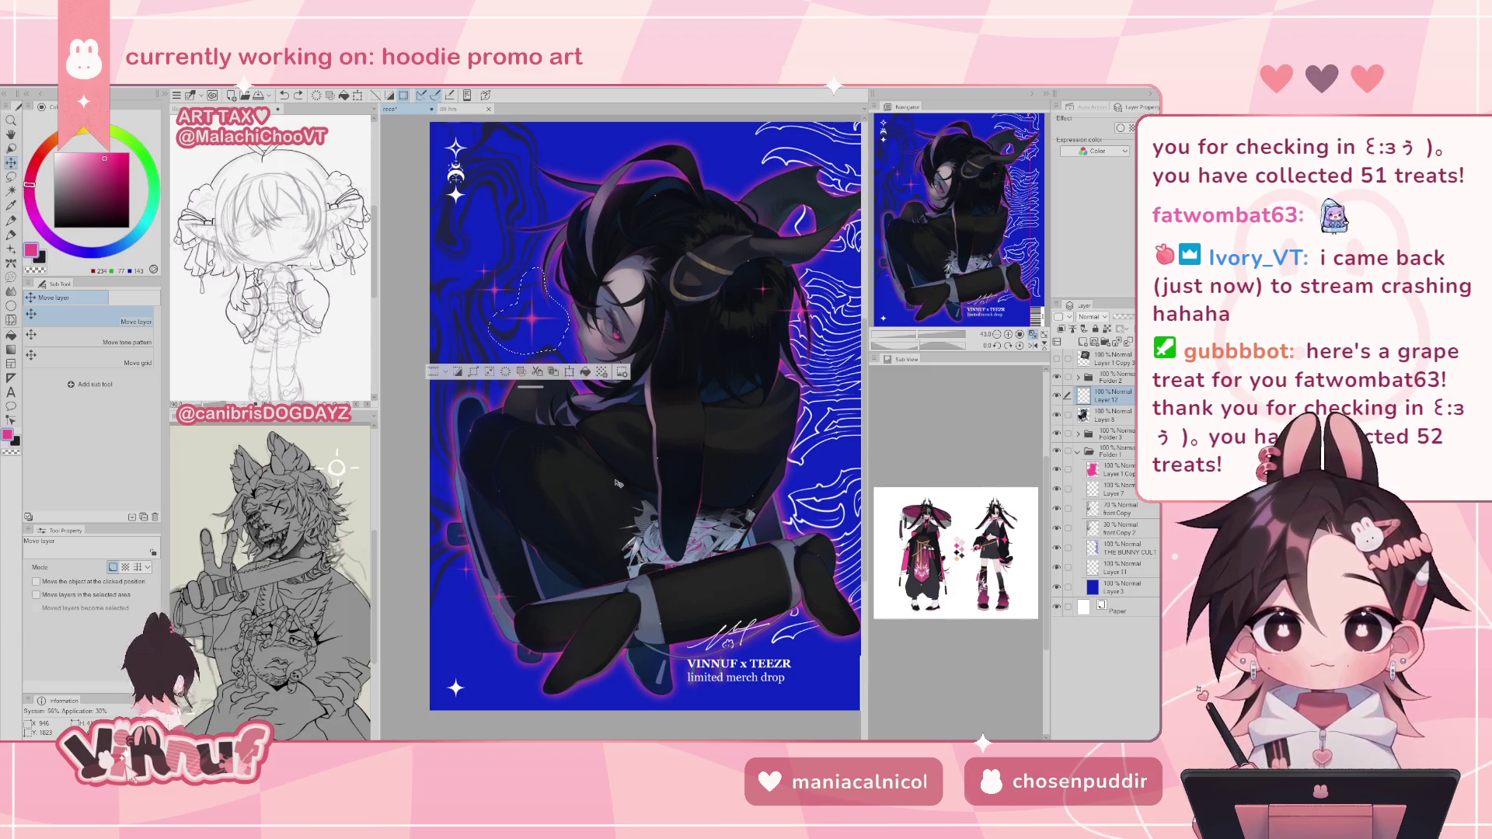
pyautogui.moveTo(560, 318)
pyautogui.mouseDown()
pyautogui.moveTo(800, 544)
pyautogui.moveTo(816, 536)
pyautogui.moveTo(804, 505)
pyautogui.moveTo(785, 536)
pyautogui.moveTo(726, 482)
pyautogui.moveTo(603, 539)
pyautogui.moveTo(536, 590)
pyautogui.moveTo(531, 540)
pyautogui.moveTo(548, 533)
pyautogui.moveTo(535, 536)
pyautogui.mouseUp()
pyautogui.hotkey('ctrl', 'd')
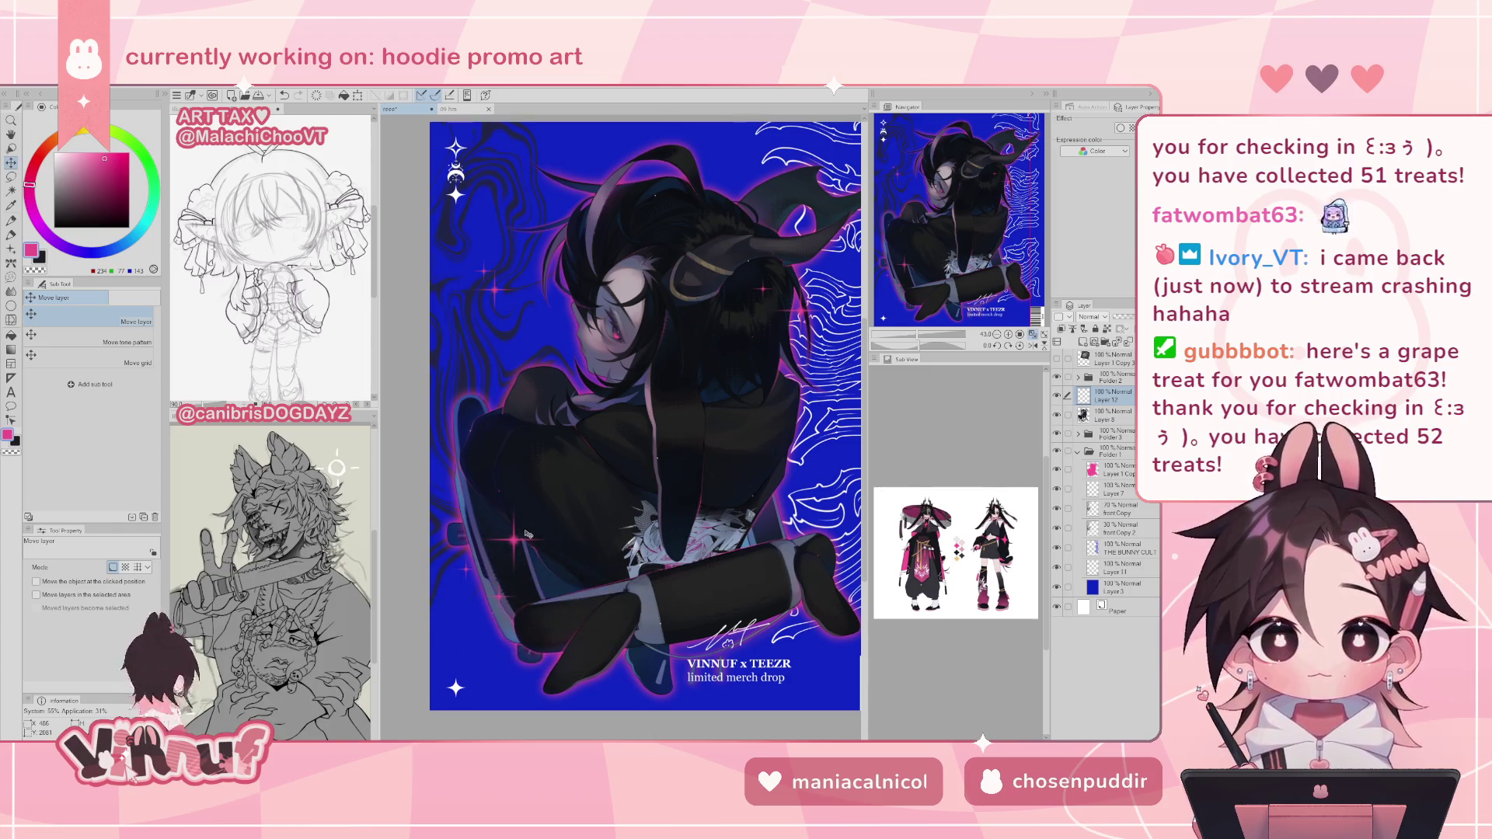
# - Lasso and nudge the upper-left background sparkle, then pan toward the barcode at lower right
pyautogui.press('m')
pyautogui.moveTo(501, 250)
pyautogui.mouseDown()
pyautogui.moveTo(521, 234)
pyautogui.moveTo(605, 268)
pyautogui.mouseUp()
pyautogui.press('k')
pyautogui.hotkey('ctrl', 'd')
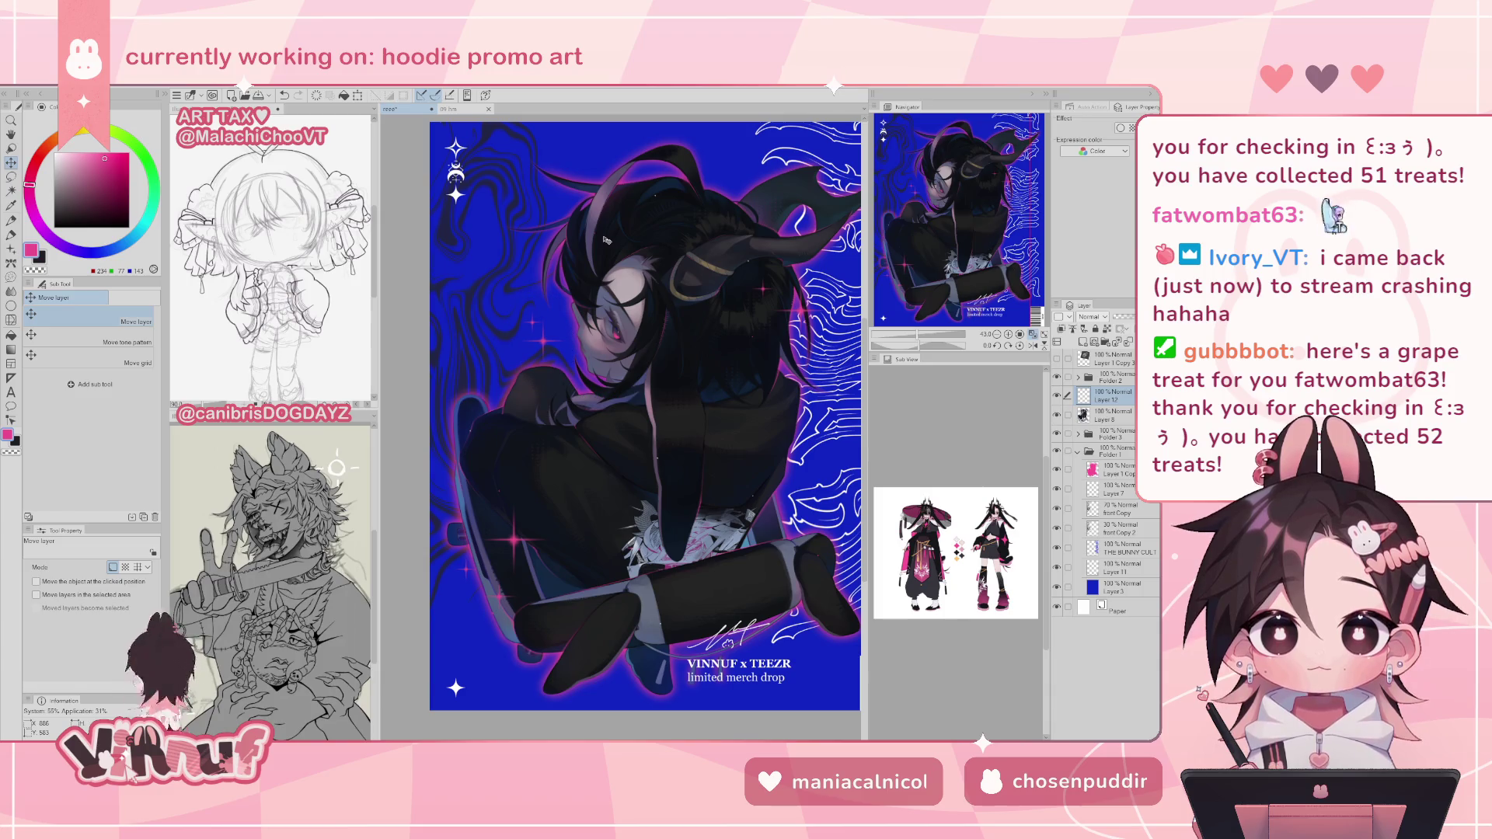
pyautogui.moveTo(999, 243); pyautogui.dragTo(1003, 241)
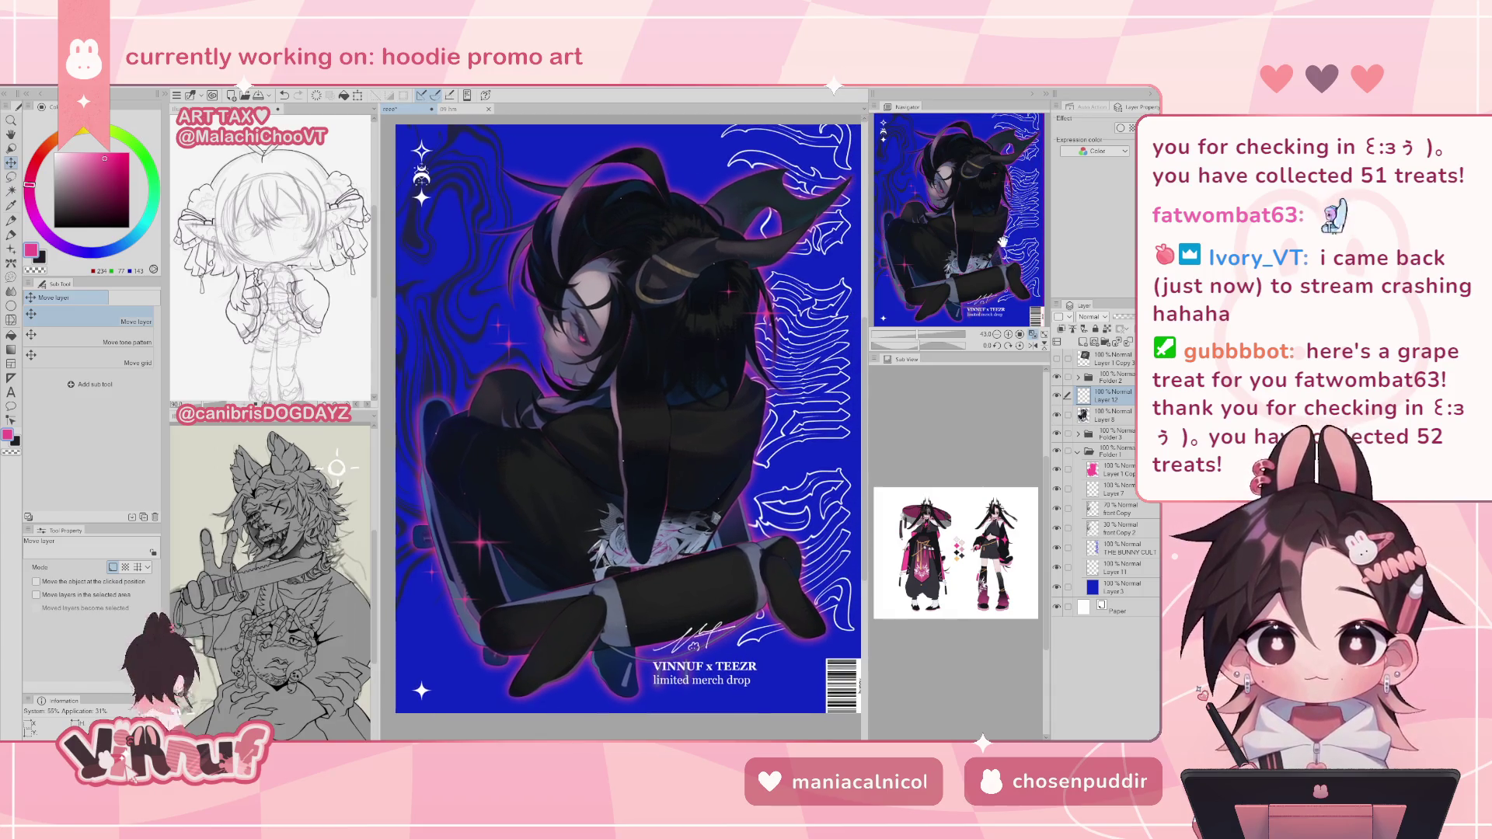
# - Reselect the sparkle on the left and nudge it down and to the right
pyautogui.moveTo(919, 335); pyautogui.dragTo(914, 336)
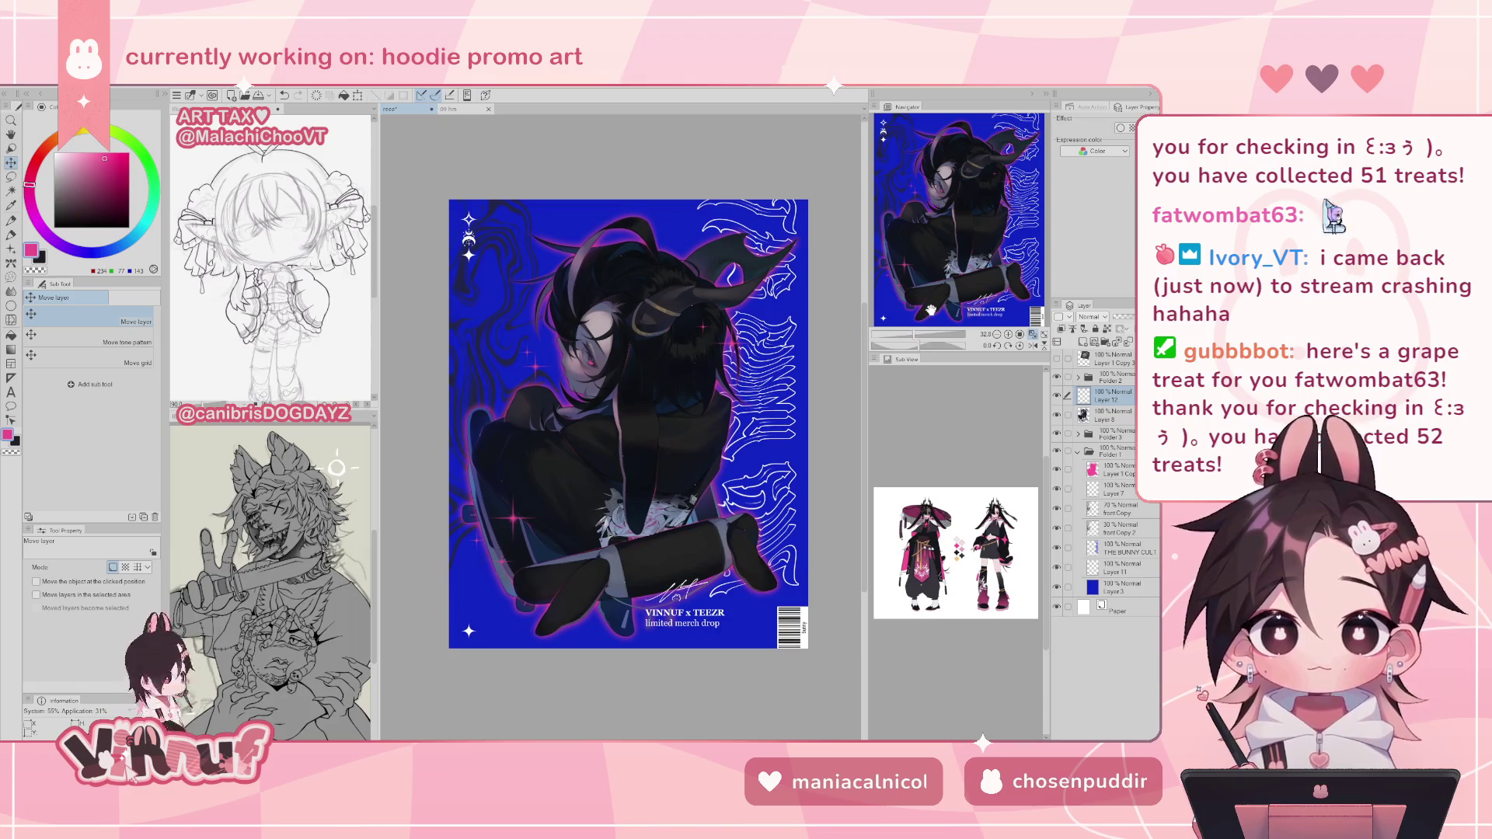
pyautogui.hotkey('ctrl', 'shift', 'd')
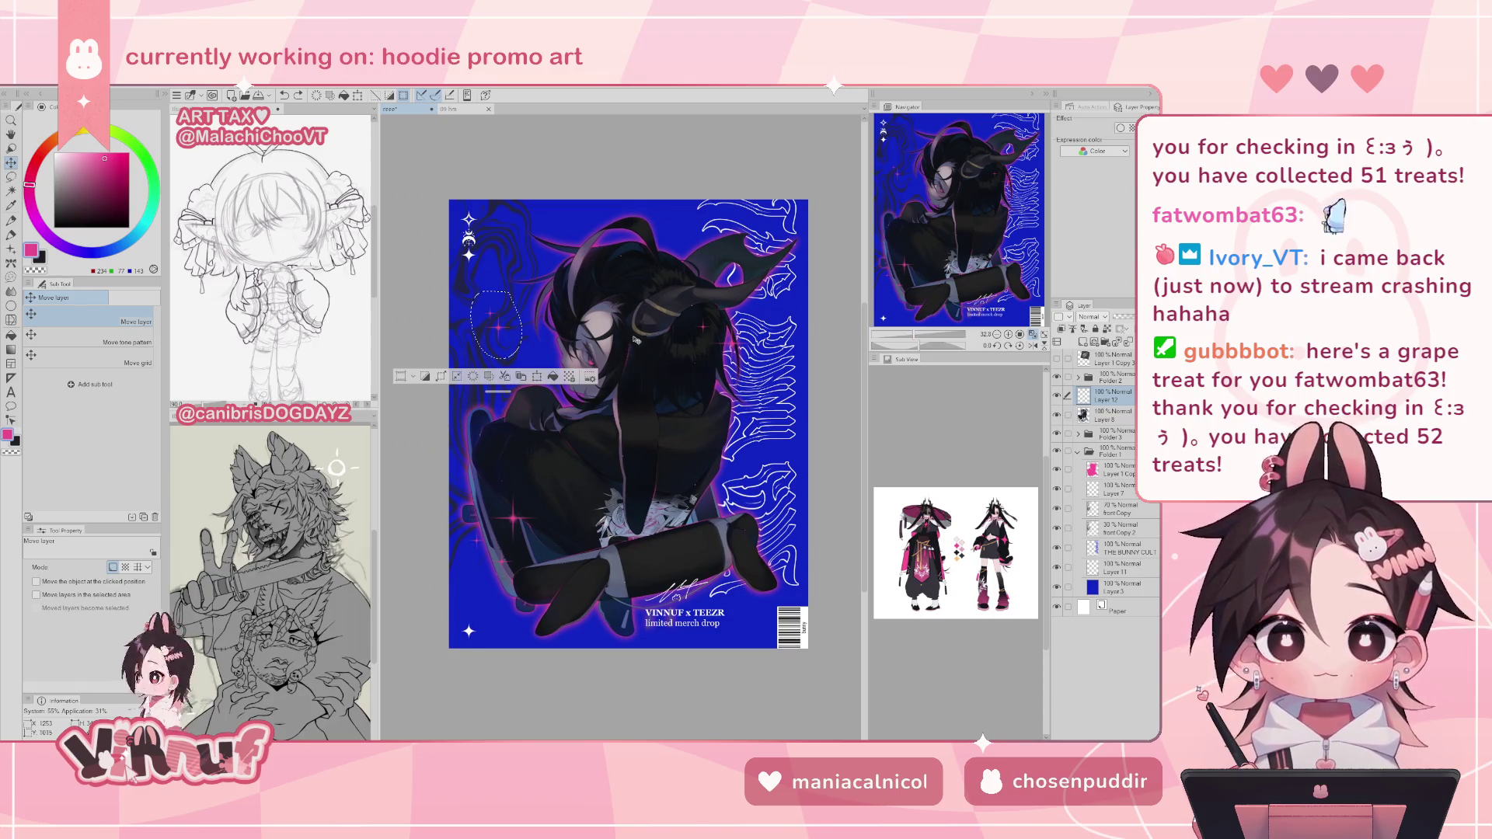
pyautogui.moveTo(527, 336); pyautogui.dragTo(553, 360)
pyautogui.hotkey('ctrl', 'd')
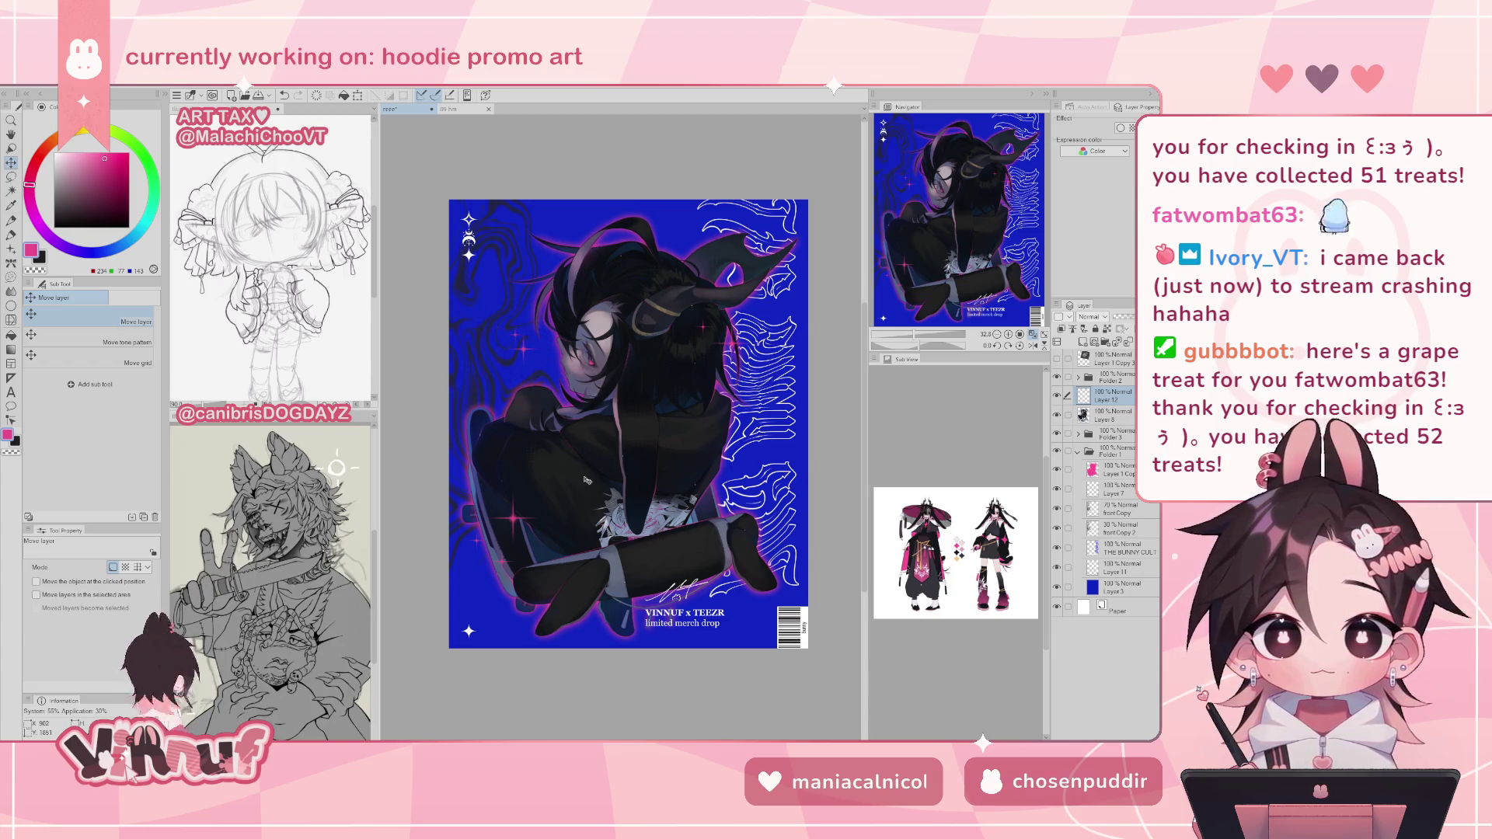
pyautogui.press('b')
pyautogui.press('b')
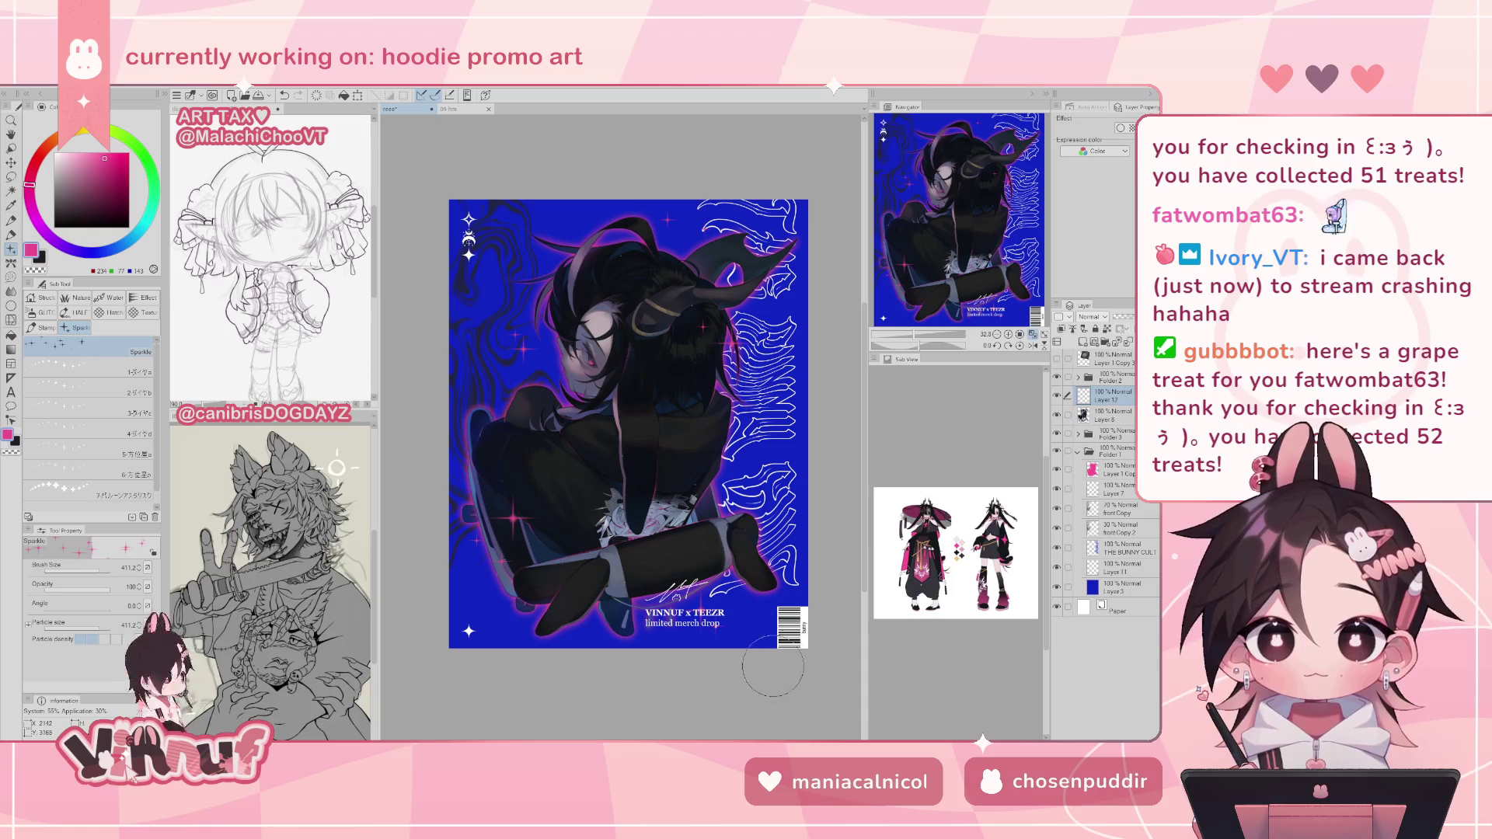
# - With the caption and signature layers hidden, lasso and move the sparkle near the lower-right corner
pyautogui.click(1057, 377)
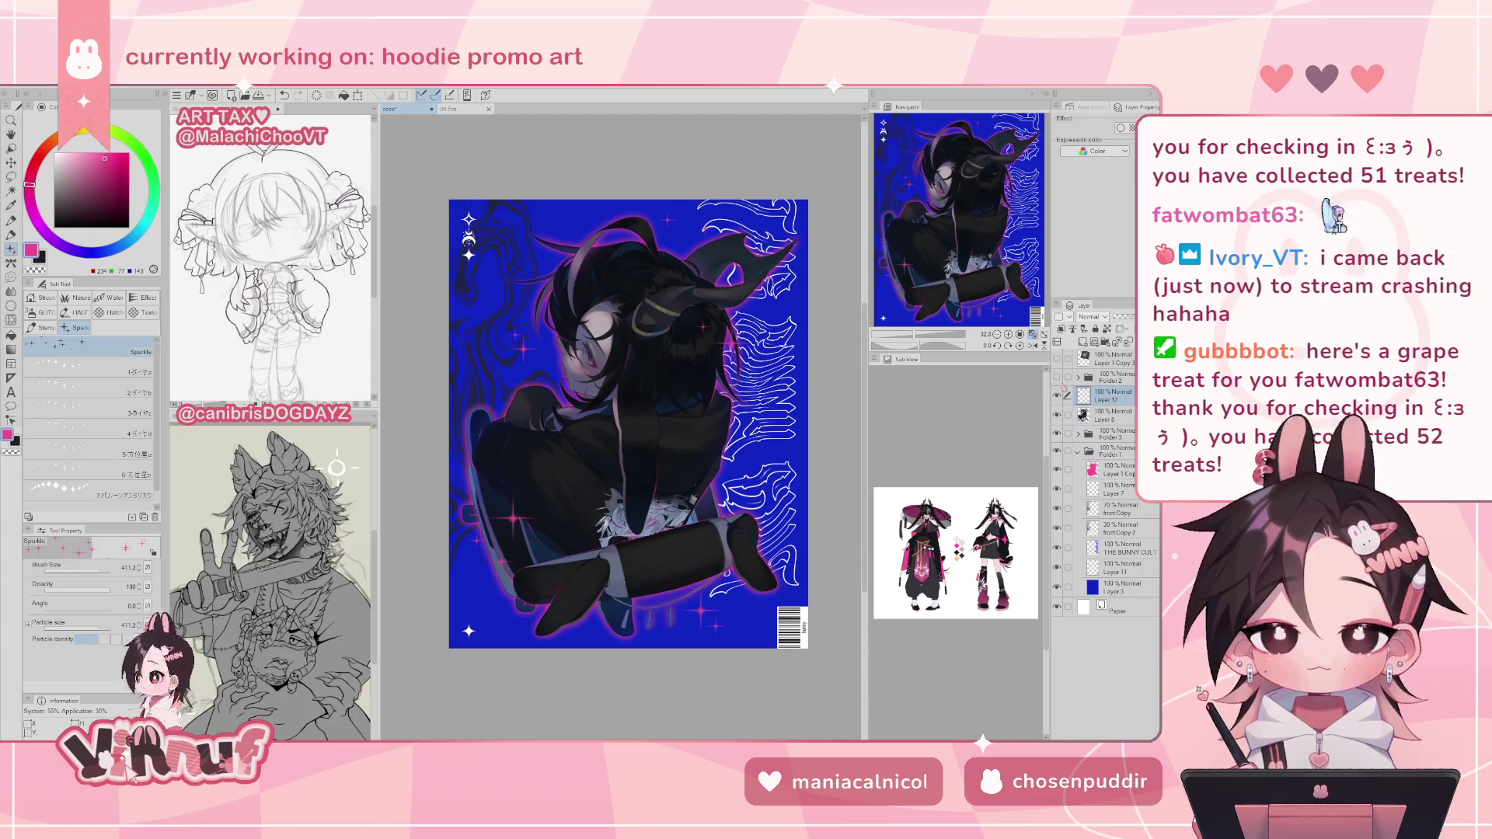
pyautogui.press('m')
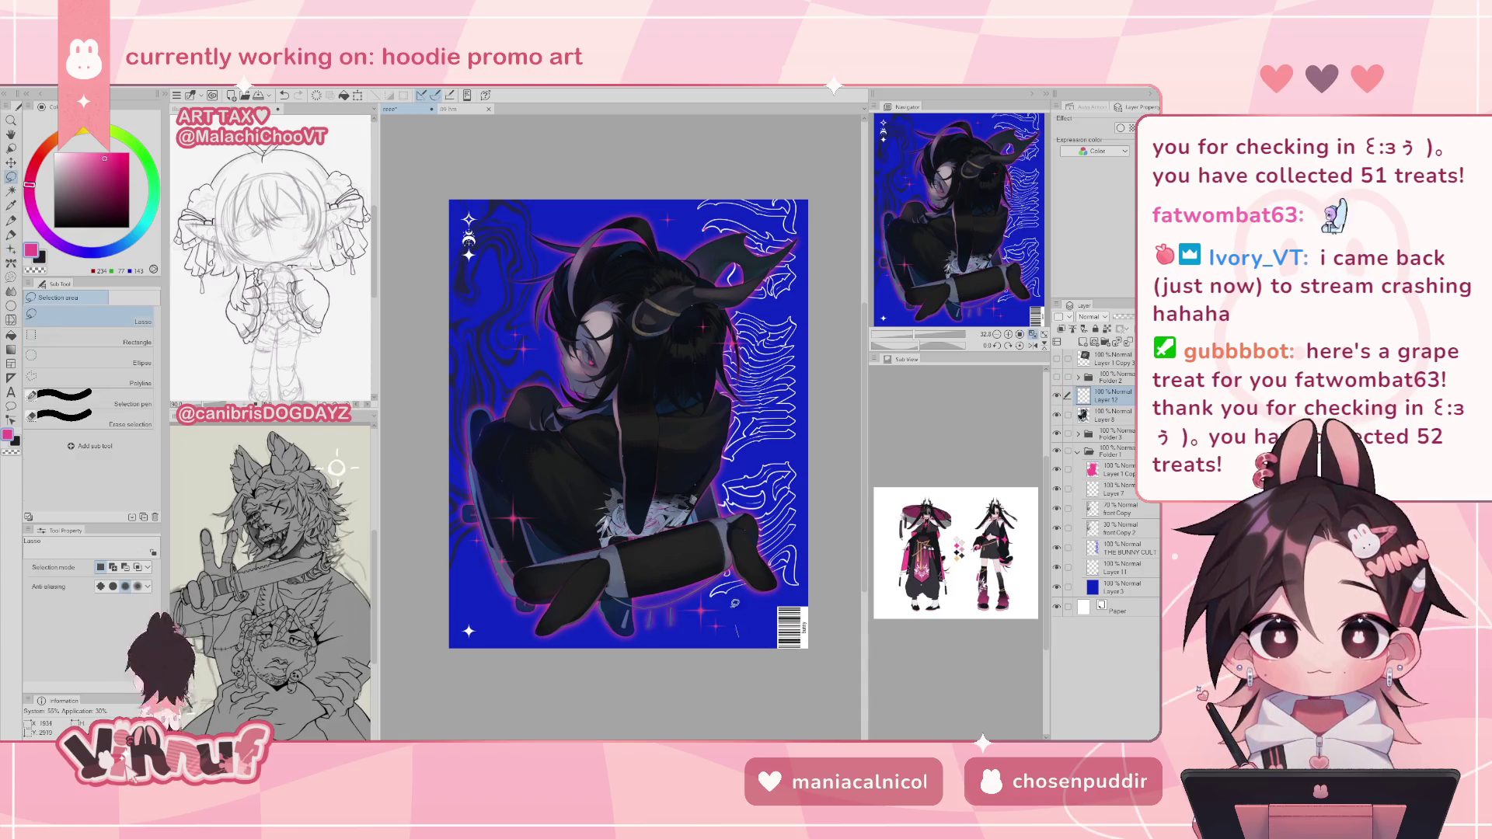
pyautogui.moveTo(702, 581)
pyautogui.mouseDown()
pyautogui.moveTo(726, 598)
pyautogui.moveTo(735, 563)
pyautogui.moveTo(719, 556)
pyautogui.moveTo(760, 552)
pyautogui.moveTo(747, 513)
pyautogui.moveTo(702, 604)
pyautogui.moveTo(719, 605)
pyautogui.moveTo(645, 617)
pyautogui.moveTo(750, 590)
pyautogui.moveTo(738, 614)
pyautogui.mouseUp()
pyautogui.press('k')
pyautogui.hotkey('ctrl', 'd')
pyautogui.click(1057, 377)
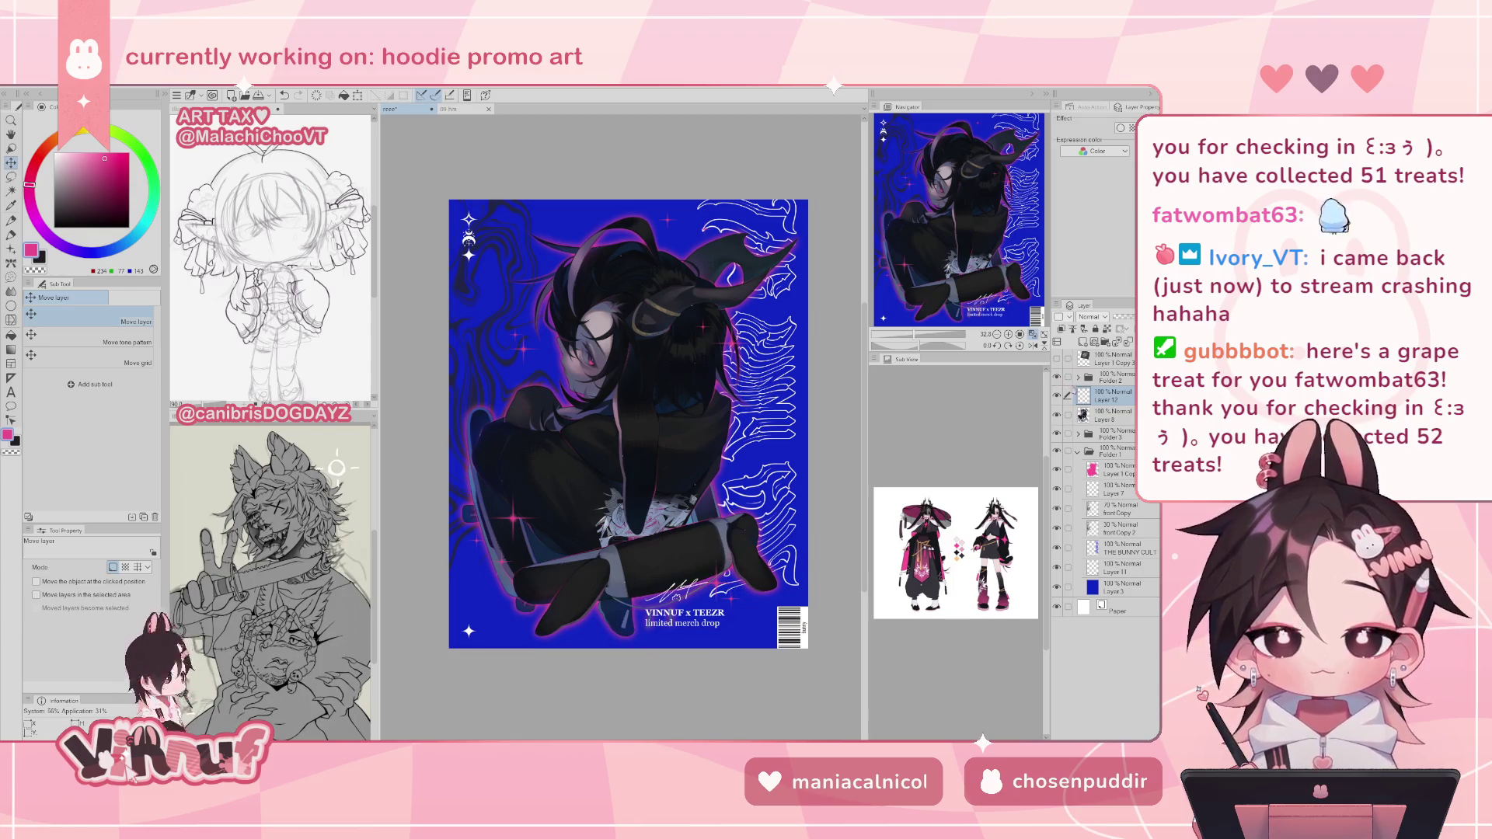
# - Mirror the view twice to check the composition, then zoom in on the poster
pyautogui.press('h')
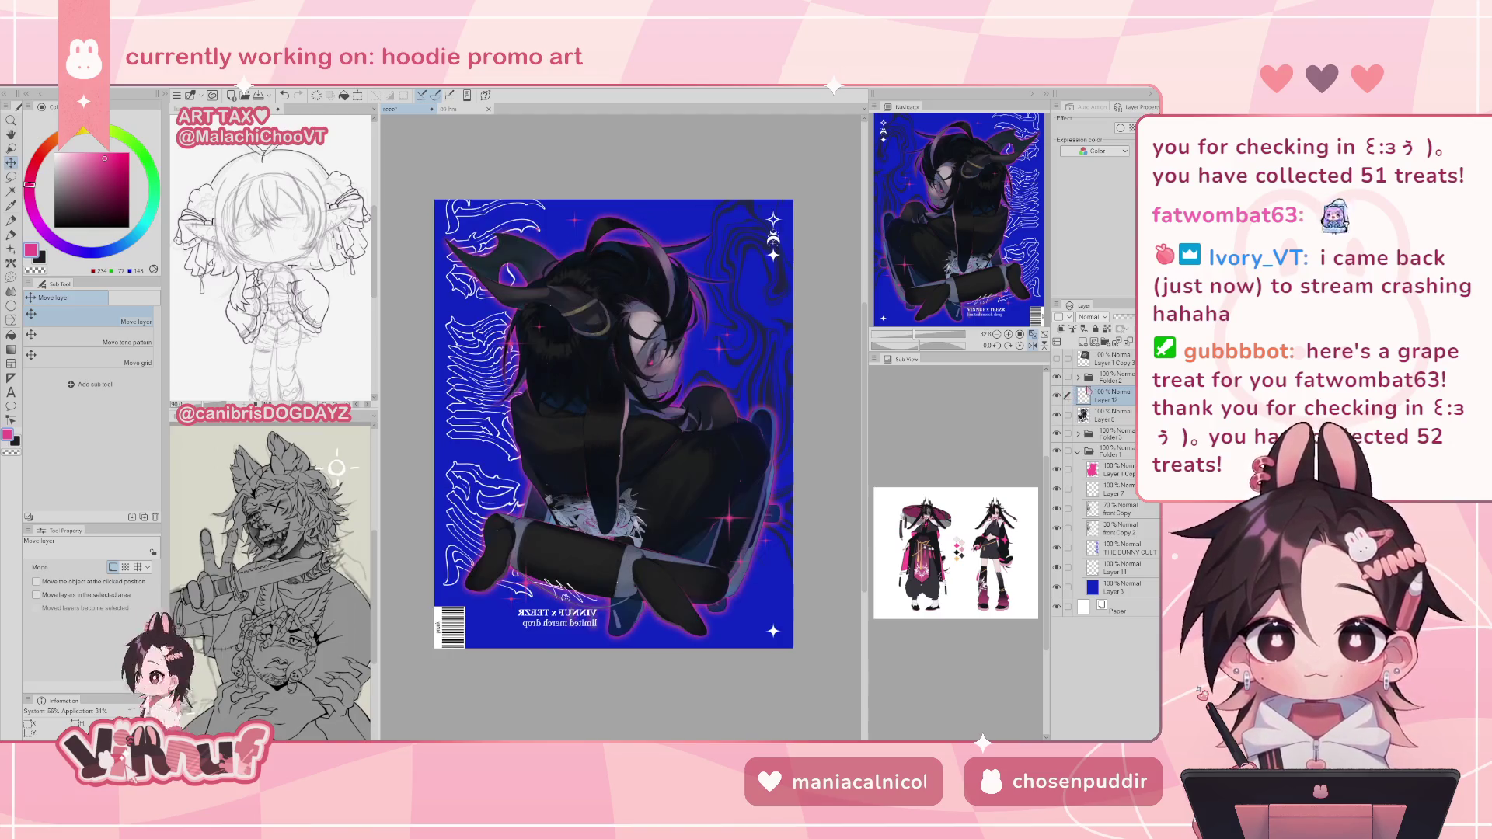
pyautogui.press('h')
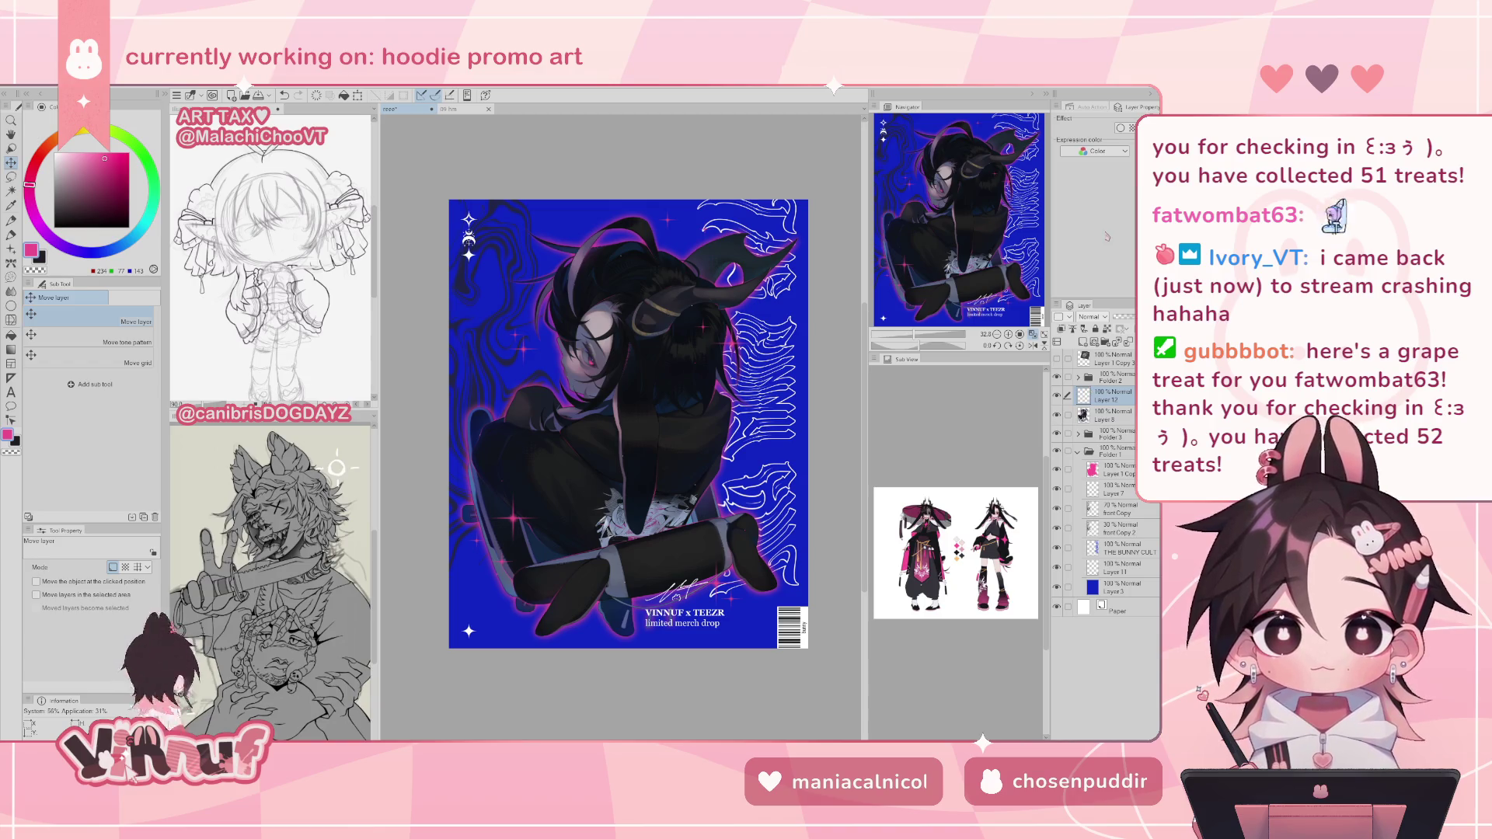
pyautogui.press('h')
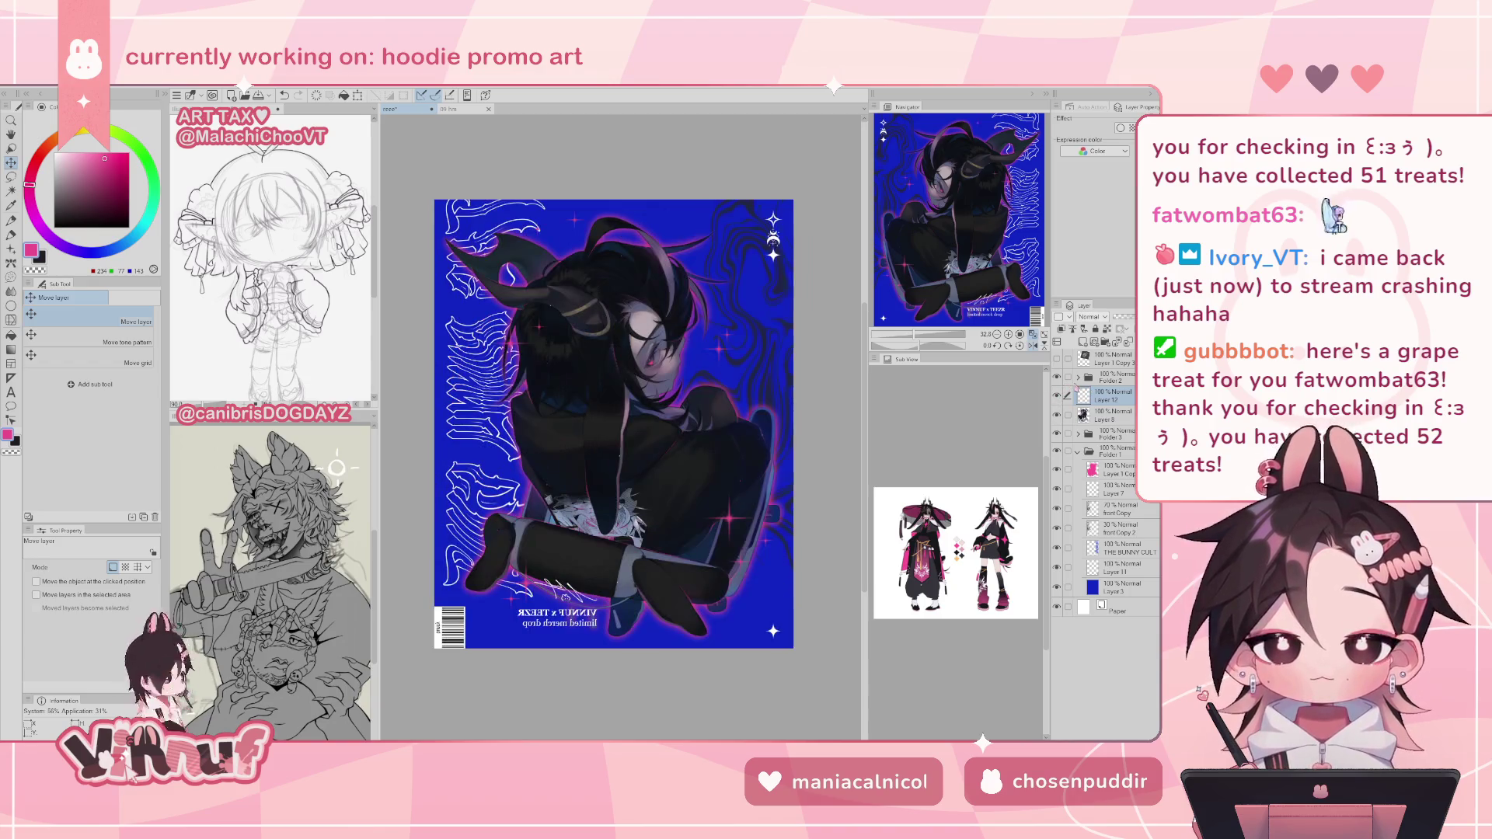
pyautogui.press('h')
pyautogui.hotkey('ctrl', '+')
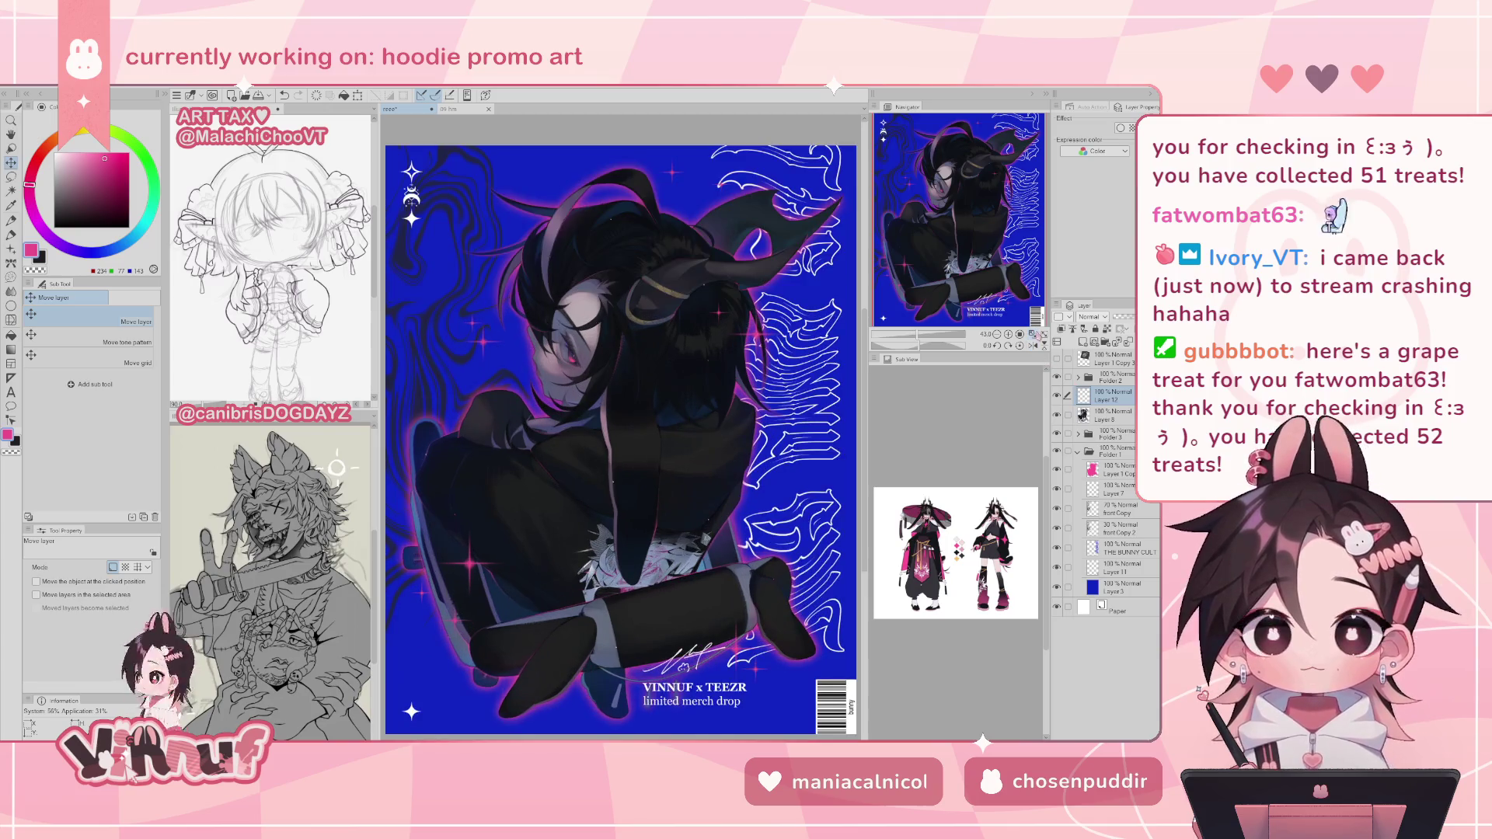
# - Mirror the view and toggle Layer 8's visibility to compare the artwork
pyautogui.press('h')
pyautogui.press('h')
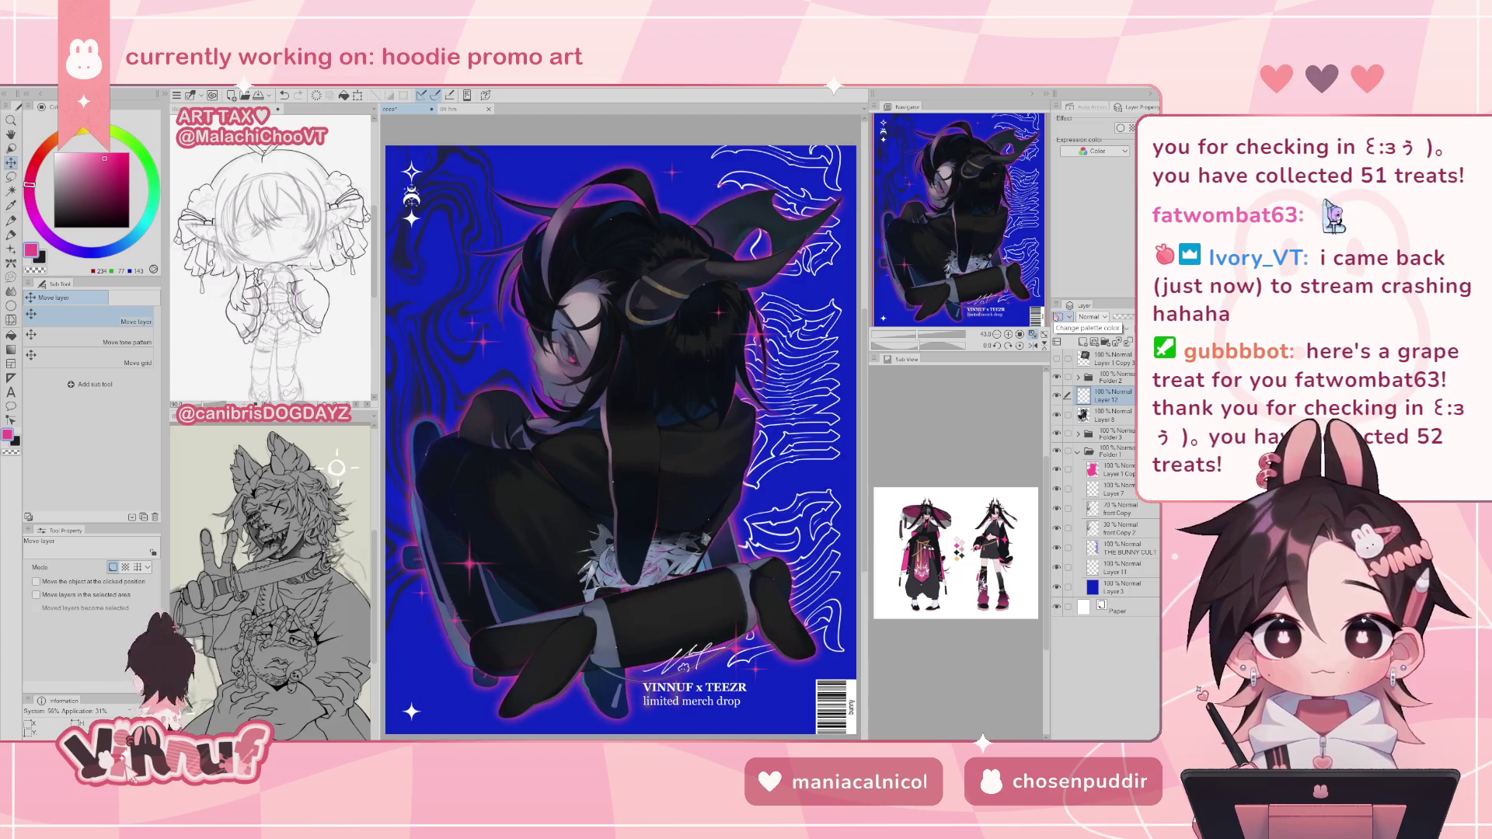
pyautogui.press('h')
pyautogui.press('h')
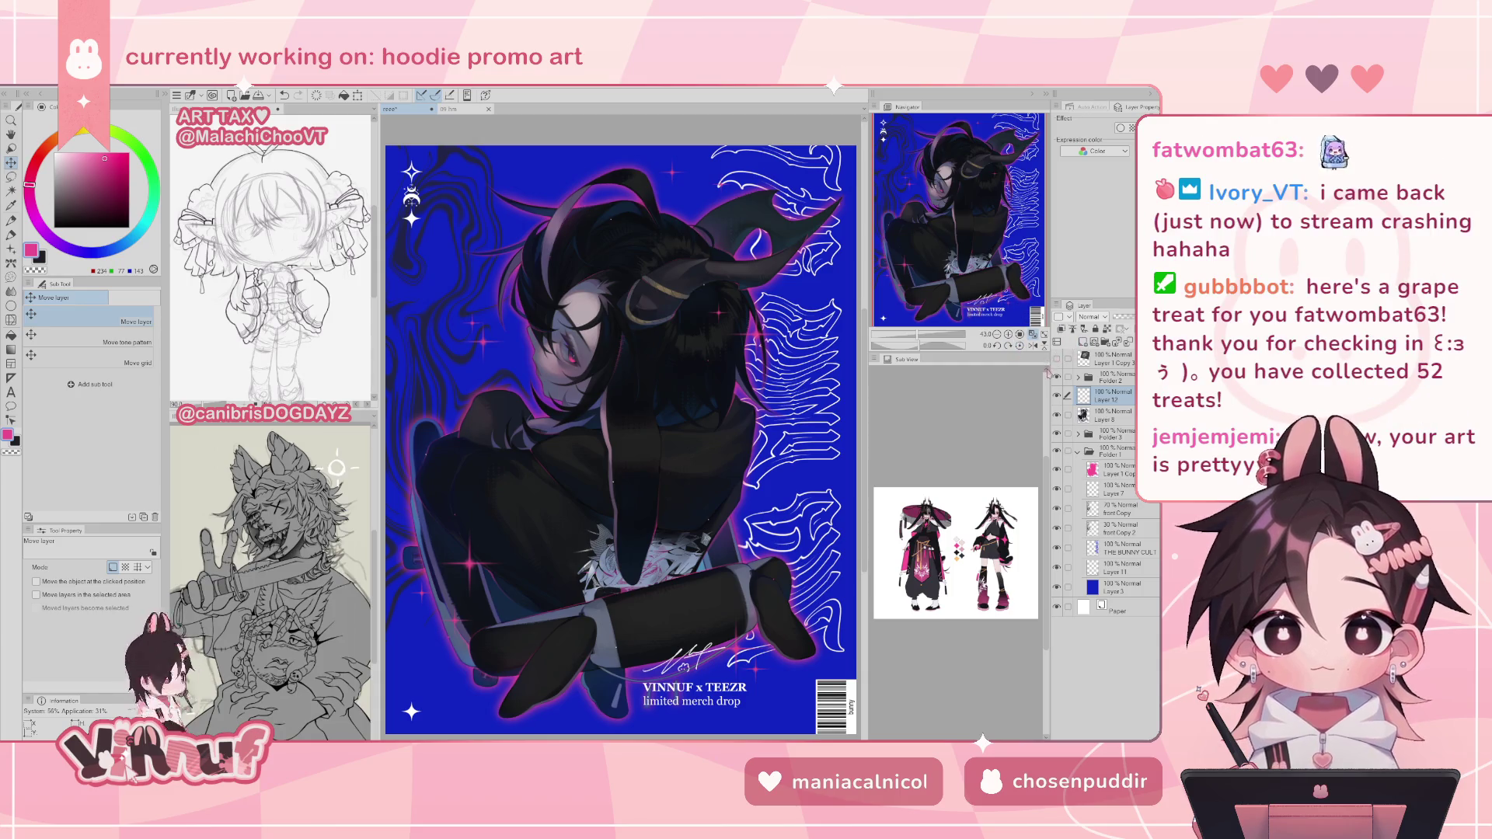
pyautogui.press('h')
pyautogui.press('h')
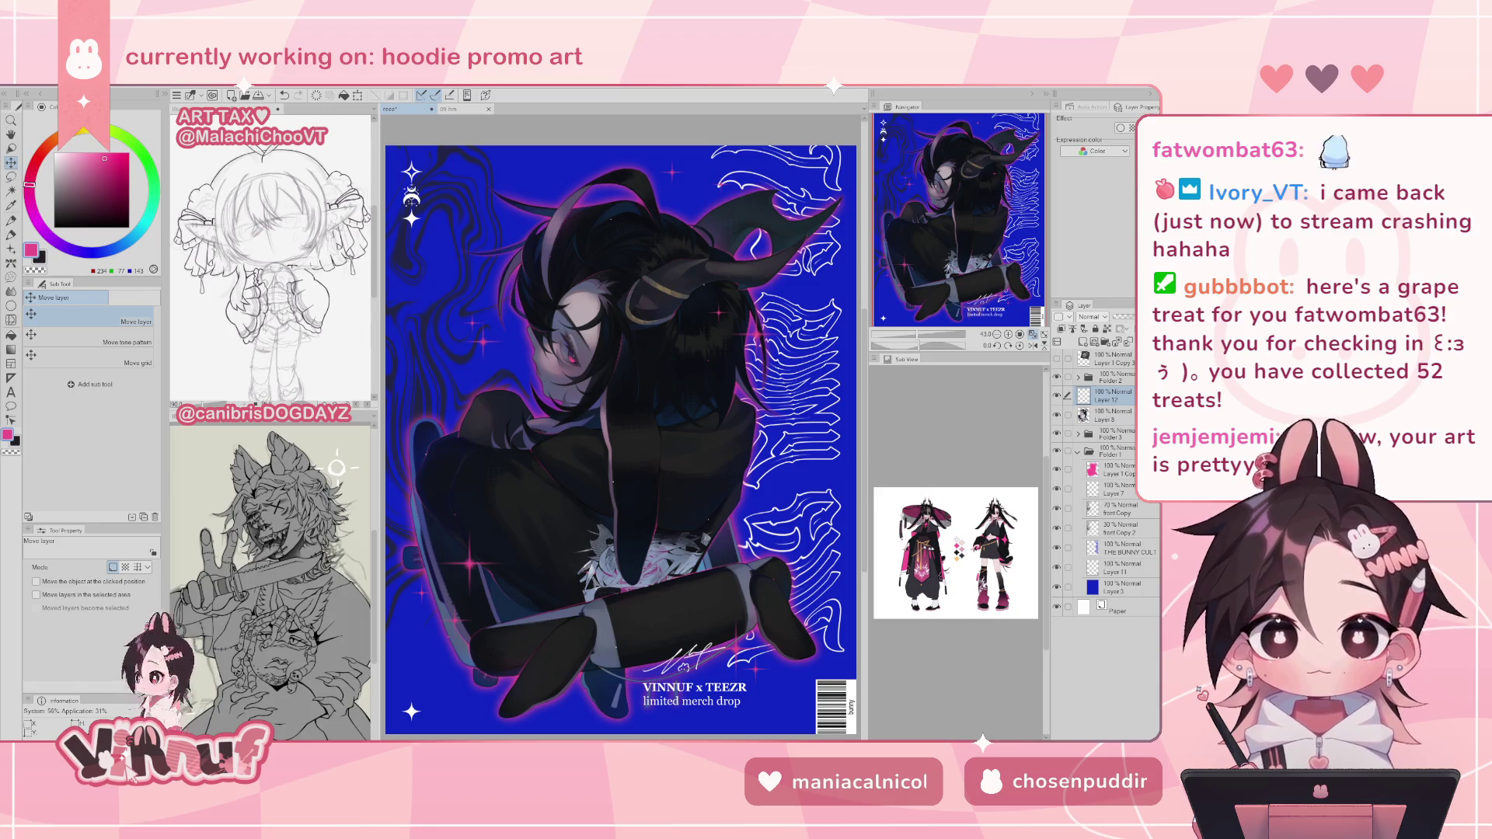
pyautogui.click(1057, 414)
pyautogui.click(1058, 414)
pyautogui.click(1058, 415)
pyautogui.click(1058, 414)
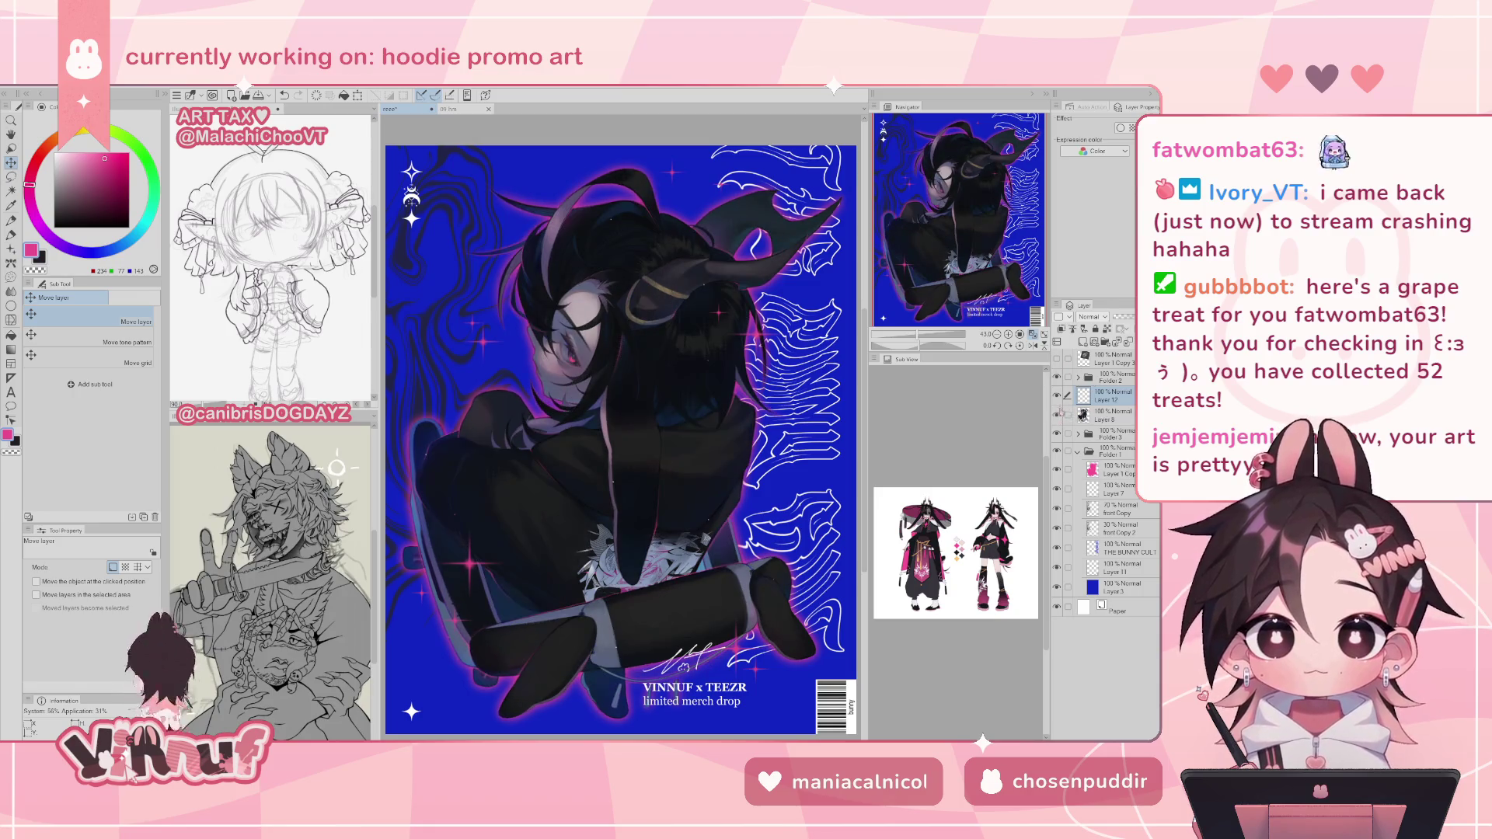
# - Alt-drag a copy of Layer 8 into Folder 1 and reposition Layer 8 Copy in the stack
pyautogui.click(1102, 416)
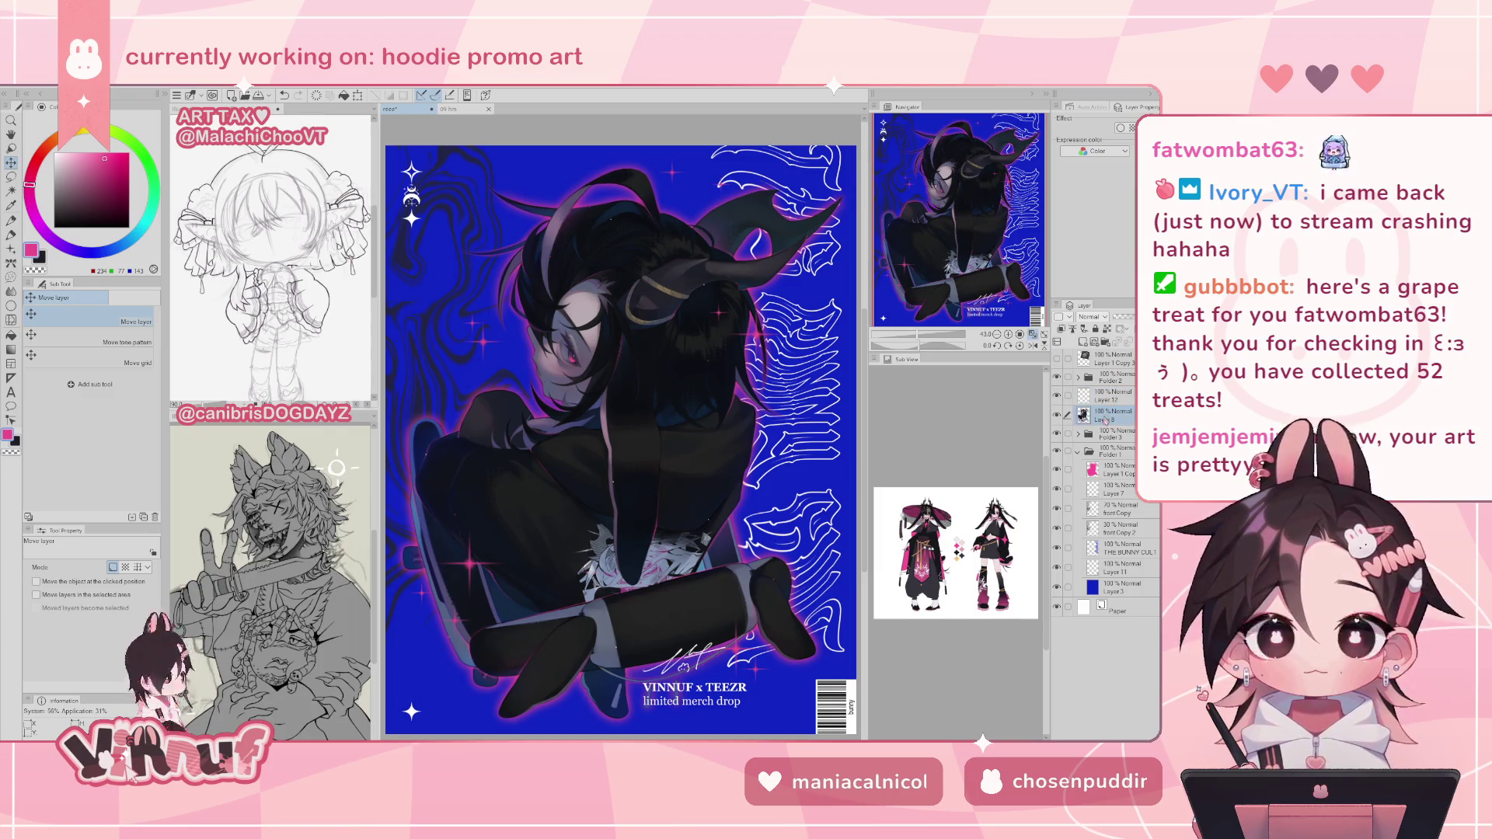
pyautogui.moveTo(1110, 464); pyautogui.dragTo(1114, 464)
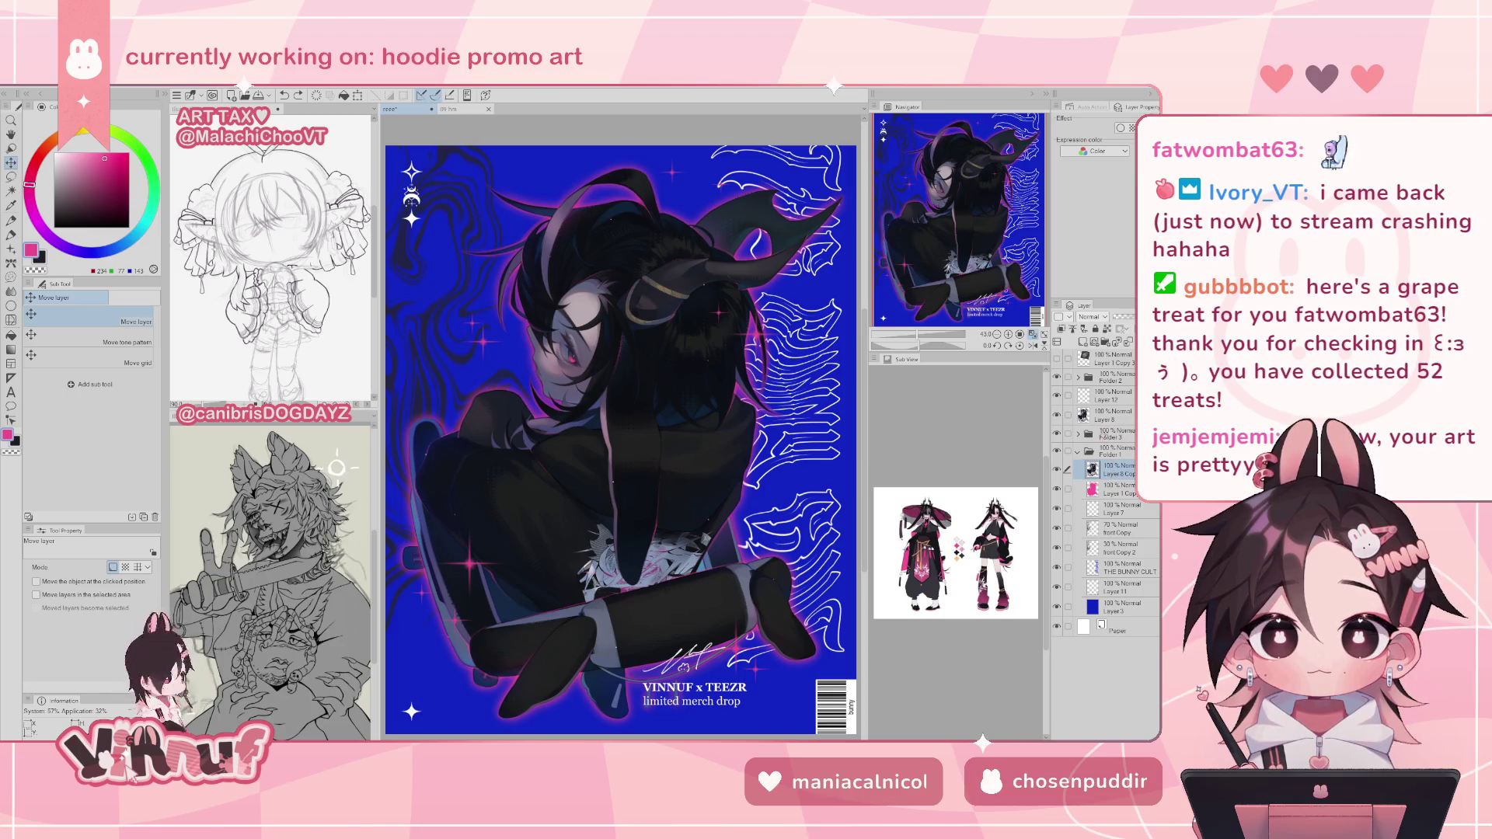
pyautogui.moveTo(1111, 430); pyautogui.dragTo(1123, 471)
pyautogui.rightClick(1119, 471)
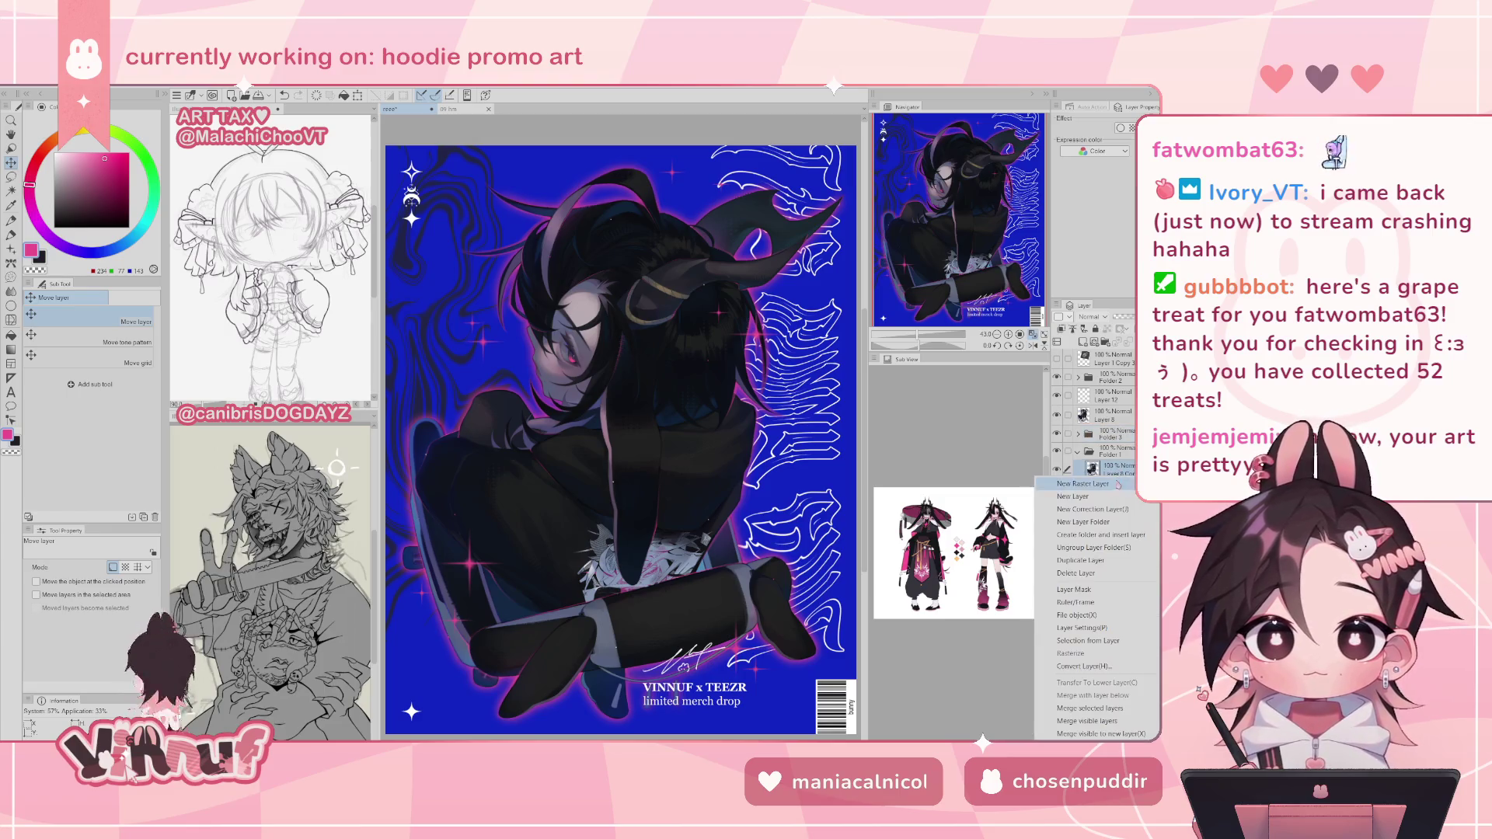
pyautogui.click(1107, 709)
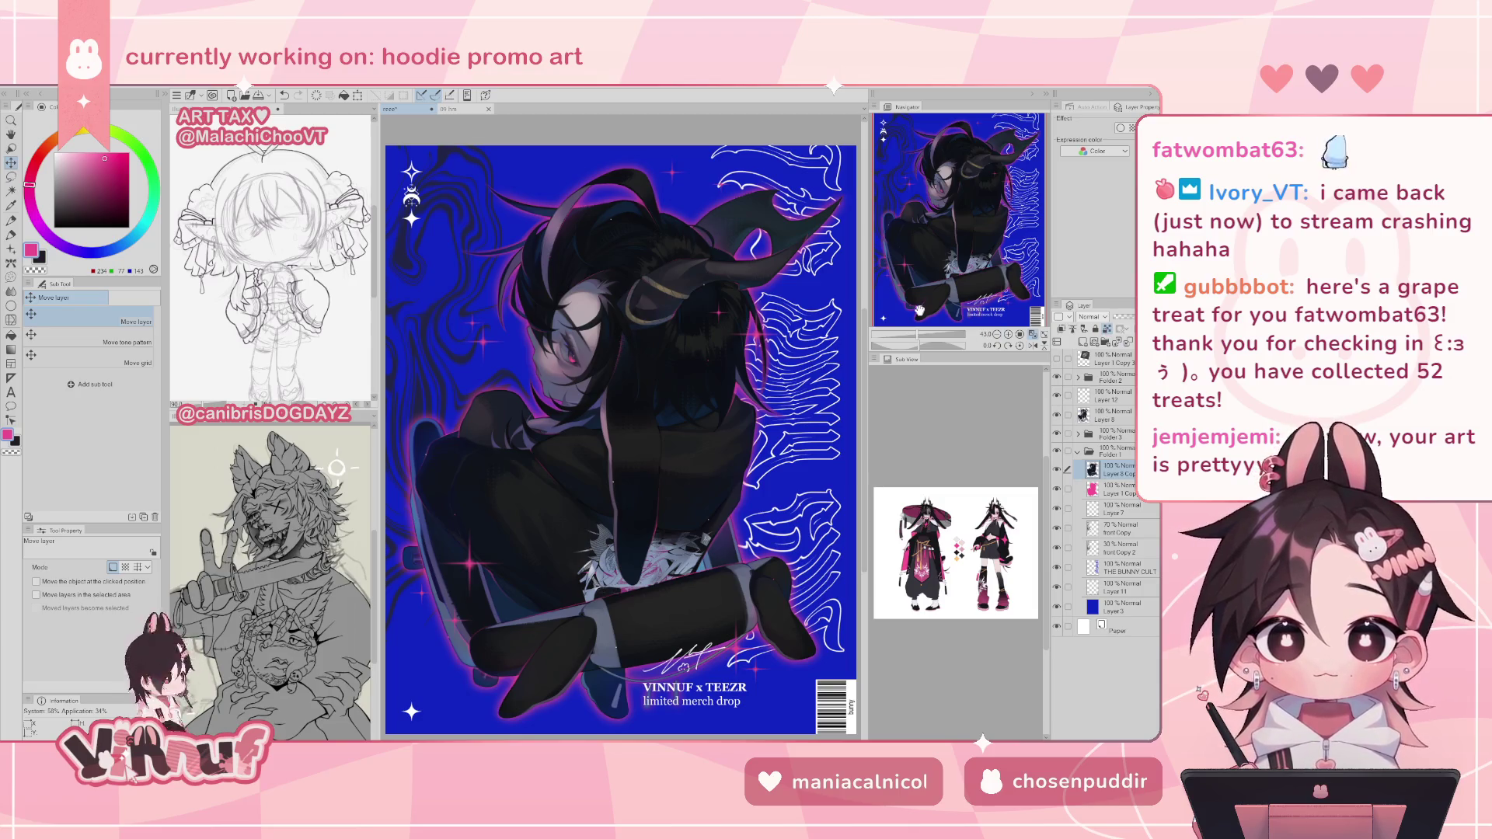
# - Zoom onto the character's eye, switch to the brush and size it, then zoom back out
pyautogui.scroll(5, 938, 181)
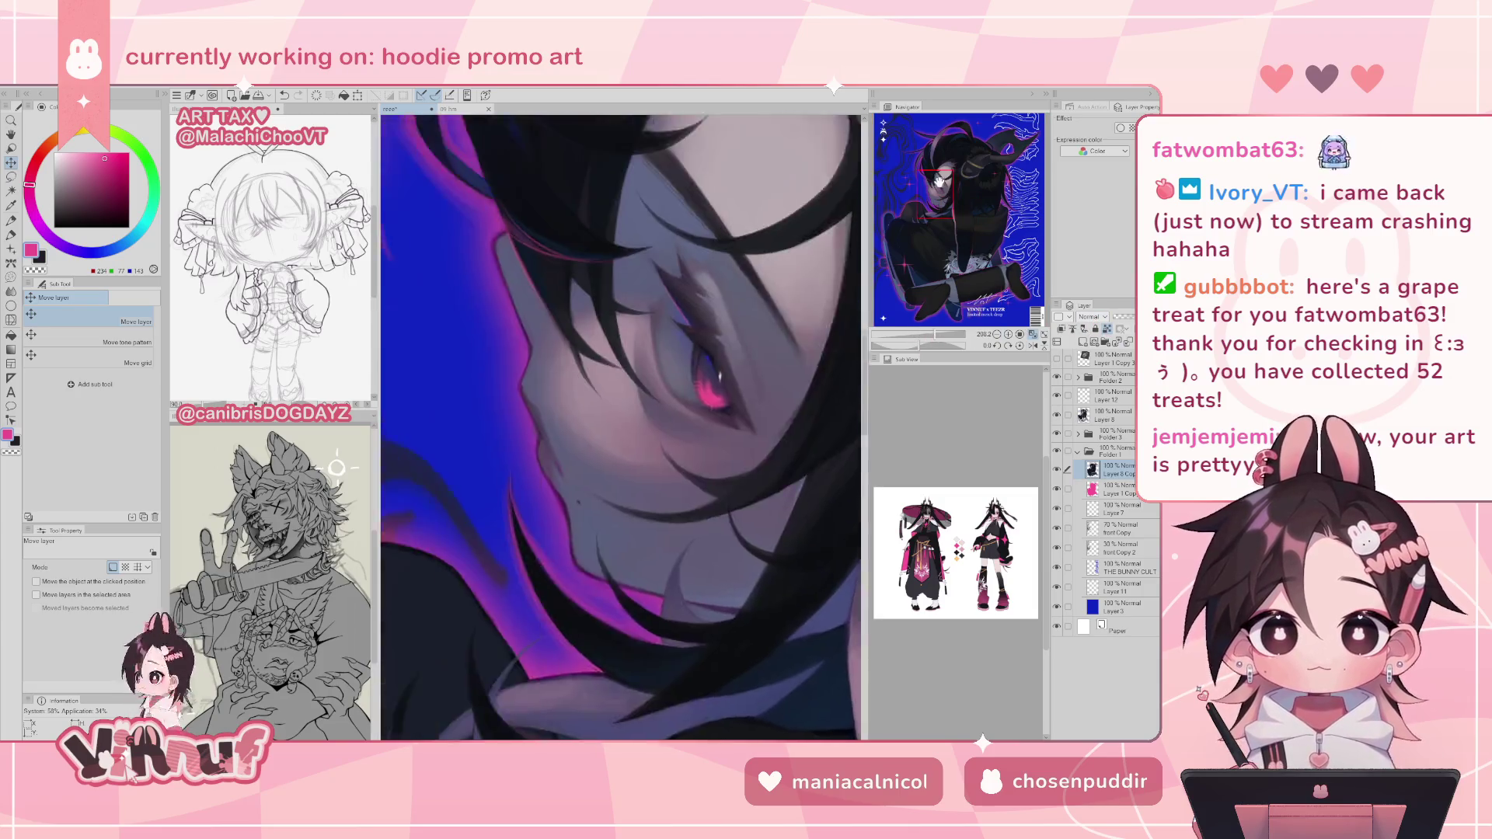
pyautogui.moveTo(938, 181); pyautogui.dragTo(933, 177)
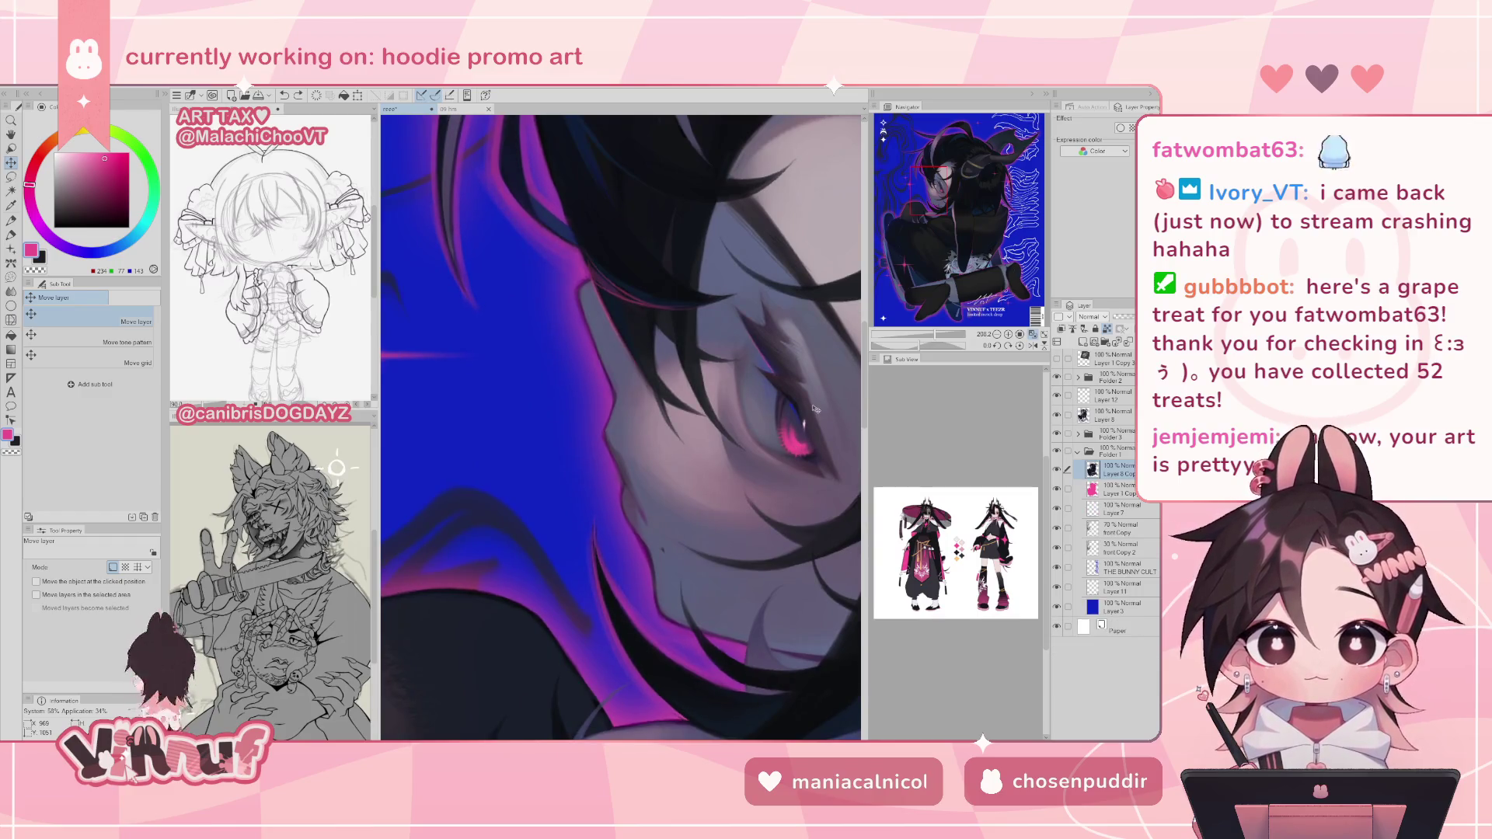
pyautogui.press('p')
pyautogui.moveTo(798, 440); pyautogui.dragTo(799, 440)
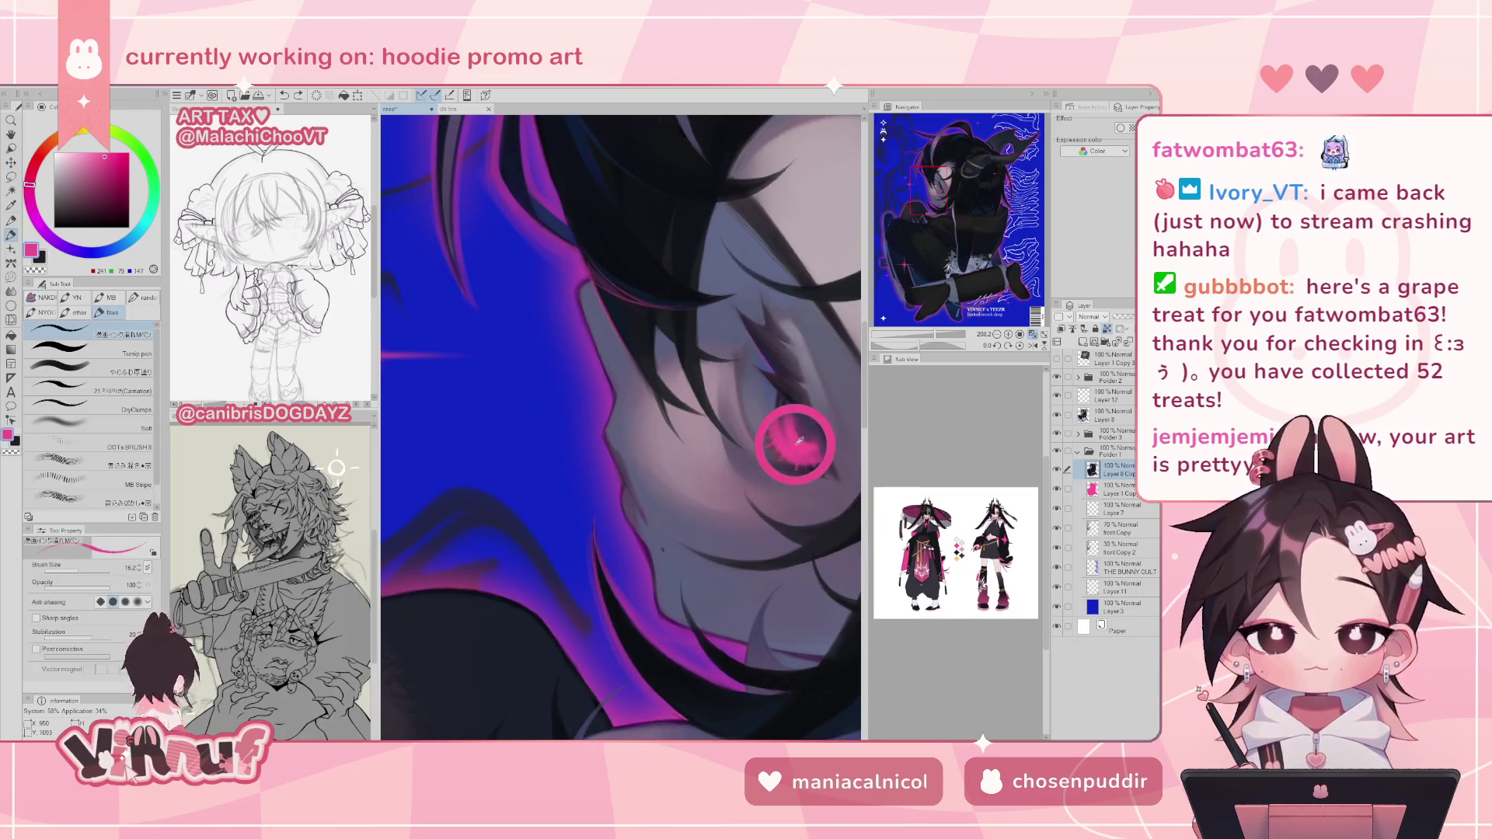
pyautogui.click(1033, 335)
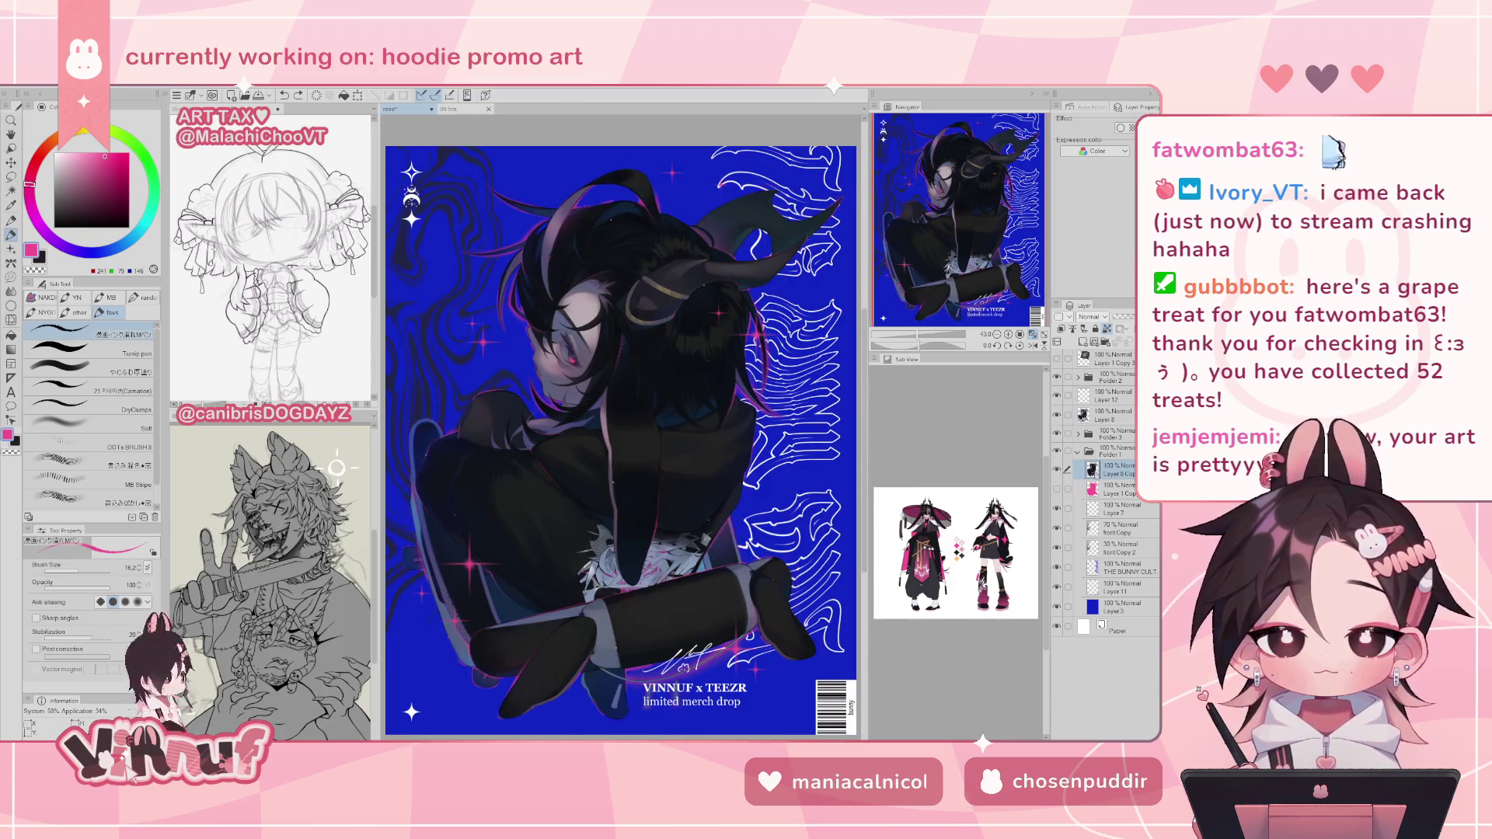
pyautogui.scroll(-1, 917, 309)
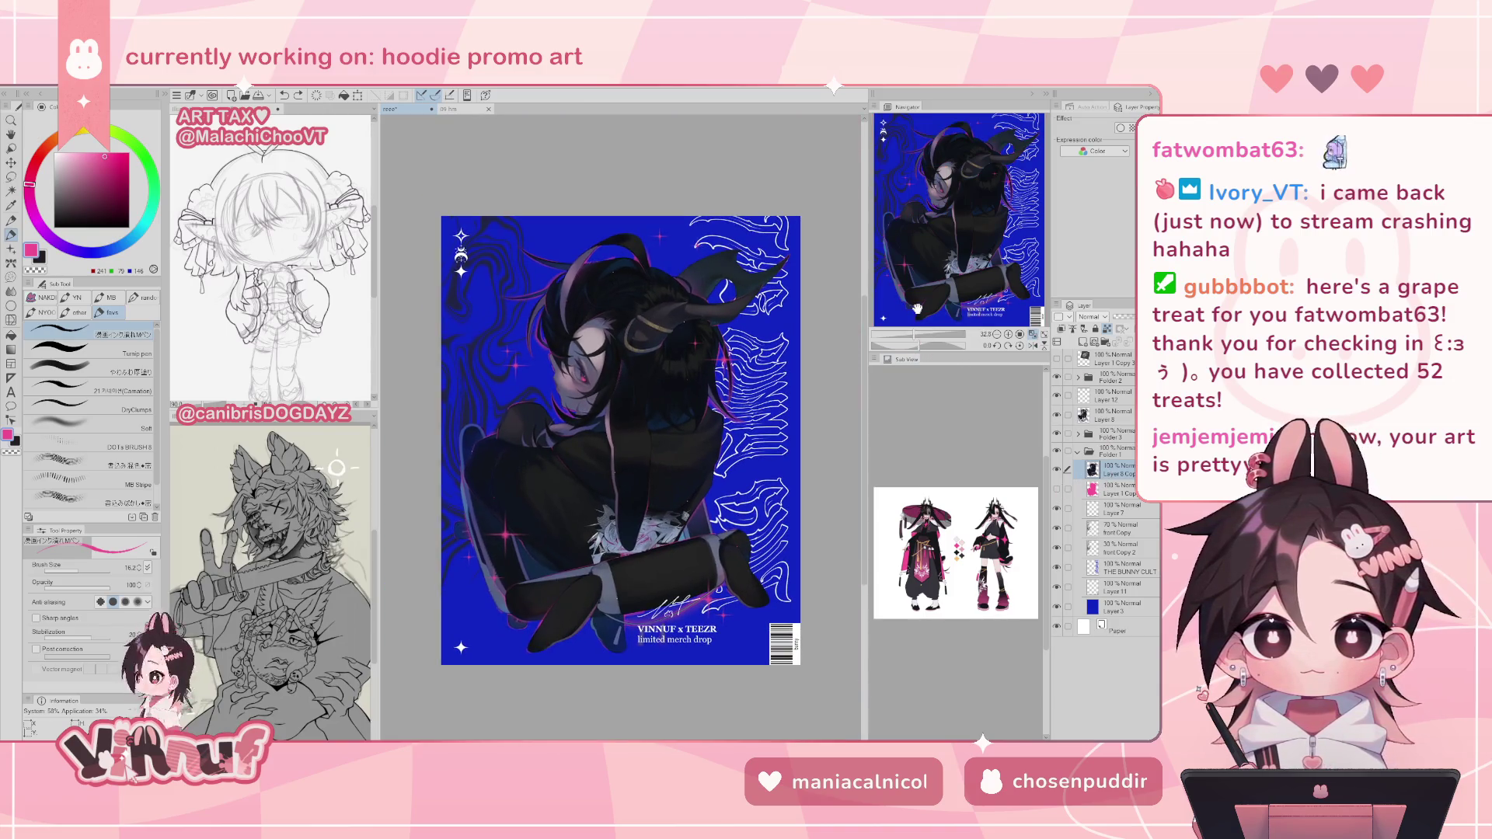
# - Paint Layer 8 Copy pink with the Turnip pen at size 2000
pyautogui.click(78, 350)
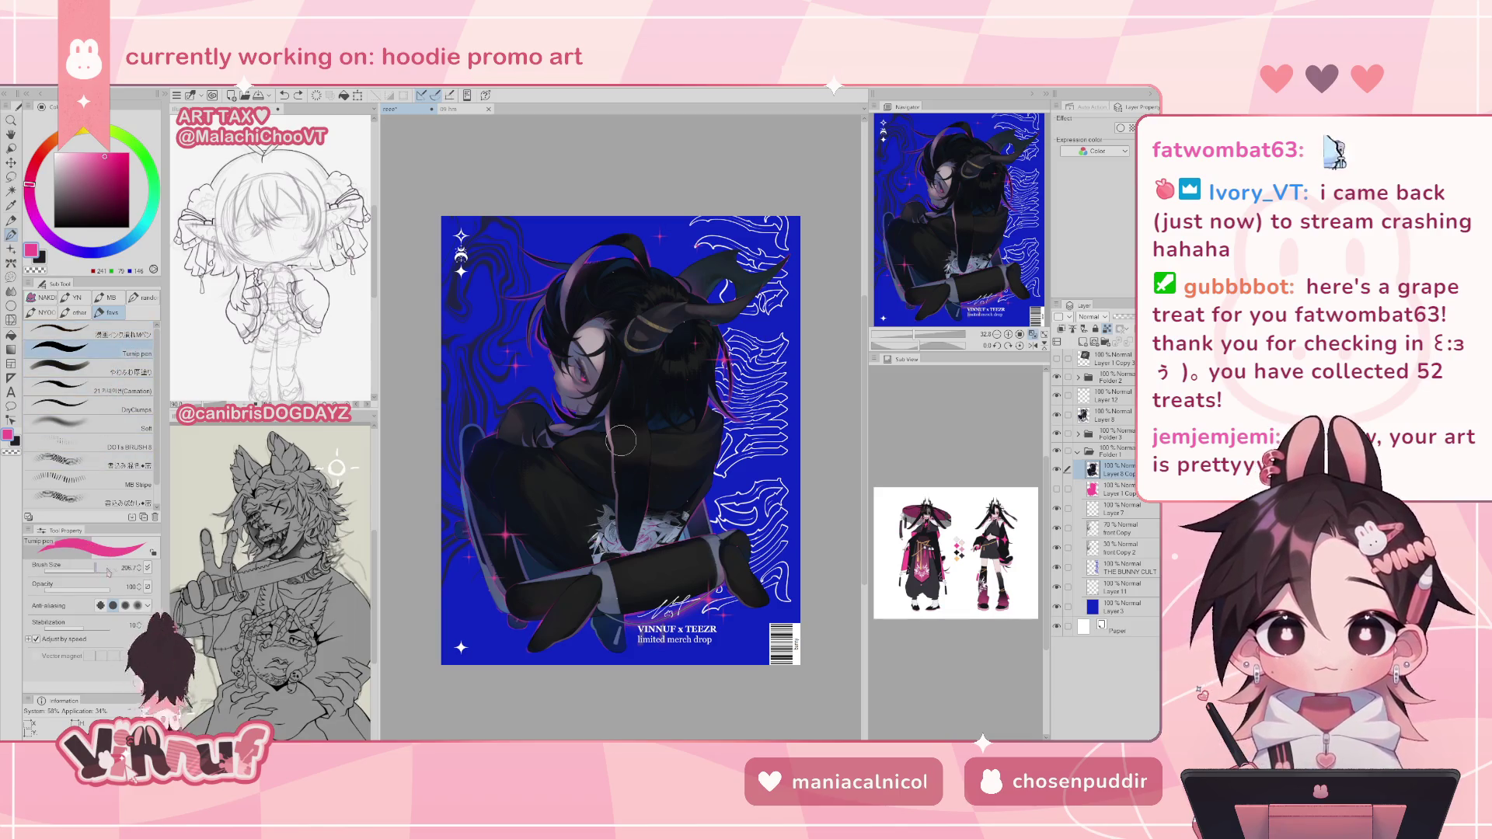
pyautogui.moveTo(621, 441); pyautogui.dragTo(614, 435)
pyautogui.moveTo(598, 622); pyautogui.dragTo(716, 645)
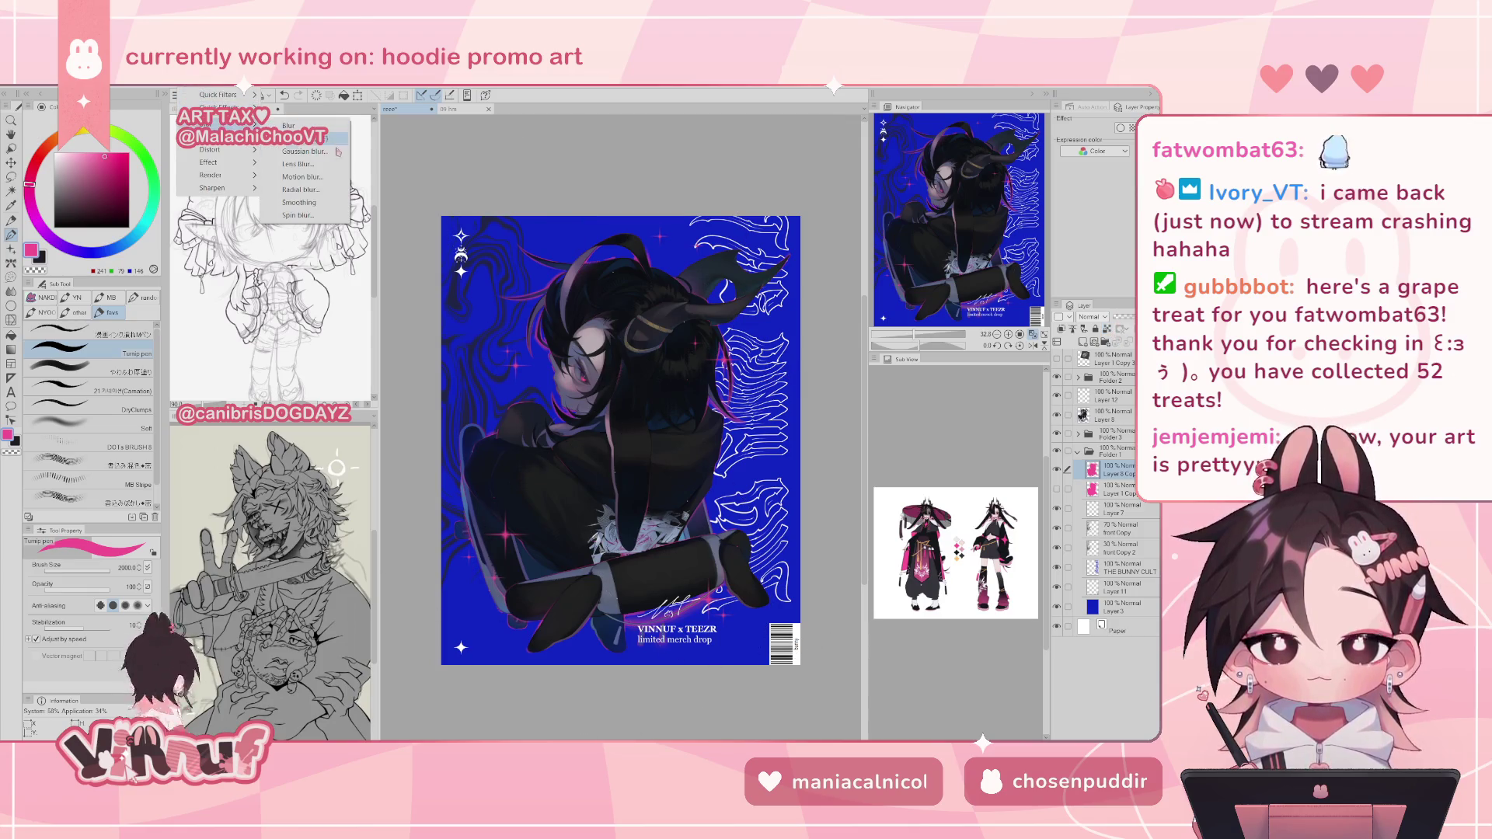
# - Apply a Gaussian blur with strength 80 to the pink layer
pyautogui.hotkey('ctrl', 'shift', 'g')
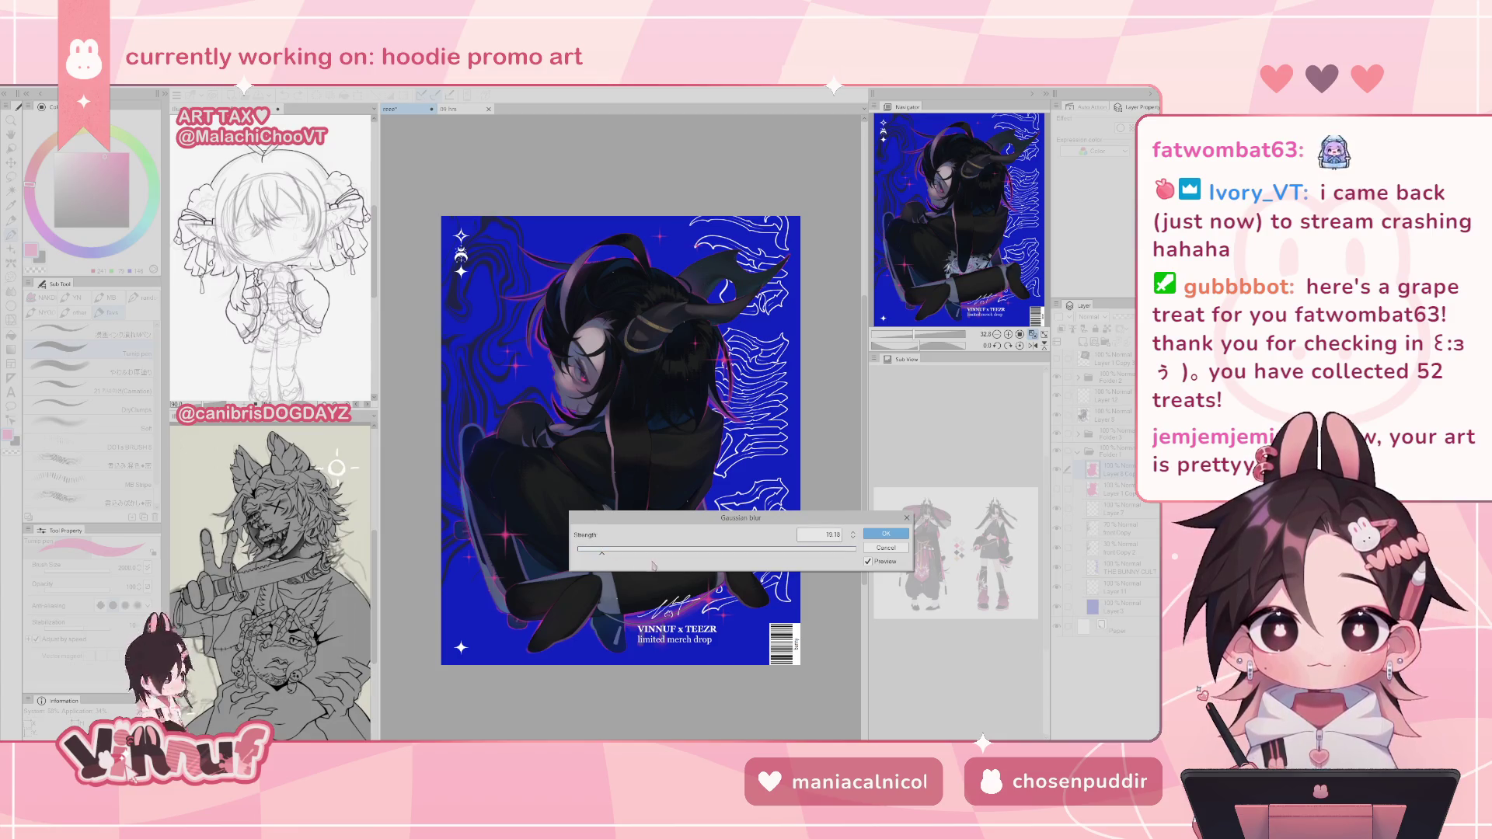
pyautogui.moveTo(606, 549); pyautogui.dragTo(679, 556)
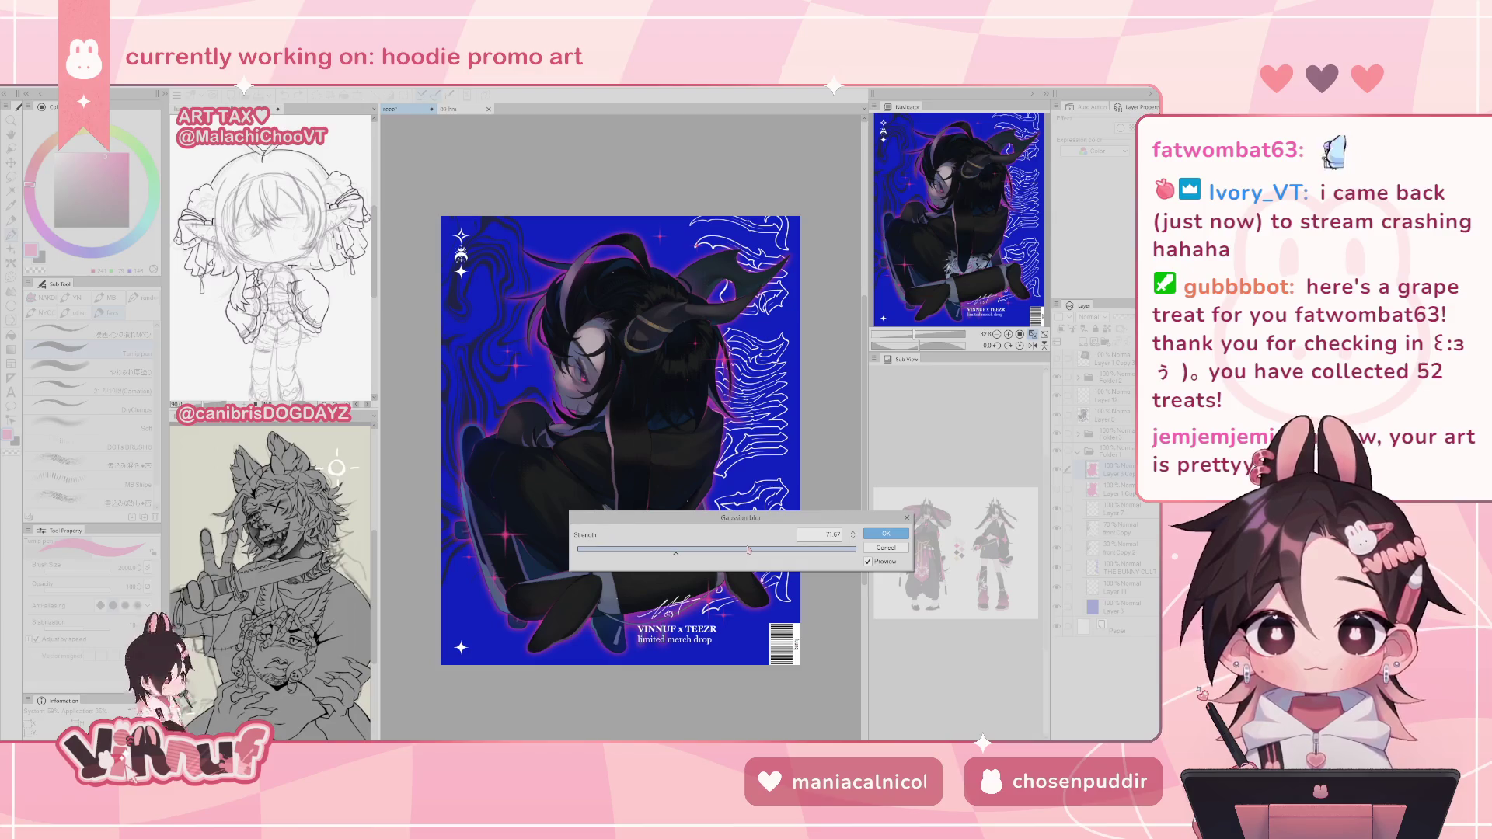
pyautogui.doubleClick(830, 533)
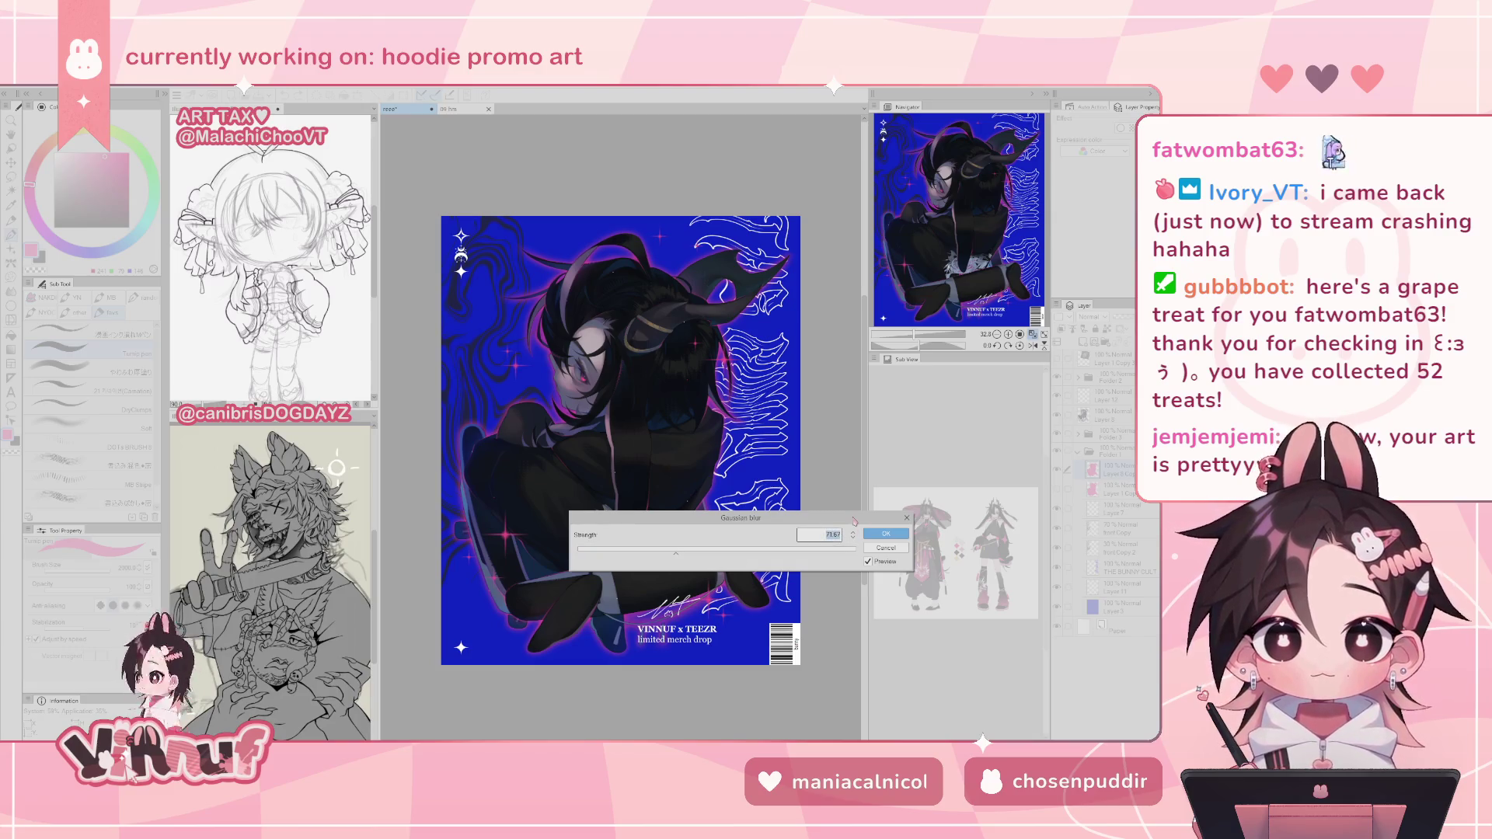
pyautogui.write('80')
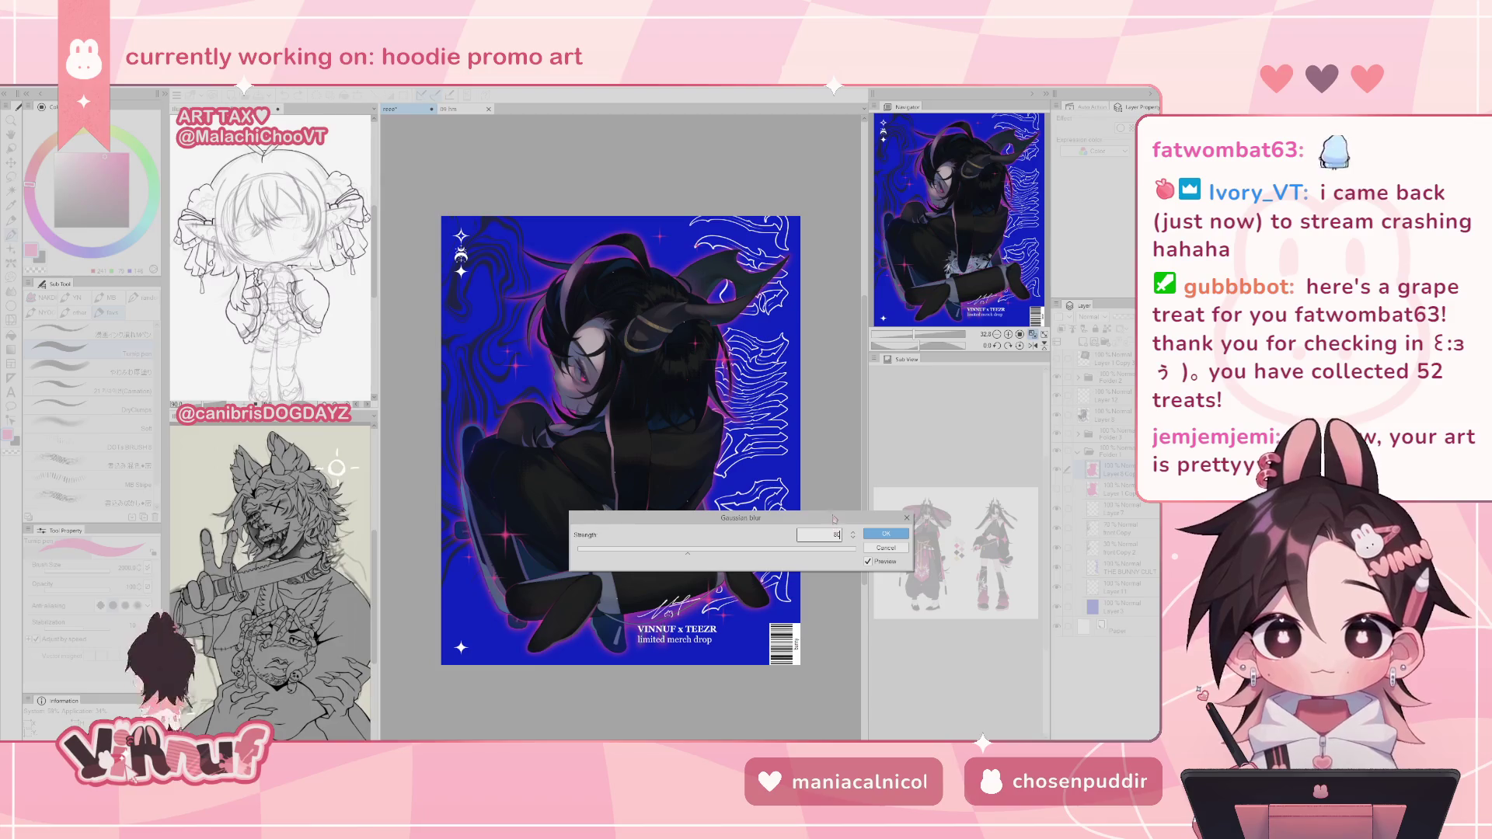
pyautogui.click(896, 533)
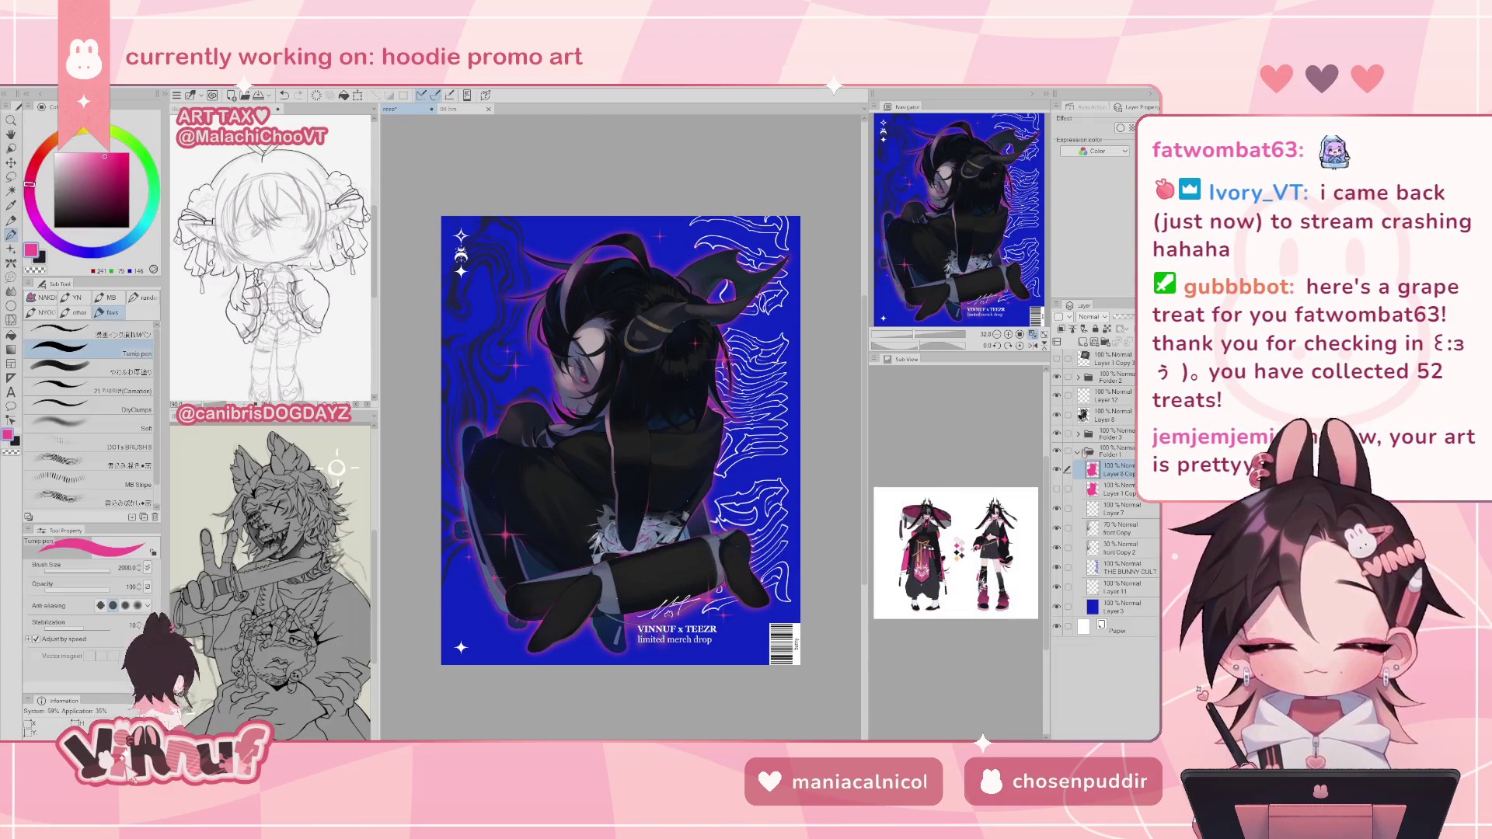
# - Compare the Layer 1 Copy and Layer 8 Copy glows by toggling their visibility
pyautogui.click(1057, 490)
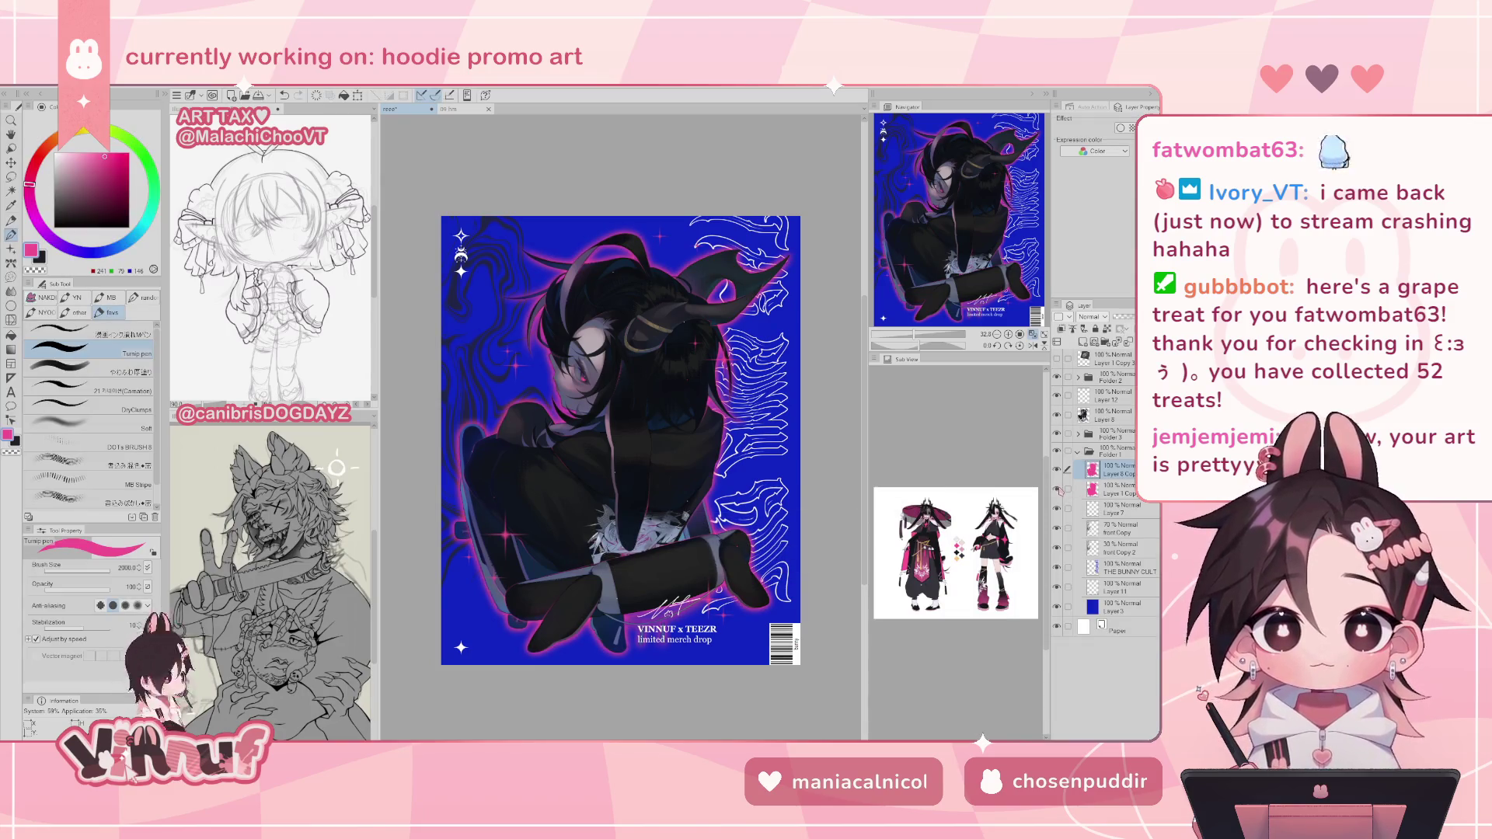
pyautogui.click(1058, 490)
pyautogui.click(1057, 489)
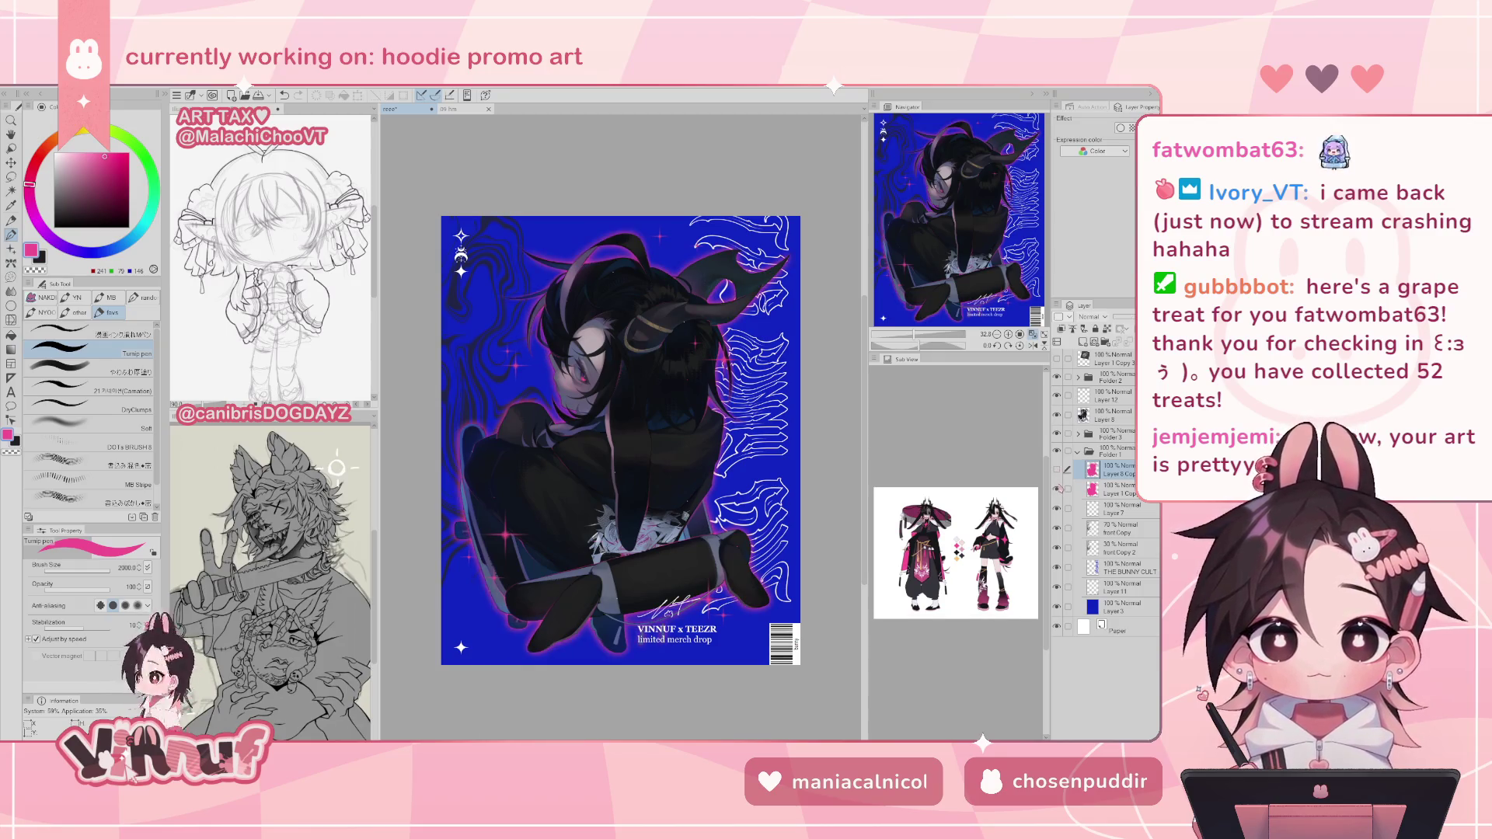
pyautogui.click(1057, 489)
pyautogui.click(1057, 470)
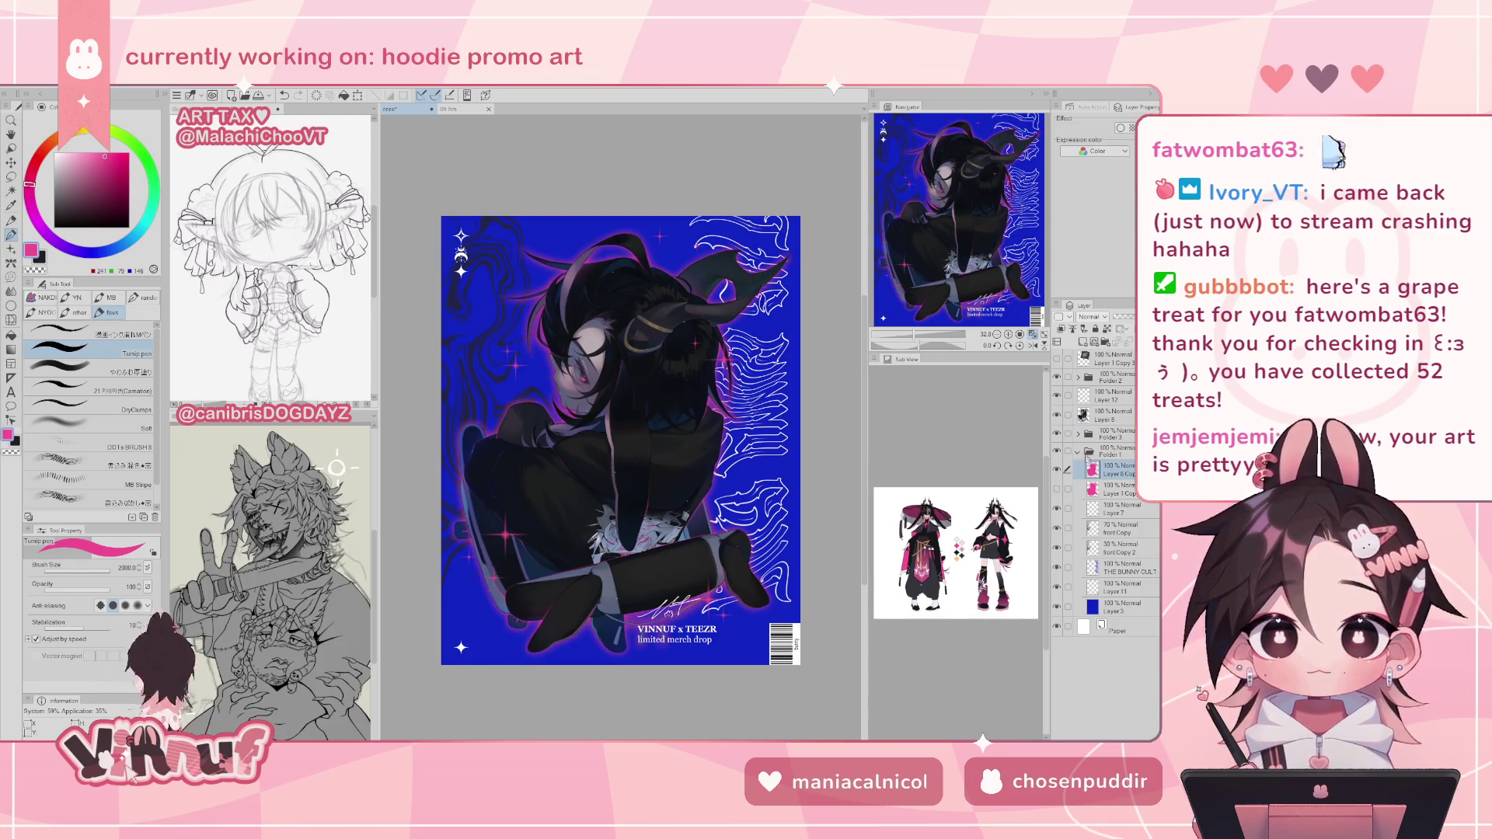
pyautogui.press('h')
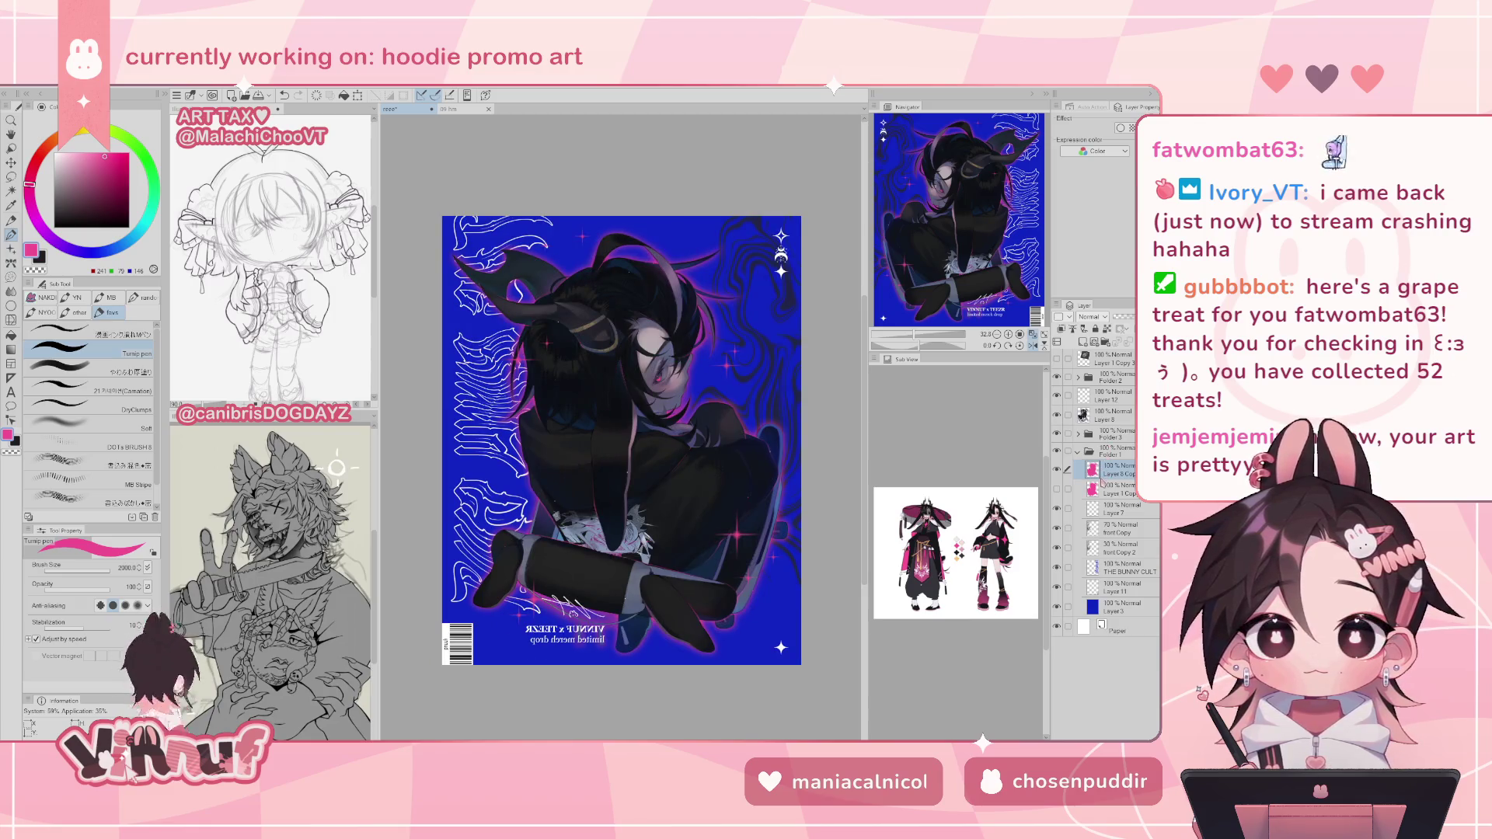
pyautogui.press('h')
# - Delete the Layer 1 Copy glow layer and review the poster
pyautogui.click(1112, 489)
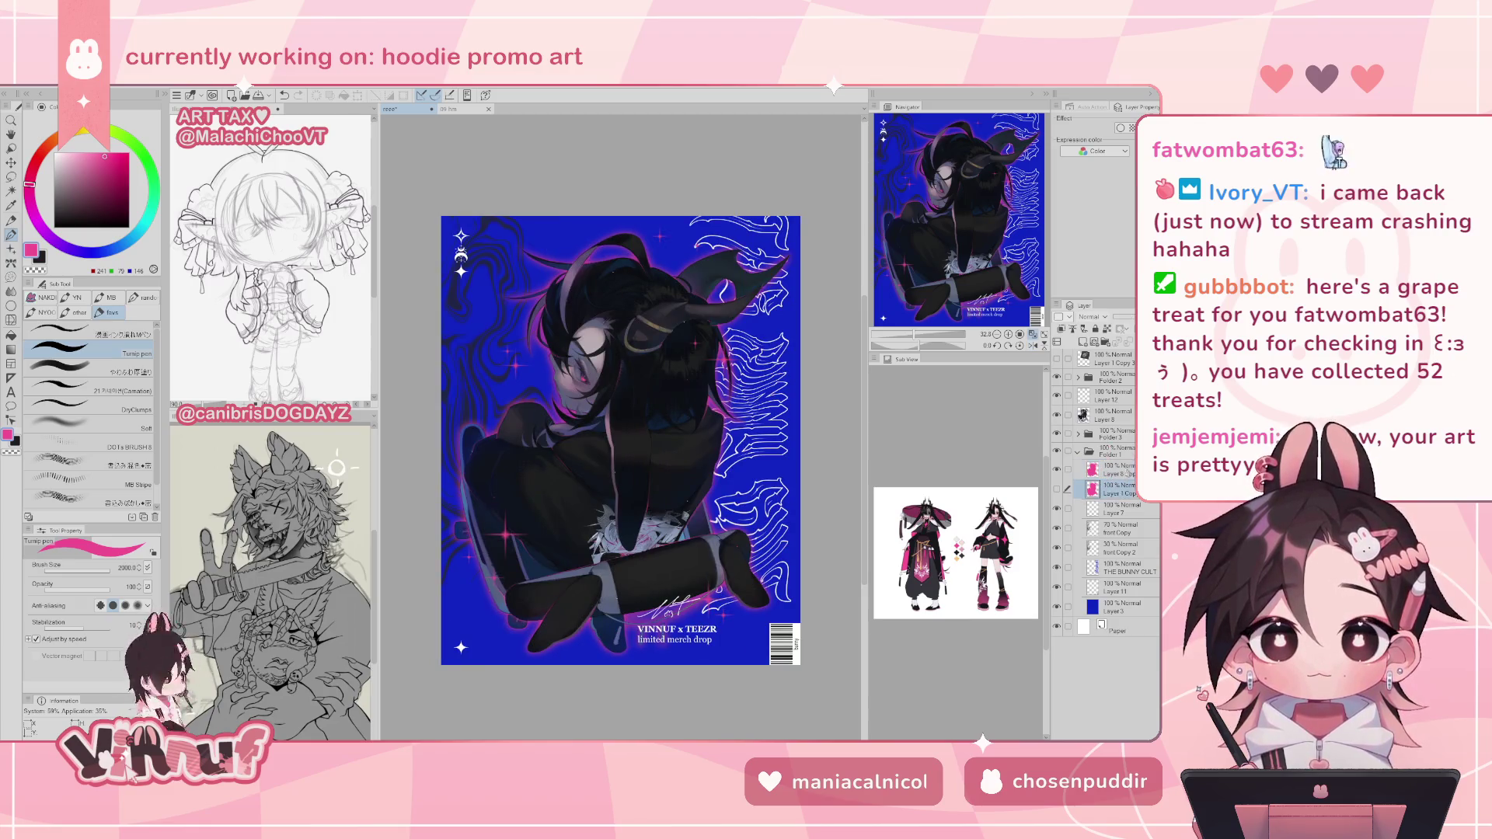
pyautogui.press('Delete')
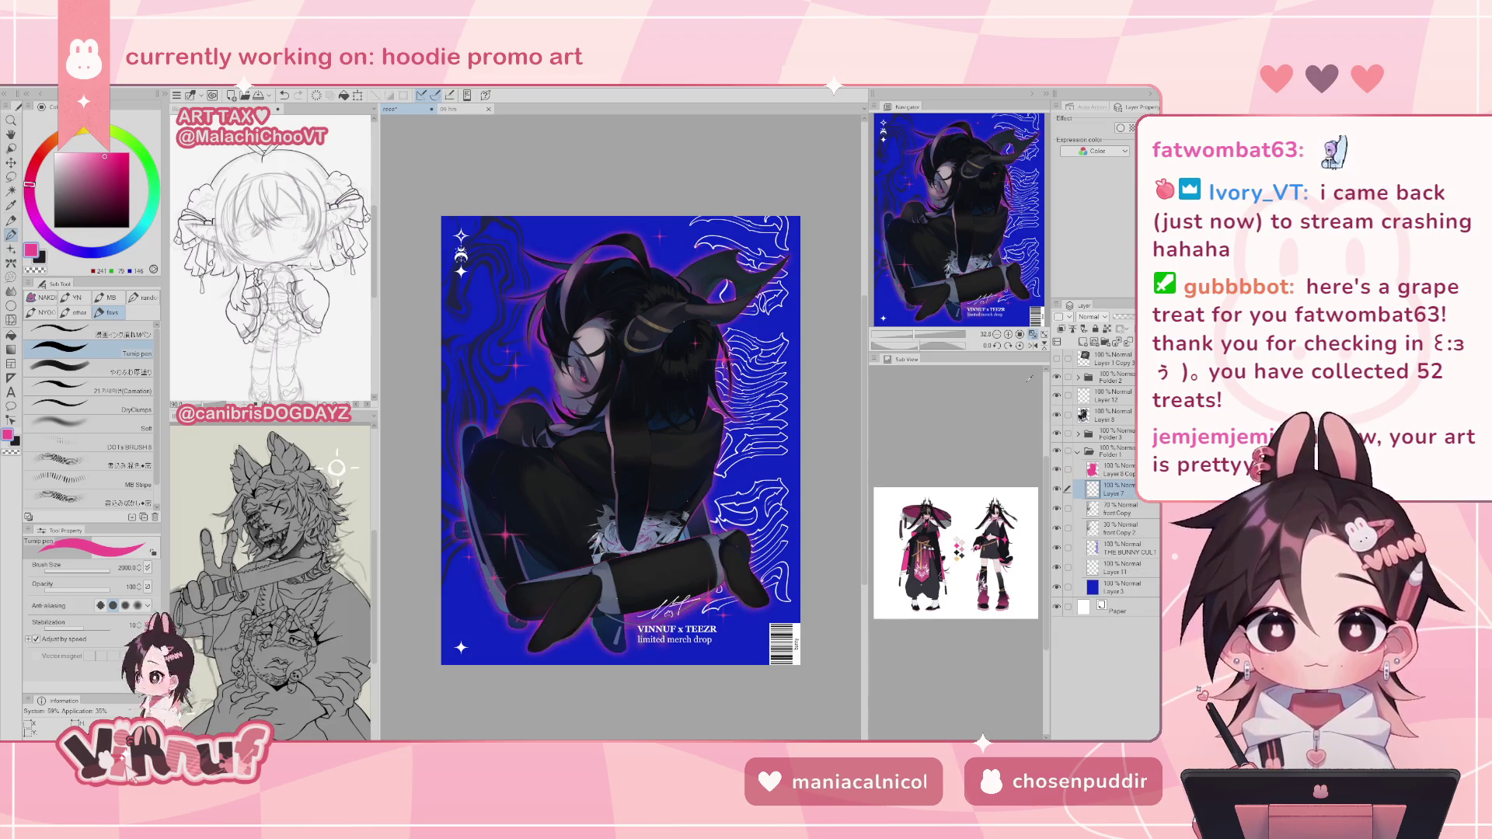
pyautogui.moveTo(913, 335); pyautogui.dragTo(917, 336)
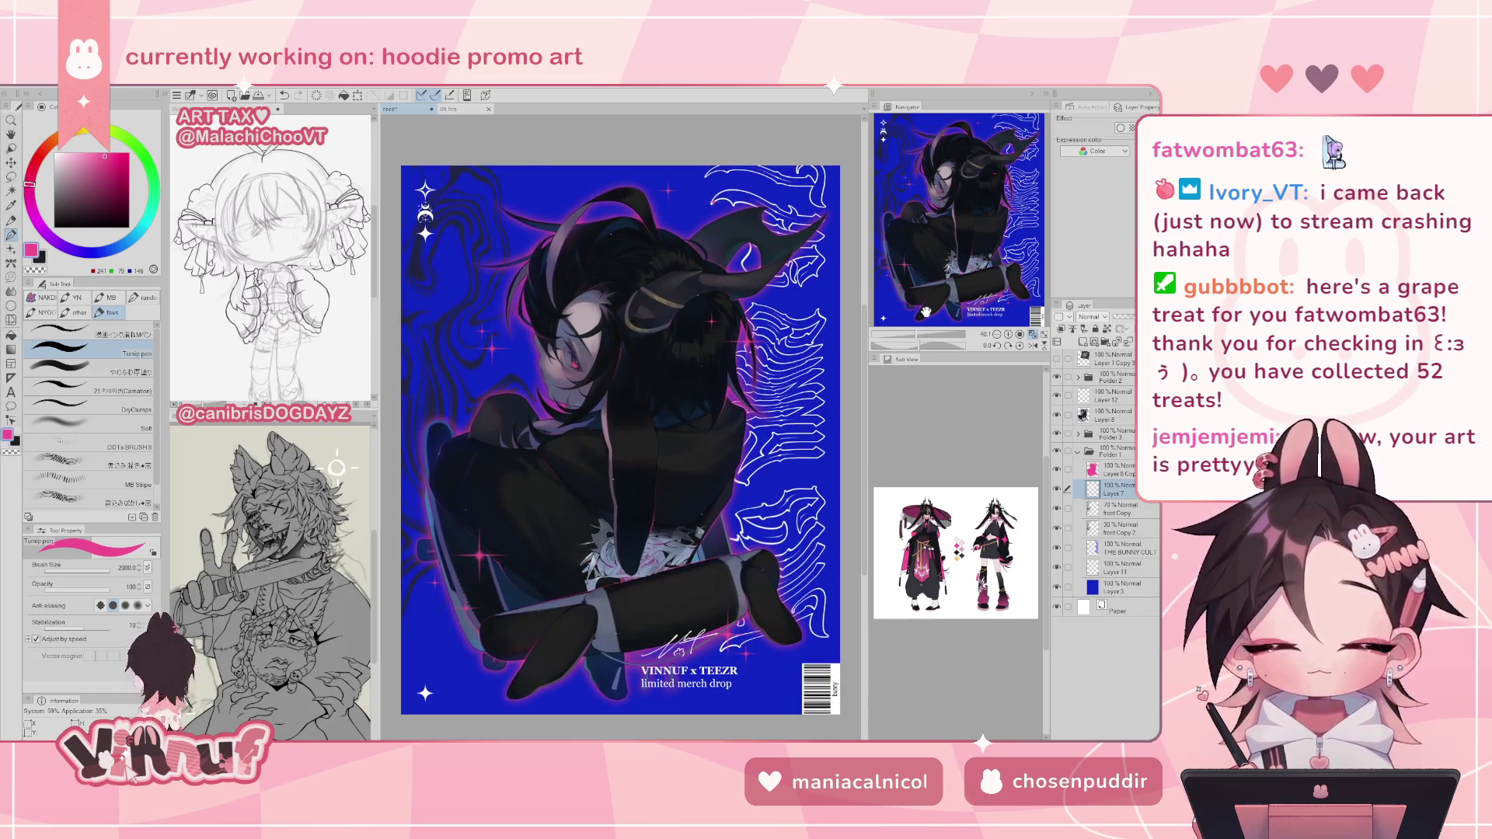
pyautogui.press('h')
pyautogui.press('h')
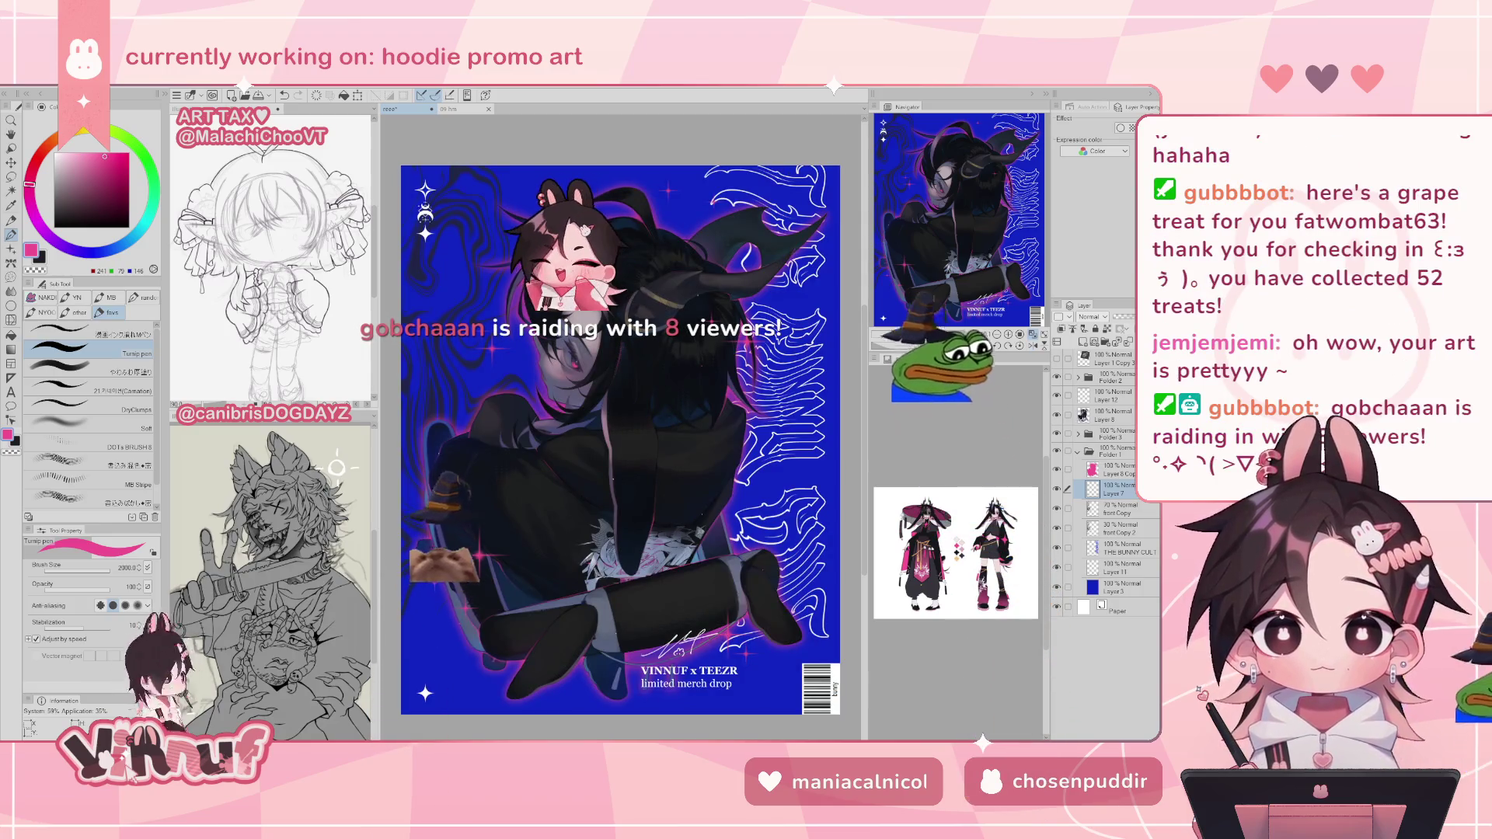
# - Select the Layer 8 Copy pink glow layer in the Layer panel
pyautogui.press('h')
pyautogui.press('h')
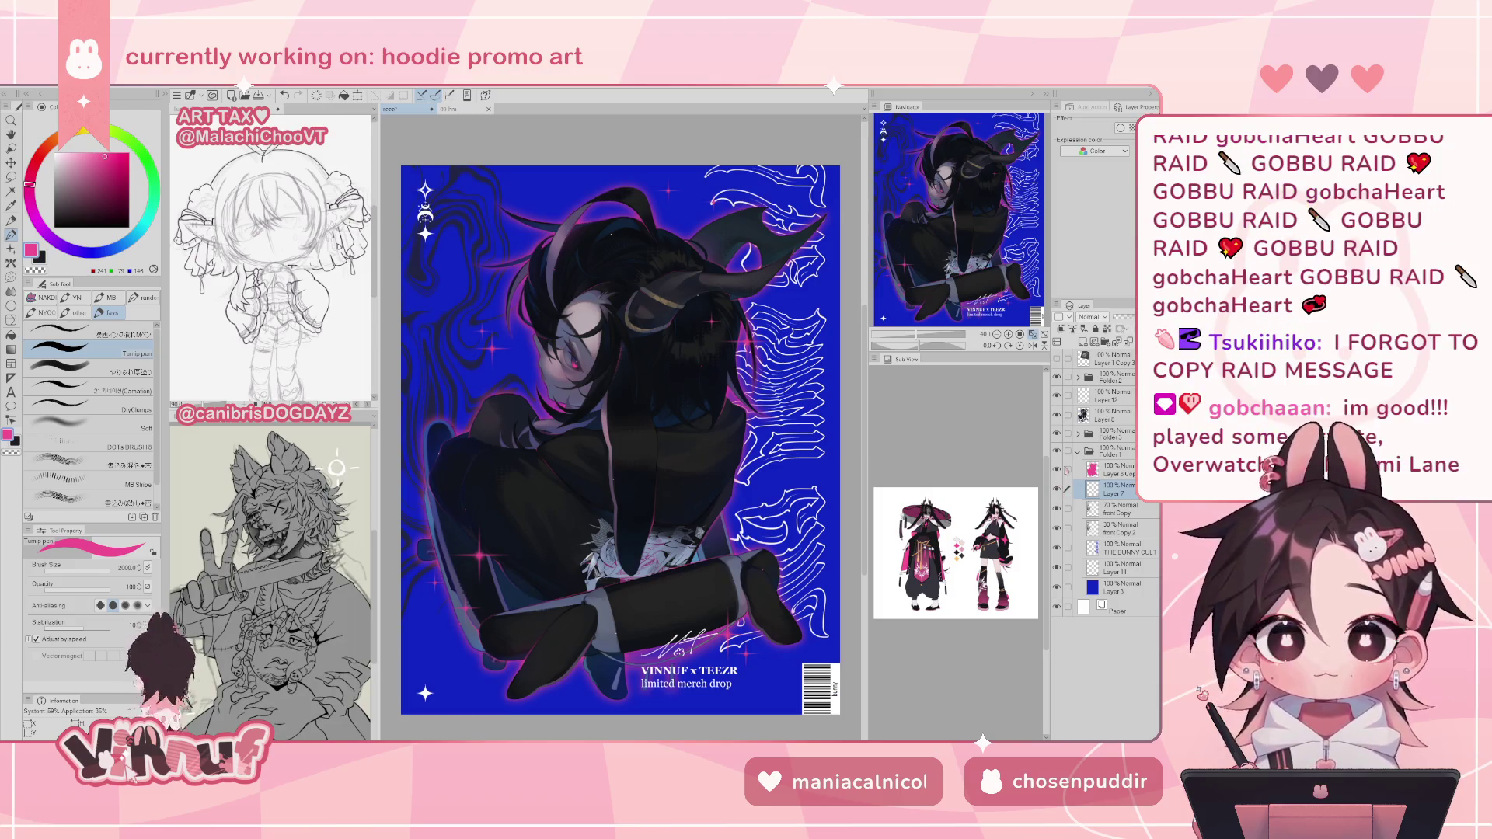
pyautogui.click(1103, 470)
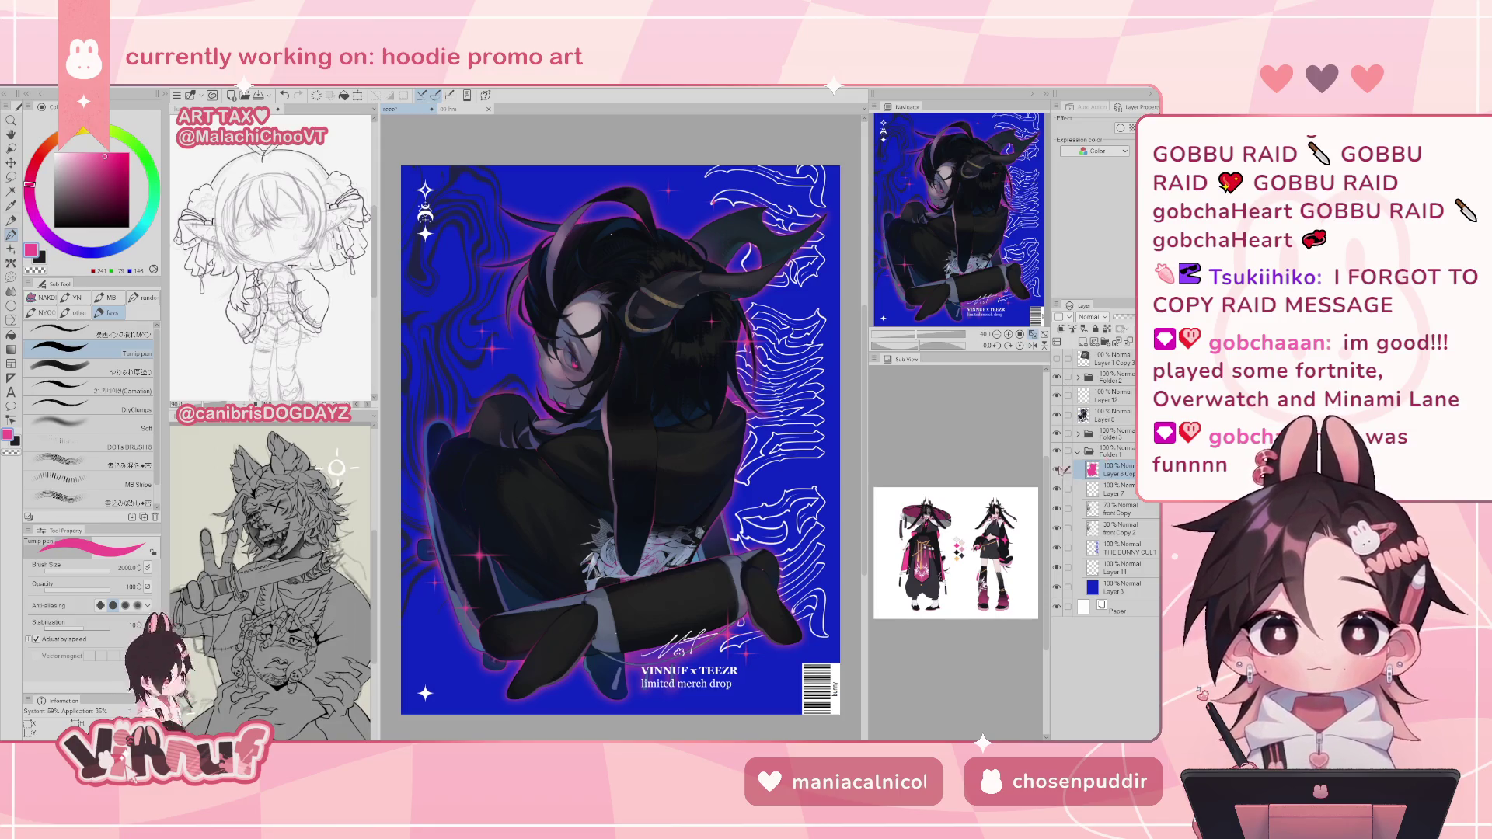
pyautogui.click(1057, 470)
pyautogui.click(1057, 469)
pyautogui.click(1057, 469)
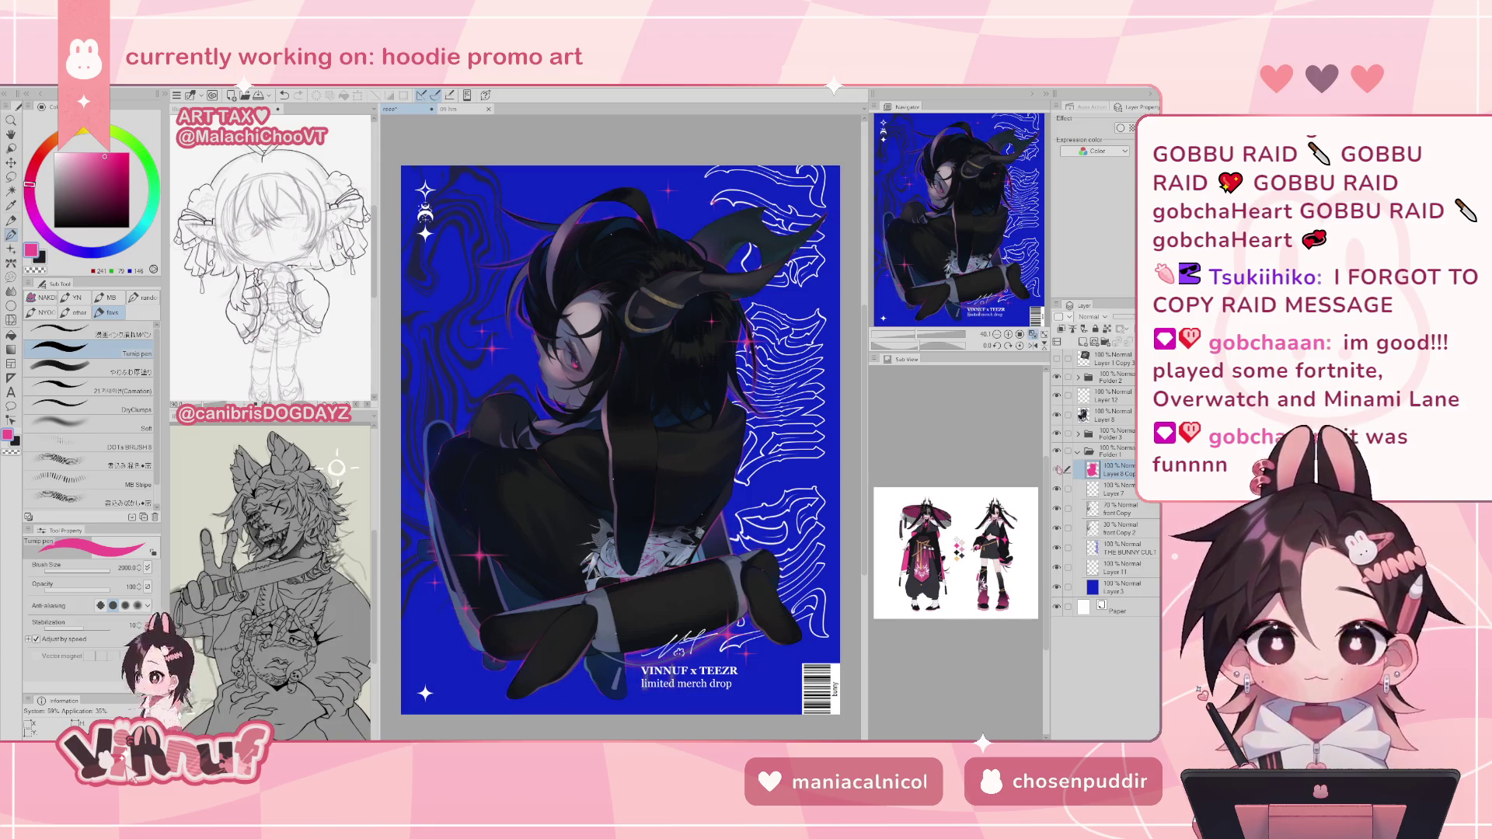
pyautogui.click(1057, 470)
pyautogui.press('h')
pyautogui.press('h')
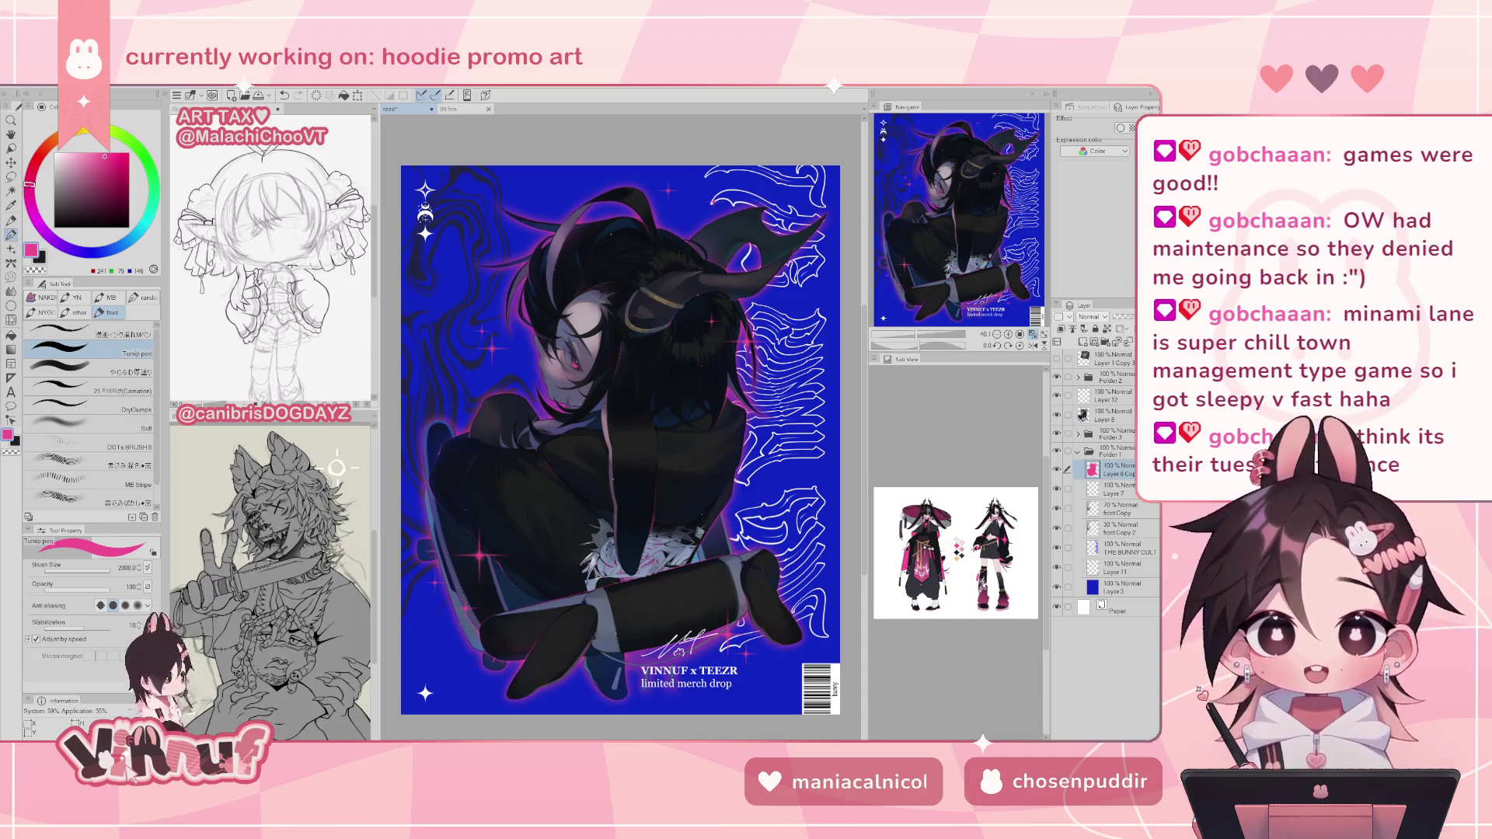
pyautogui.click(1057, 470)
pyautogui.click(1057, 470)
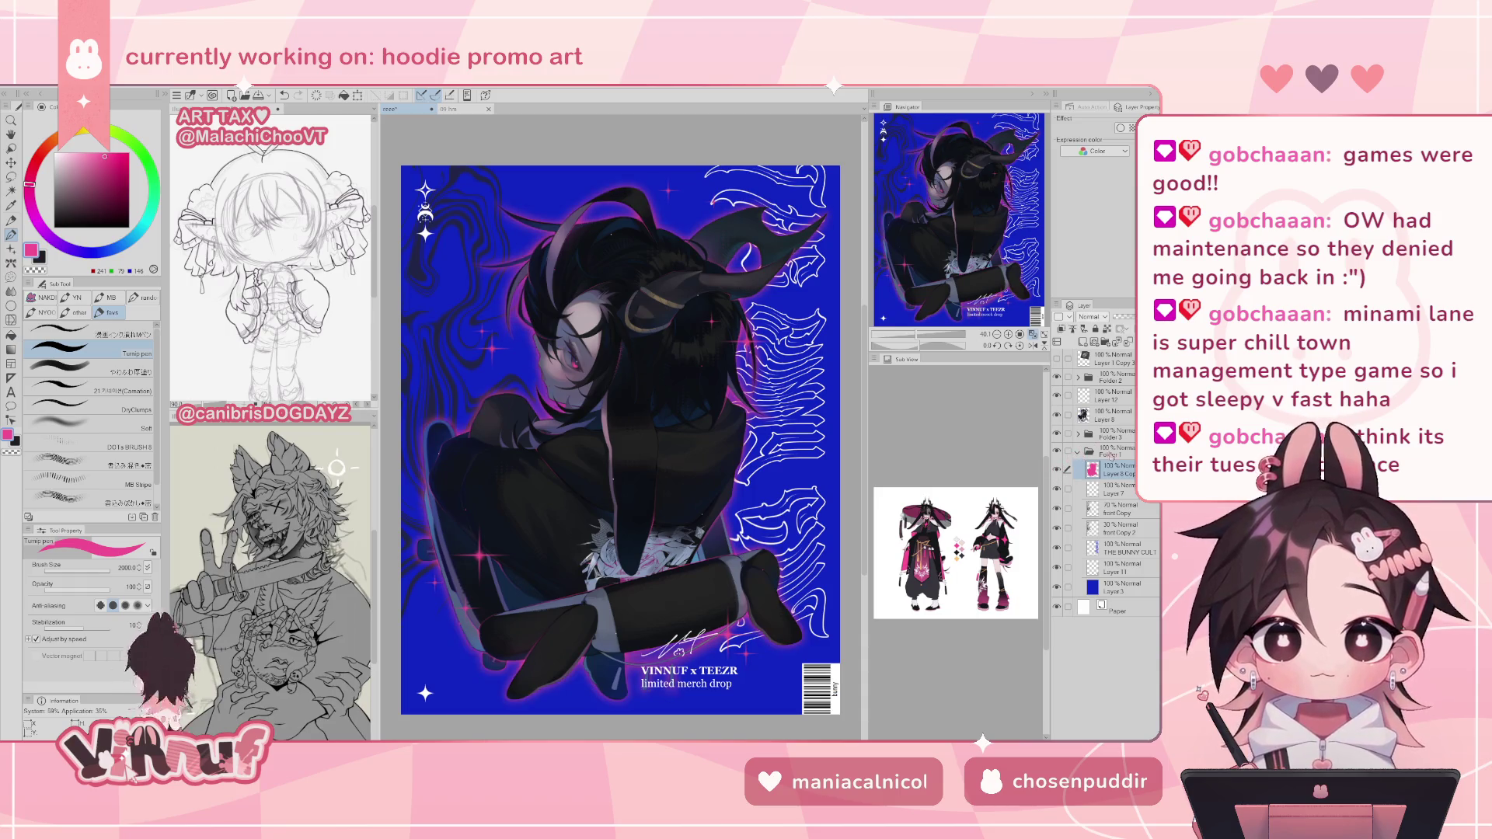
# - Test a duplicated glow layer at low opacity, then delete the duplicate
pyautogui.hotkey('ctrl', 'c')
pyautogui.hotkey('ctrl', 'v')
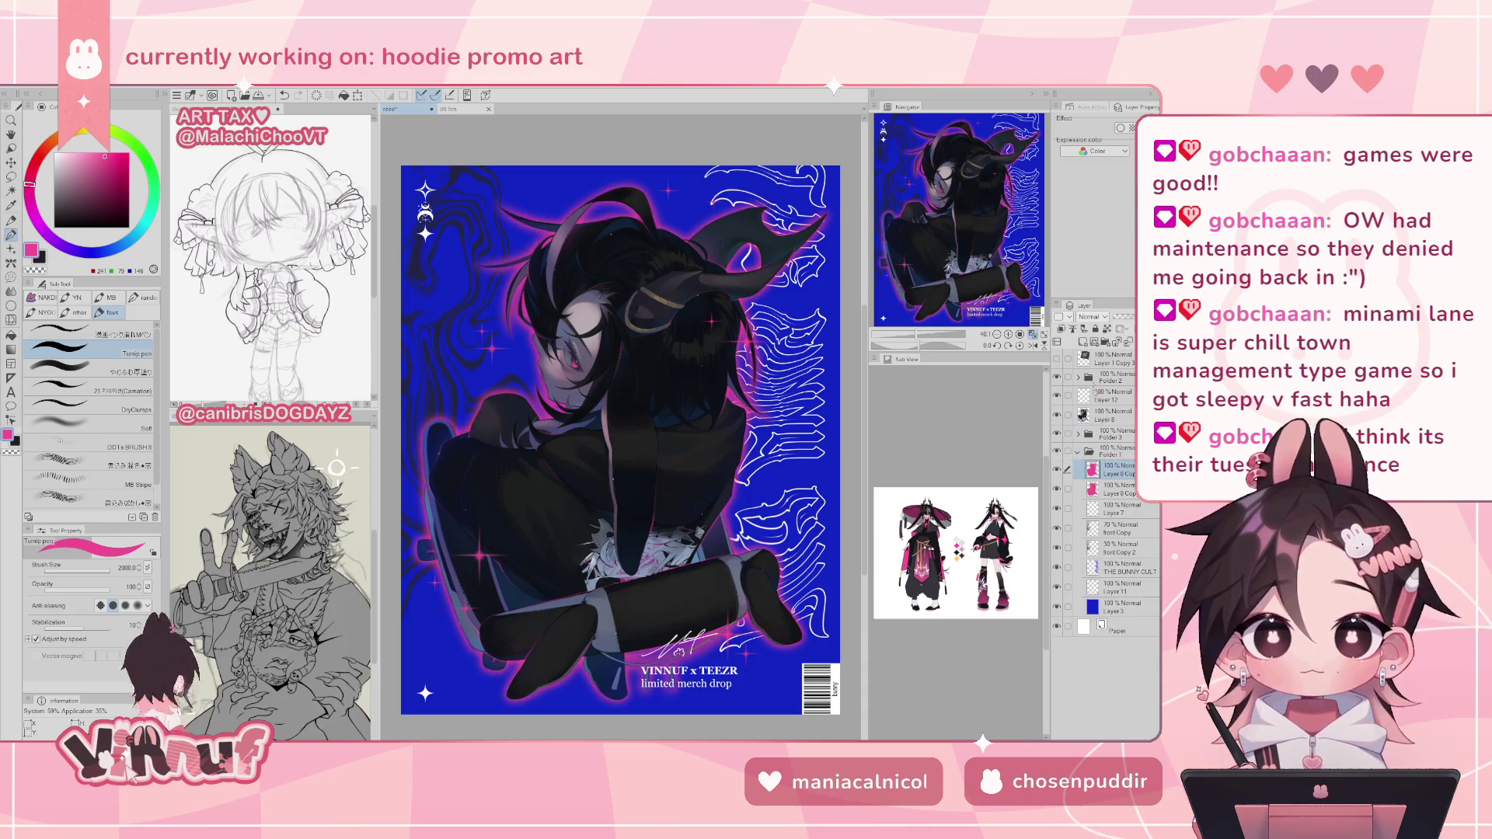
pyautogui.moveTo(1127, 317); pyautogui.dragTo(1123, 317)
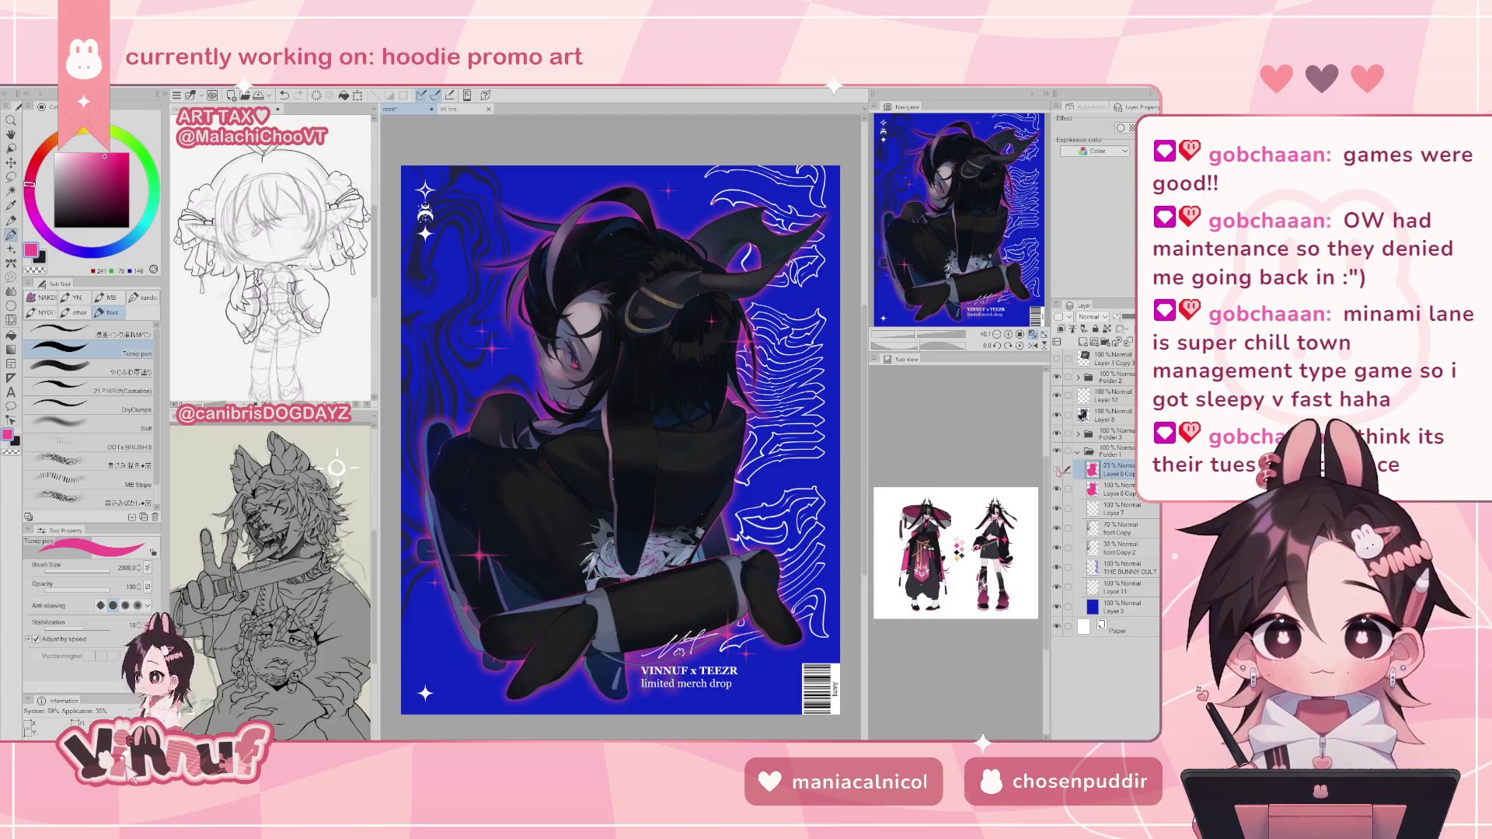
pyautogui.hotkey('ctrl', 'e')
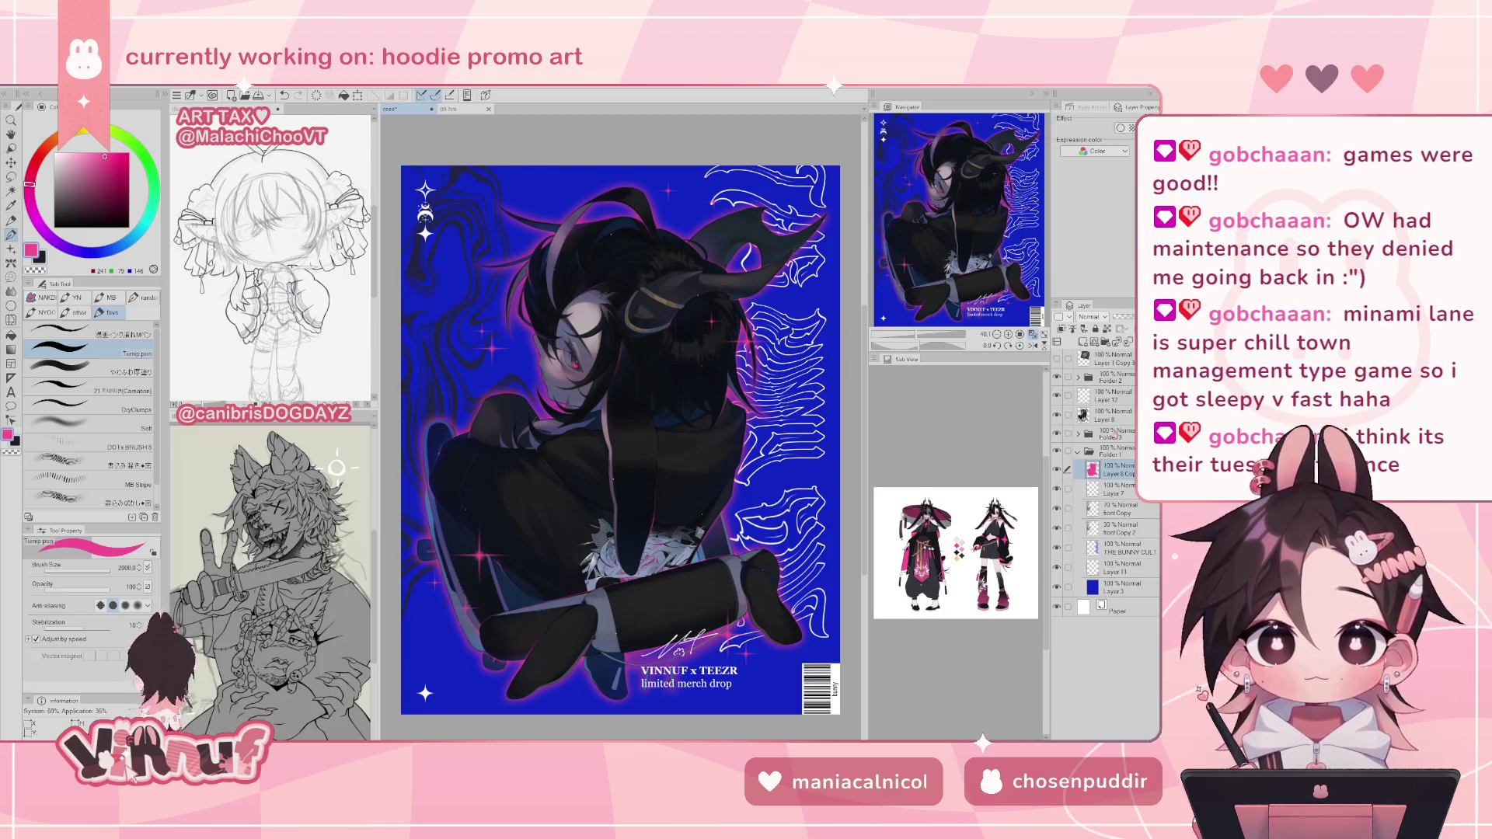
# - Lower Layer 8 Copy's opacity to about 75% and compare with the glow hidden
pyautogui.moveTo(1128, 317); pyautogui.dragTo(1122, 317)
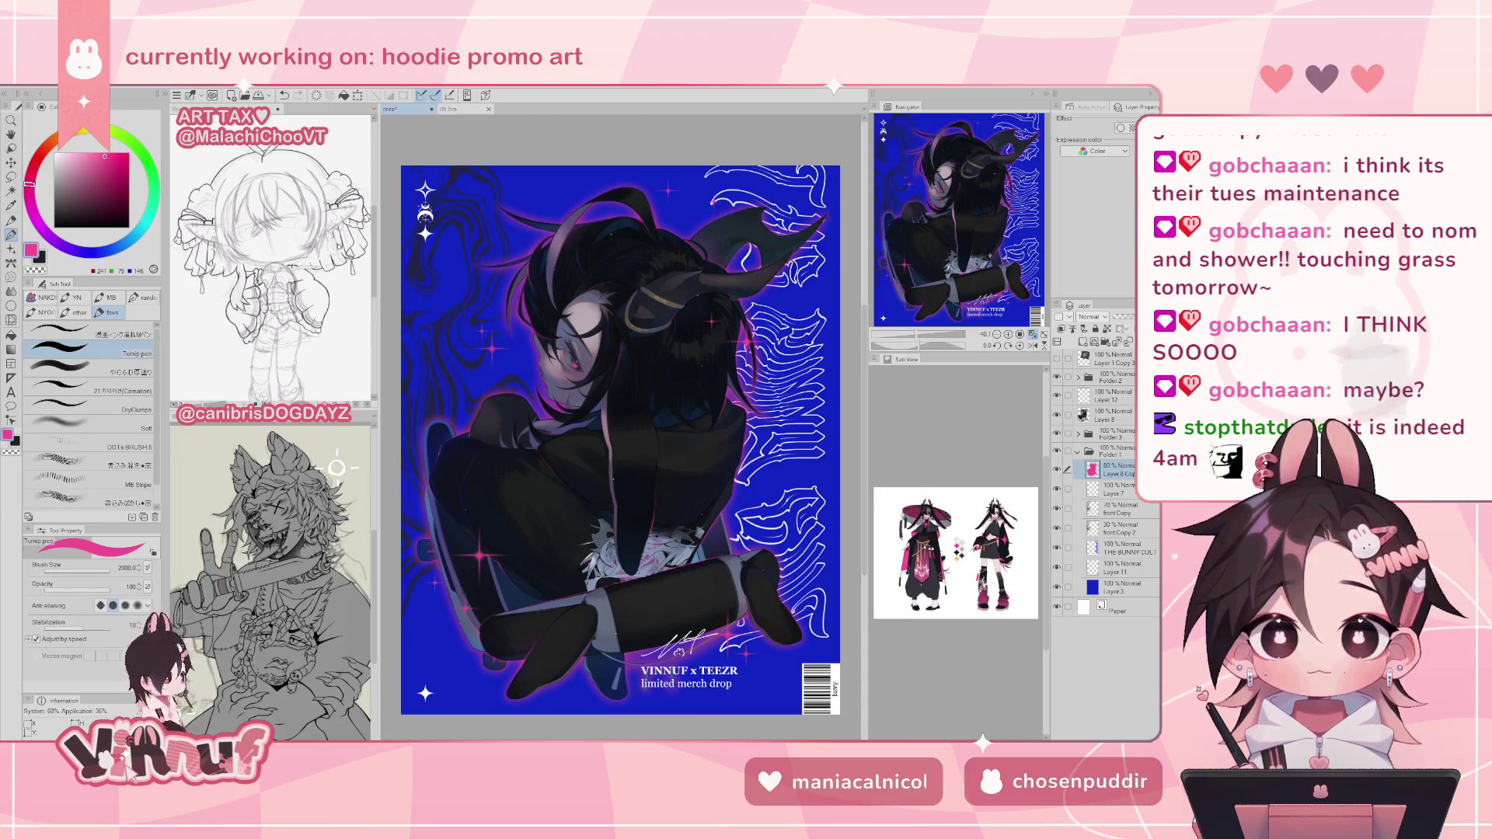
pyautogui.click(1057, 469)
pyautogui.click(1058, 469)
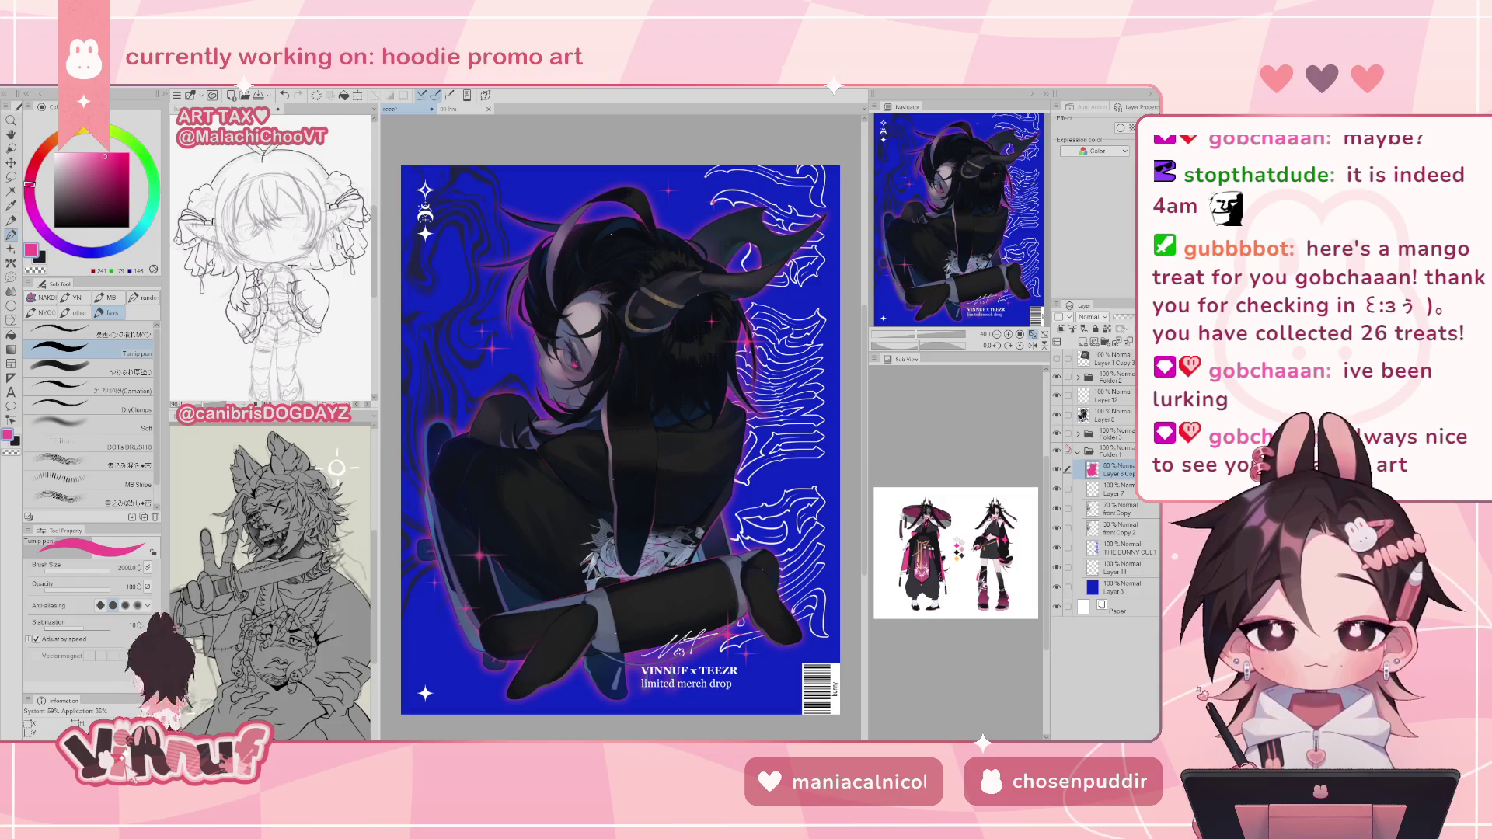
pyautogui.click(1057, 470)
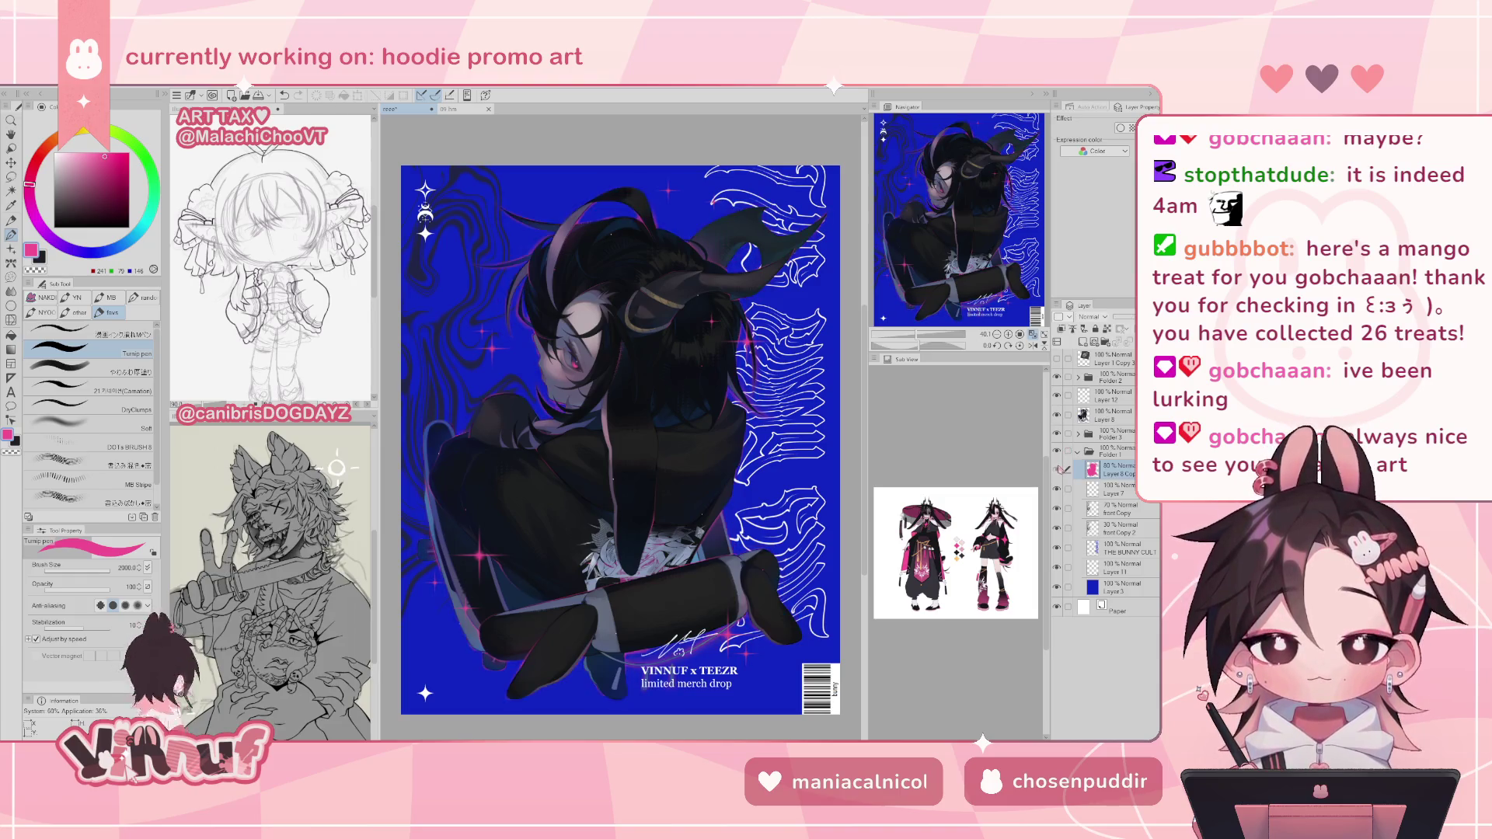
# - Check the flipped canvas and make Layer 12 the active layer
pyautogui.press('h')
pyautogui.press('h')
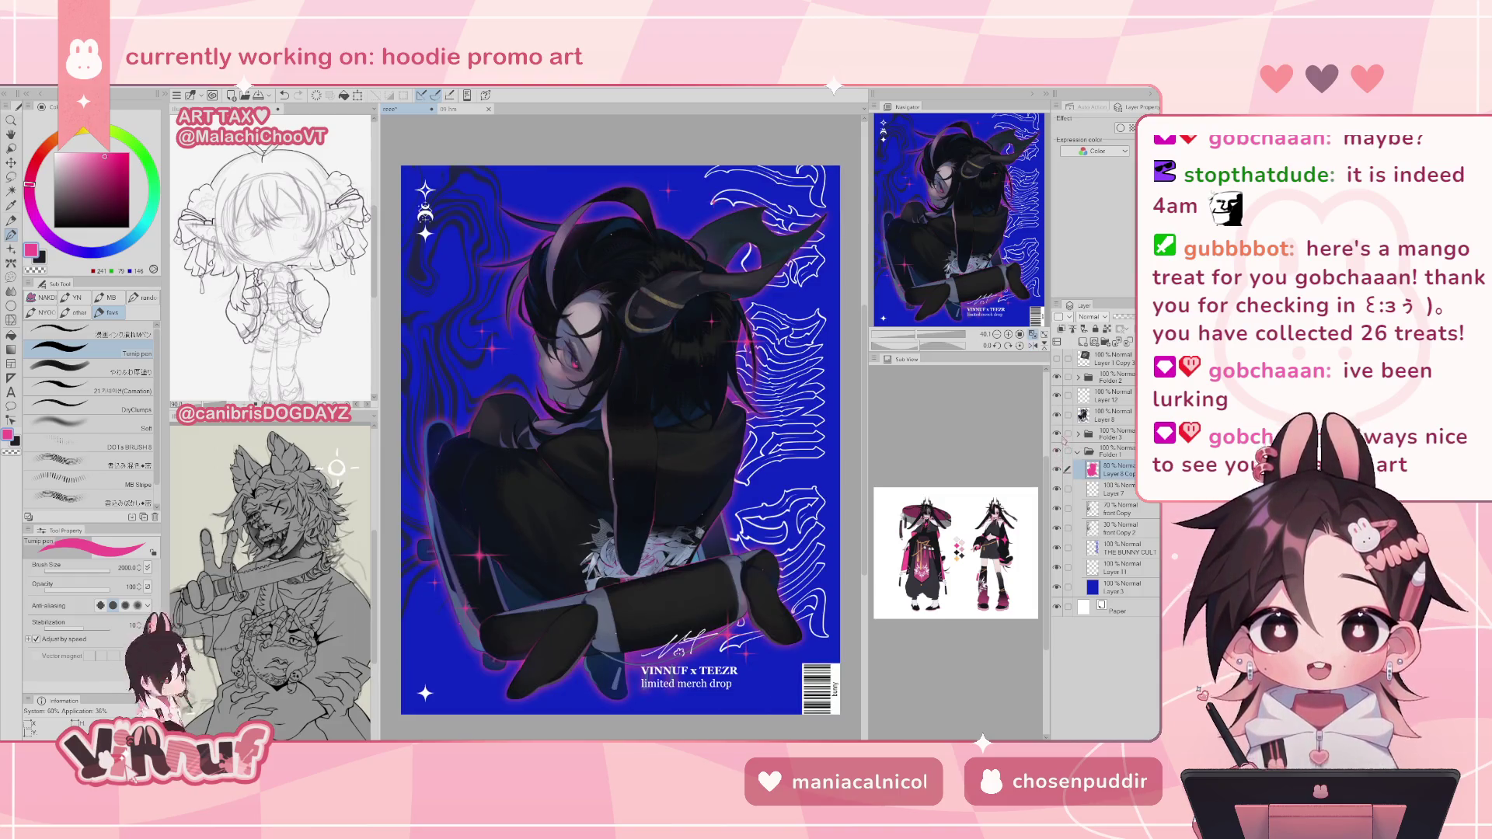
pyautogui.click(1097, 416)
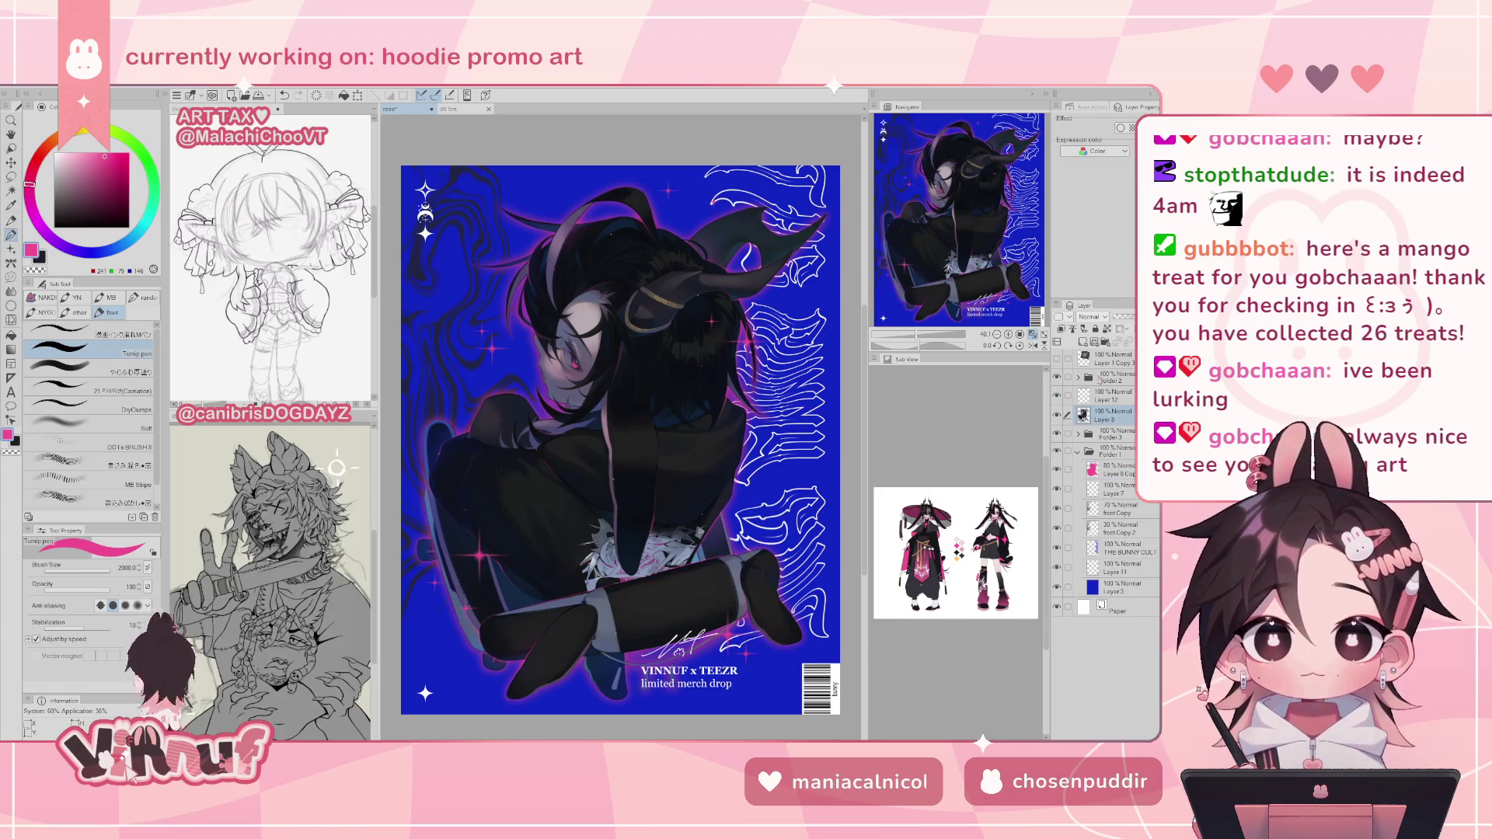
pyautogui.press('h')
pyautogui.press('h')
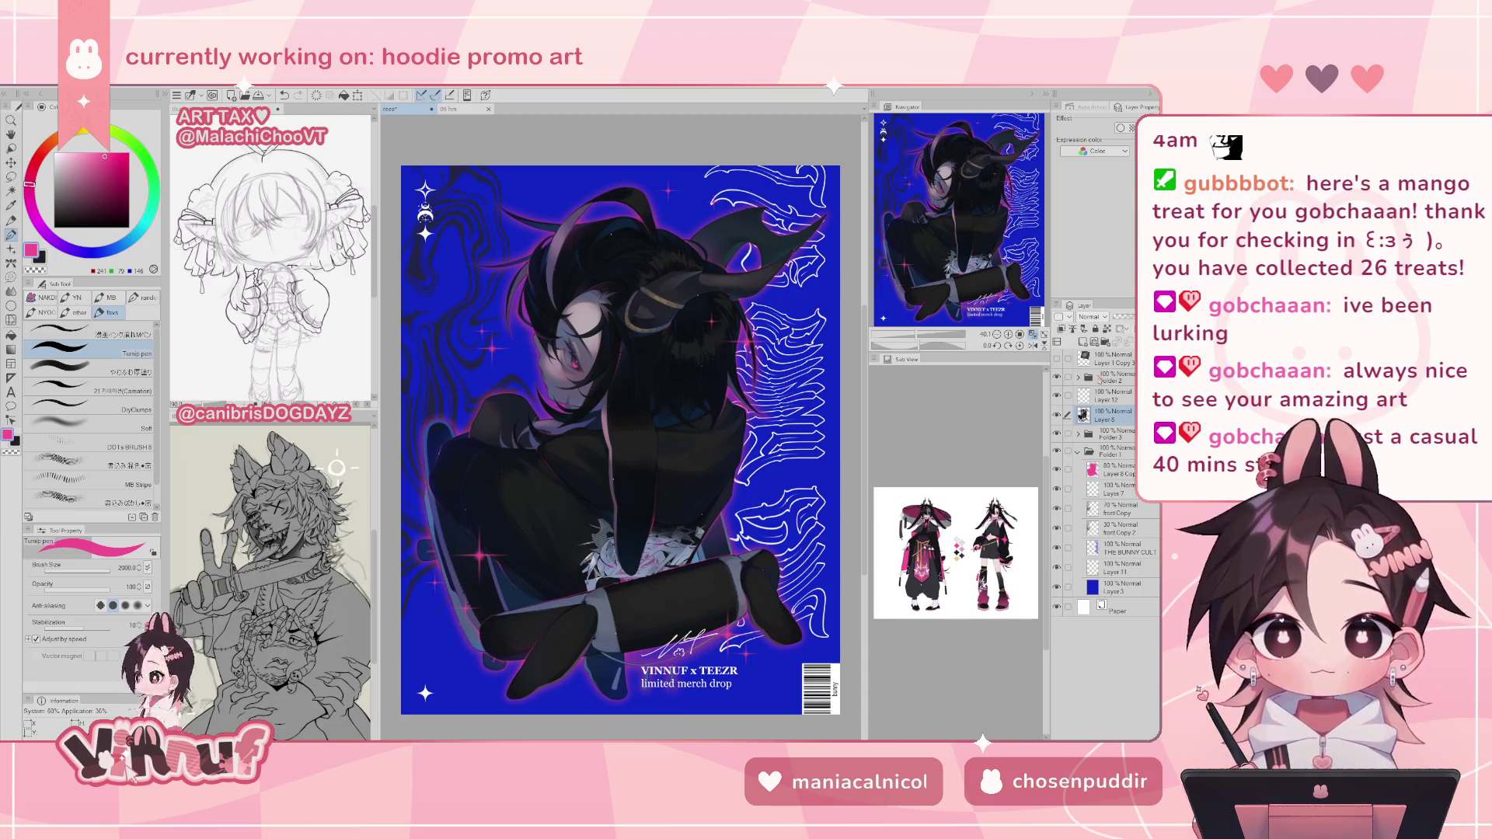
pyautogui.click(1104, 397)
# - Lasso a lock of hair atop the head and shift it slightly left
pyautogui.press('m')
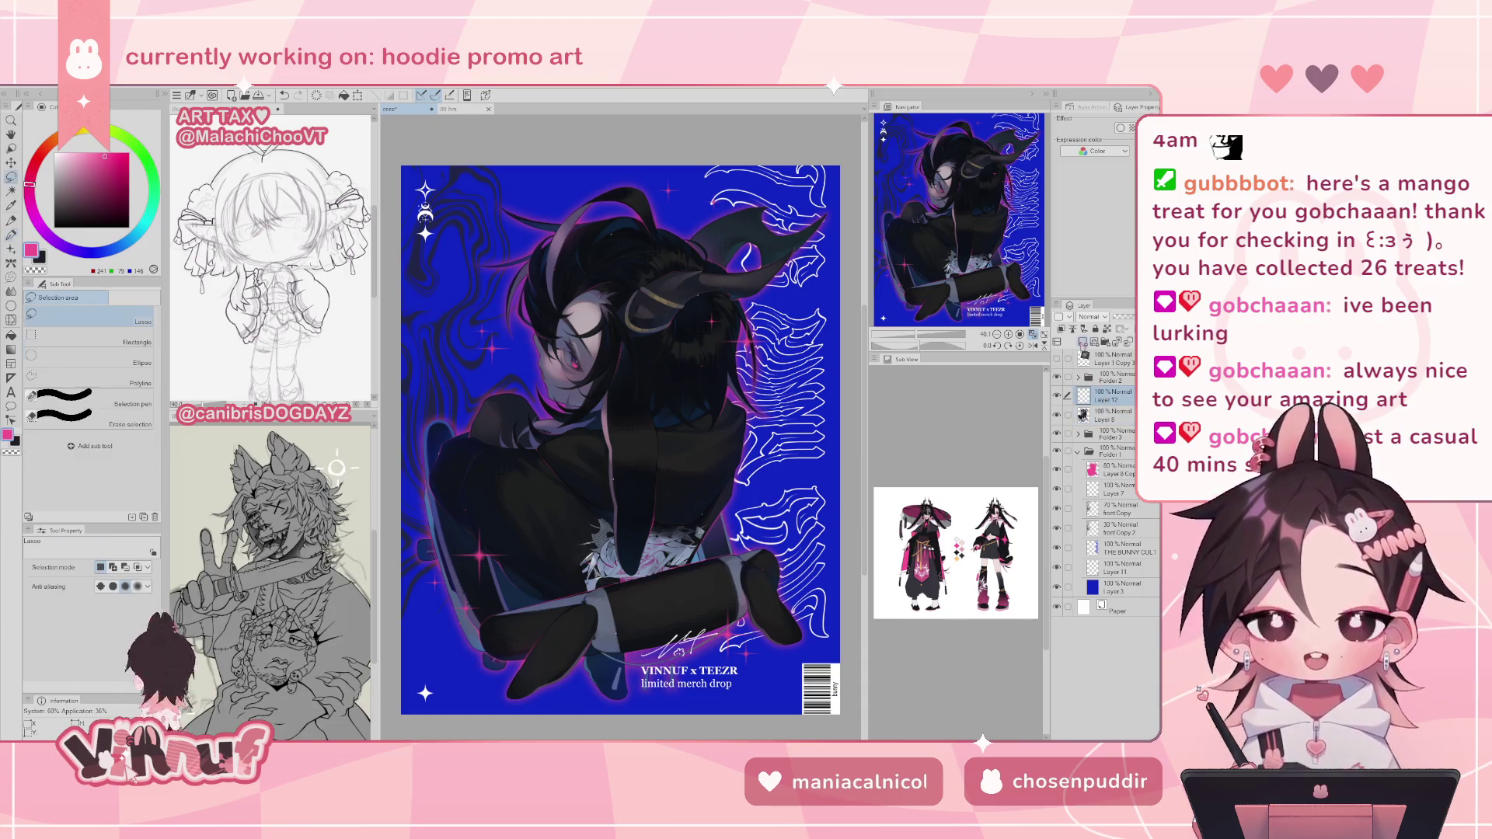
pyautogui.moveTo(658, 201)
pyautogui.mouseDown()
pyautogui.moveTo(672, 165)
pyautogui.moveTo(728, 196)
pyautogui.mouseUp()
pyautogui.press('k')
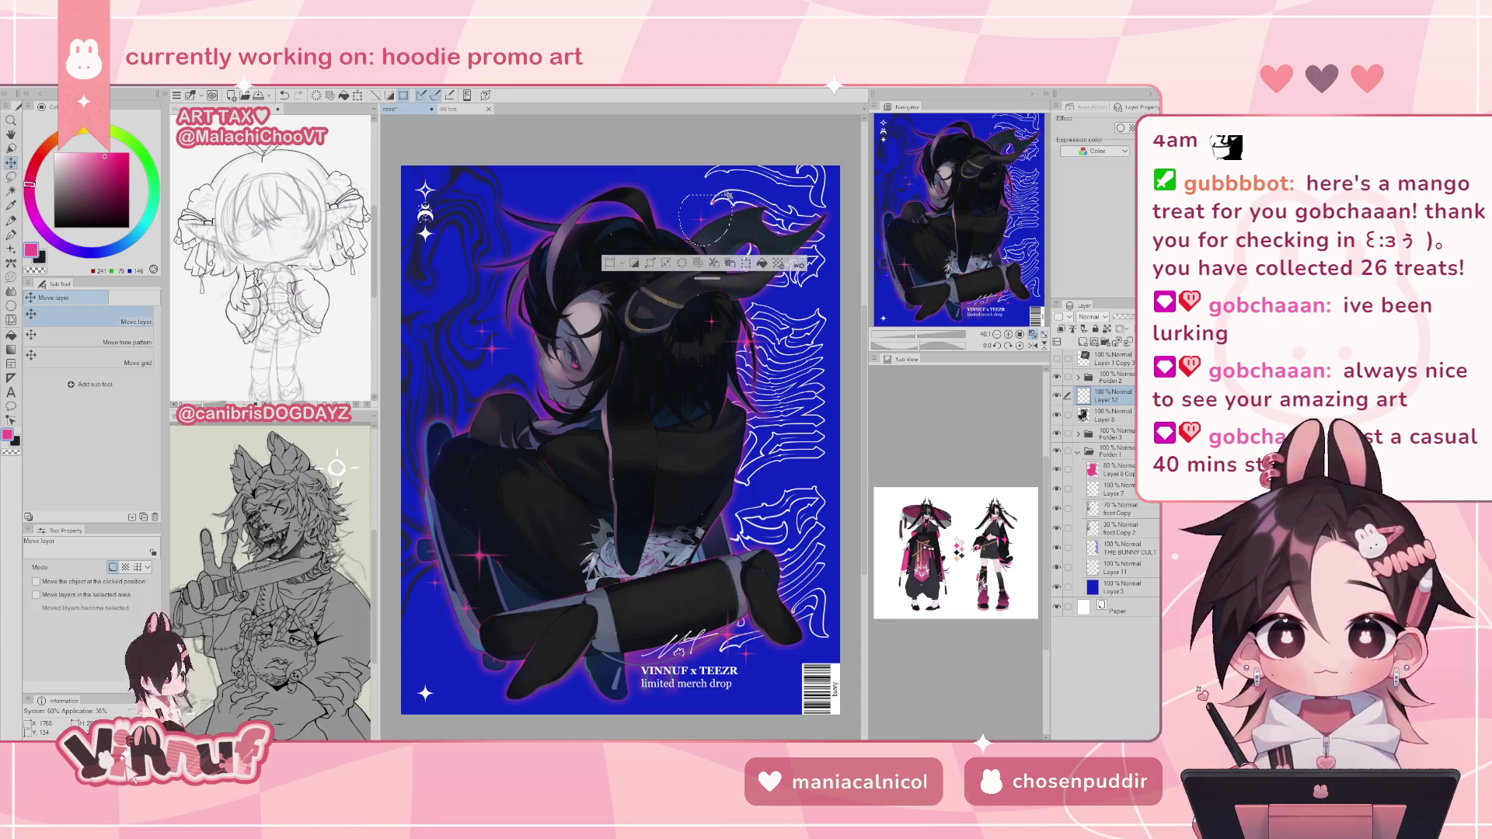
pyautogui.hotkey('ctrl', 'd')
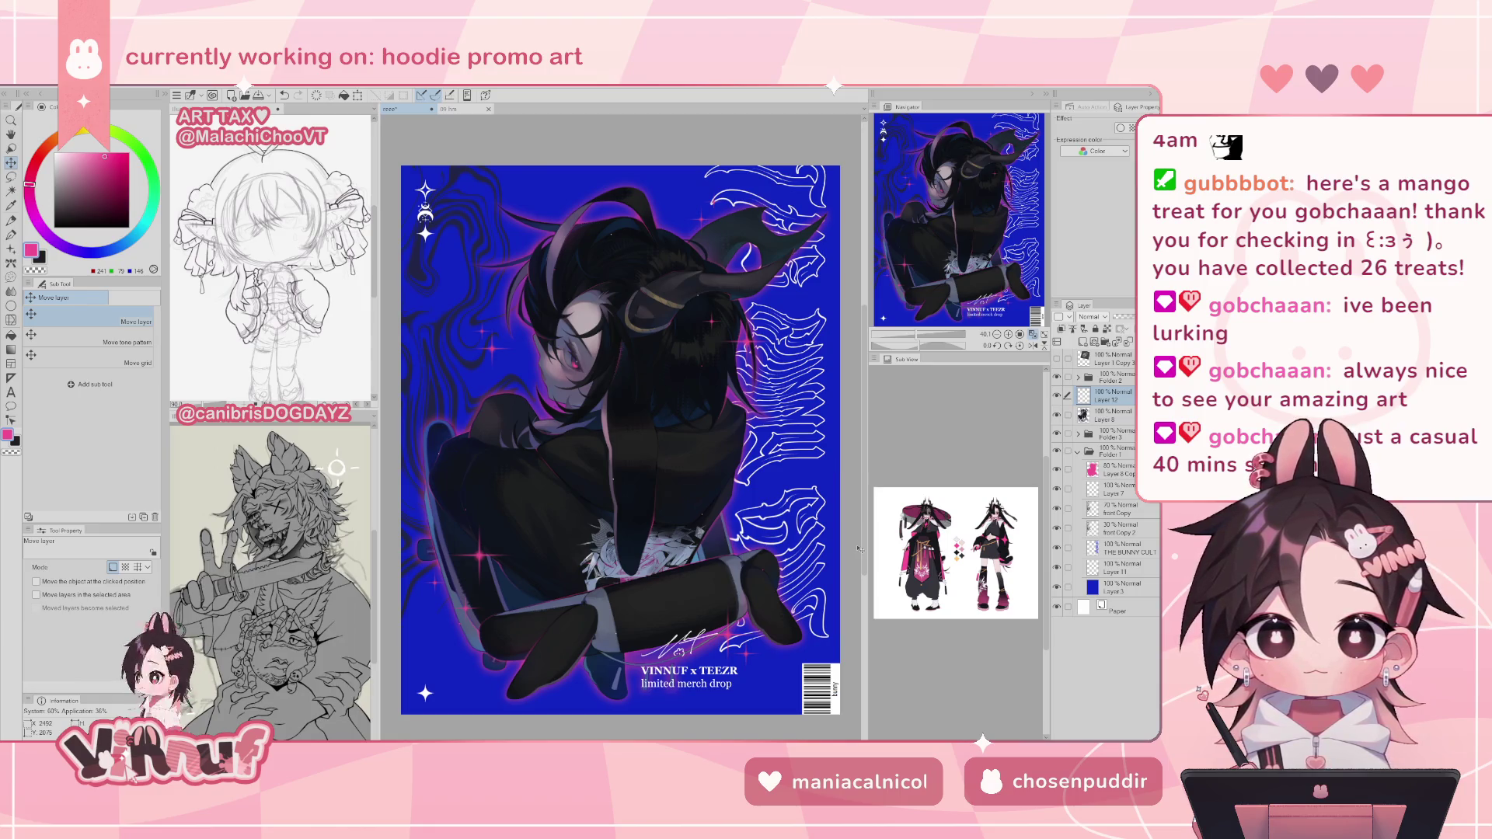
pyautogui.hotkey('ctrl', 'z')
pyautogui.hotkey('ctrl', 'z')
pyautogui.moveTo(715, 182); pyautogui.dragTo(610, 203)
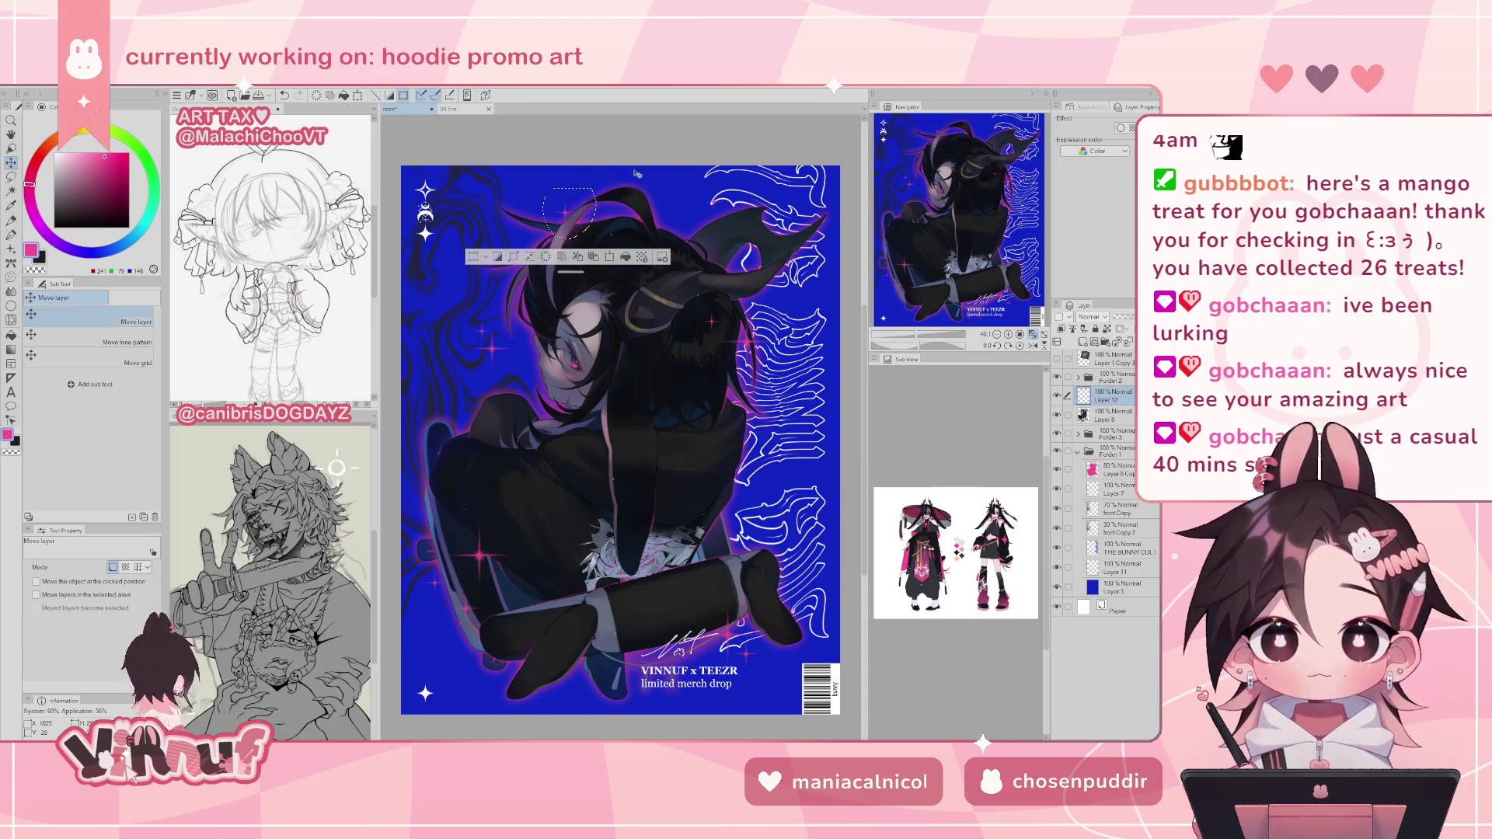
pyautogui.hotkey('ctrl', 'z')
pyautogui.moveTo(688, 194); pyautogui.dragTo(594, 196)
pyautogui.hotkey('ctrl', 'd')
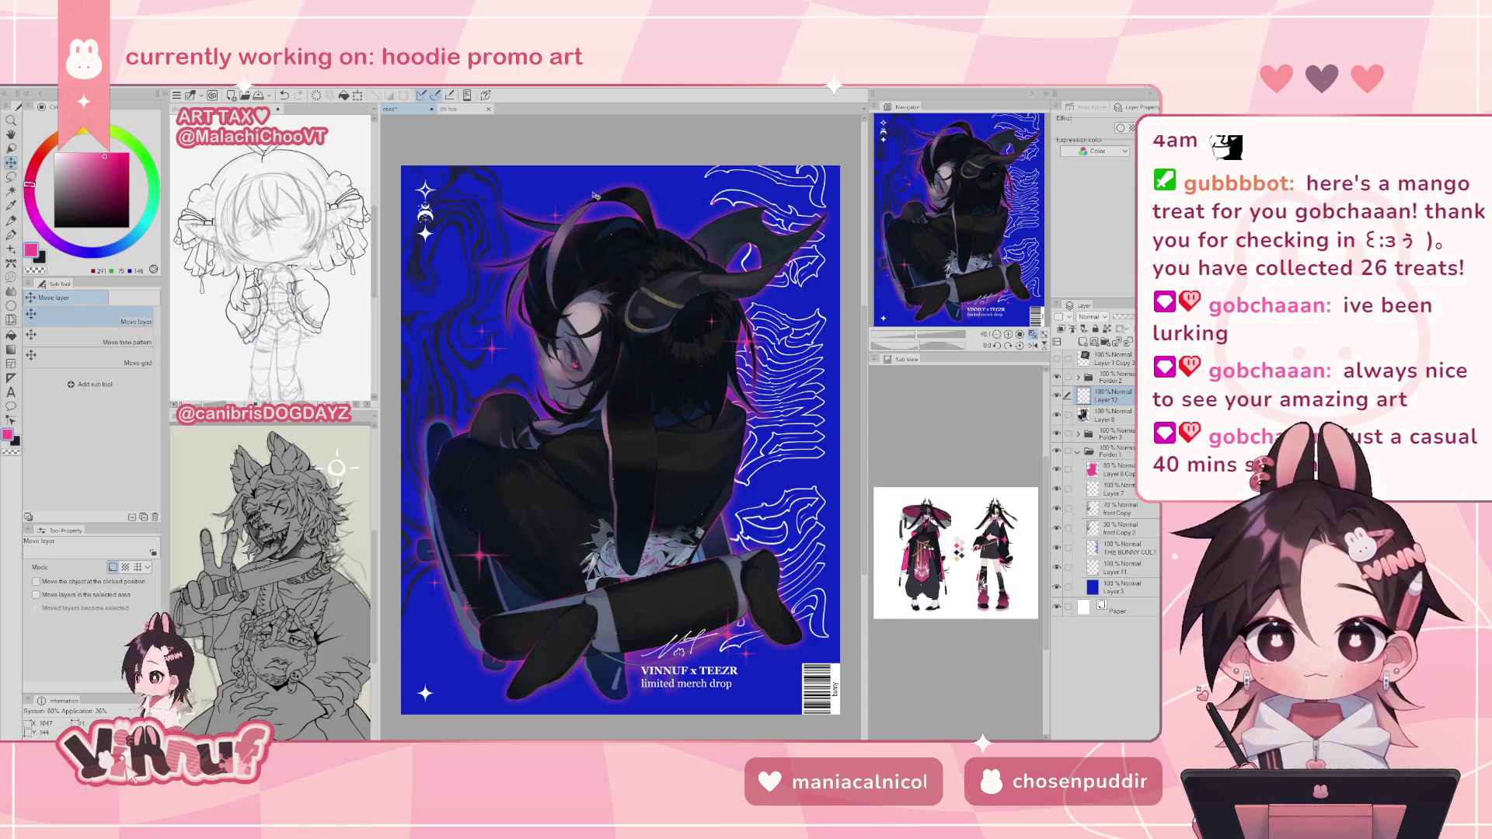
pyautogui.hotkey('ctrl', 'z')
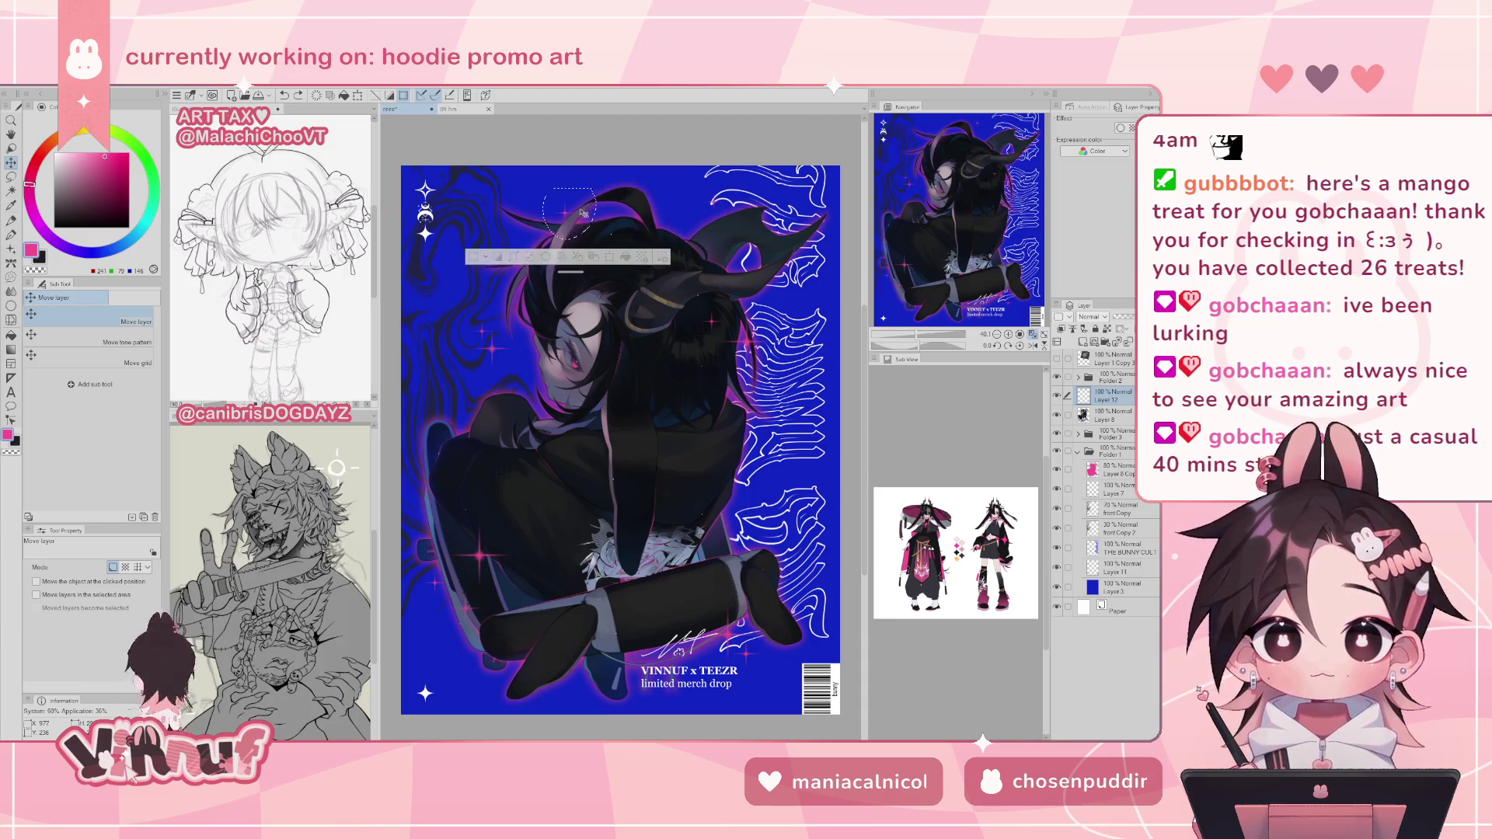
pyautogui.hotkey('ctrl', 'd')
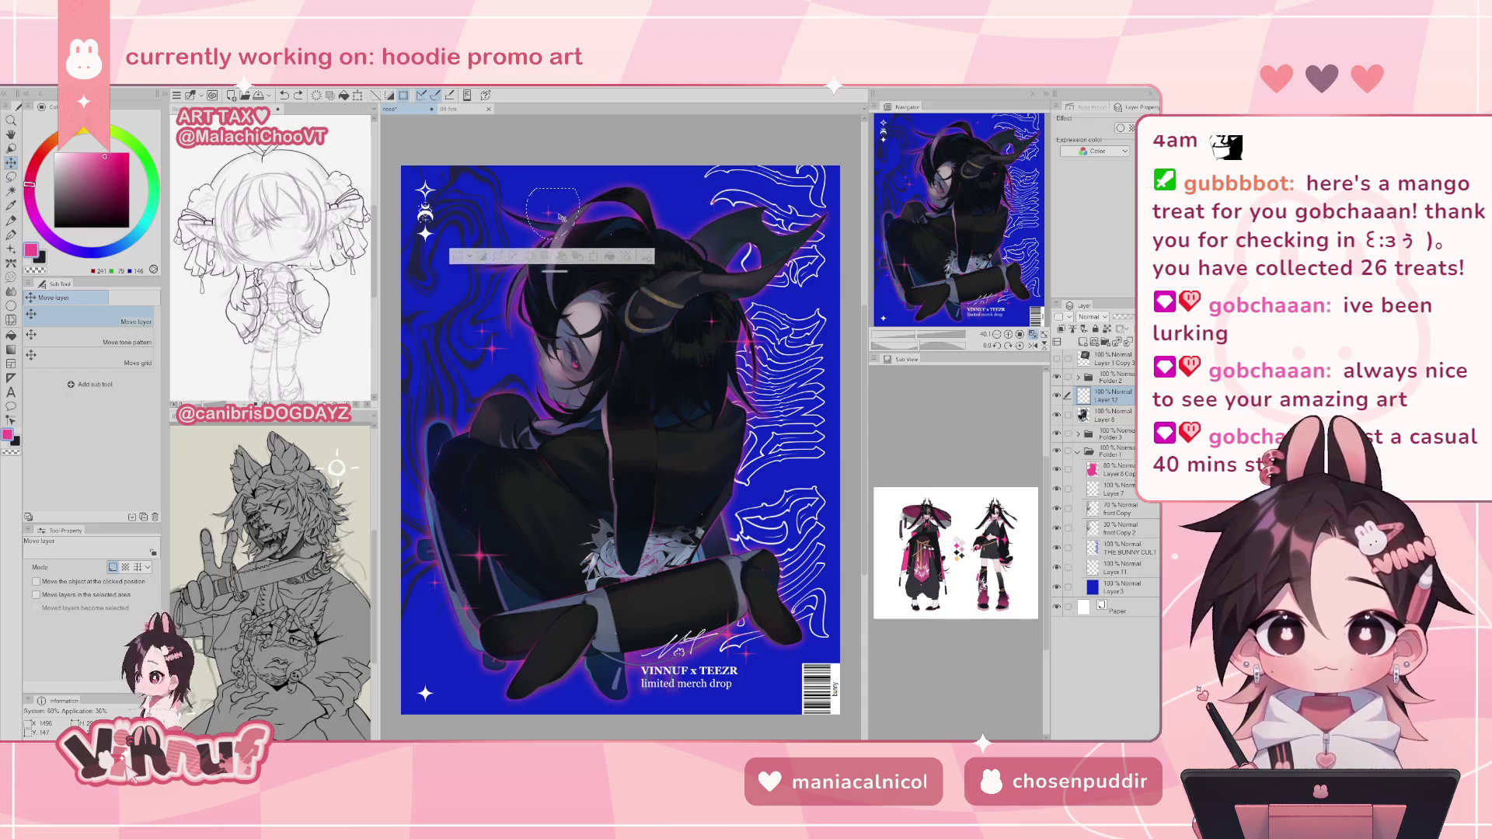
# - Try another hair selection, check the change in mirrored view, then deselect and return to the pen
pyautogui.moveTo(554, 184); pyautogui.dragTo(562, 211)
pyautogui.hotkey('ctrl', 'd')
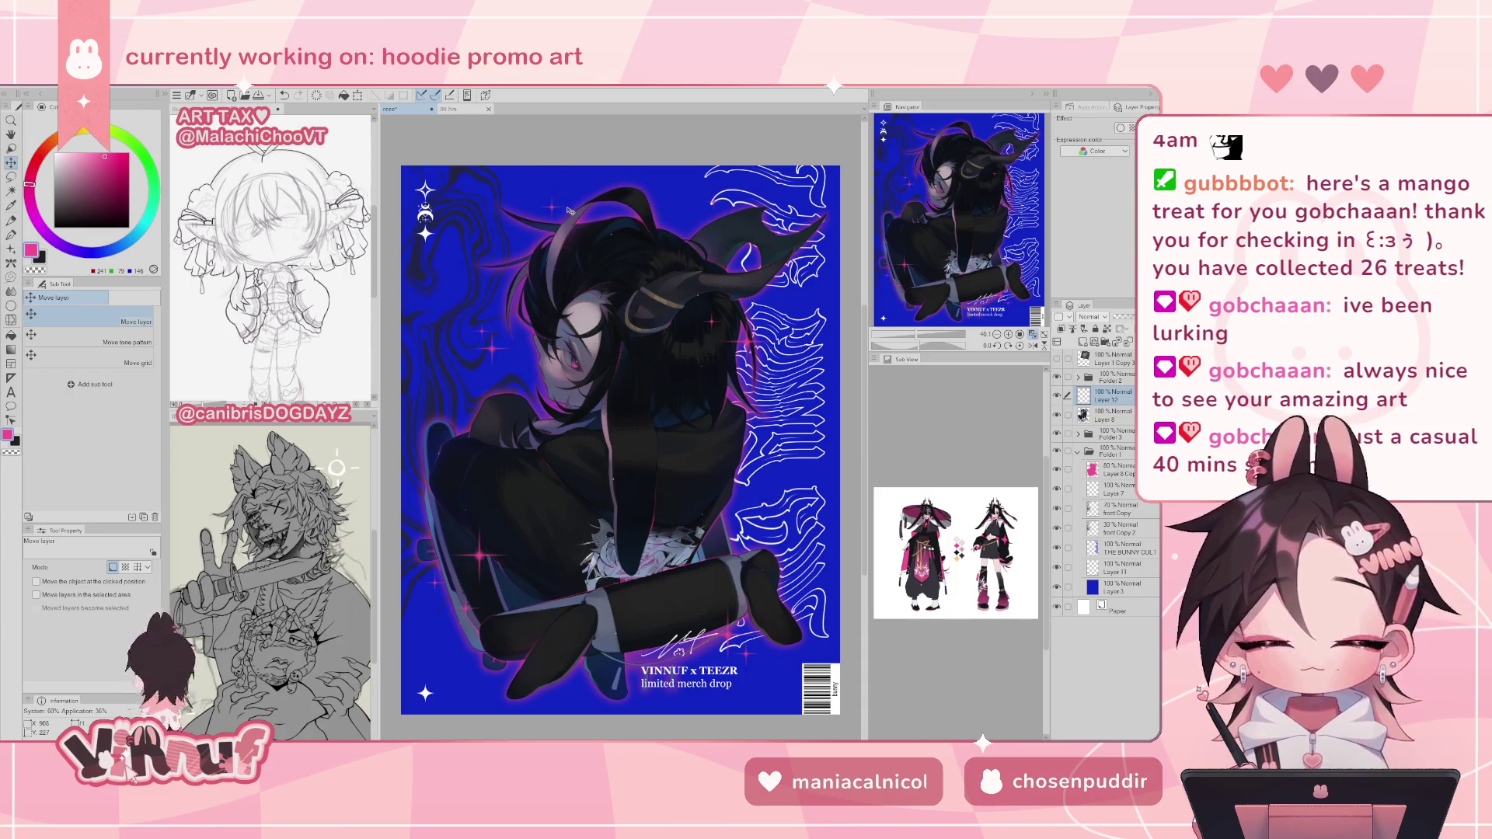
pyautogui.hotkey('ctrl', 'z')
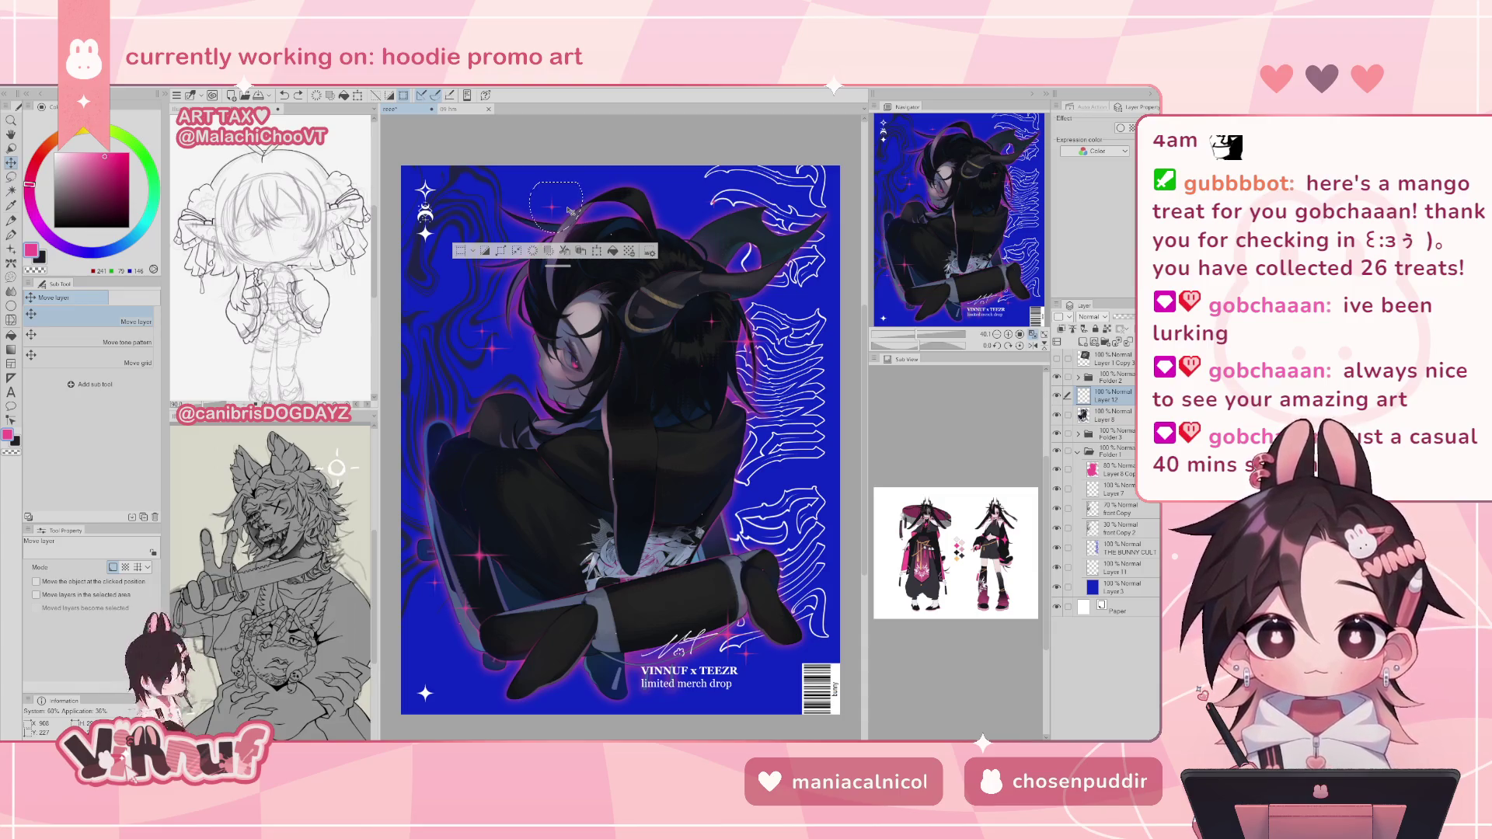
pyautogui.hotkey('ctrl', 'z')
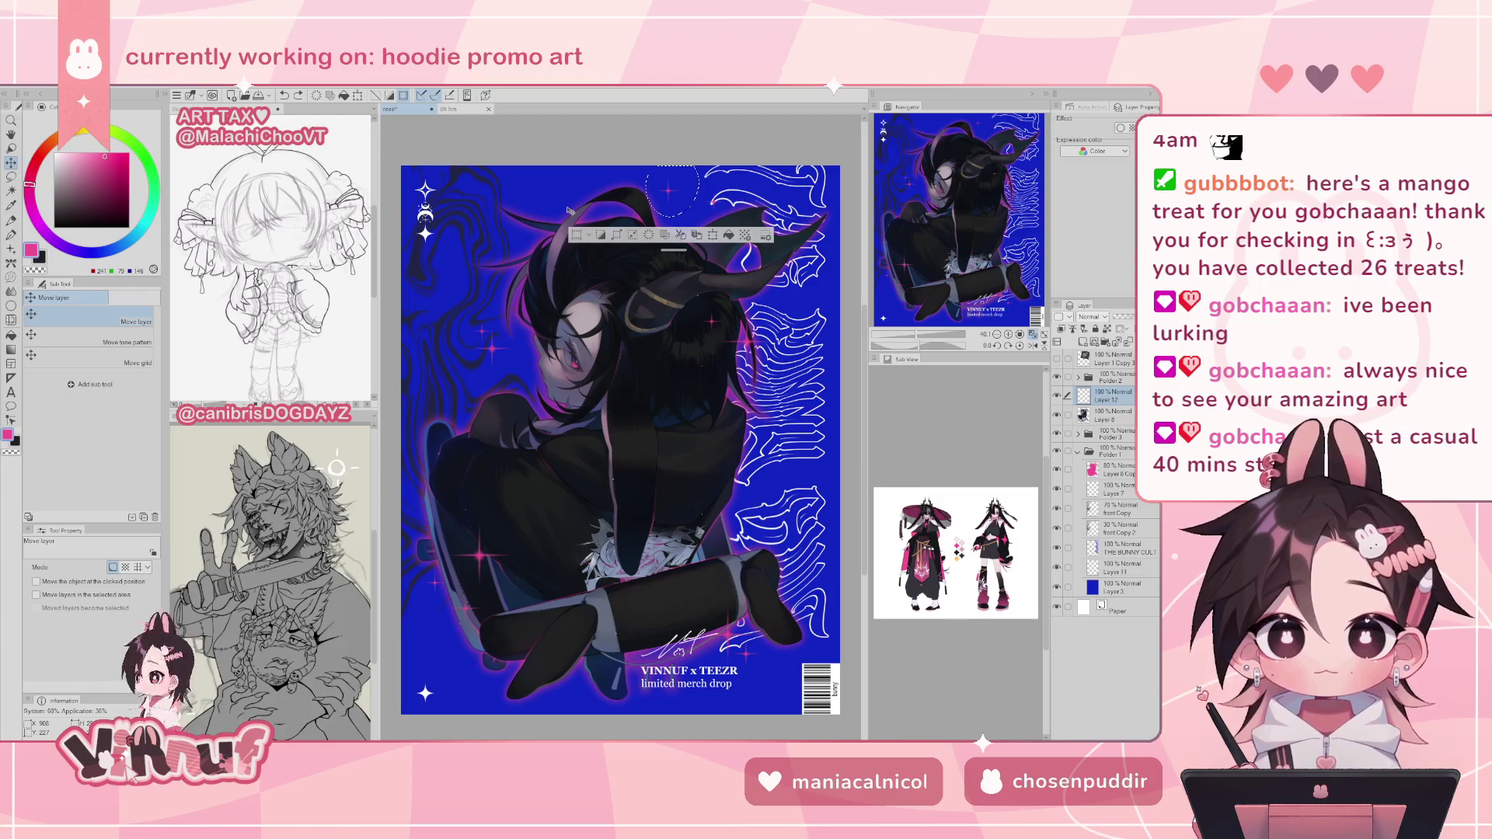
pyautogui.hotkey('ctrl', 'z')
pyautogui.hotkey('ctrl', 'y')
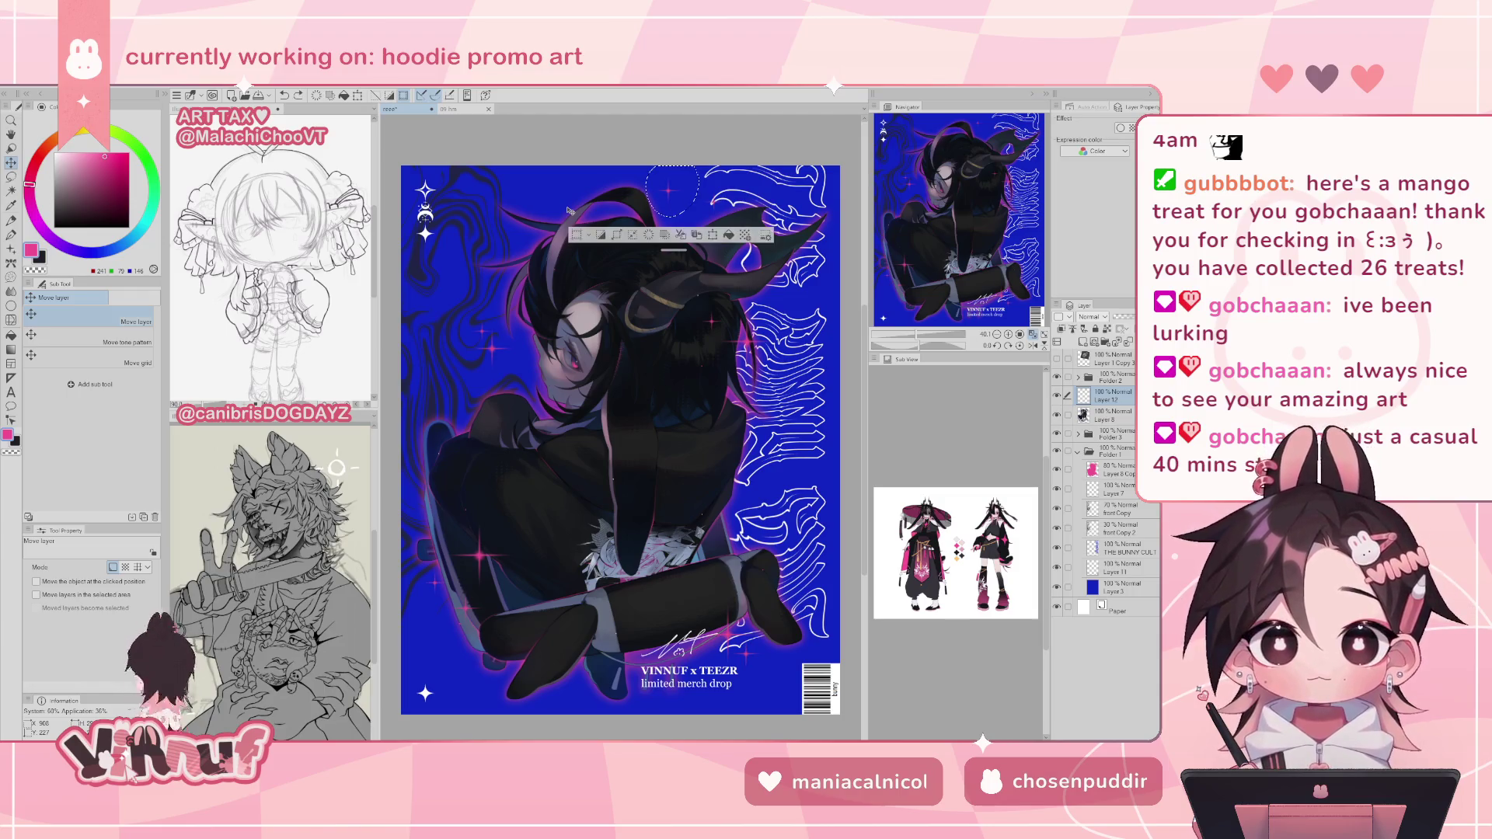
pyautogui.hotkey('ctrl', 'z')
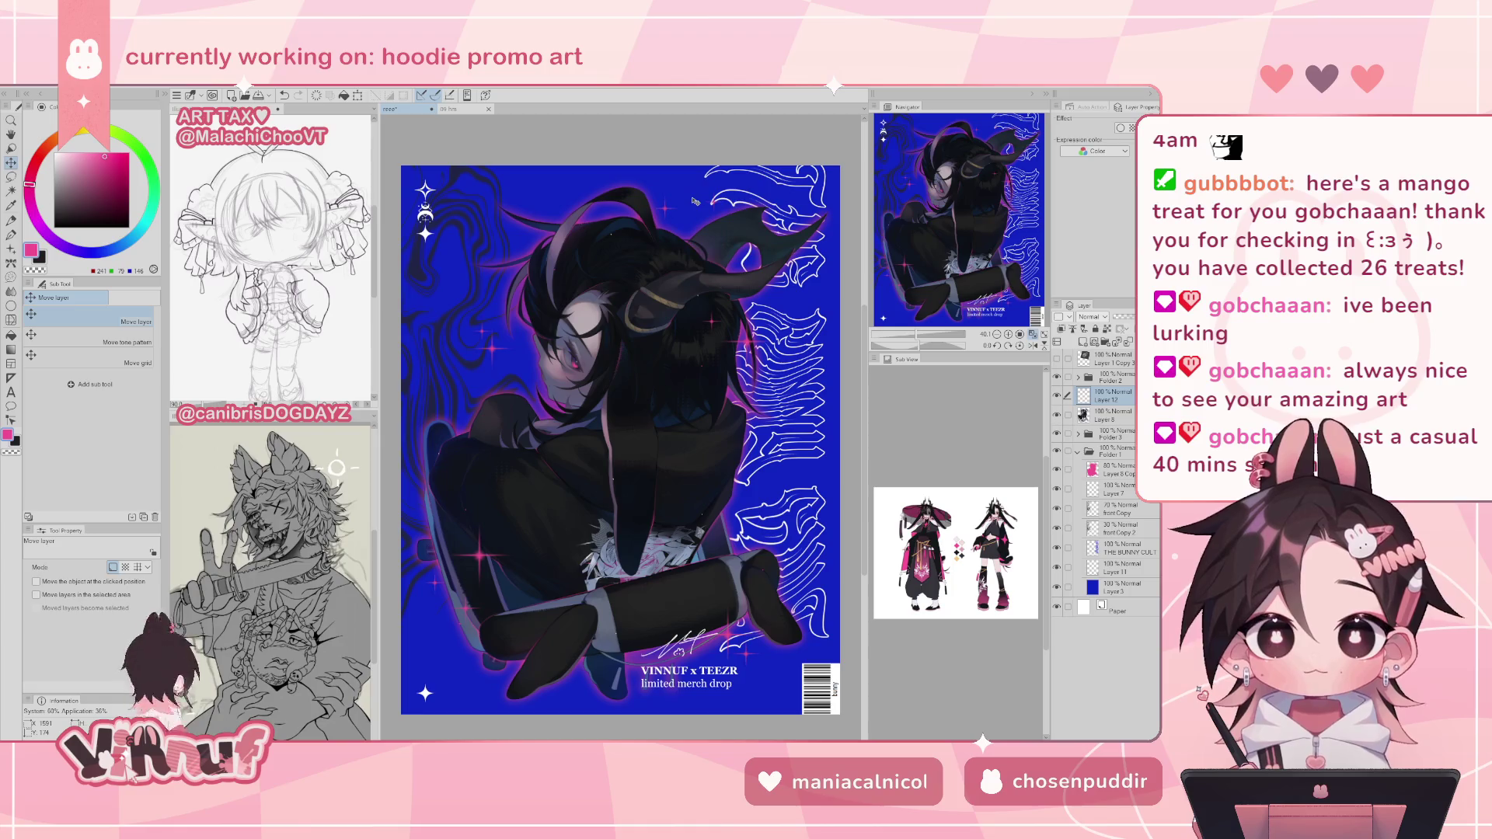
pyautogui.hotkey('ctrl', 'y')
pyautogui.press('h')
pyautogui.press('h')
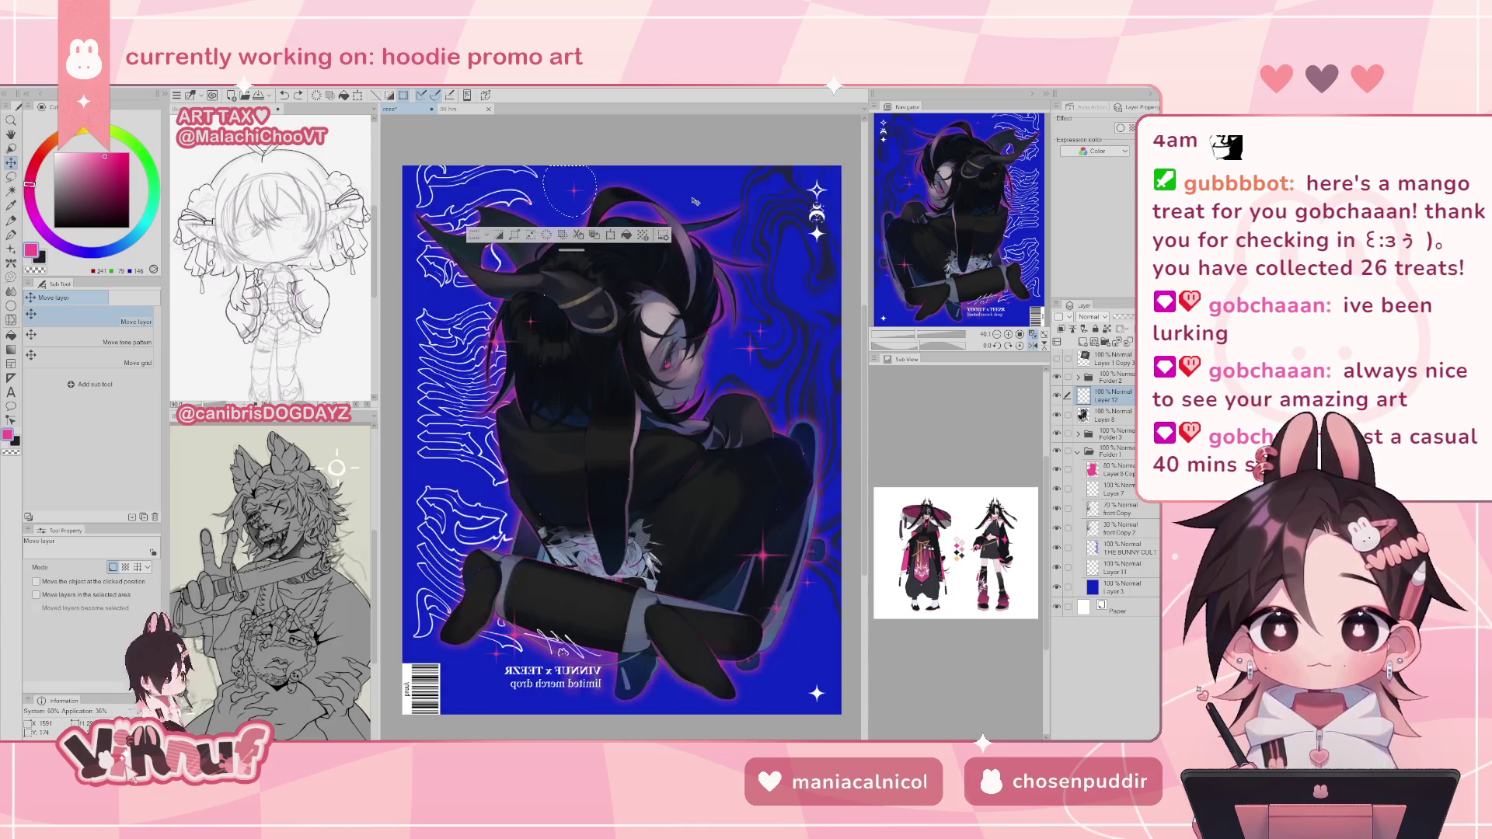
pyautogui.hotkey('ctrl', 'd')
pyautogui.press('p')
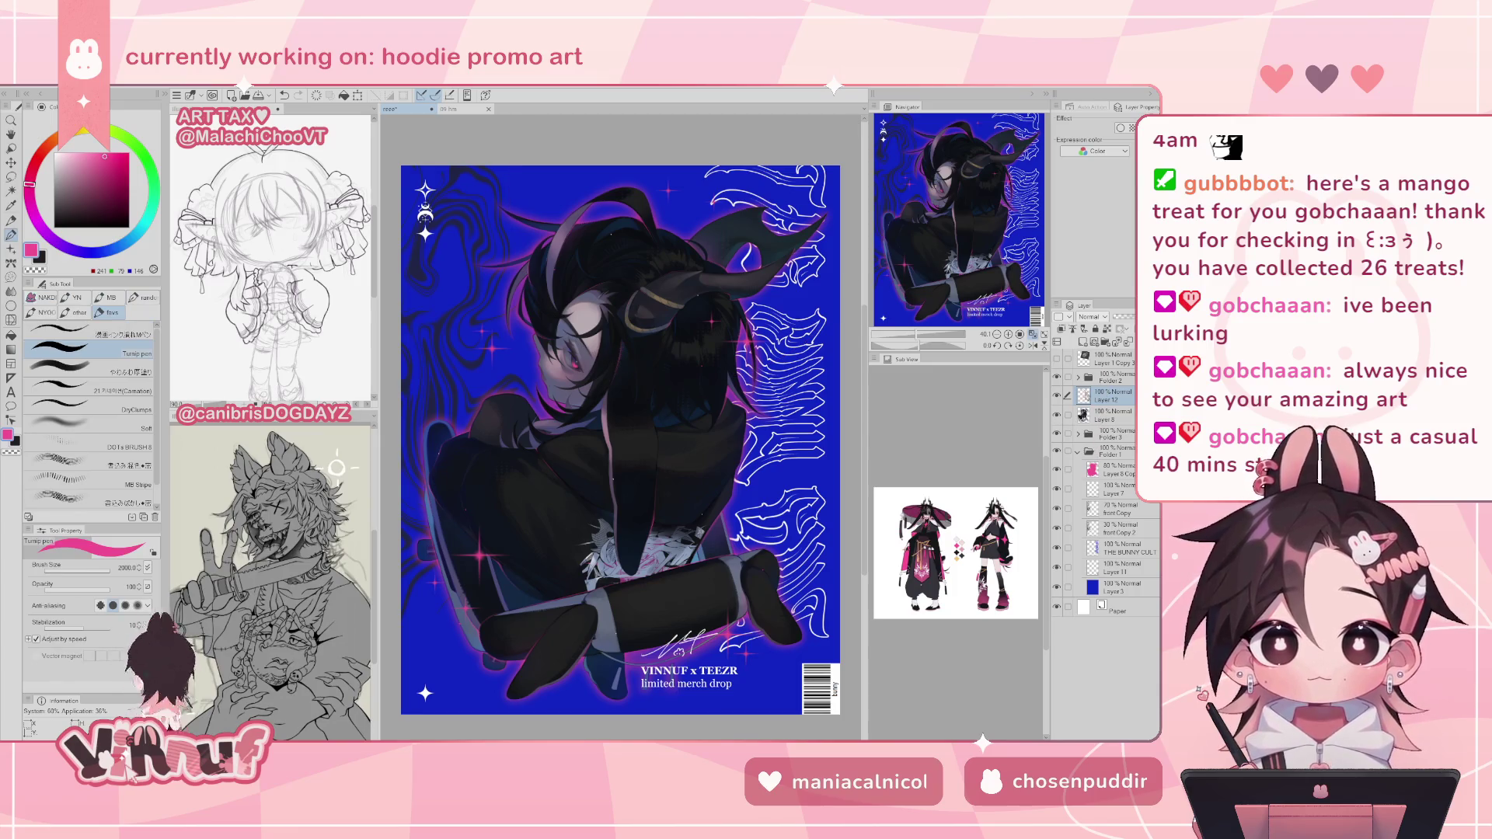
# - Select the caption text layer in Folder 2 and frame the legs and captions
pyautogui.click(1079, 377)
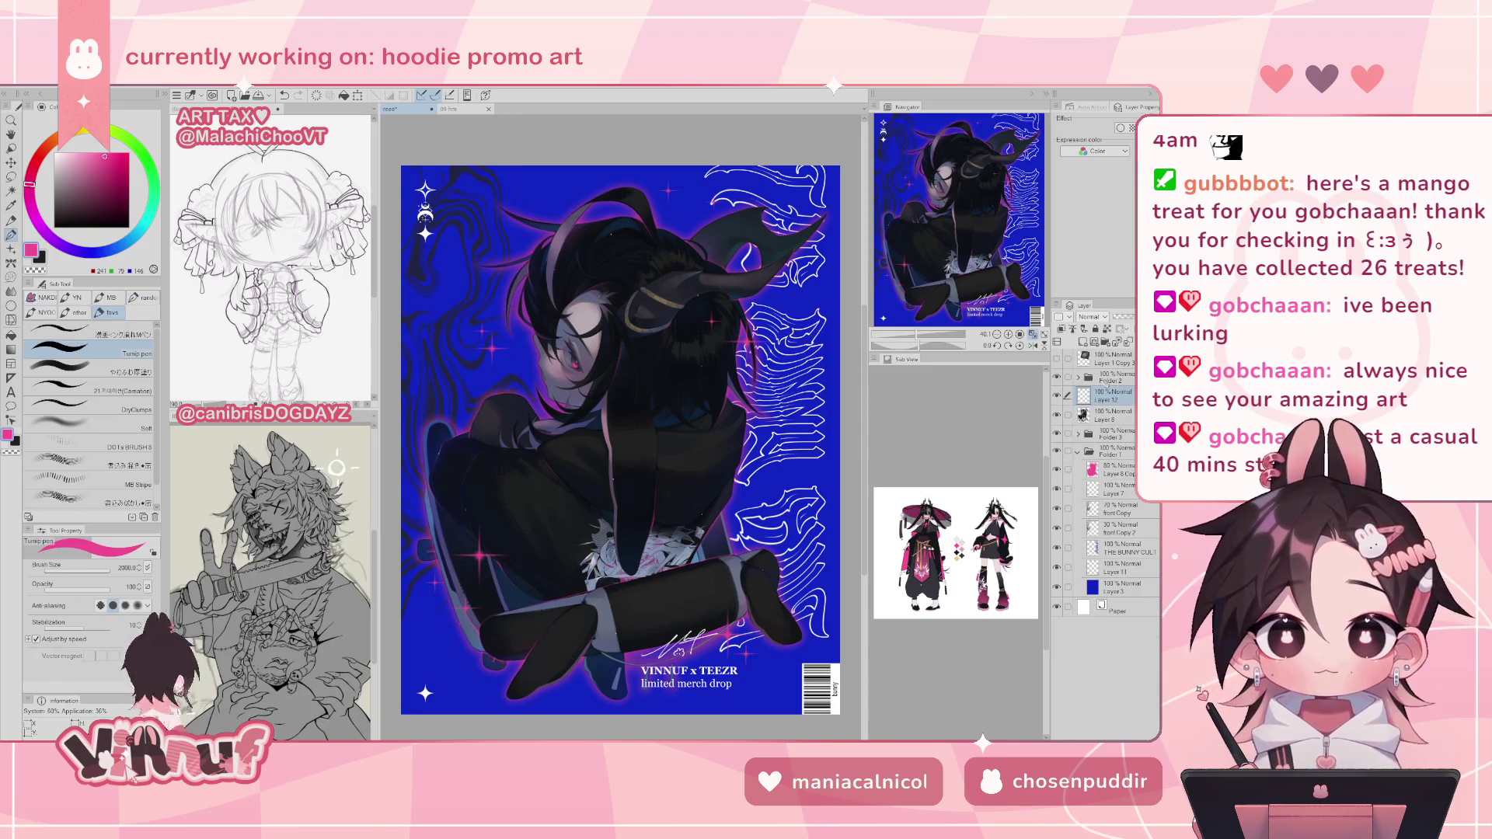
pyautogui.click(1119, 416)
pyautogui.click(1111, 395)
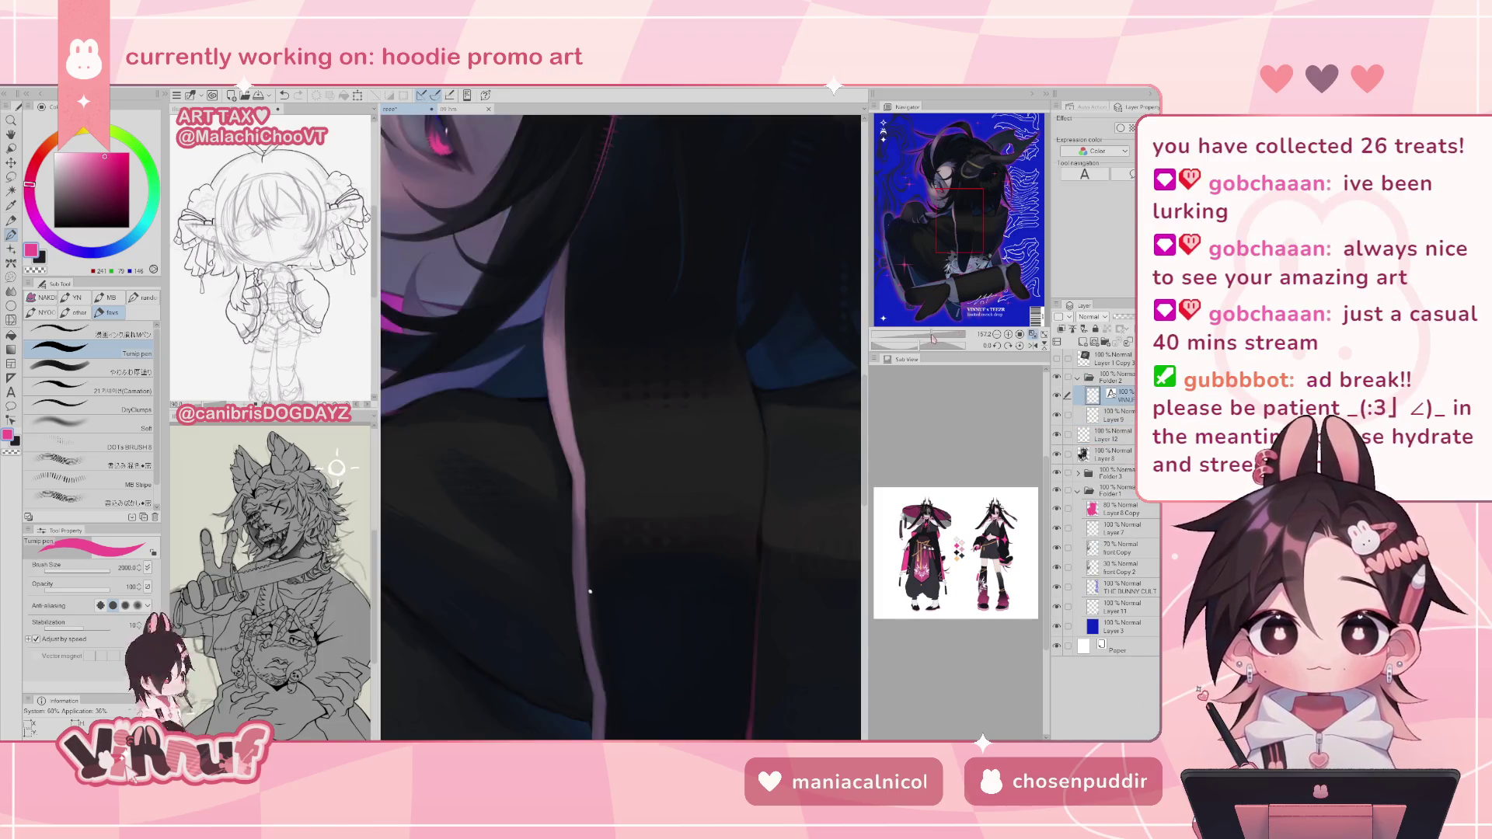
pyautogui.click(927, 336)
pyautogui.moveTo(956, 257); pyautogui.dragTo(949, 283)
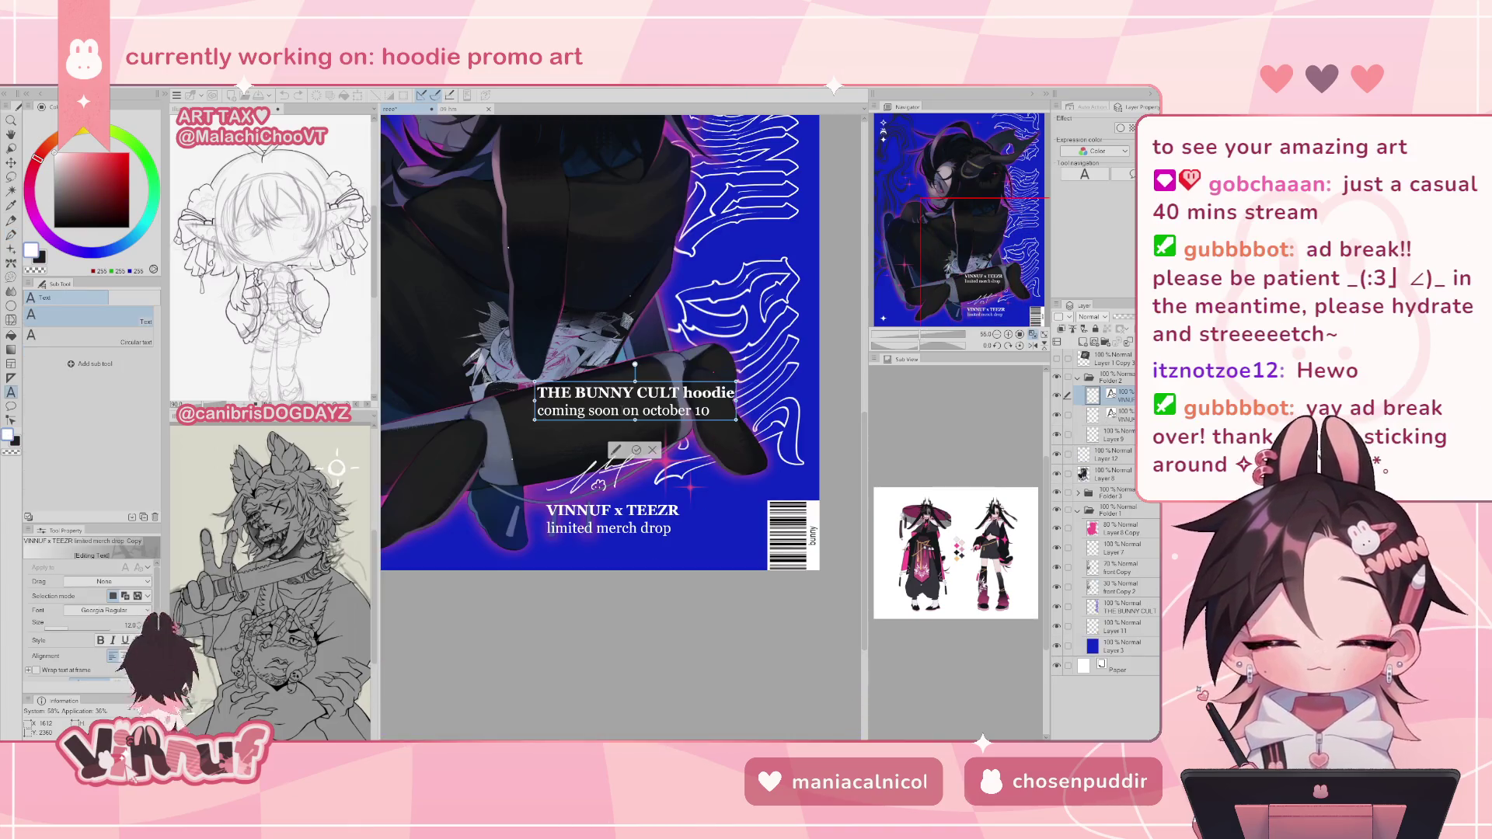
# - Commit the 'THE BUNNY CULT hoodie / coming soon on october 10' text and view the whole poster
pyautogui.click(636, 450)
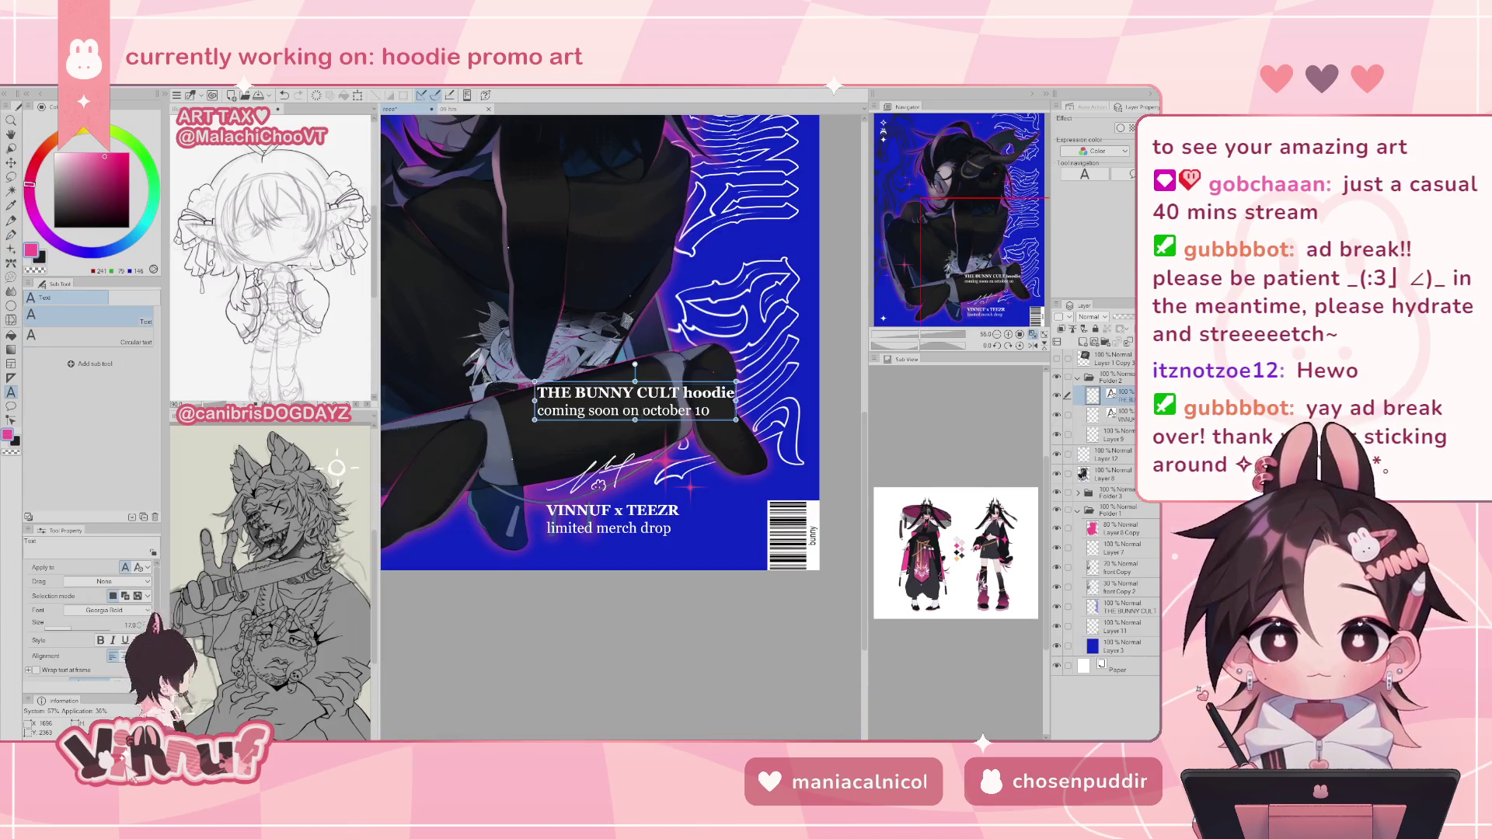
pyautogui.scroll(-2, 985, 255)
pyautogui.moveTo(1013, 243)
pyautogui.mouseDown()
pyautogui.moveTo(977, 230)
pyautogui.moveTo(989, 210)
pyautogui.mouseUp()
pyautogui.press('k')
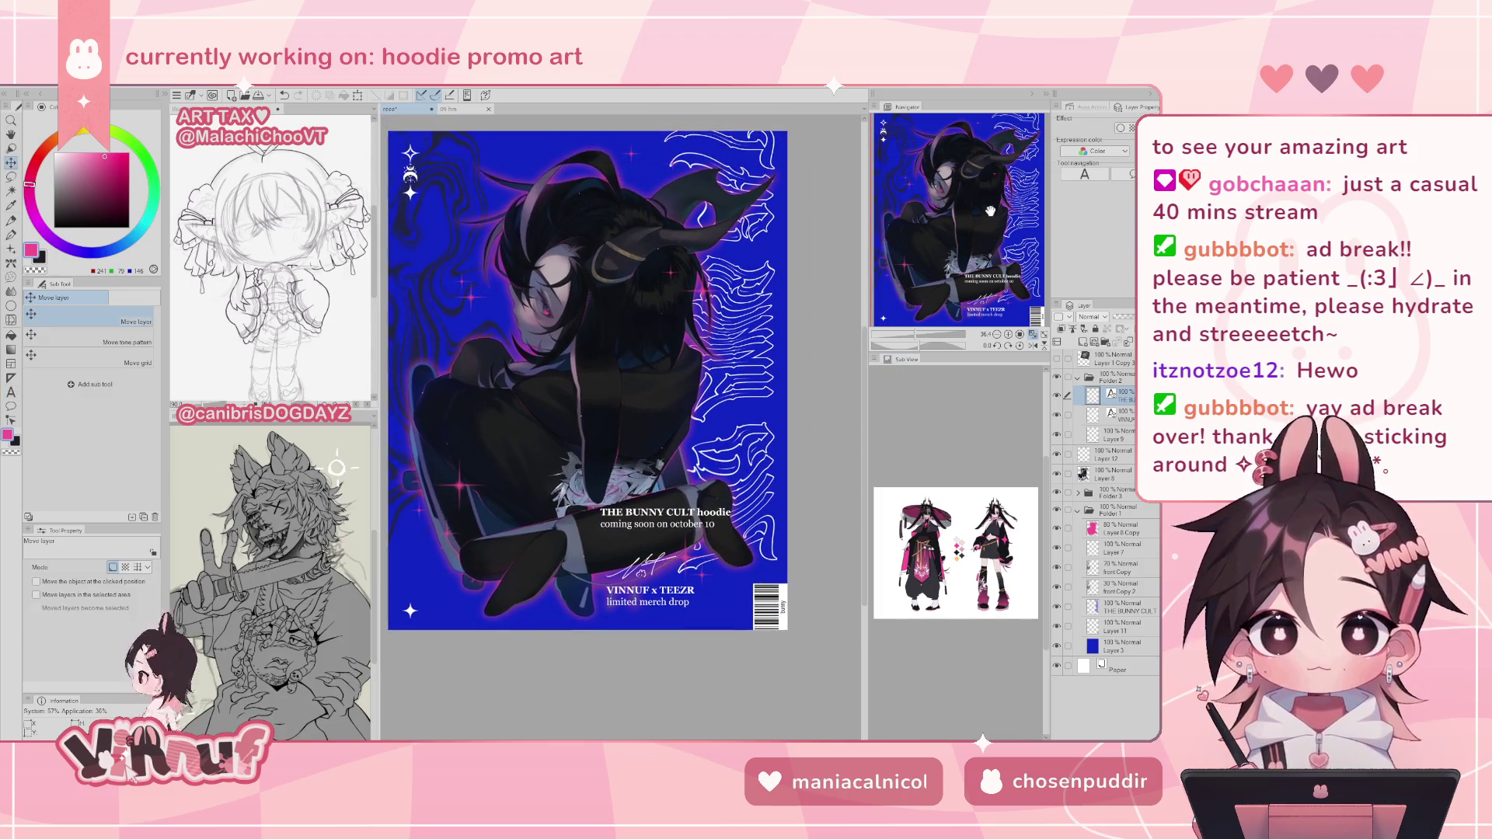
# - Try the BUNNY CULT and VINNUF x TEEZR captions at different spots on the poster
pyautogui.moveTo(699, 581)
pyautogui.mouseDown()
pyautogui.moveTo(516, 390)
pyautogui.moveTo(545, 272)
pyautogui.moveTo(629, 215)
pyautogui.mouseUp()
pyautogui.moveTo(963, 247); pyautogui.dragTo(957, 220)
pyautogui.moveTo(635, 261)
pyautogui.mouseDown()
pyautogui.moveTo(530, 663)
pyautogui.moveTo(528, 689)
pyautogui.moveTo(567, 676)
pyautogui.moveTo(555, 688)
pyautogui.moveTo(569, 694)
pyautogui.mouseUp()
pyautogui.moveTo(693, 652); pyautogui.dragTo(489, 386)
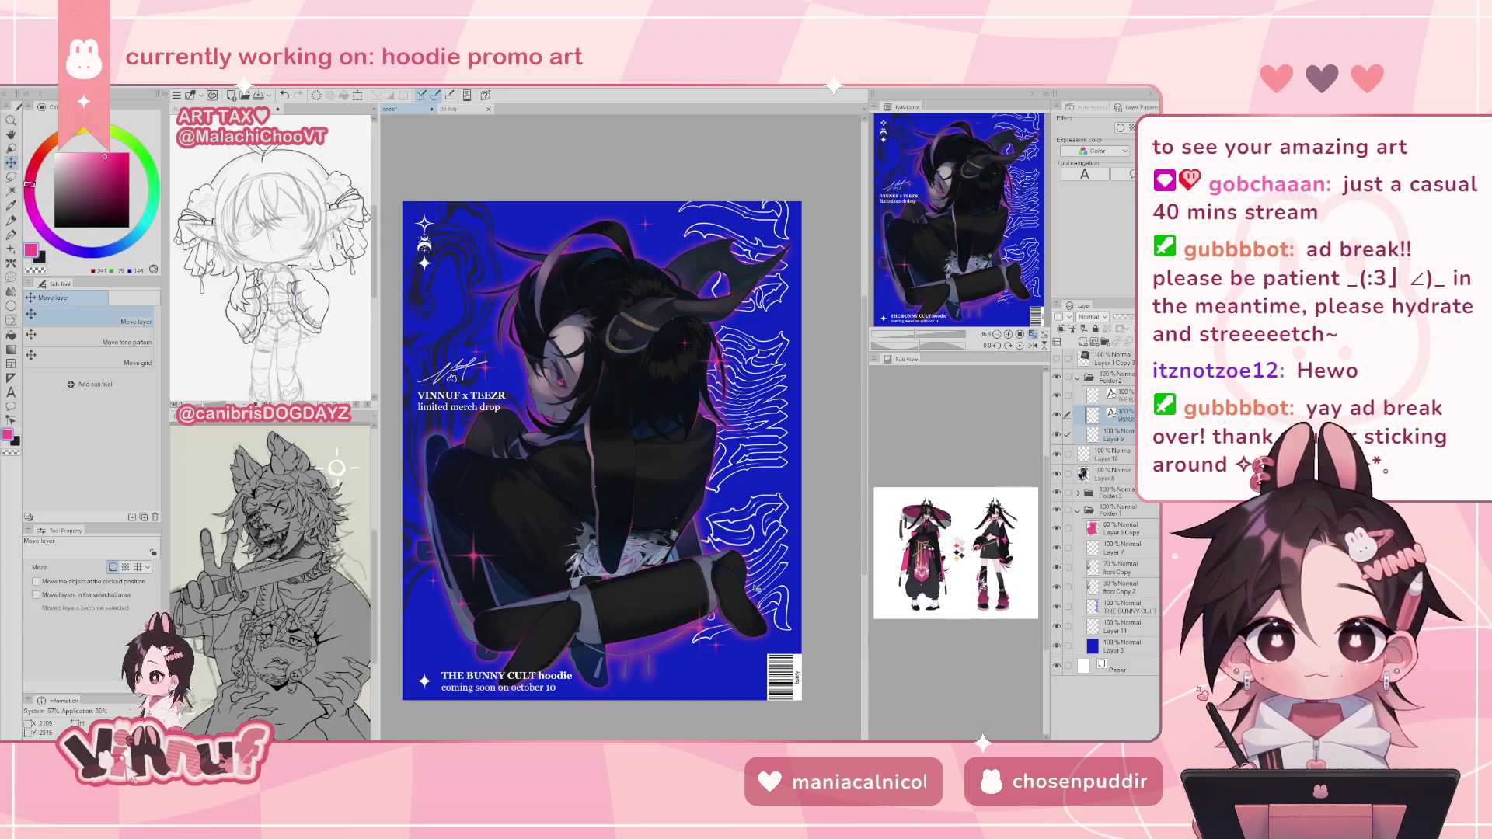
pyautogui.moveTo(544, 693)
pyautogui.mouseDown()
pyautogui.moveTo(710, 667)
pyautogui.moveTo(703, 621)
pyautogui.moveTo(717, 665)
pyautogui.moveTo(687, 673)
pyautogui.moveTo(715, 668)
pyautogui.mouseUp()
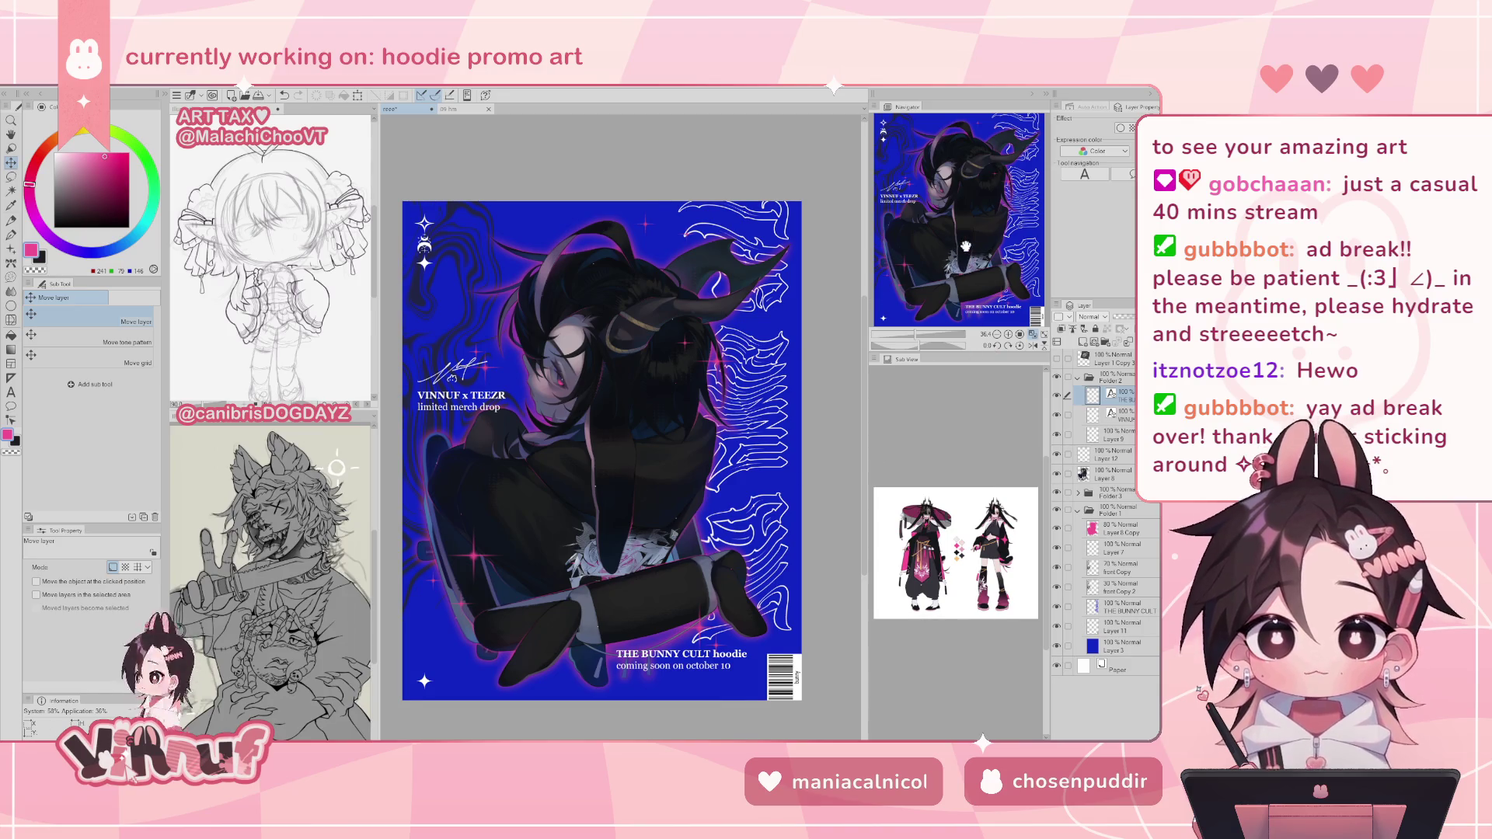
pyautogui.moveTo(416, 367); pyautogui.dragTo(430, 366)
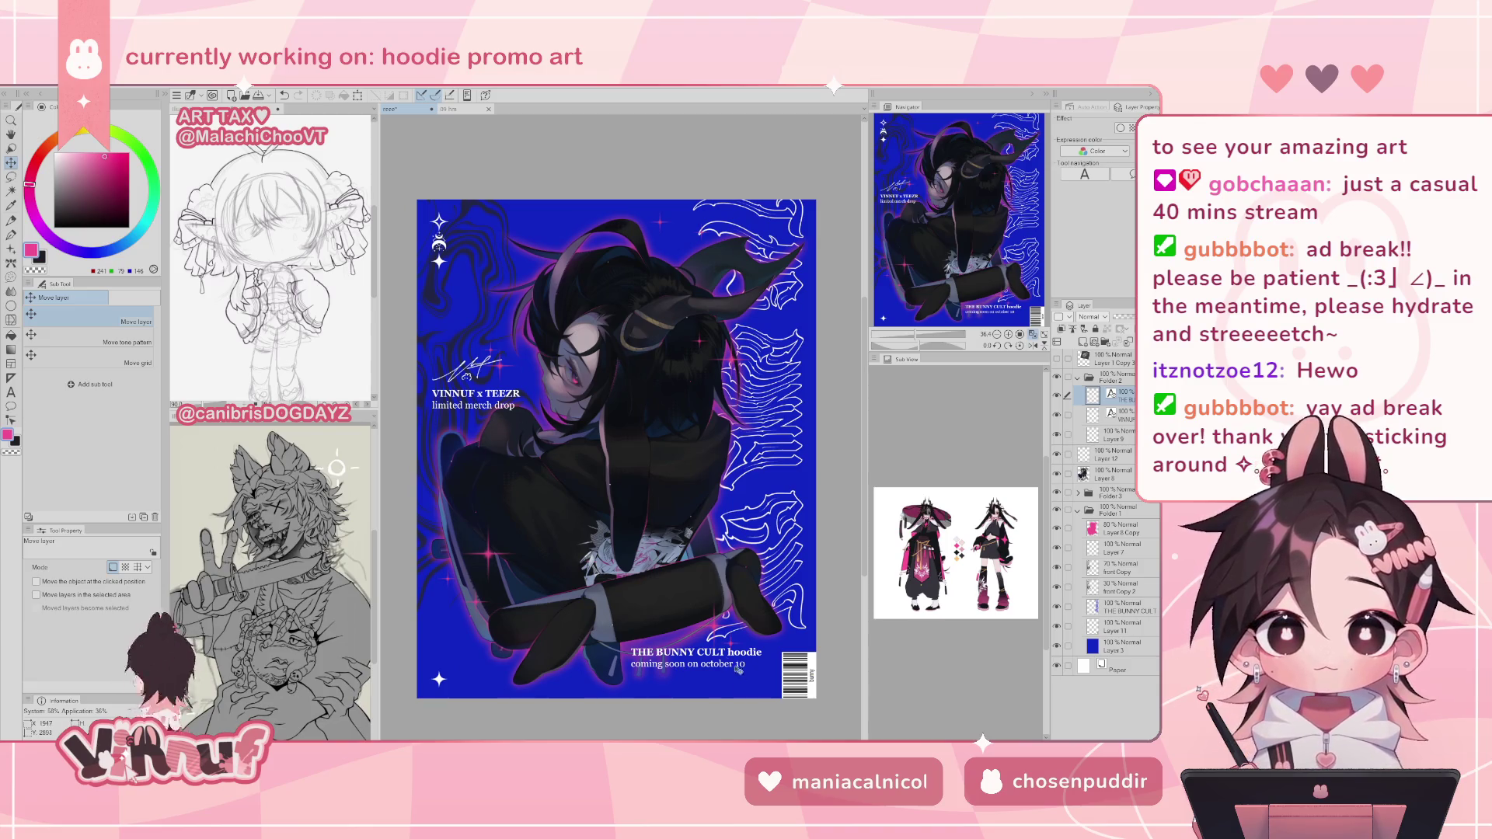
pyautogui.moveTo(727, 660); pyautogui.dragTo(728, 661)
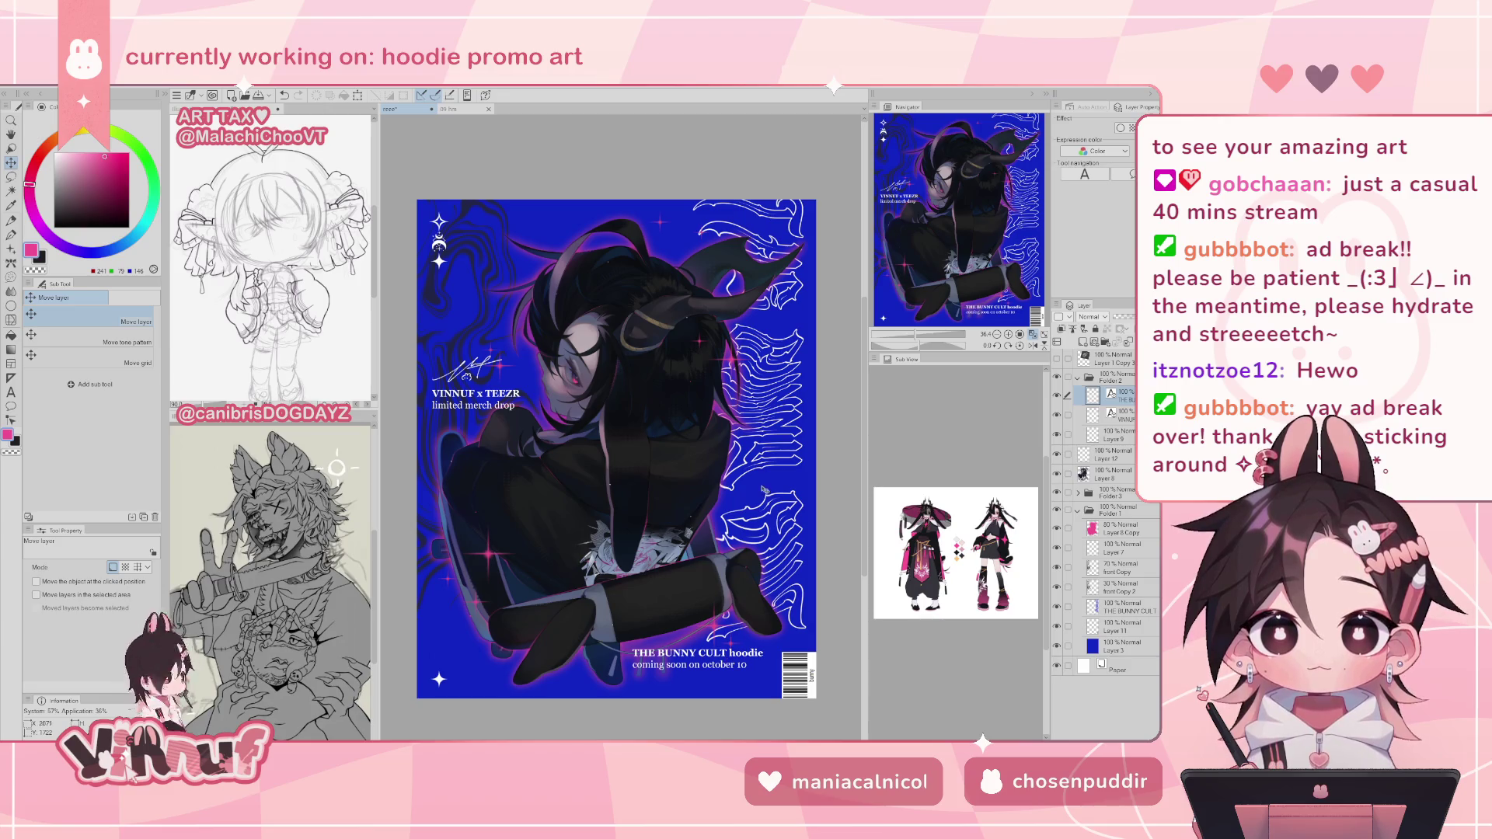
pyautogui.moveTo(961, 234); pyautogui.dragTo(951, 223)
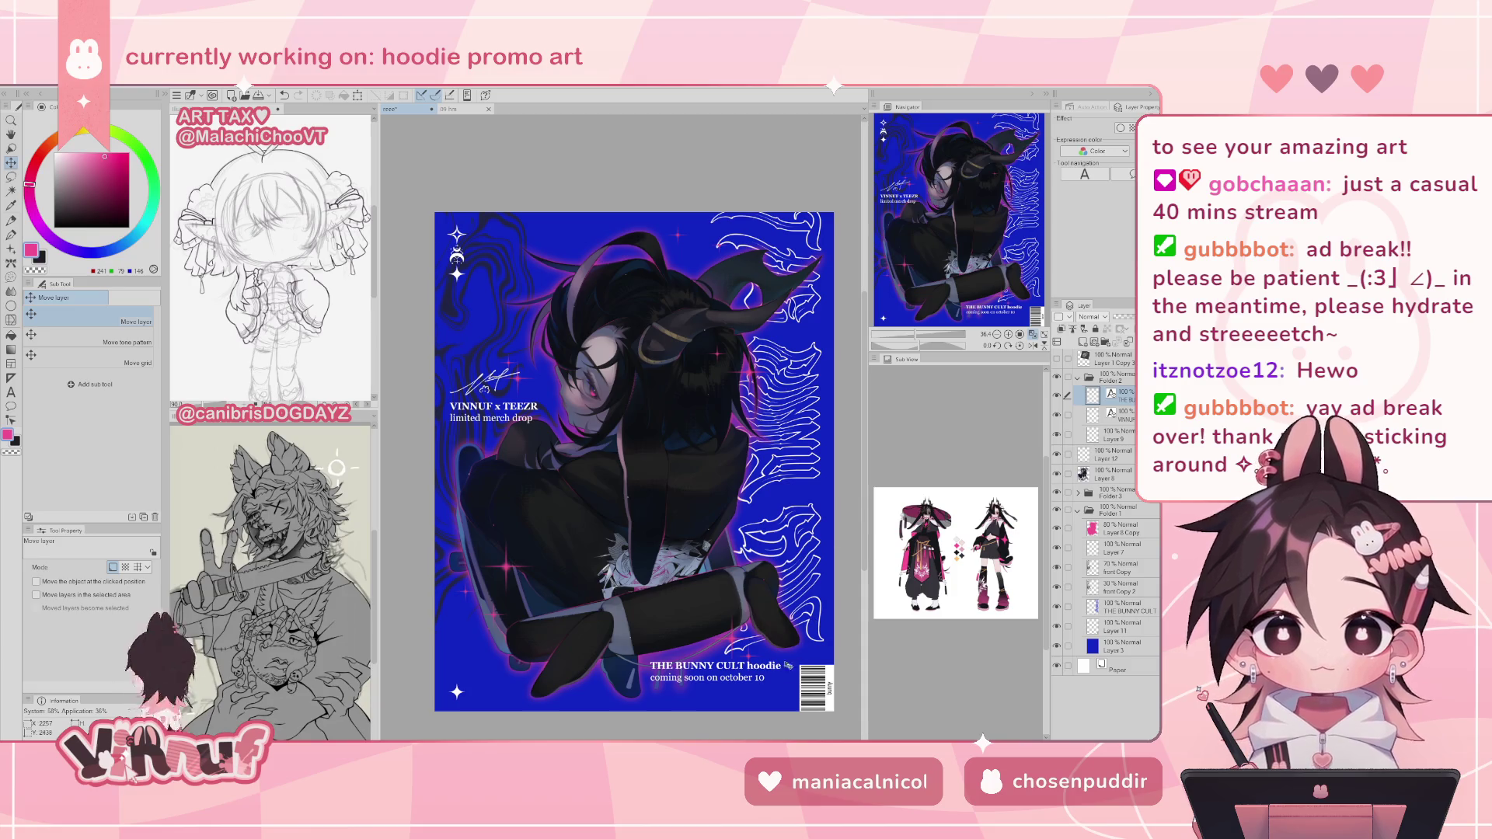
pyautogui.moveTo(789, 665); pyautogui.dragTo(730, 717)
pyautogui.hotkey('ctrl', 'z')
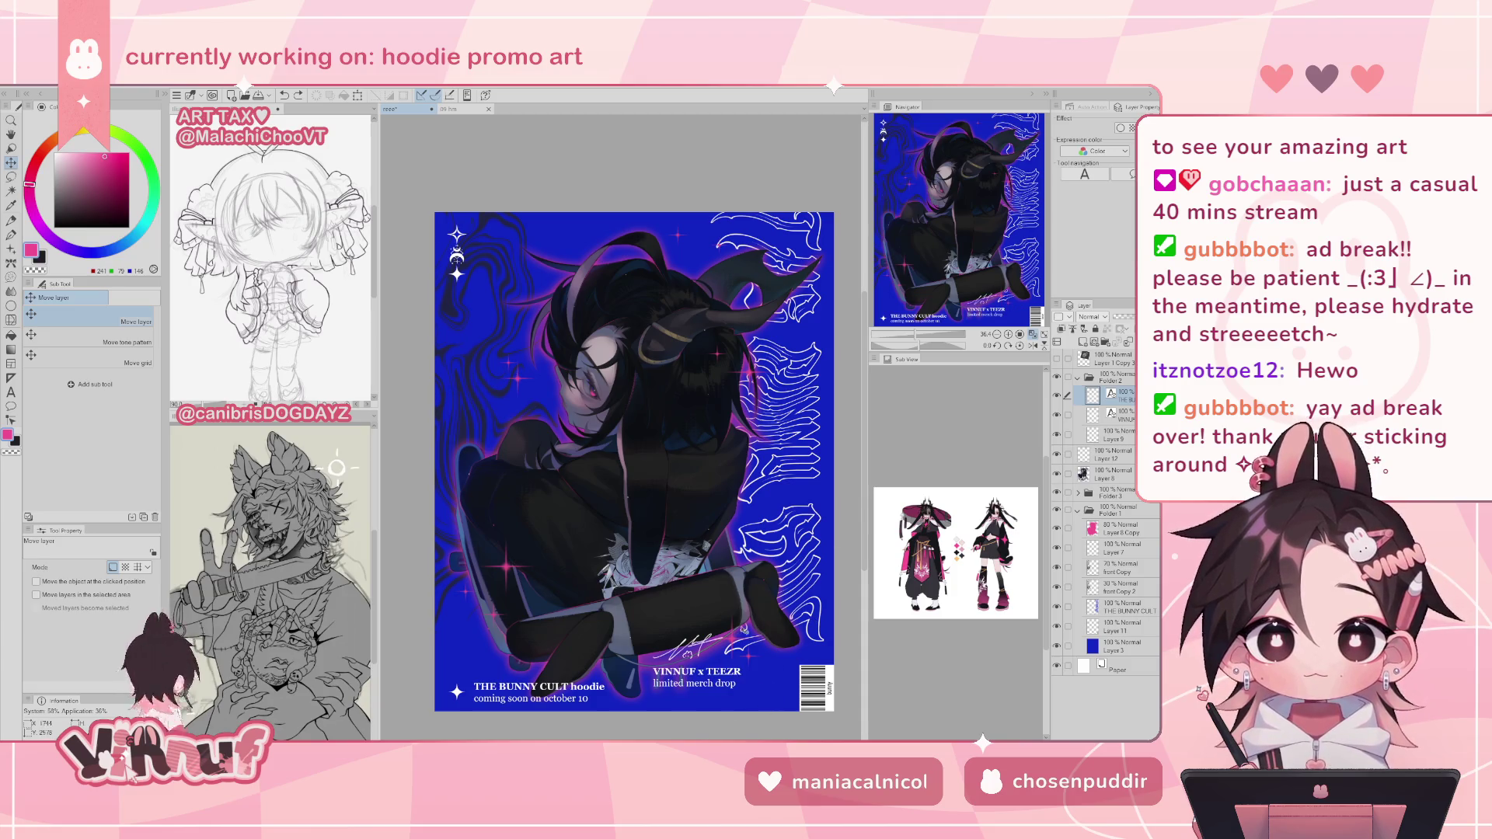
pyautogui.hotkey('ctrl', 'z')
pyautogui.hotkey('ctrl', 'y')
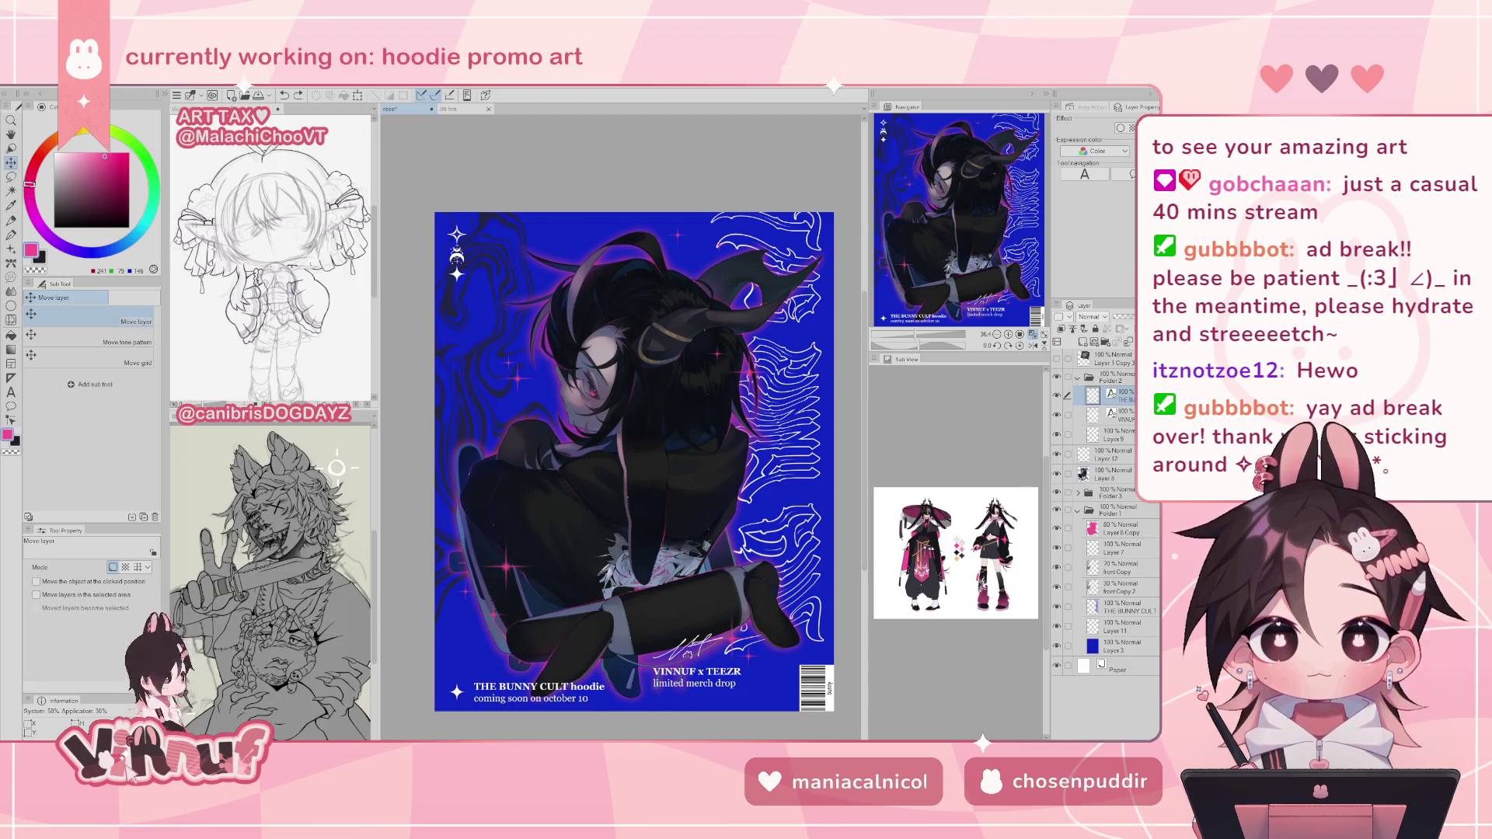
# - Nudge VINNUF x TEEZR with the signature and set the BUNNY CULT caption over the legs
pyautogui.click(1119, 414)
pyautogui.moveTo(754, 682); pyautogui.dragTo(753, 674)
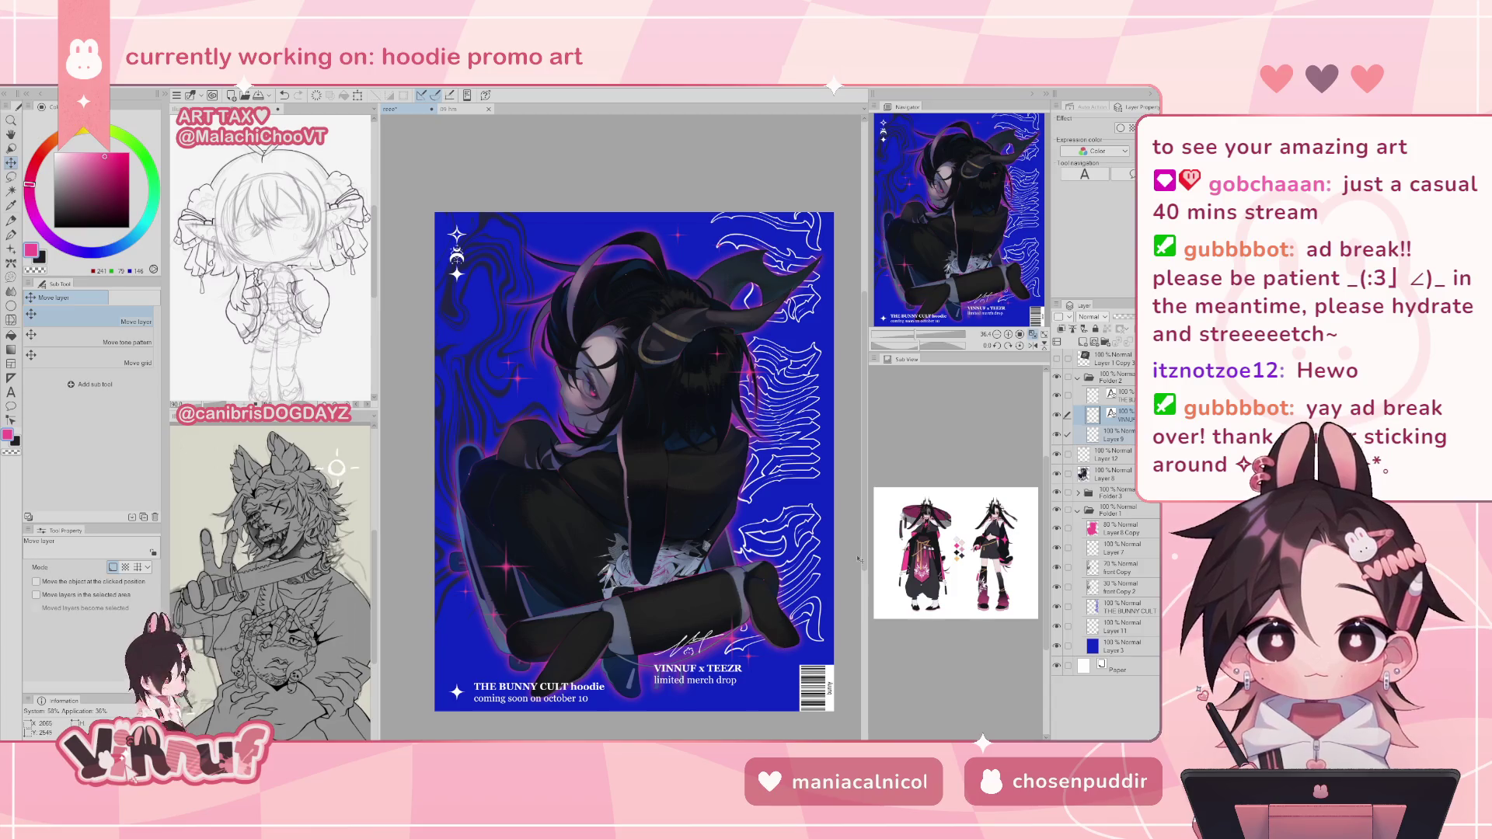
pyautogui.click(1123, 395)
pyautogui.moveTo(531, 692)
pyautogui.mouseDown()
pyautogui.moveTo(505, 431)
pyautogui.moveTo(600, 288)
pyautogui.moveTo(623, 376)
pyautogui.moveTo(590, 468)
pyautogui.moveTo(536, 529)
pyautogui.mouseUp()
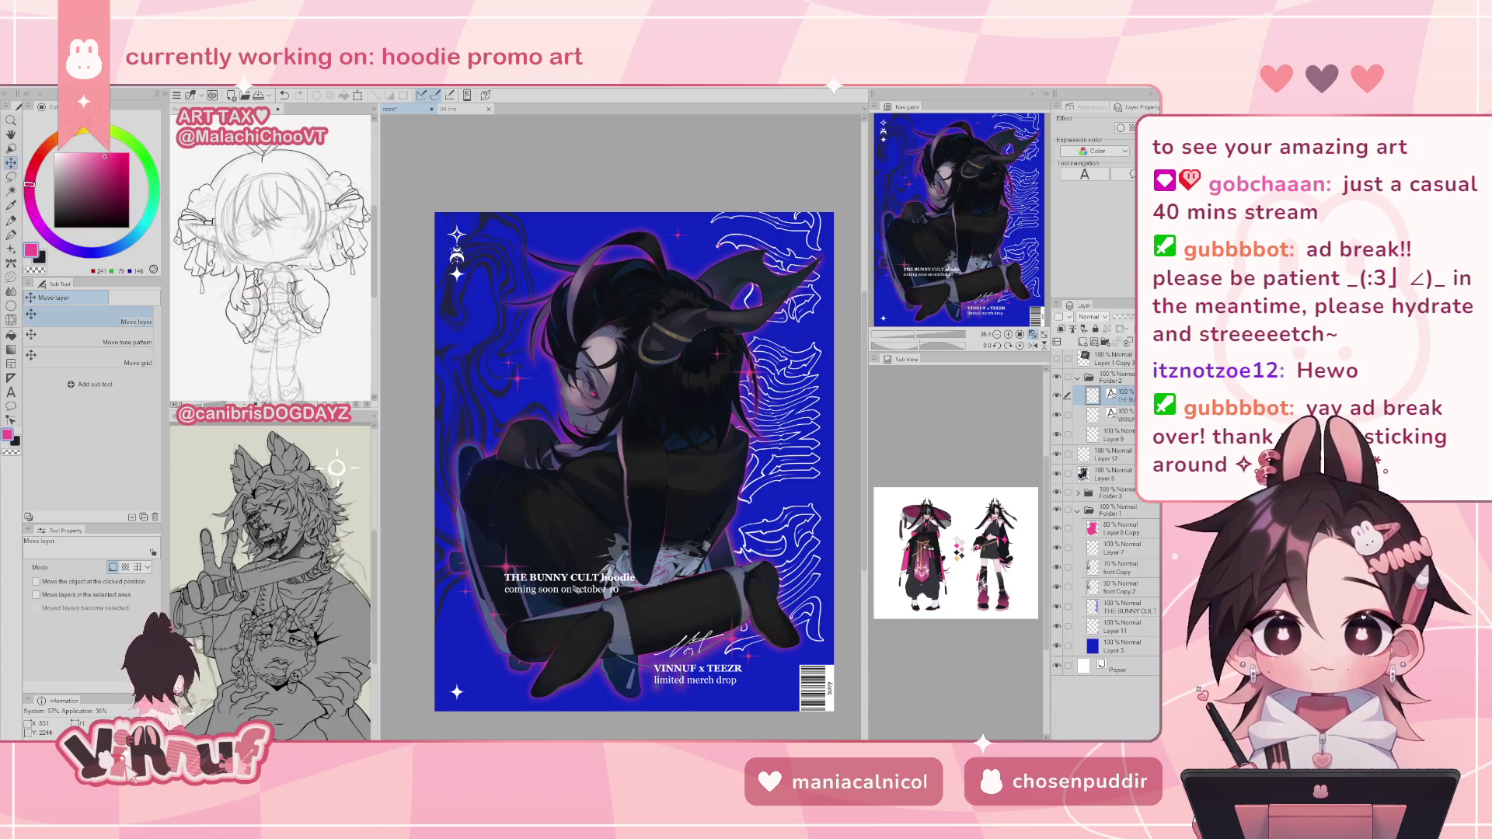
pyautogui.moveTo(576, 589); pyautogui.dragTo(581, 601)
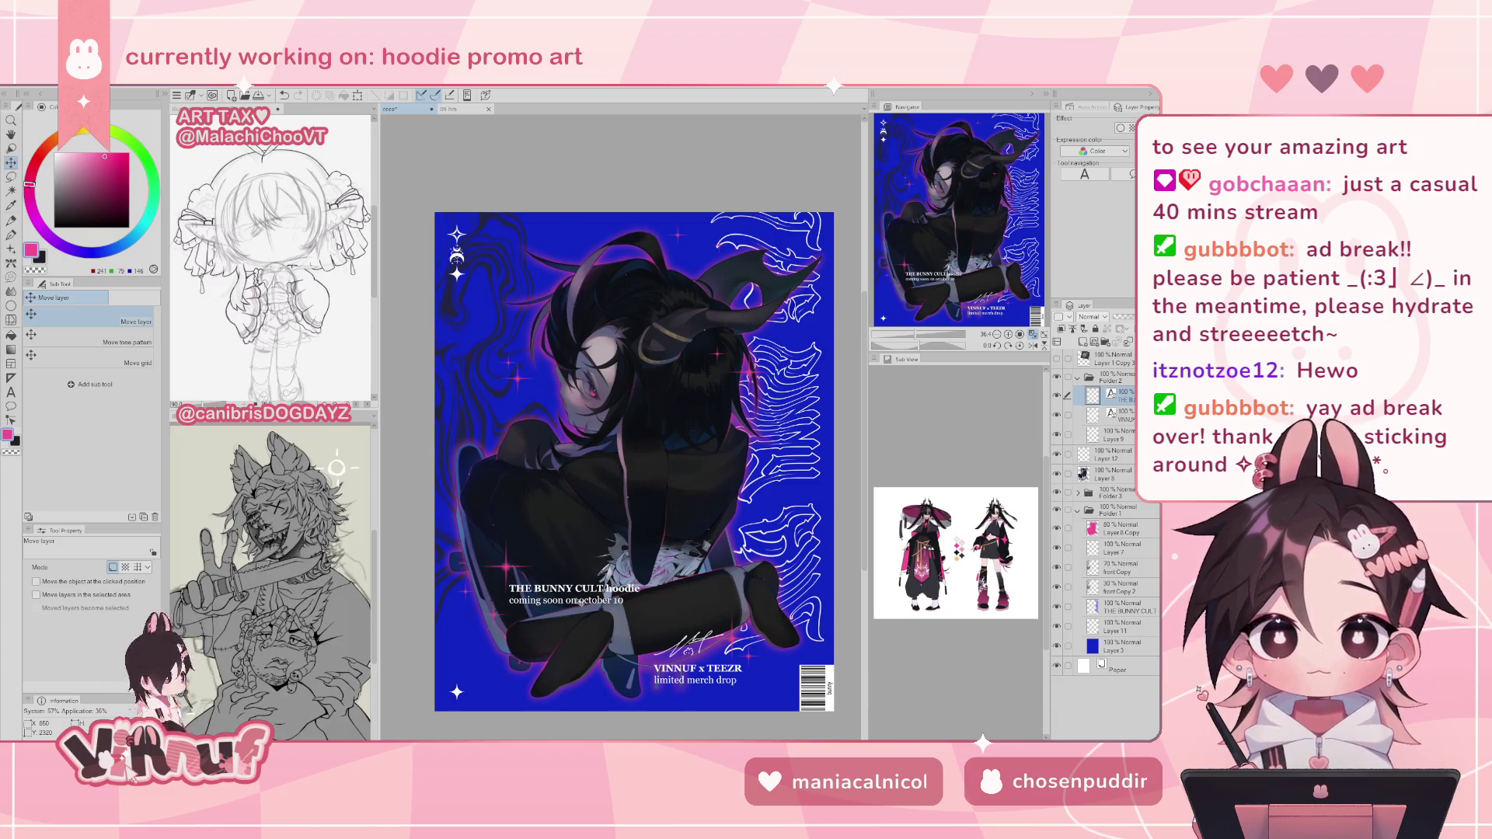
pyautogui.press('t')
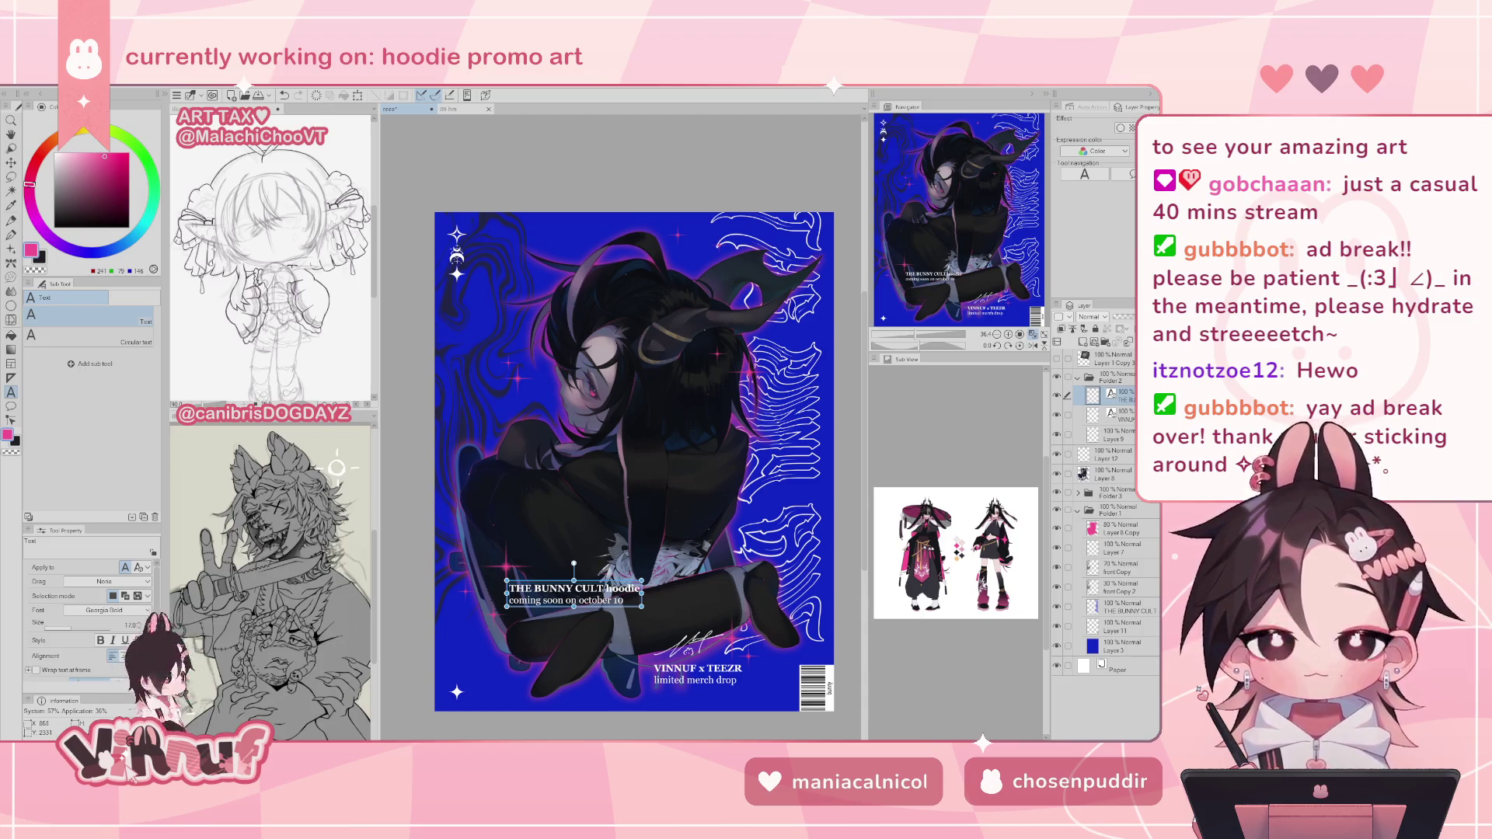
# - Shift the caption left and replace 'coming soon on o' with 'available O' to read 'available October 10'
pyautogui.moveTo(574, 563)
pyautogui.mouseDown()
pyautogui.moveTo(516, 563)
pyautogui.moveTo(524, 600)
pyautogui.moveTo(435, 603)
pyautogui.mouseUp()
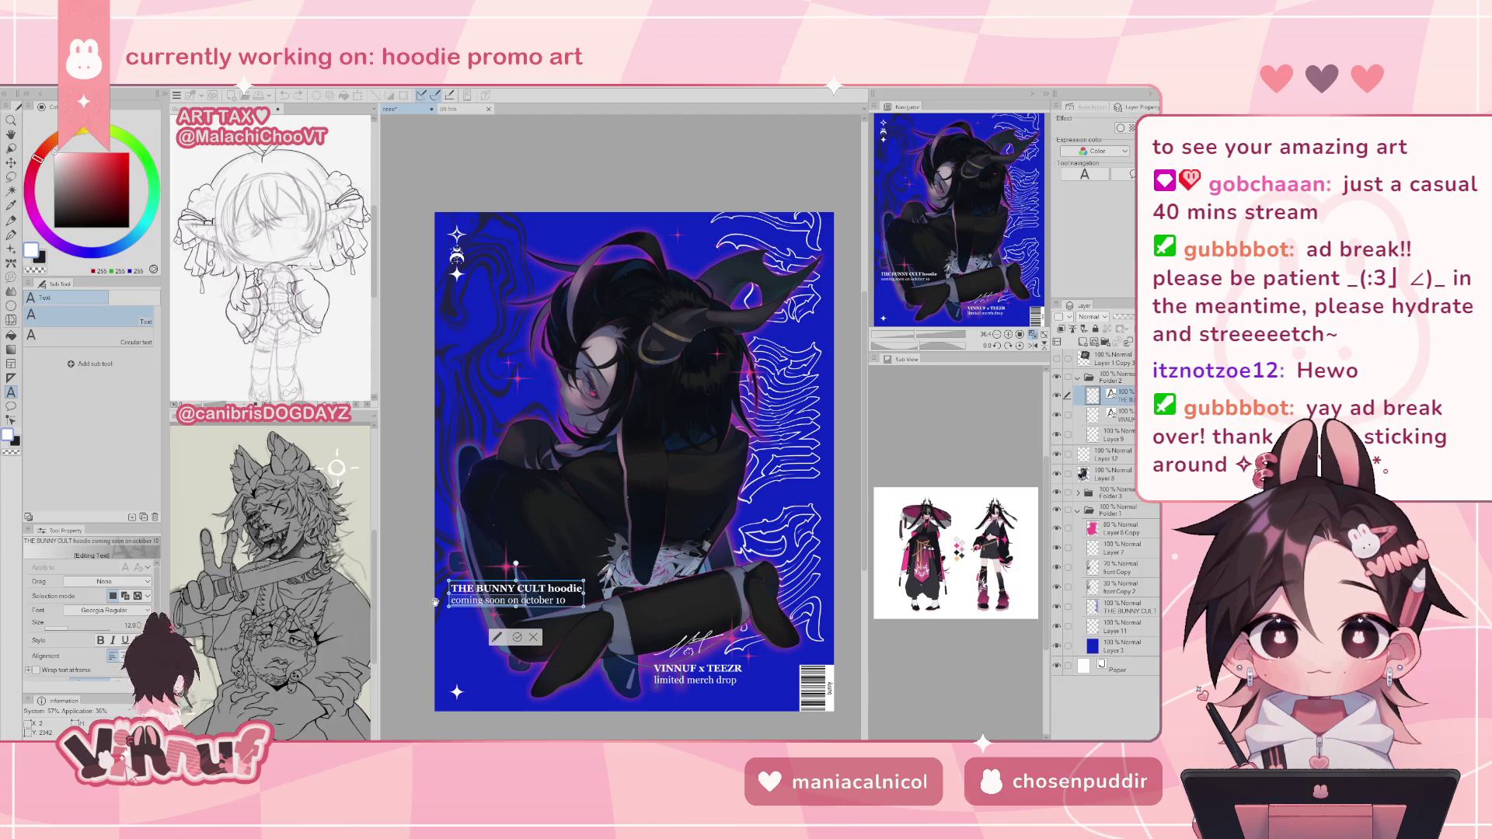
pyautogui.write('available ')
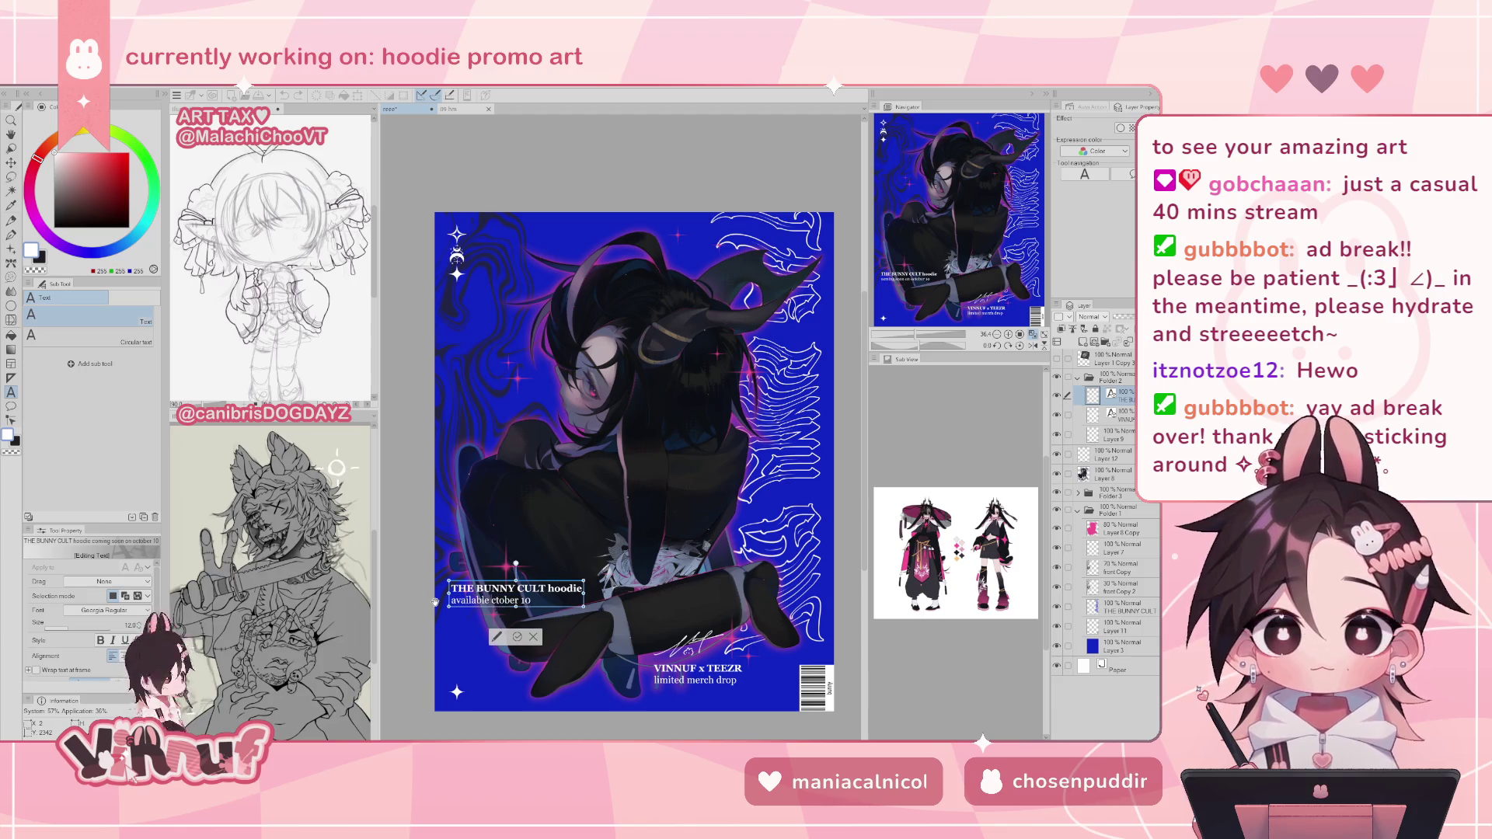
pyautogui.write('O')
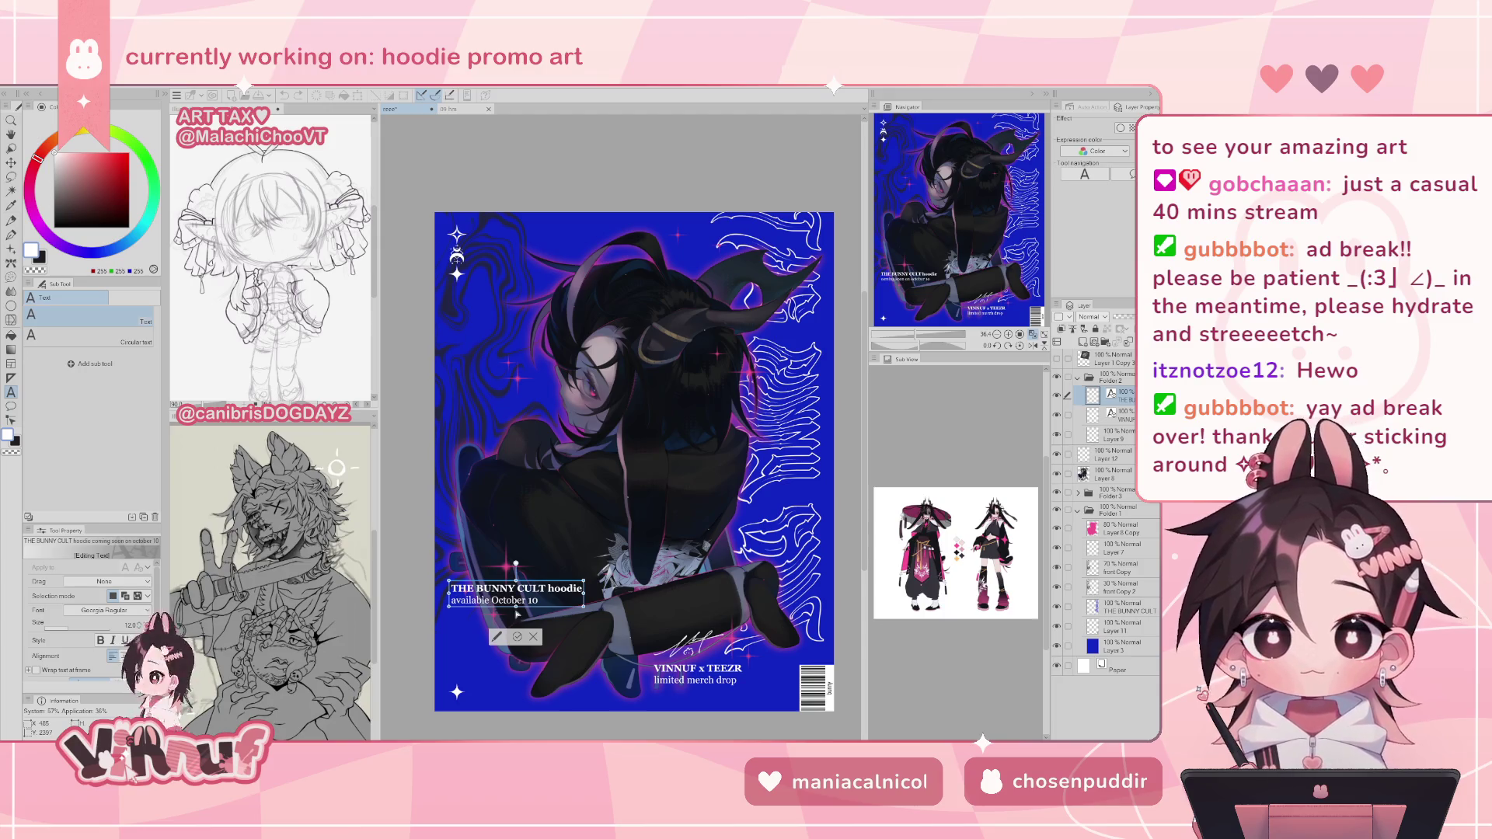
pyautogui.moveTo(538, 600); pyautogui.dragTo(451, 601)
pyautogui.hotkey('ctrl', 'c')
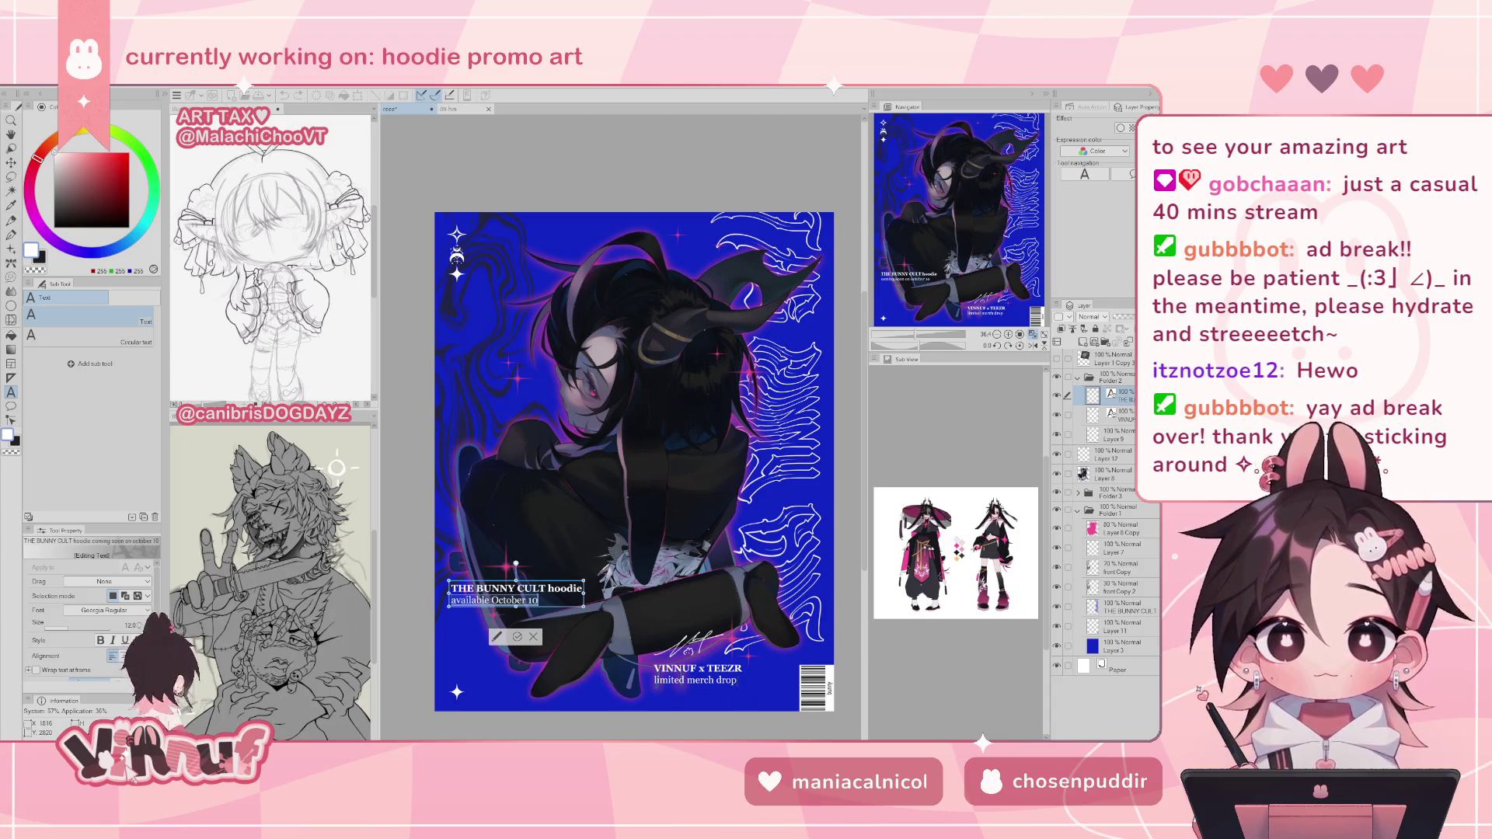
pyautogui.click(697, 673)
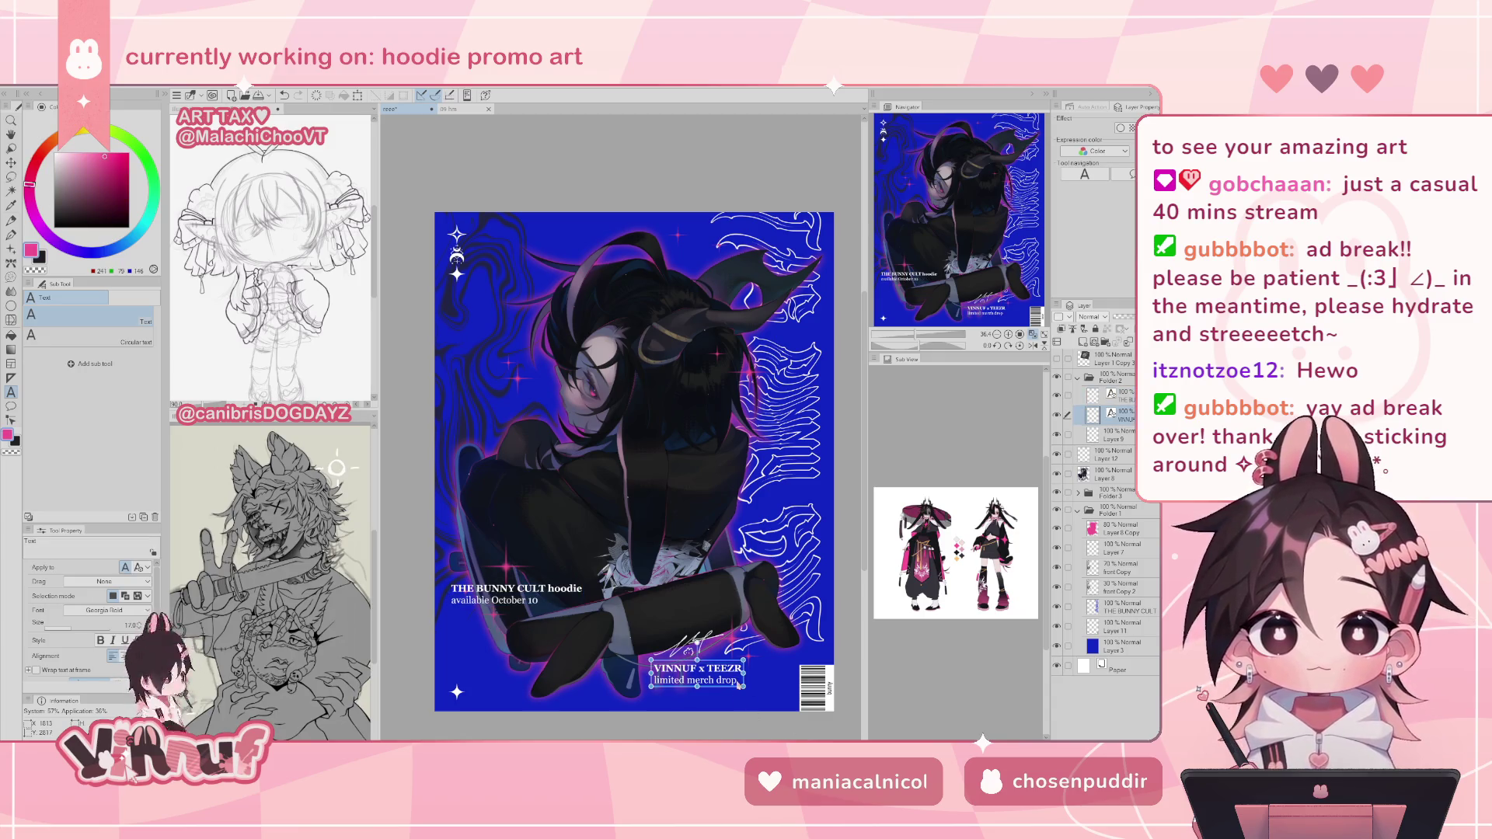
# - Add the 'available October 10' date to the merch-drop line, then delete the BUNNY CULT caption
pyautogui.click(697, 673)
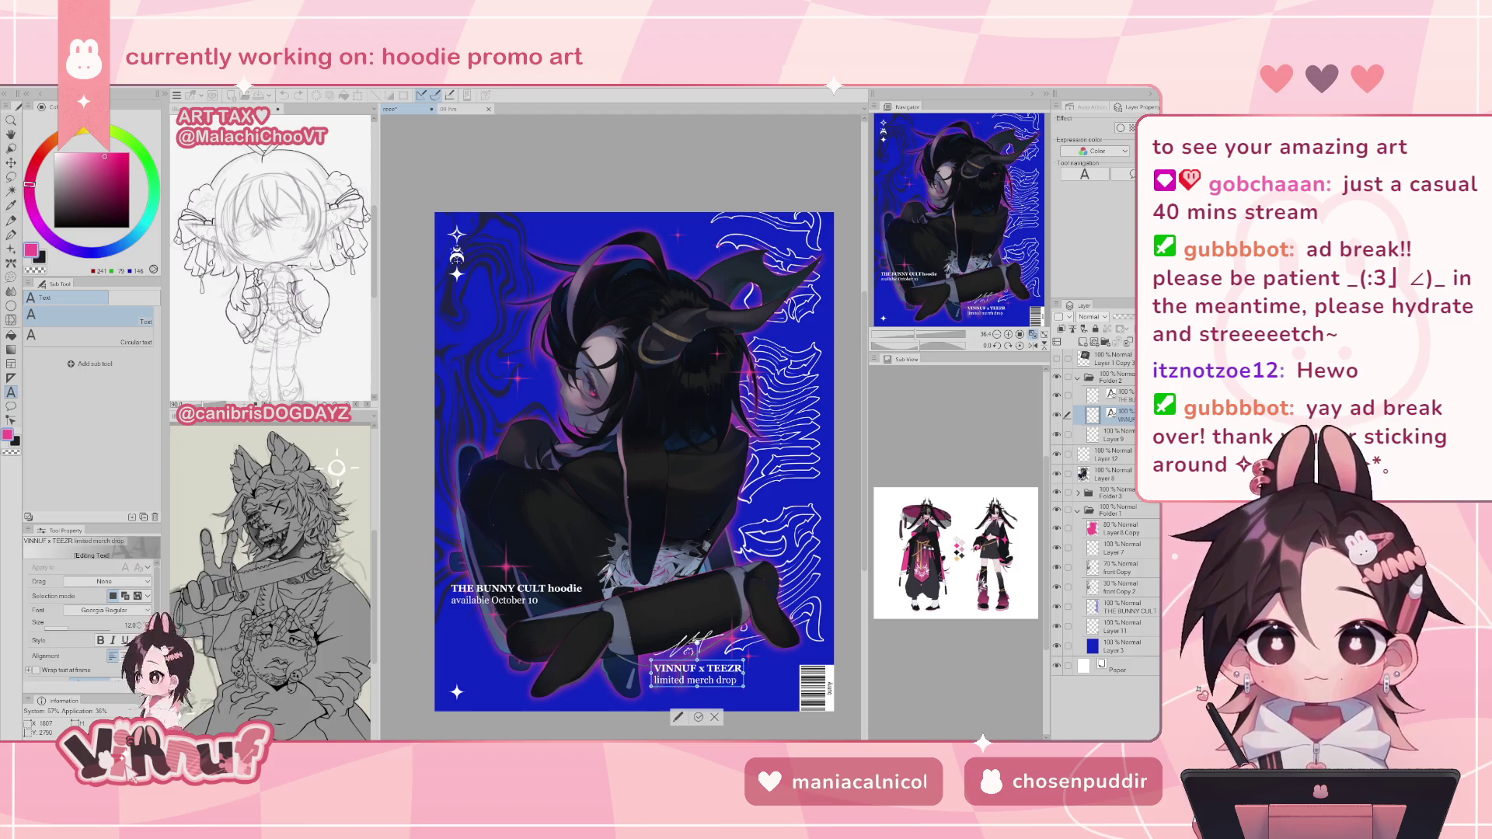
pyautogui.press('Return')
pyautogui.hotkey('ctrl', 'v')
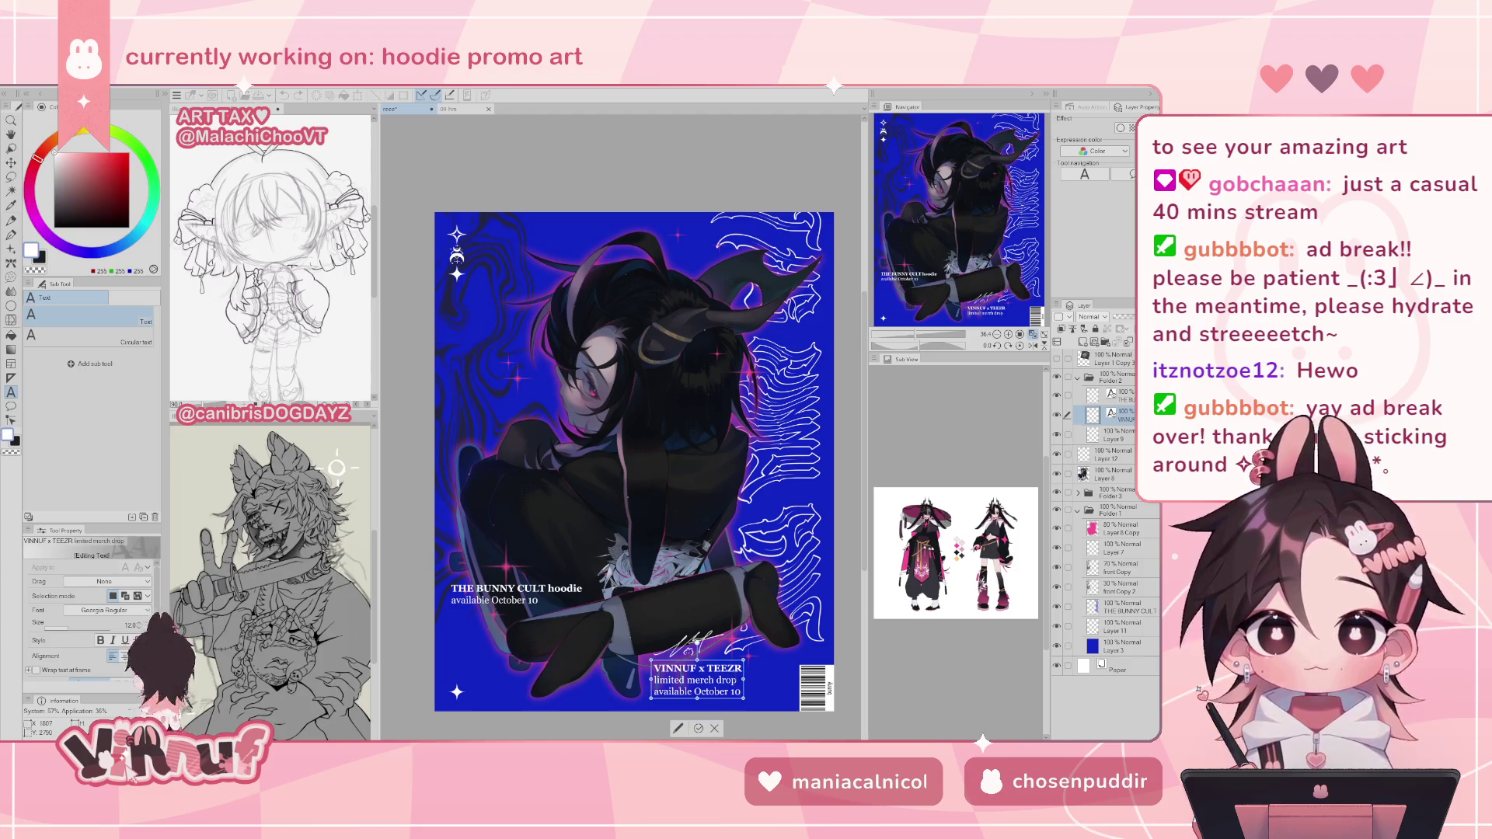
pyautogui.click(698, 728)
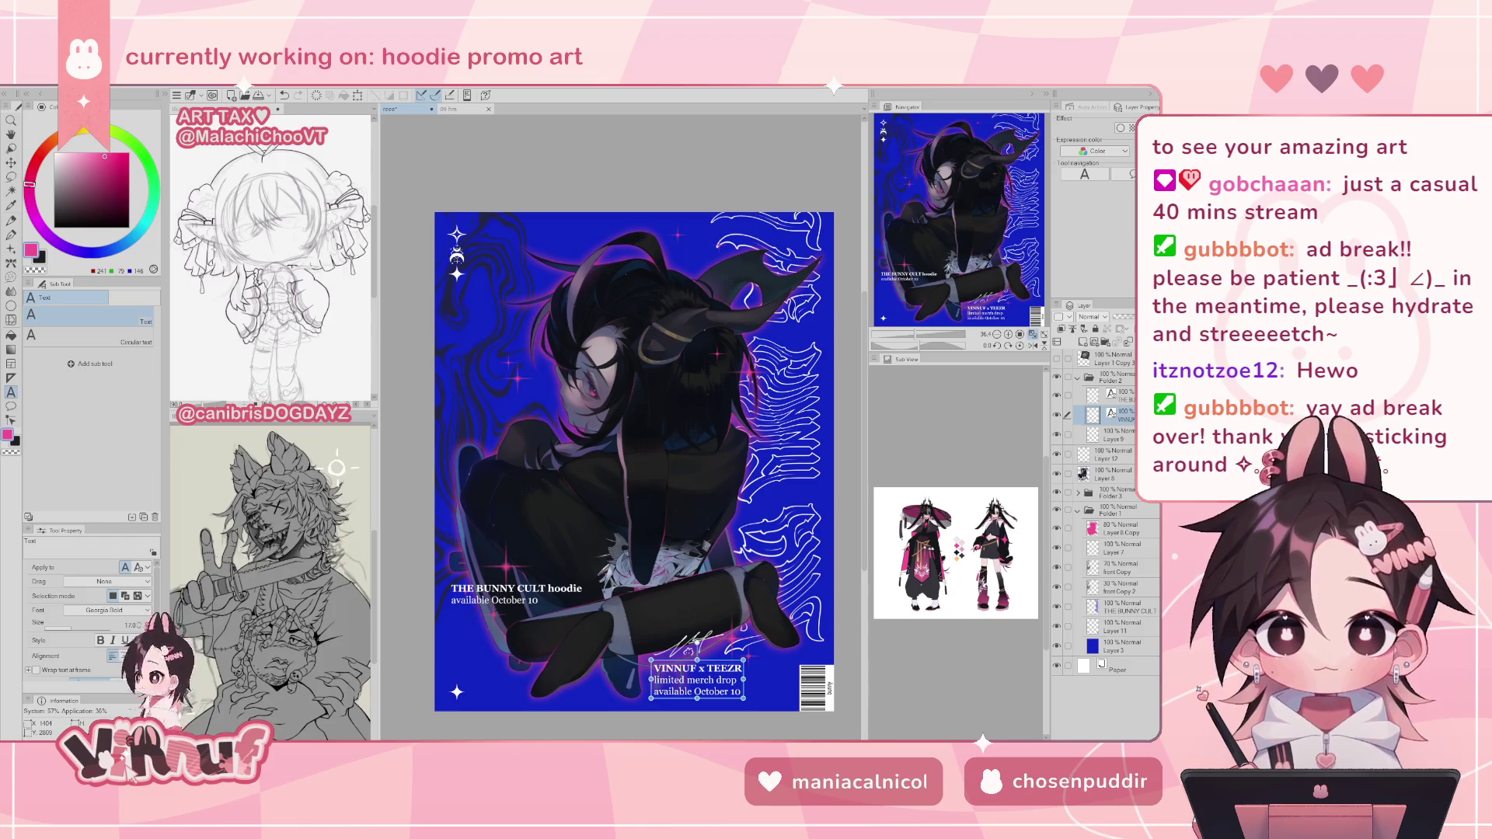
pyautogui.click(697, 680)
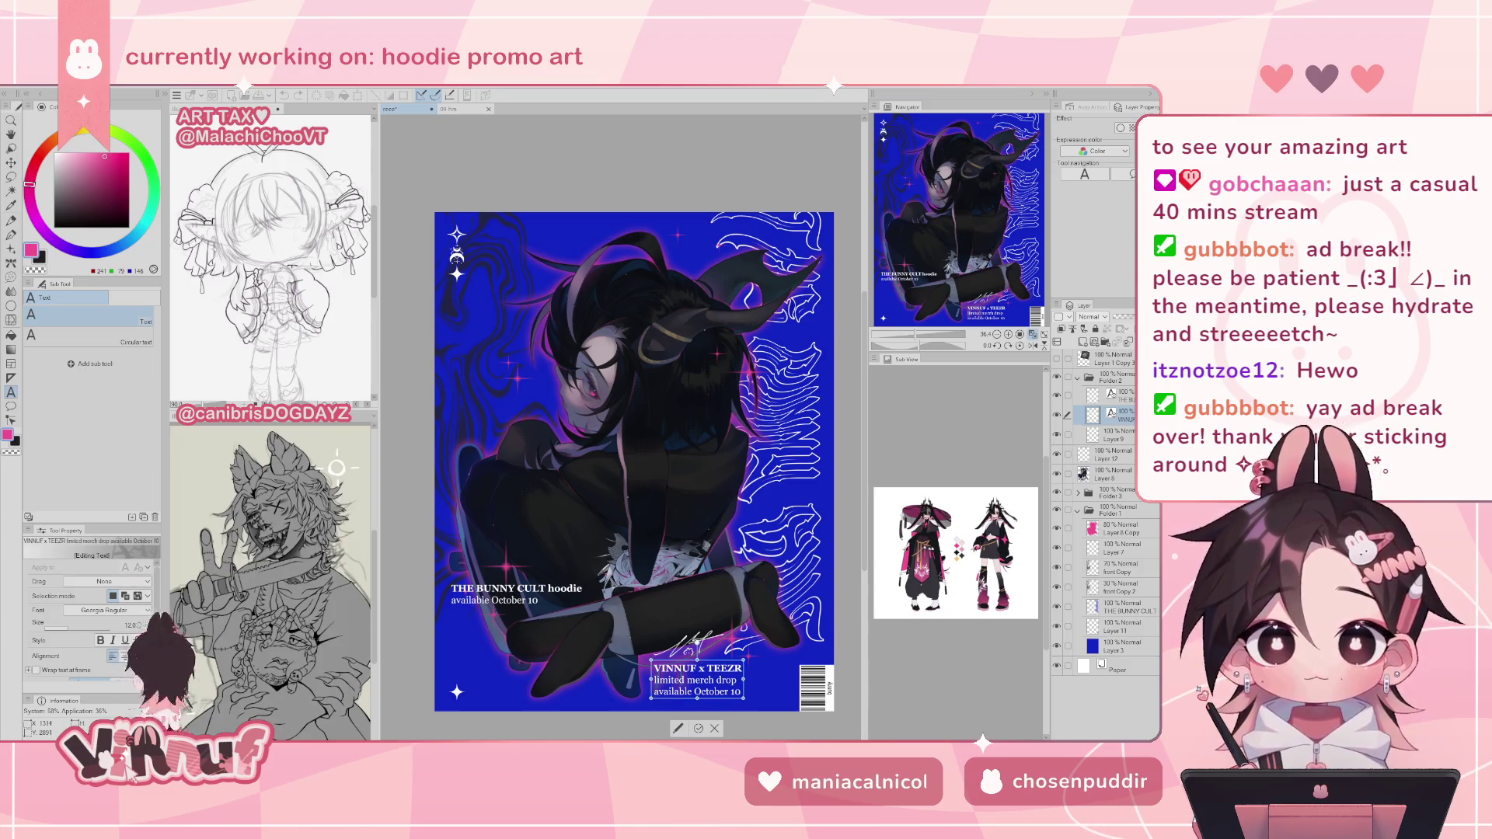
pyautogui.hotkey('ctrl', 'a')
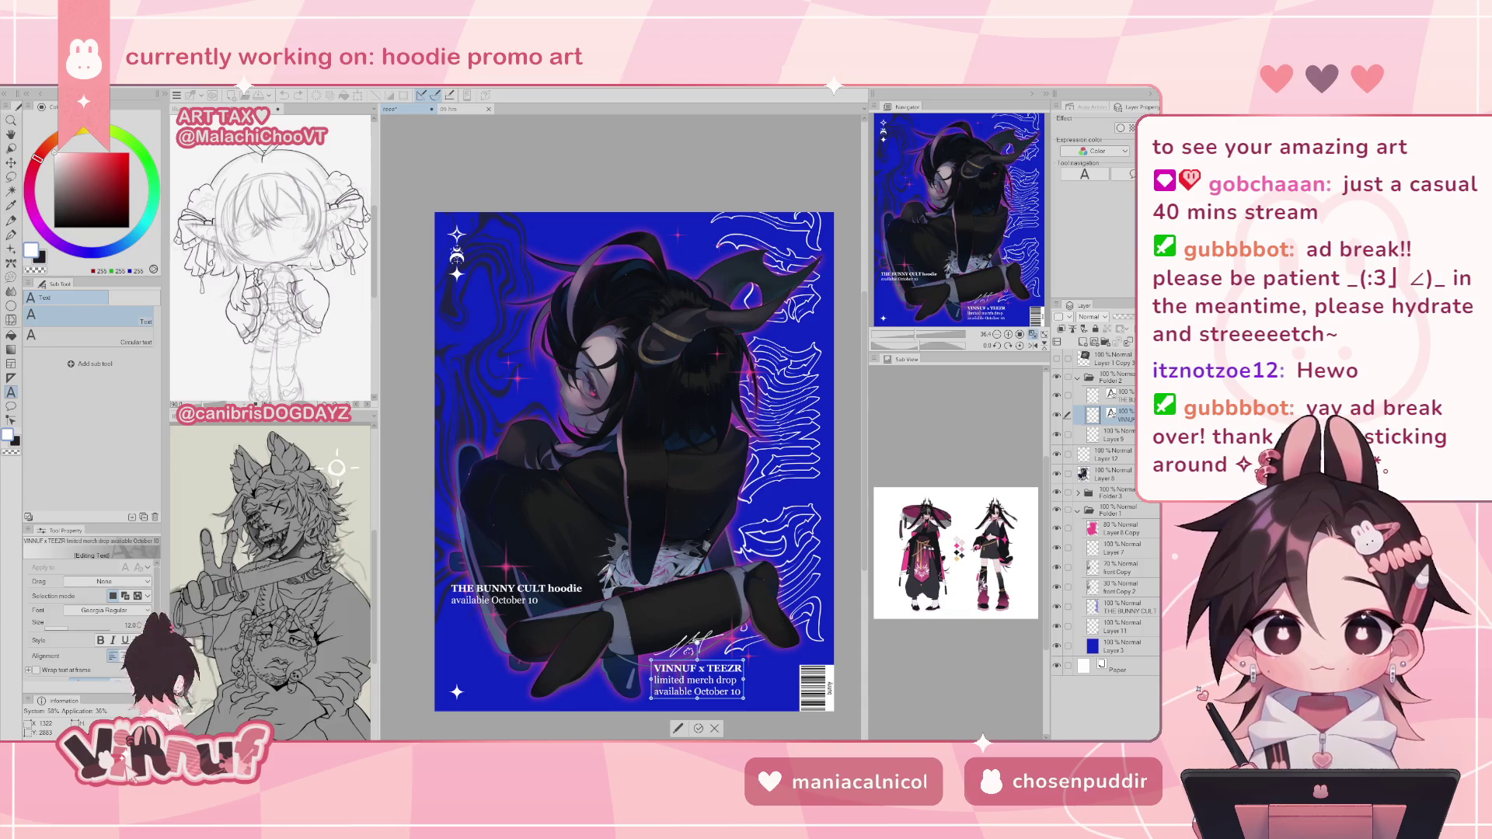
pyautogui.press('BackSpace')
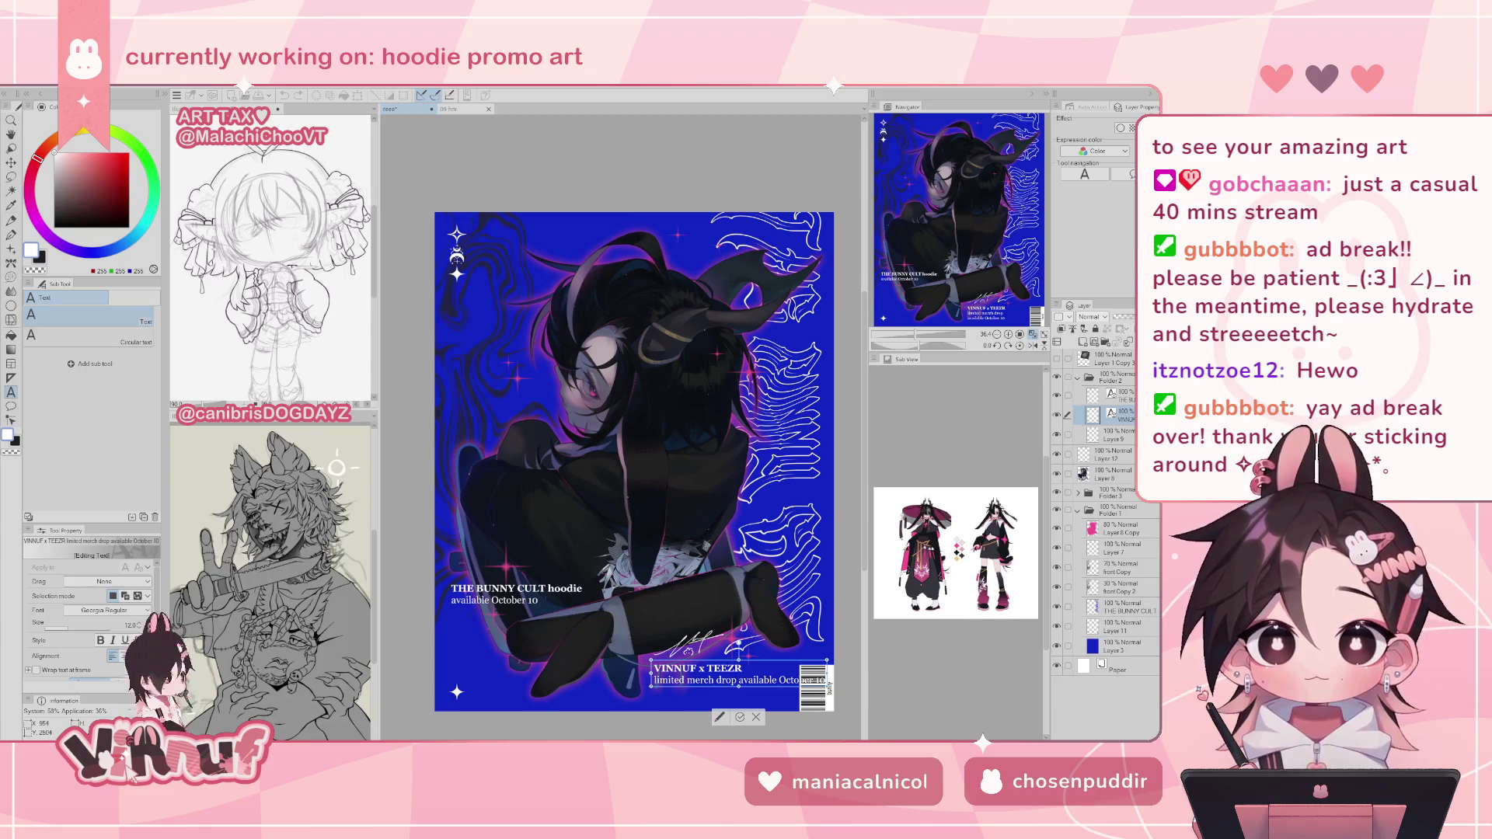
pyautogui.click(739, 716)
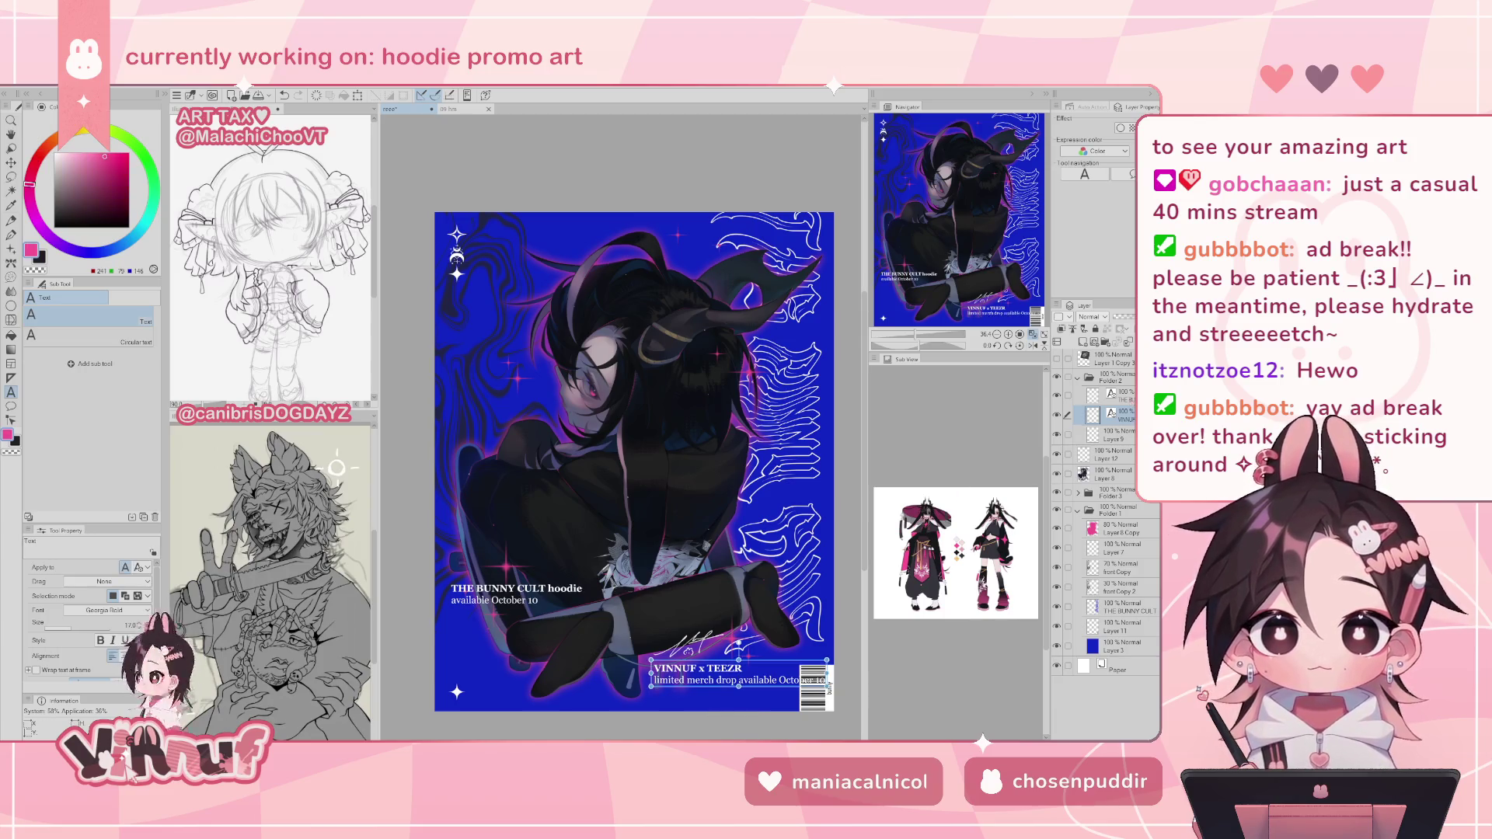
pyautogui.click(1119, 395)
pyautogui.press('Delete')
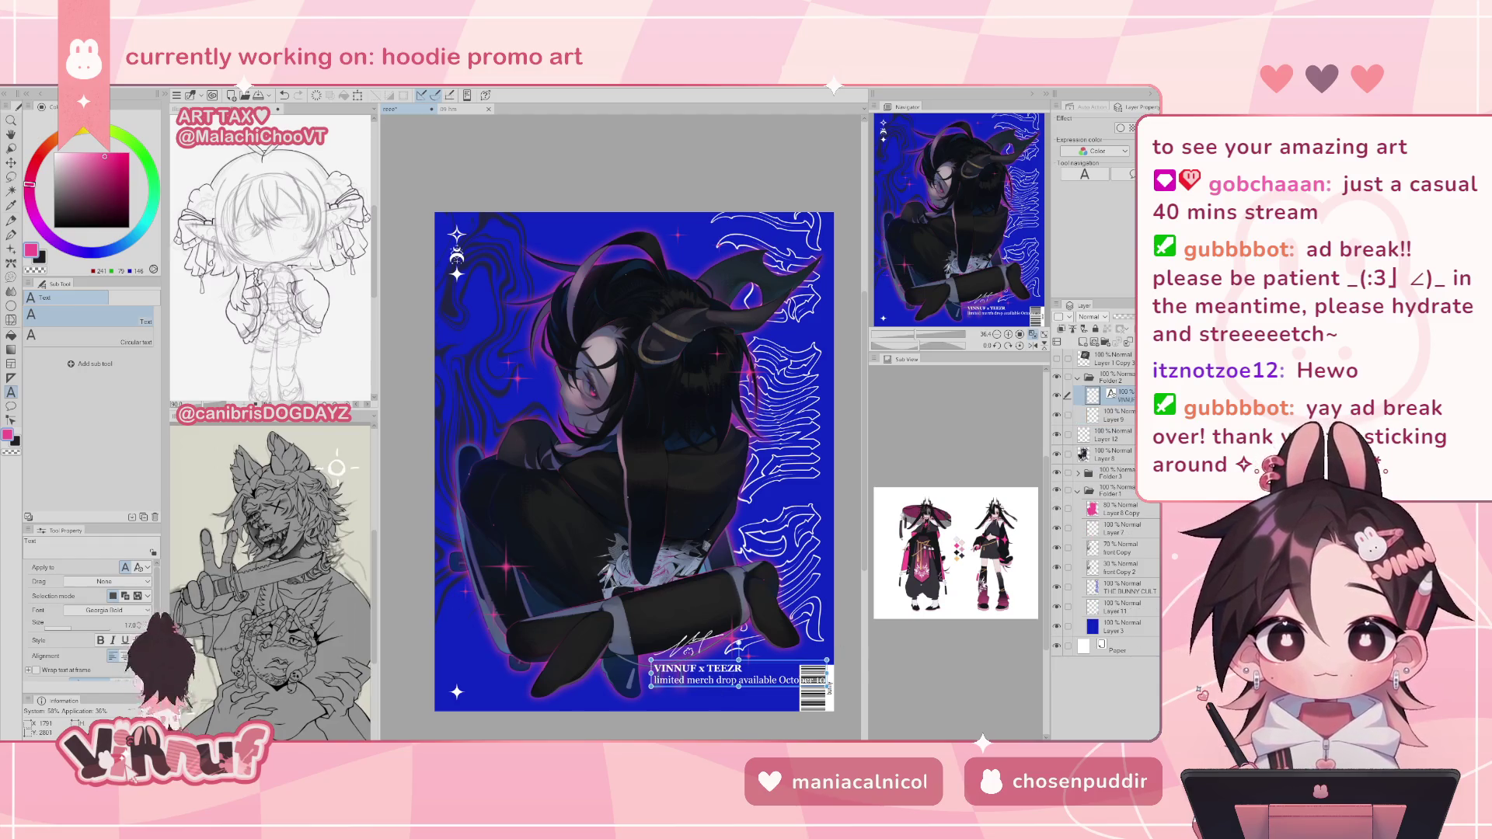
# - Make the VINNUF x TEEZR caption text bold and right-aligned
pyautogui.click(661, 674)
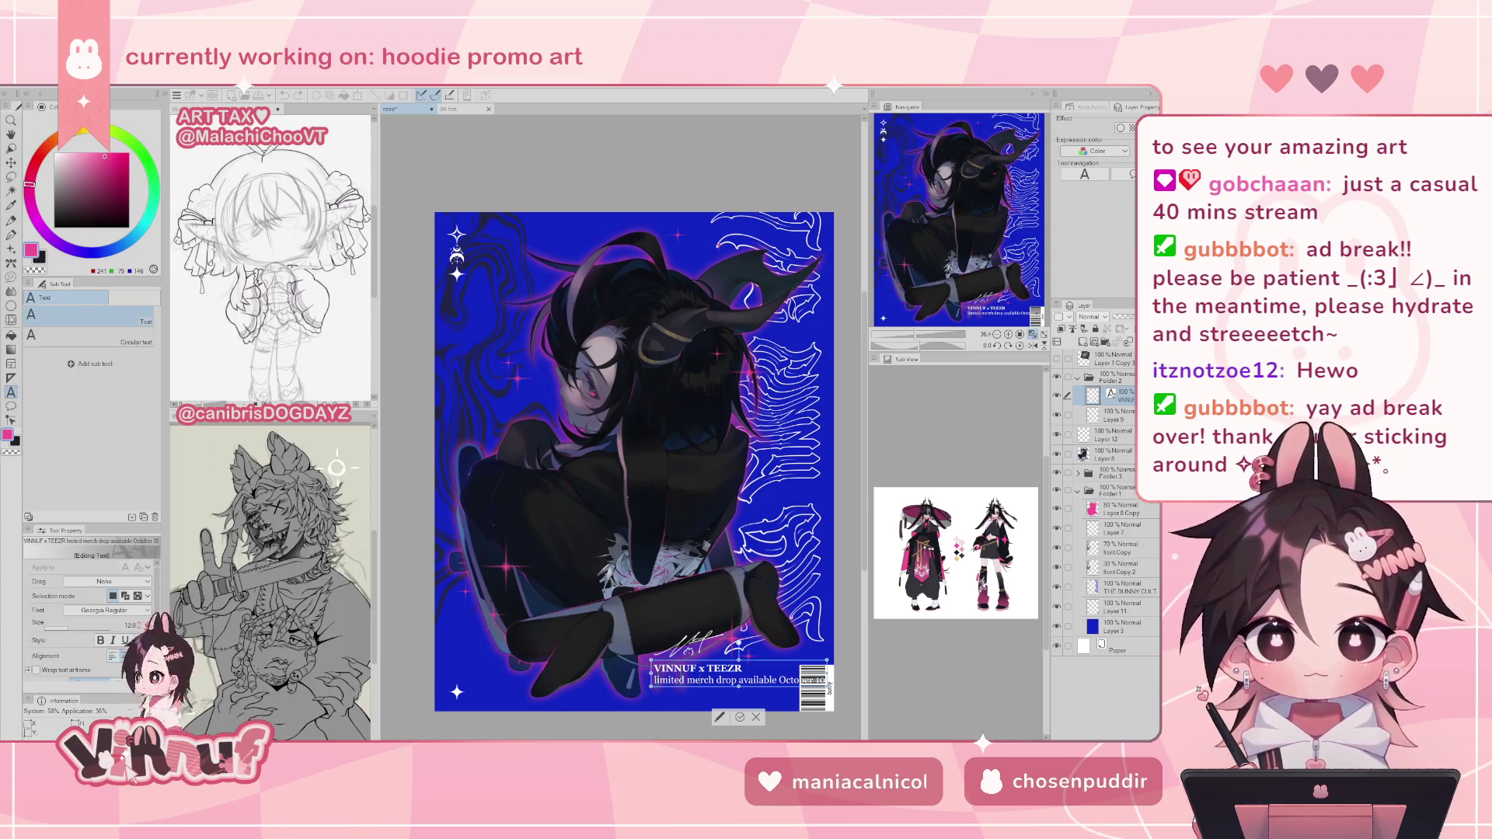
pyautogui.hotkey('ctrl', 'a')
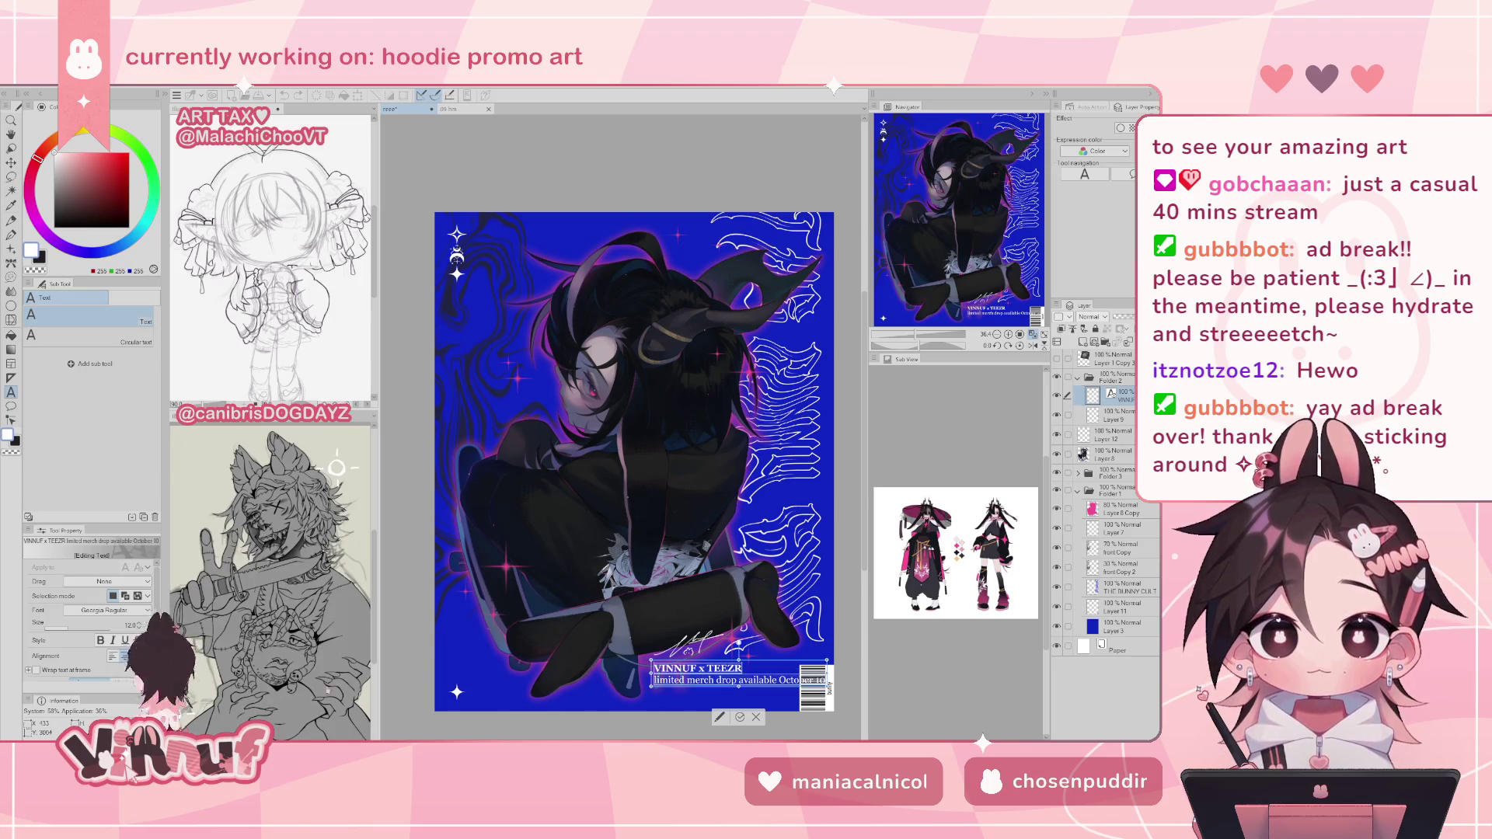
pyautogui.click(100, 641)
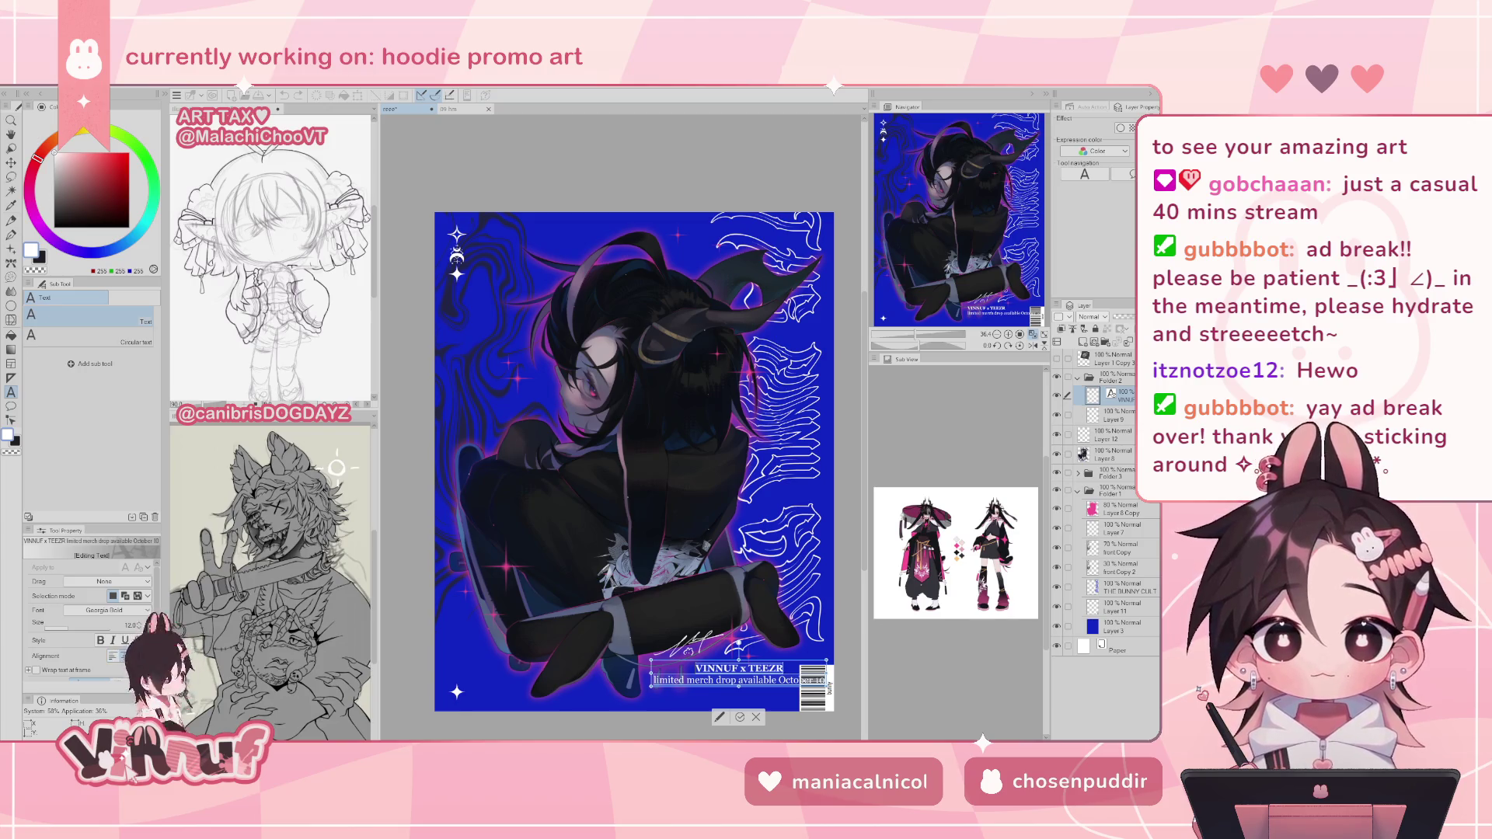
pyautogui.click(137, 656)
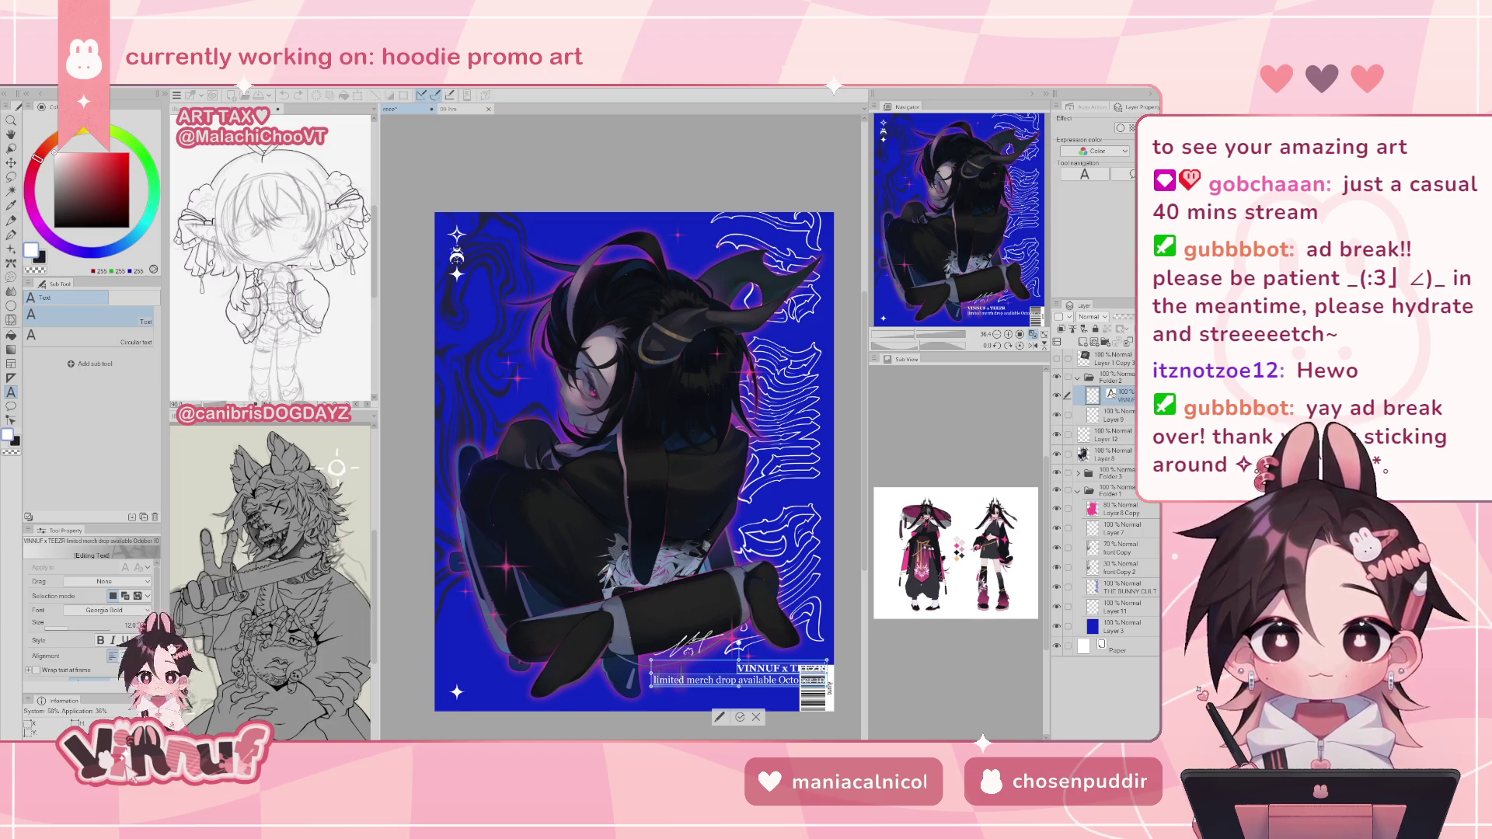
pyautogui.click(739, 717)
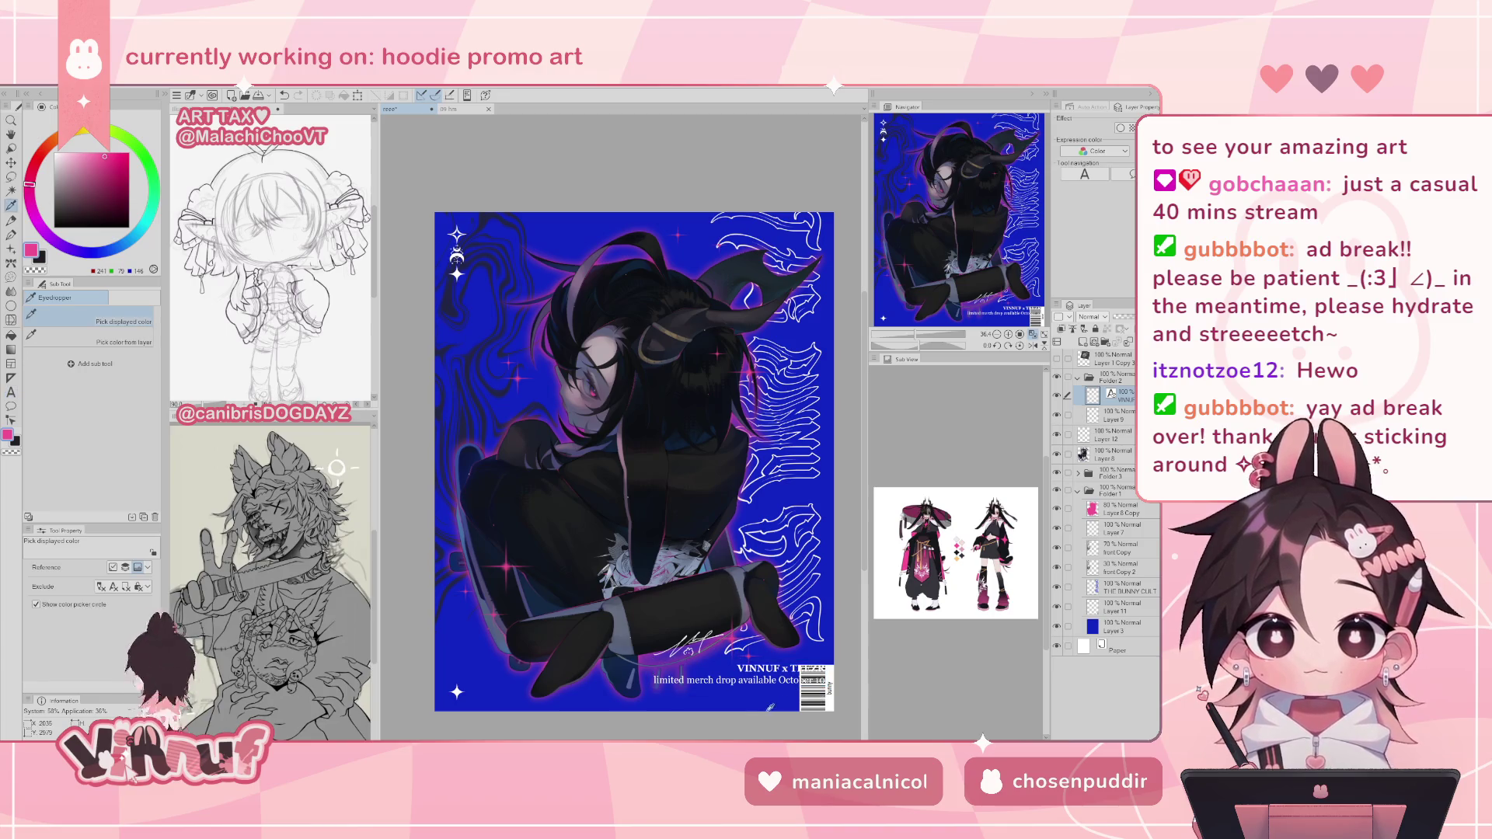
# - Move the caption block and signature further left on the poster with Move layer
pyautogui.press('k')
pyautogui.moveTo(781, 681)
pyautogui.mouseDown()
pyautogui.moveTo(695, 679)
pyautogui.moveTo(802, 662)
pyautogui.moveTo(770, 691)
pyautogui.moveTo(542, 430)
pyautogui.moveTo(723, 666)
pyautogui.moveTo(783, 689)
pyautogui.mouseUp()
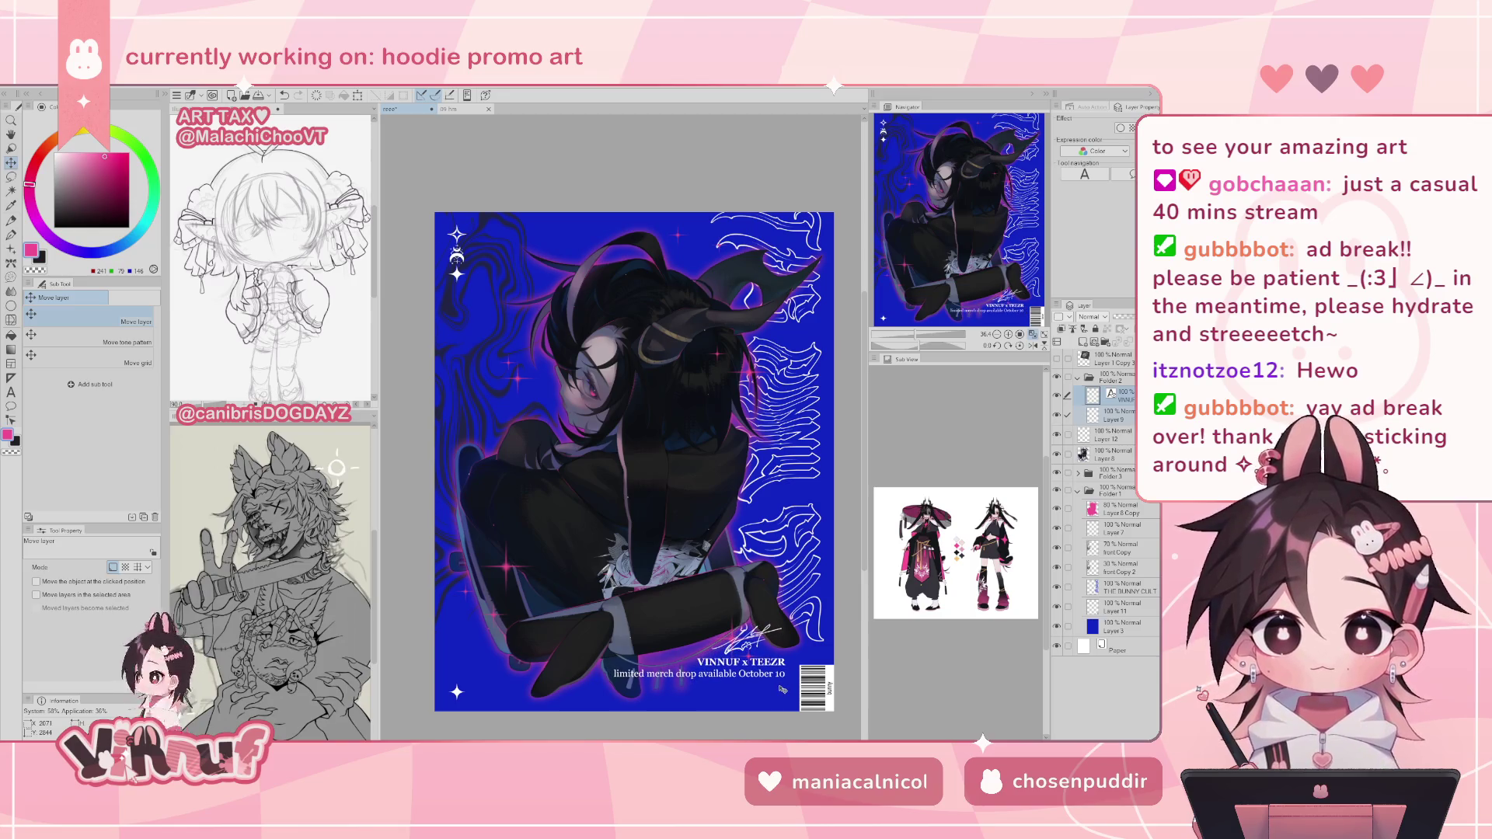
pyautogui.moveTo(782, 690)
pyautogui.mouseDown()
pyautogui.moveTo(716, 687)
pyautogui.moveTo(738, 645)
pyautogui.moveTo(750, 650)
pyautogui.moveTo(683, 639)
pyautogui.moveTo(686, 700)
pyautogui.moveTo(776, 645)
pyautogui.moveTo(706, 629)
pyautogui.moveTo(745, 643)
pyautogui.moveTo(502, 457)
pyautogui.moveTo(526, 428)
pyautogui.moveTo(530, 445)
pyautogui.mouseUp()
pyautogui.click(1119, 416)
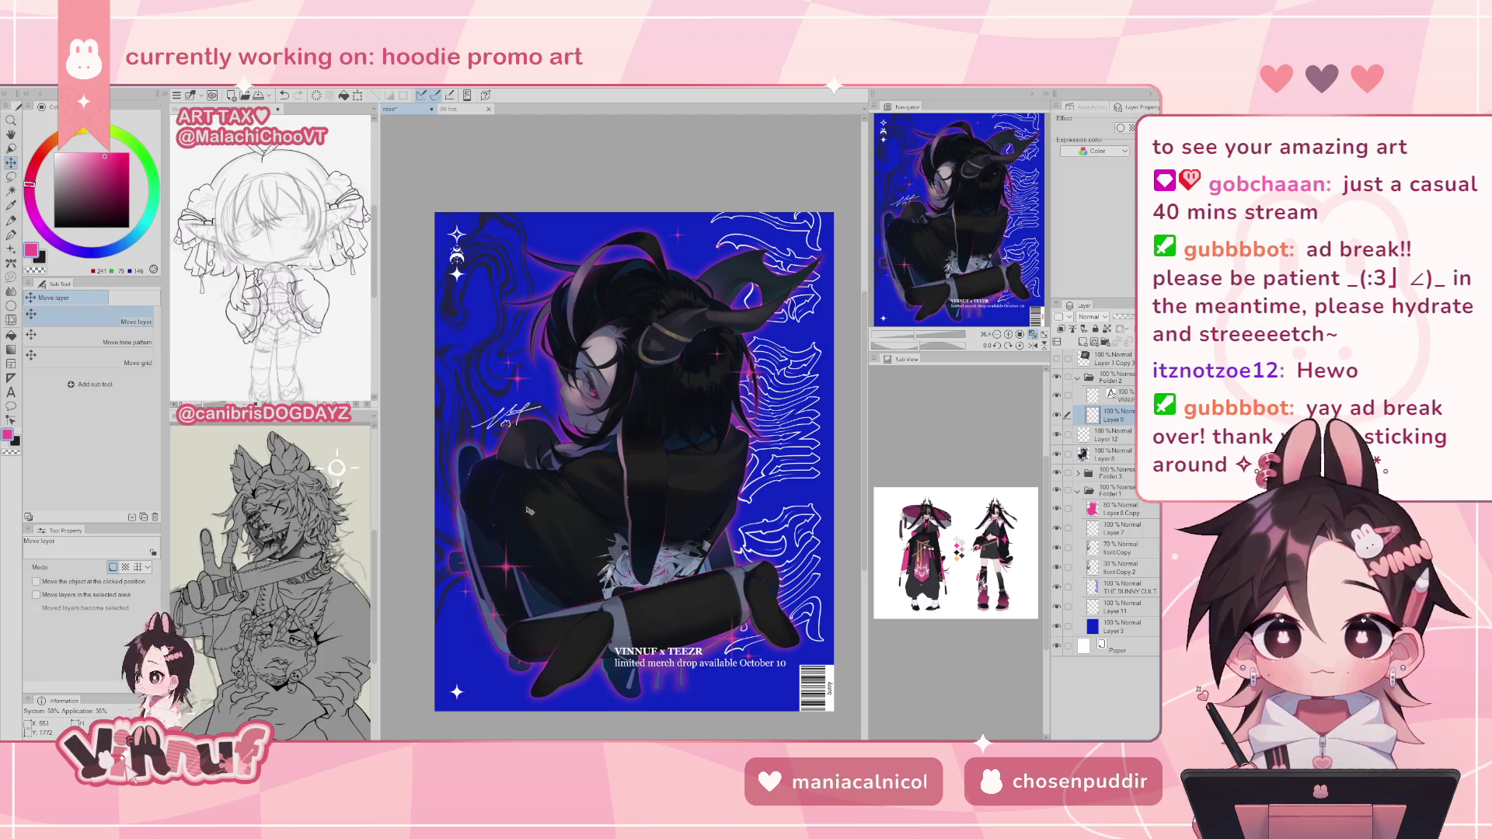
pyautogui.hotkey('ctrl', 'z')
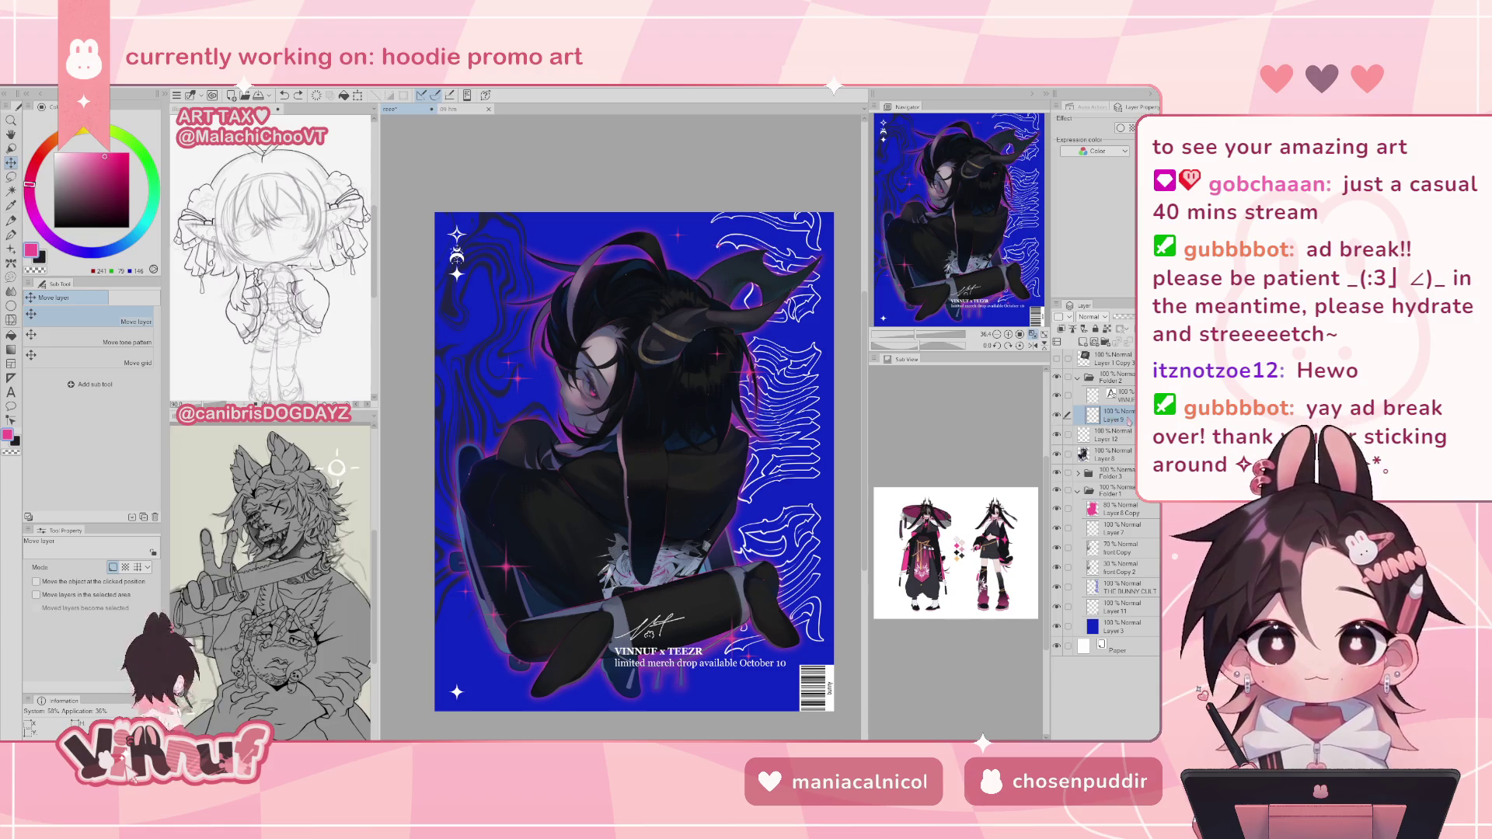
# - Try duplicating the signature layer, then undo the duplicate
pyautogui.hotkey('ctrl', 'c')
pyautogui.hotkey('ctrl', 'v')
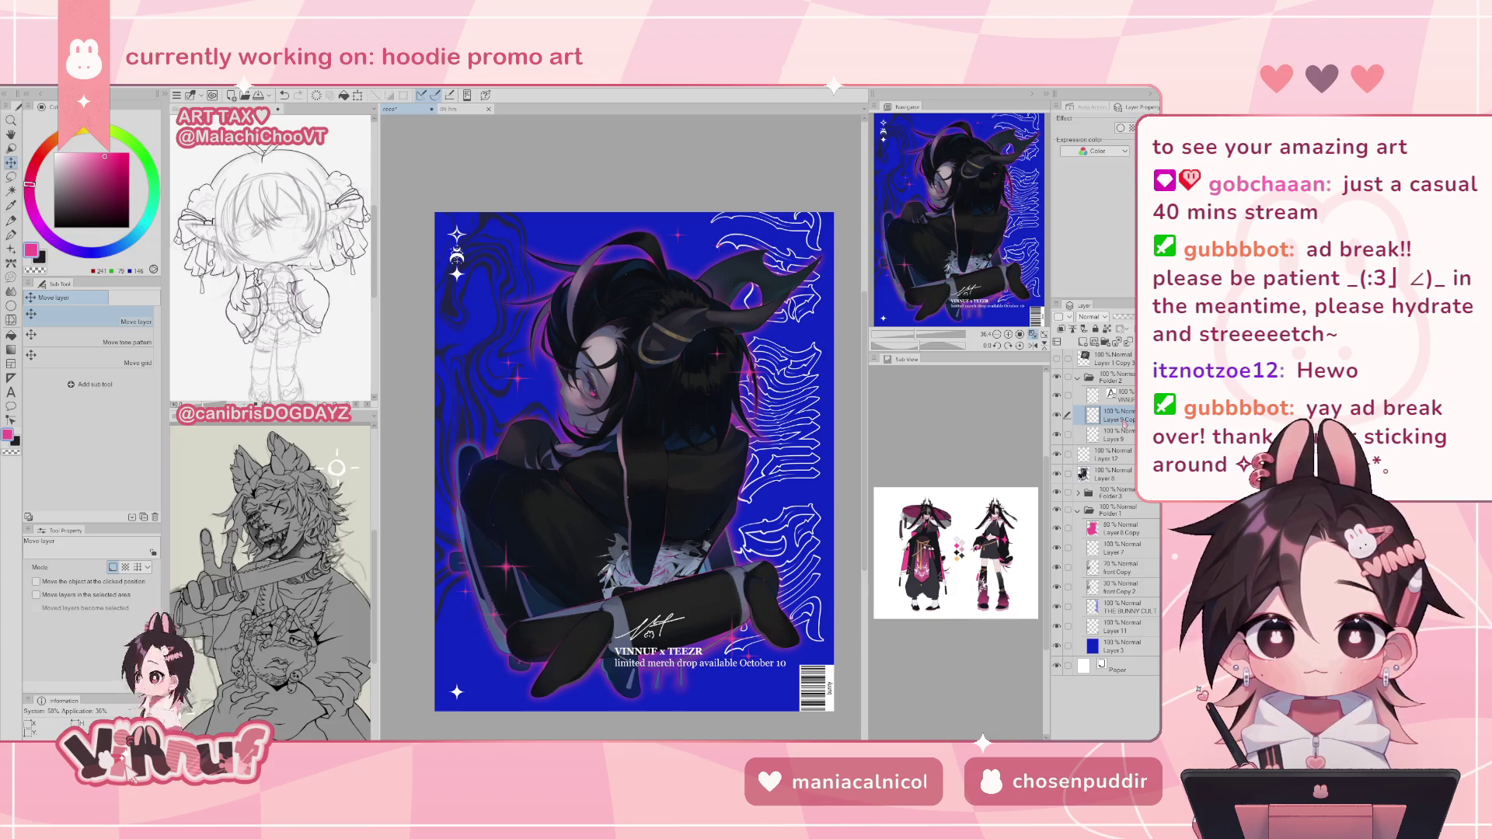
pyautogui.hotkey('ctrl', 'z')
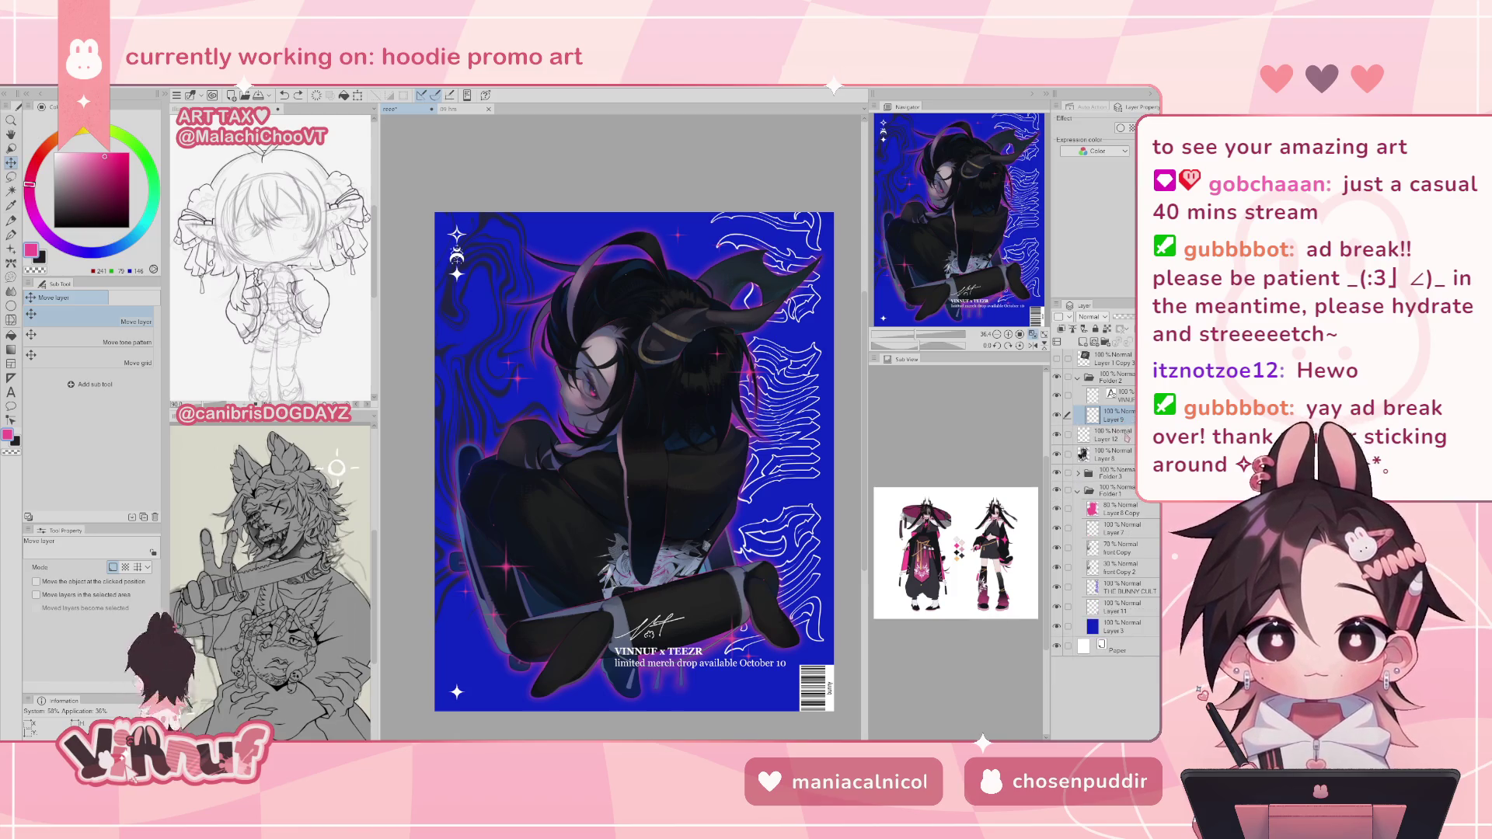
pyautogui.hotkey('ctrl', 'y')
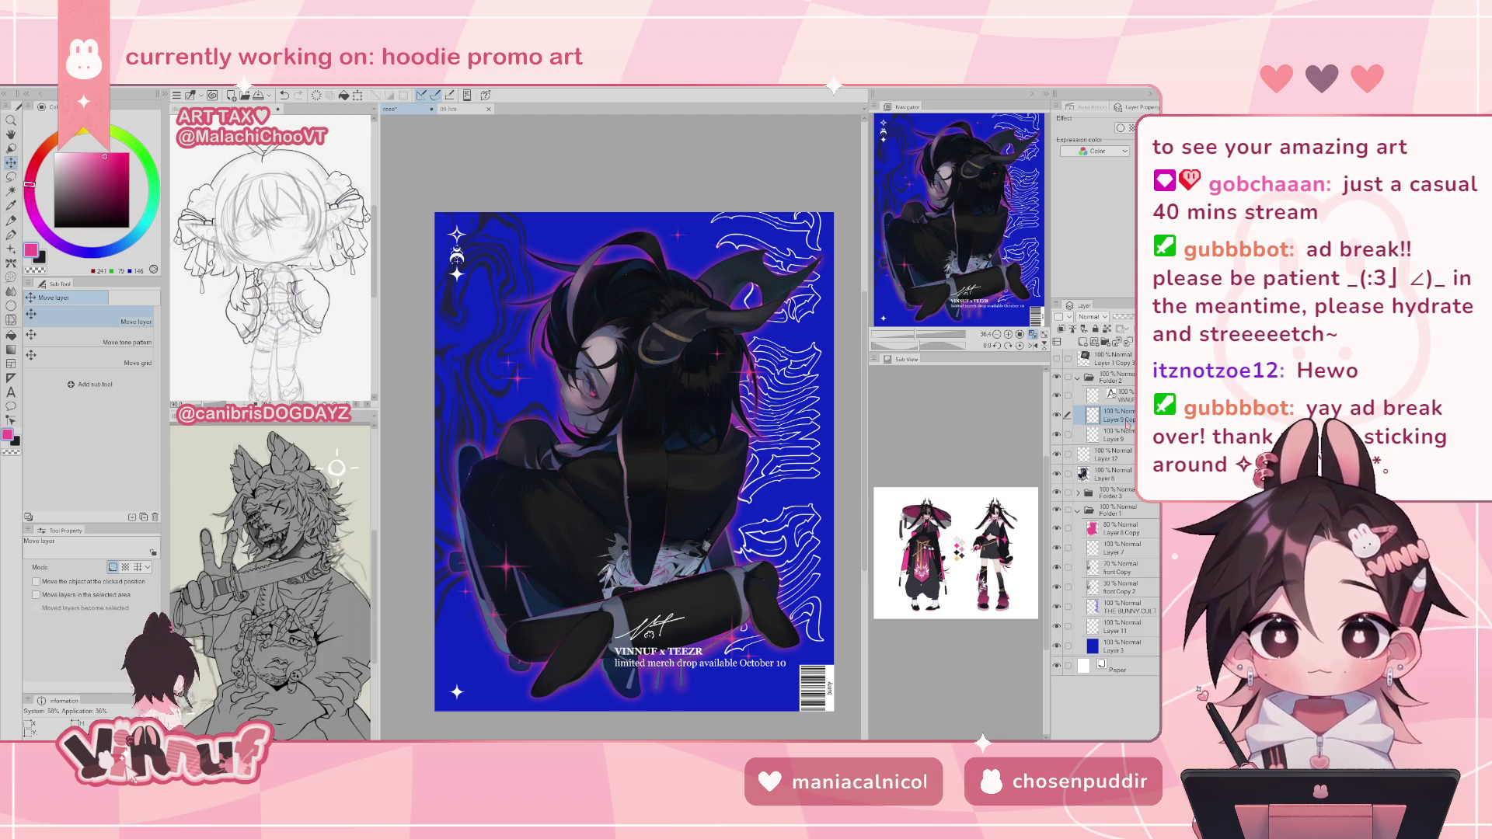
pyautogui.hotkey('ctrl', 'z')
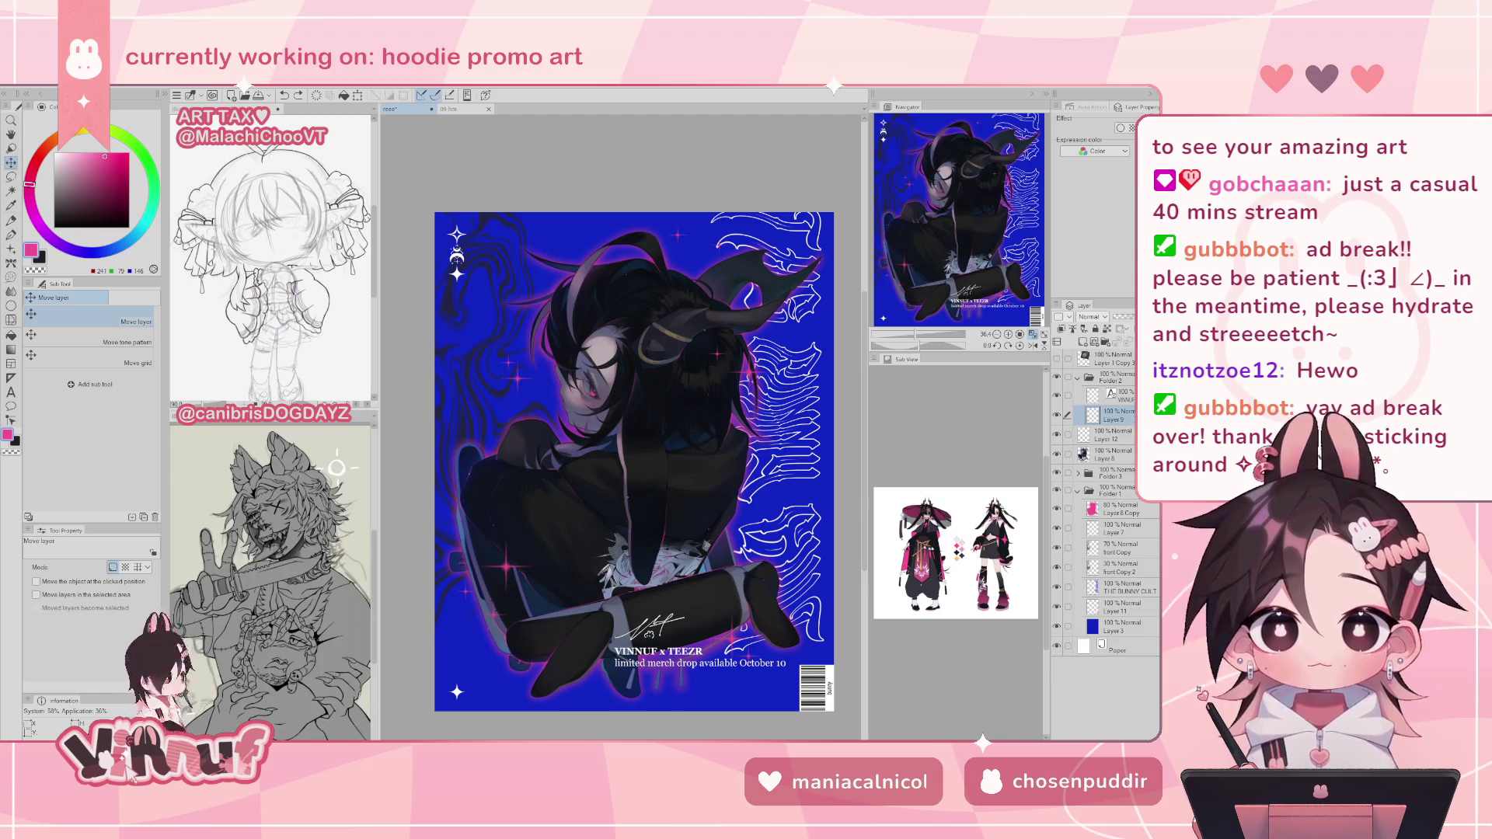
# - Select the caption and signature together and nudge them slightly down and right
pyautogui.keyDown('ctrl'); pyautogui.click(1119, 395); pyautogui.keyUp('ctrl')
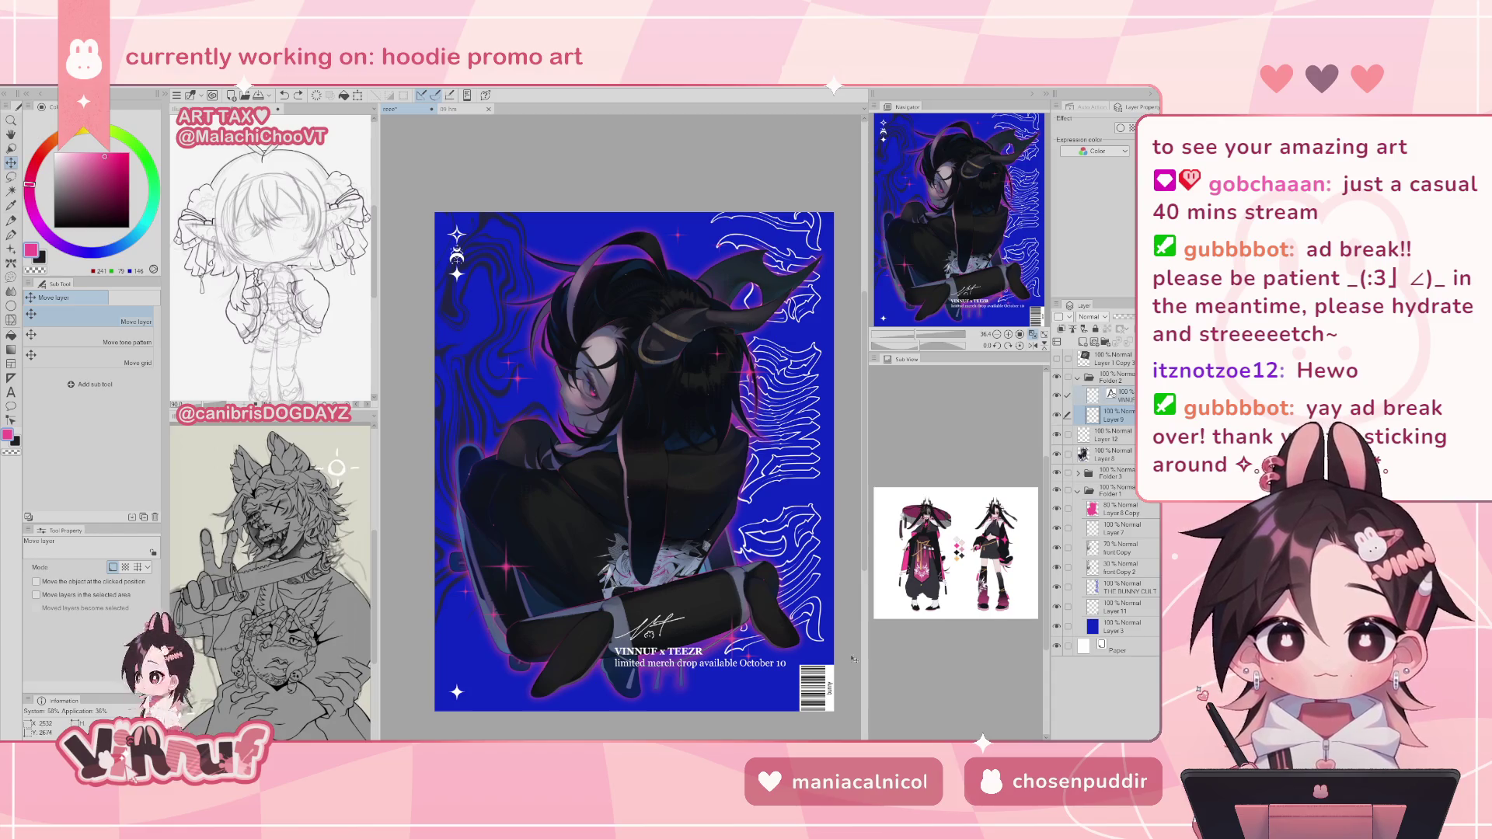
pyautogui.moveTo(654, 491); pyautogui.dragTo(654, 493)
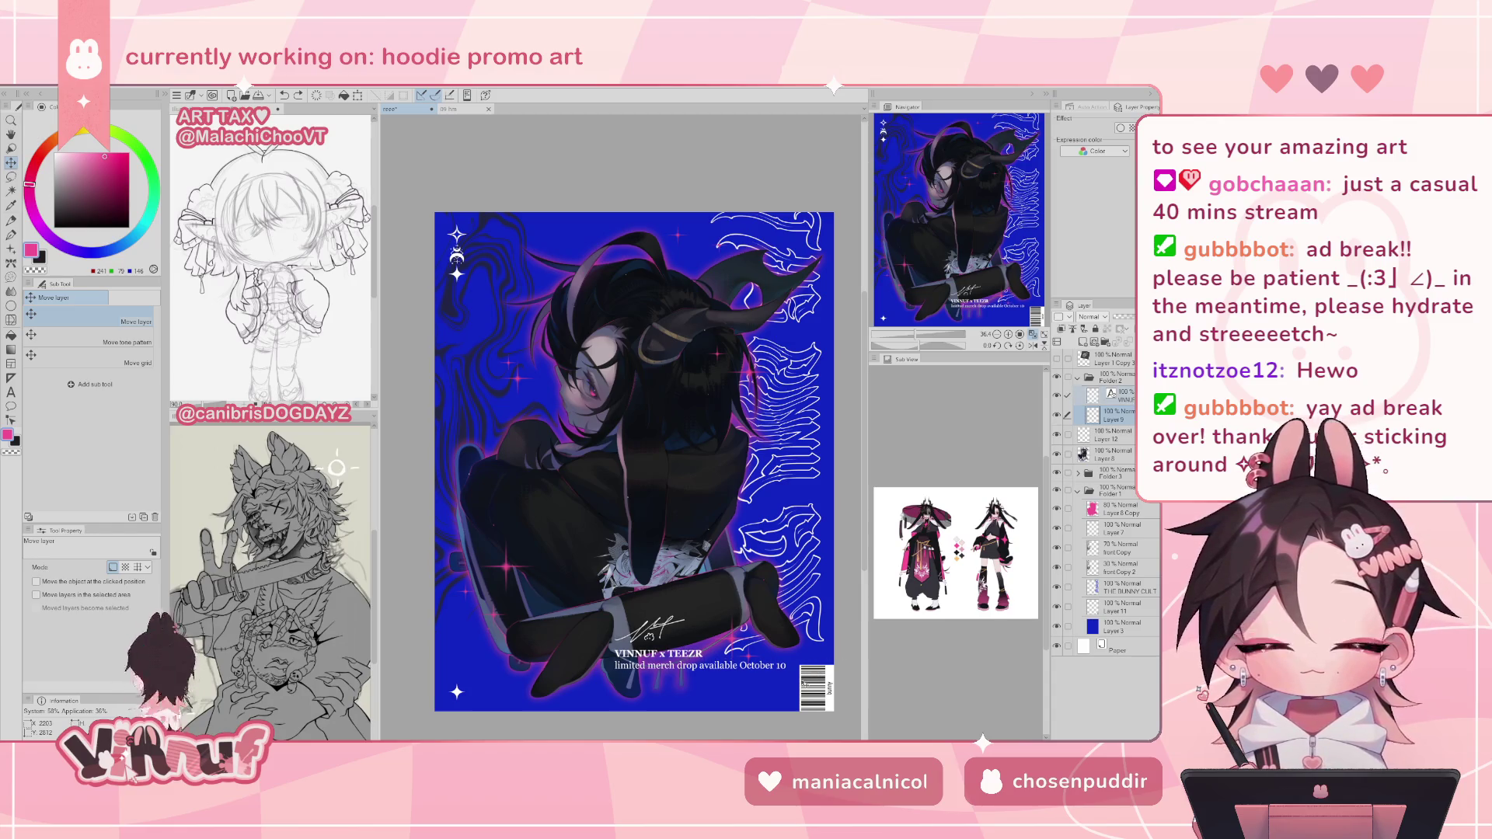
pyautogui.press('Right')
pyautogui.press('Right')
pyautogui.press('Right')
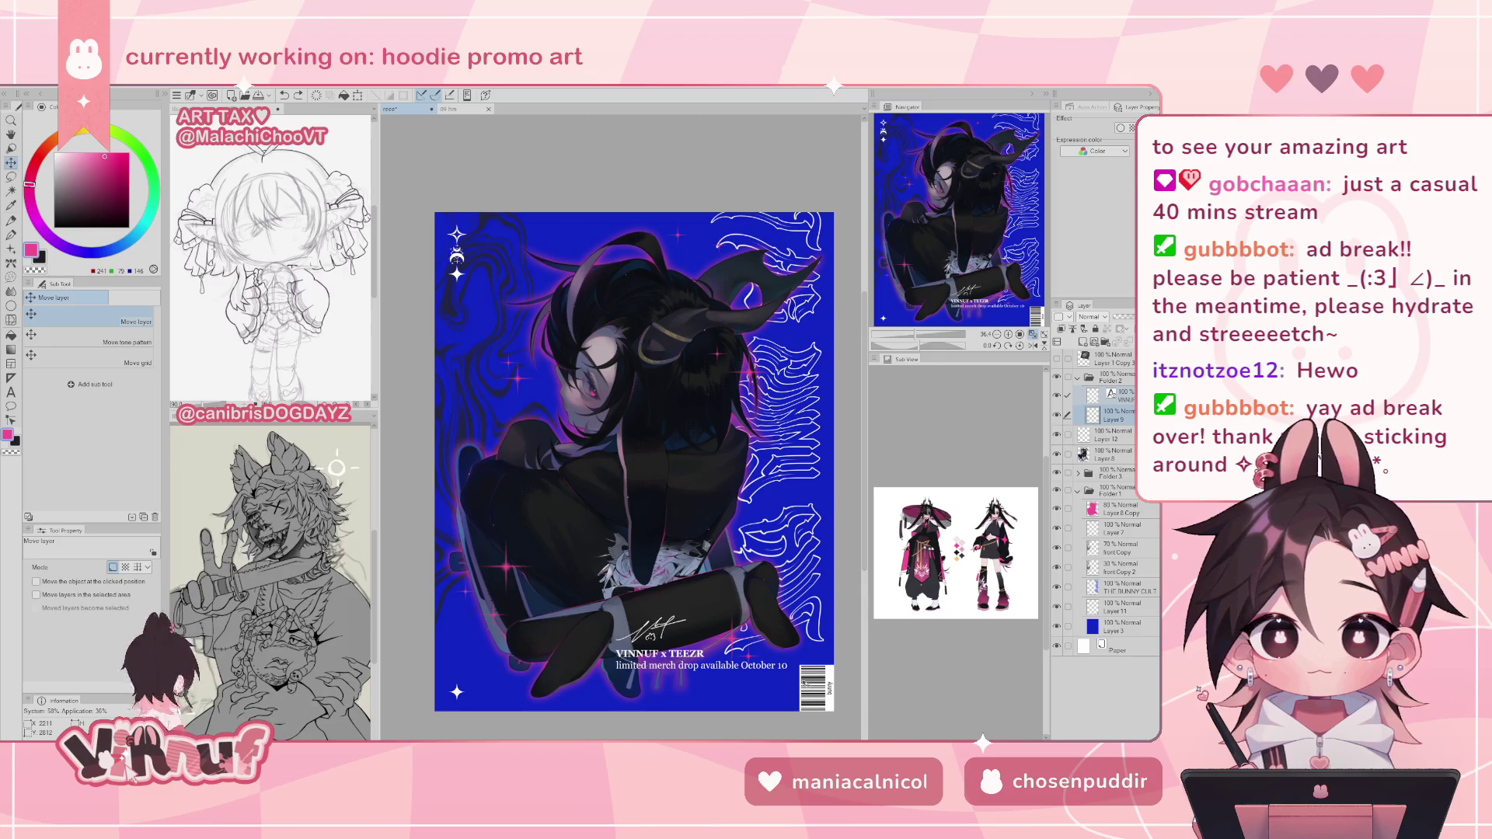
pyautogui.press('Down')
pyautogui.press('Down')
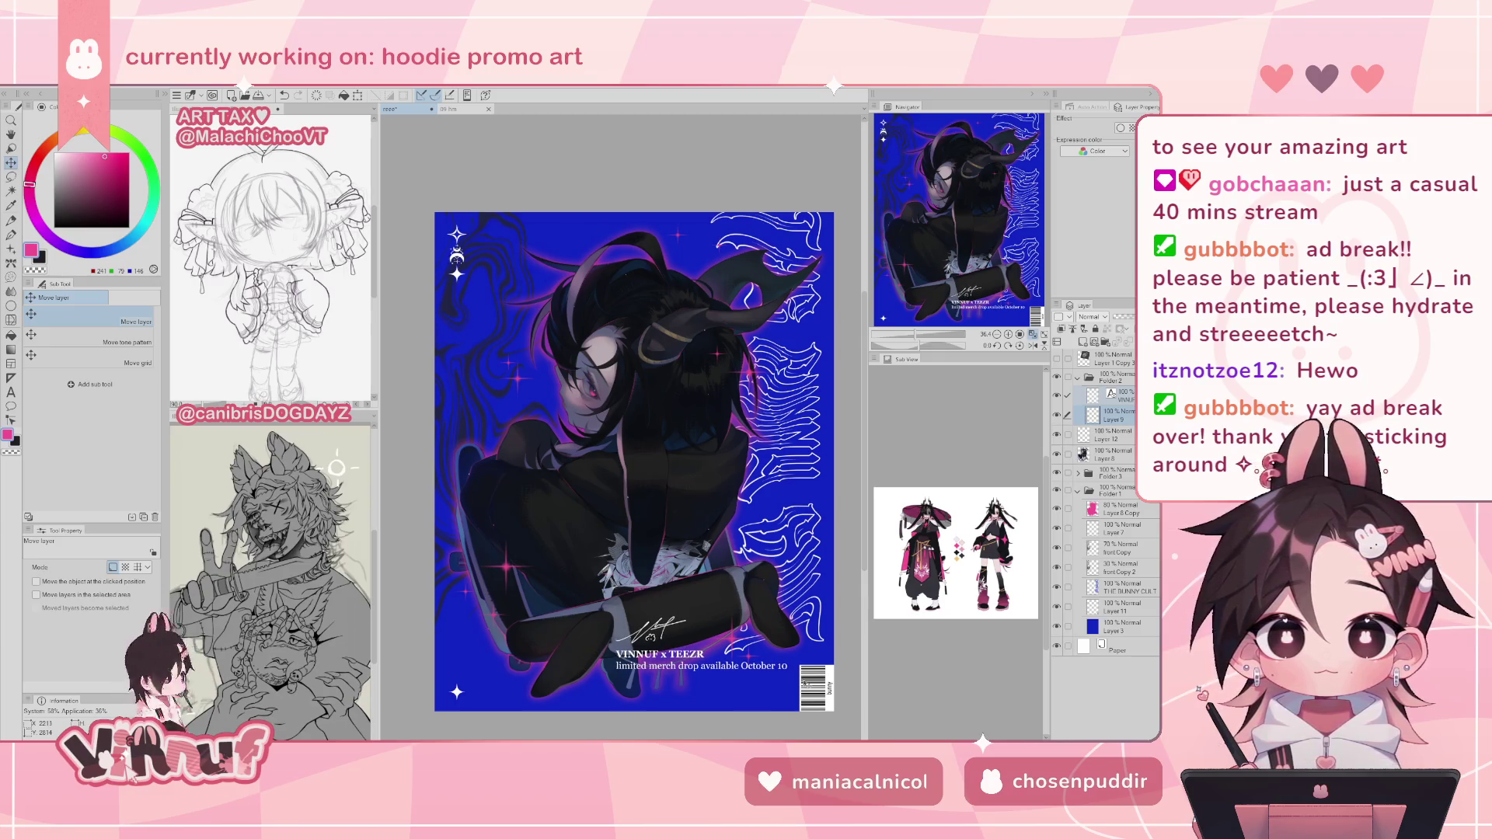
# - Shift the signature slightly right and enlarge it a little with Ctrl+T
pyautogui.moveTo(768, 576); pyautogui.dragTo(766, 582)
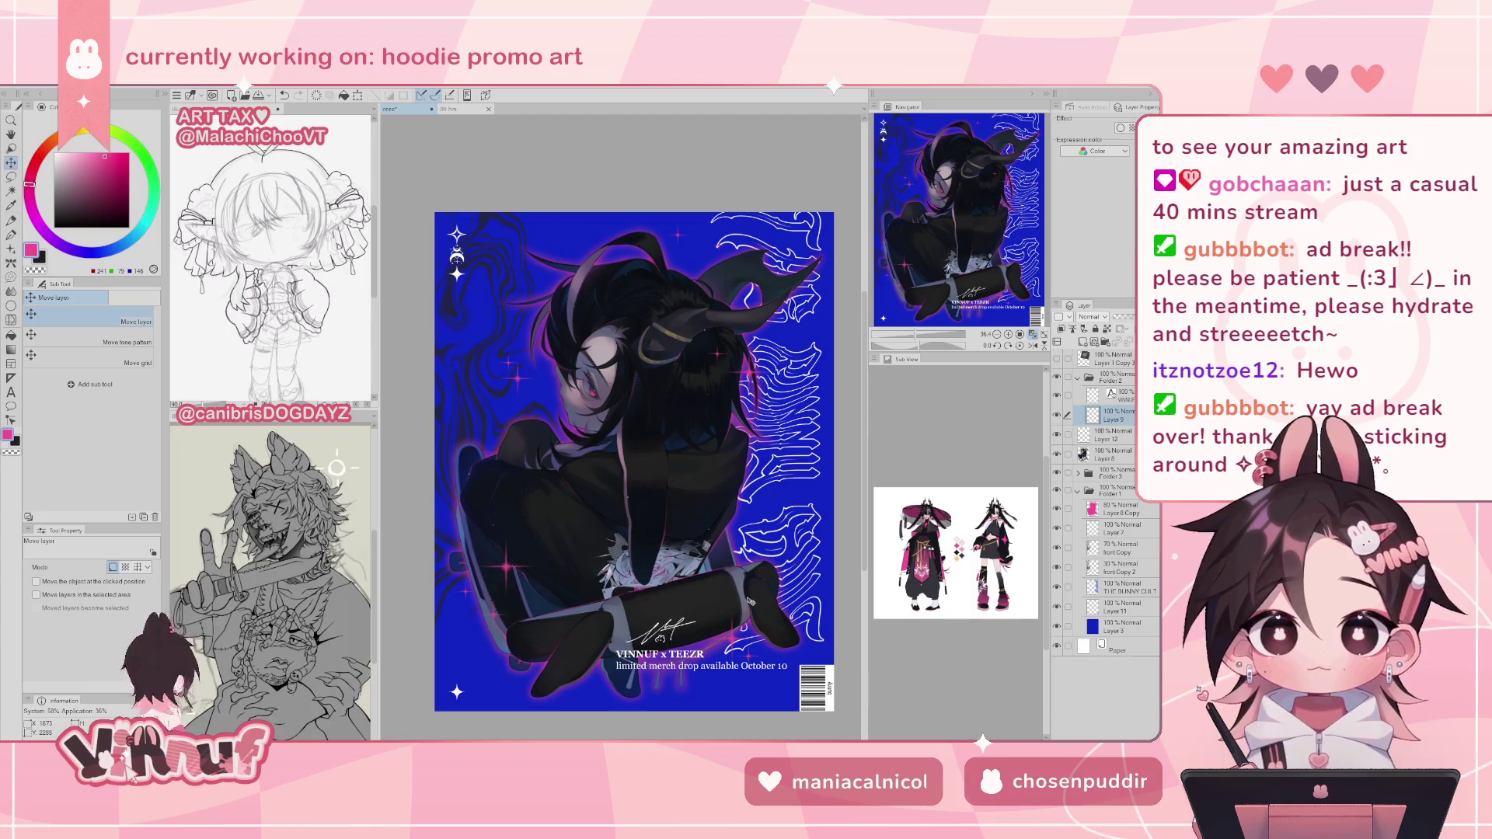
pyautogui.hotkey('ctrl', 't')
pyautogui.moveTo(660, 619); pyautogui.dragTo(659, 614)
pyautogui.click(644, 662)
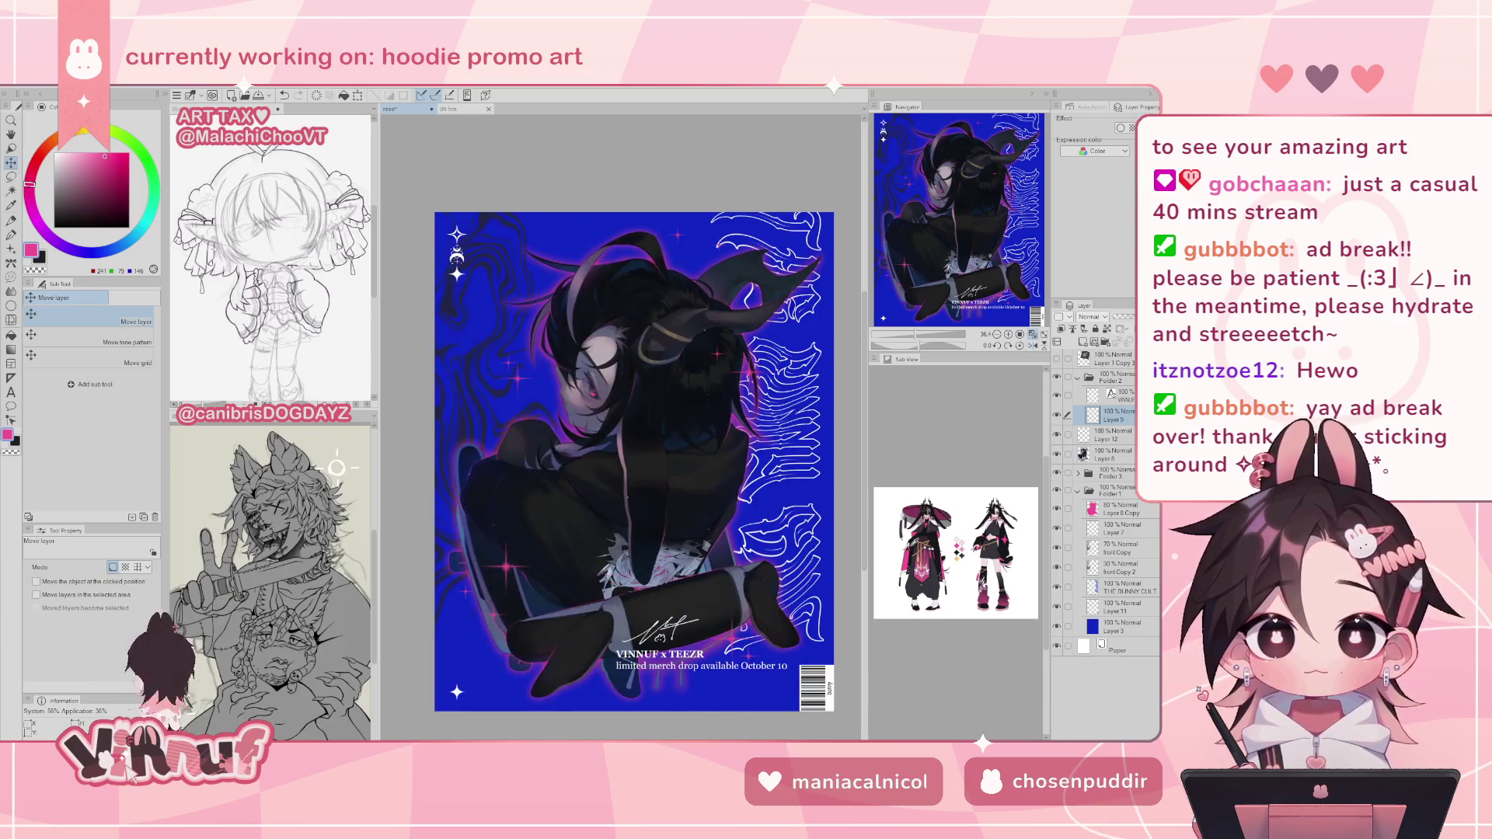
# - Nudge the VINNUF caption text slightly down and zoom so the poster fills the view
pyautogui.click(1067, 395)
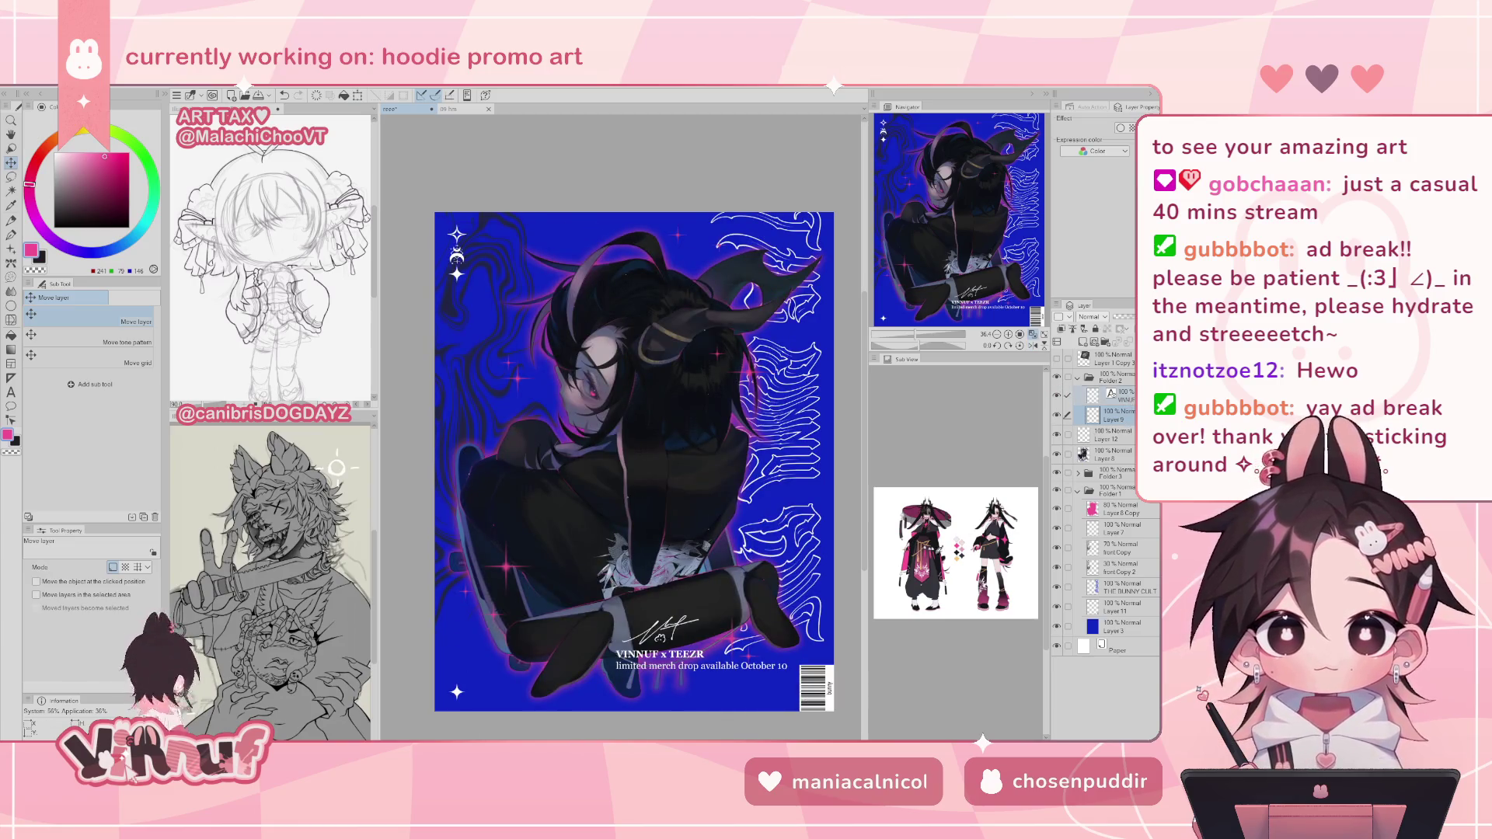
pyautogui.moveTo(822, 605); pyautogui.dragTo(822, 605)
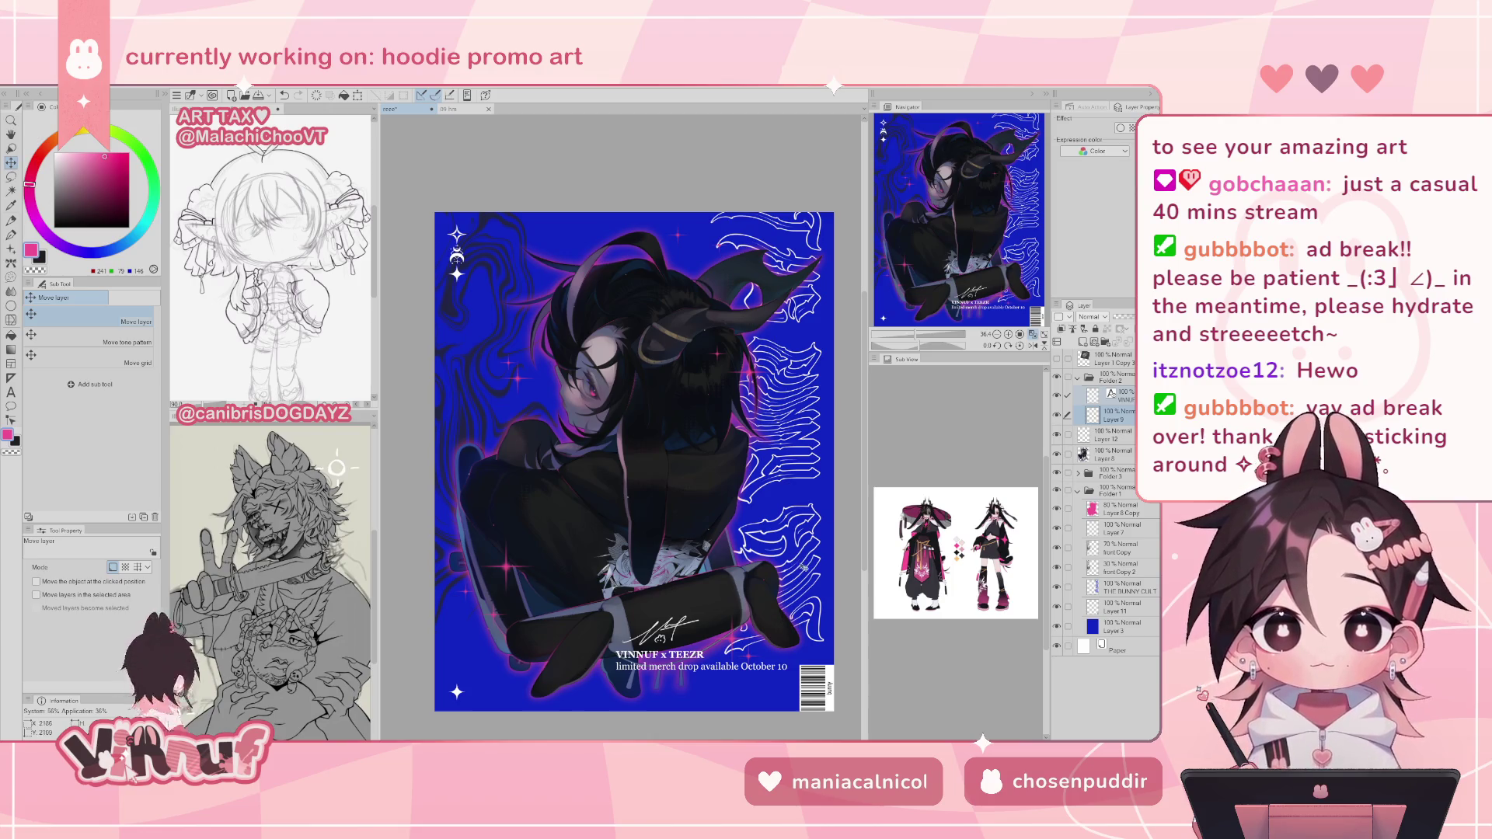
pyautogui.click(1032, 334)
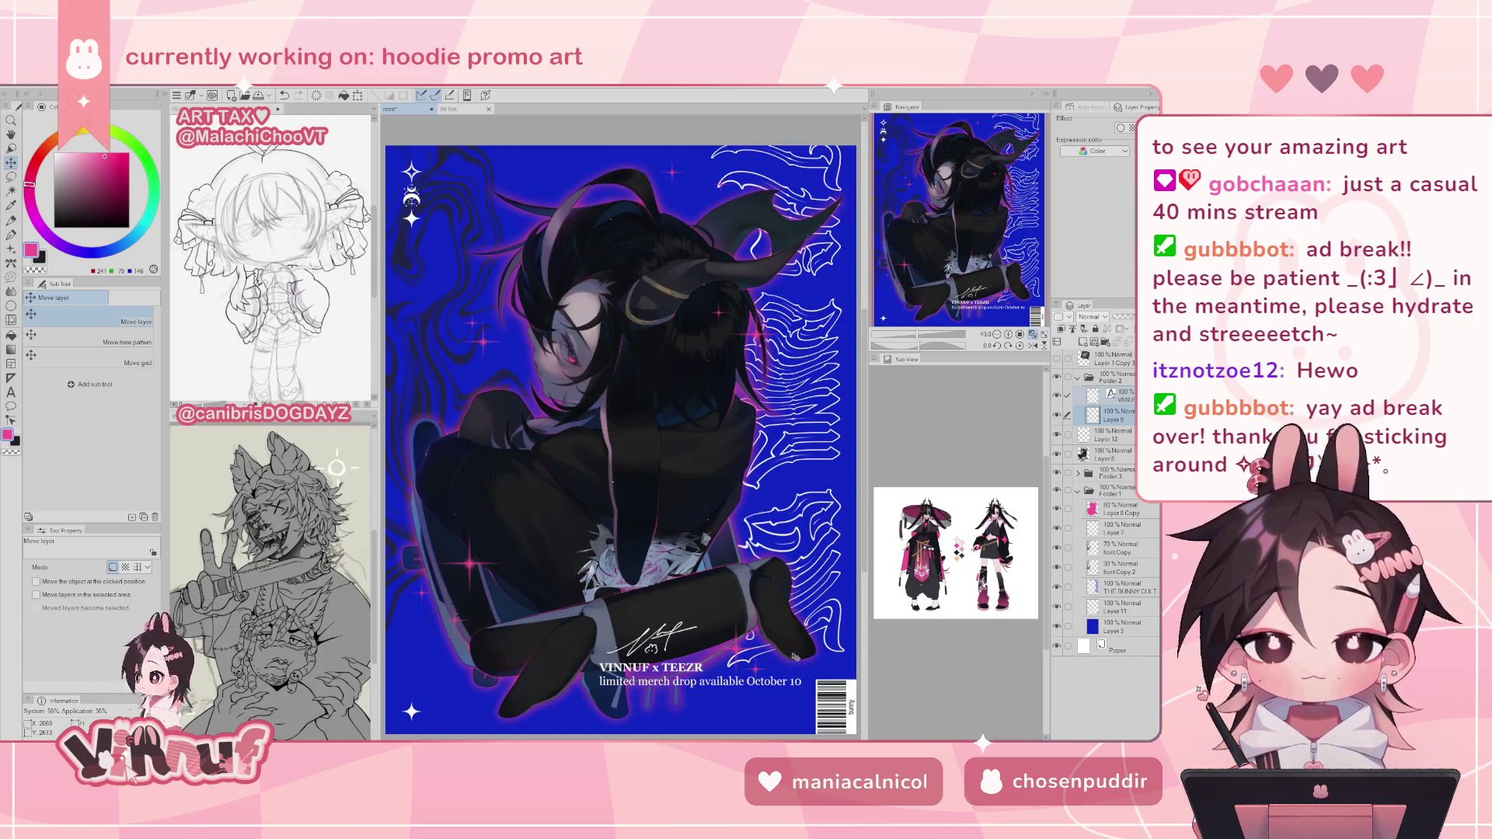
# - Lasso the character's legs on Layer 12, move them slightly down, and deselect
pyautogui.scroll(-1, 752, 604)
pyautogui.scroll(1, 749, 602)
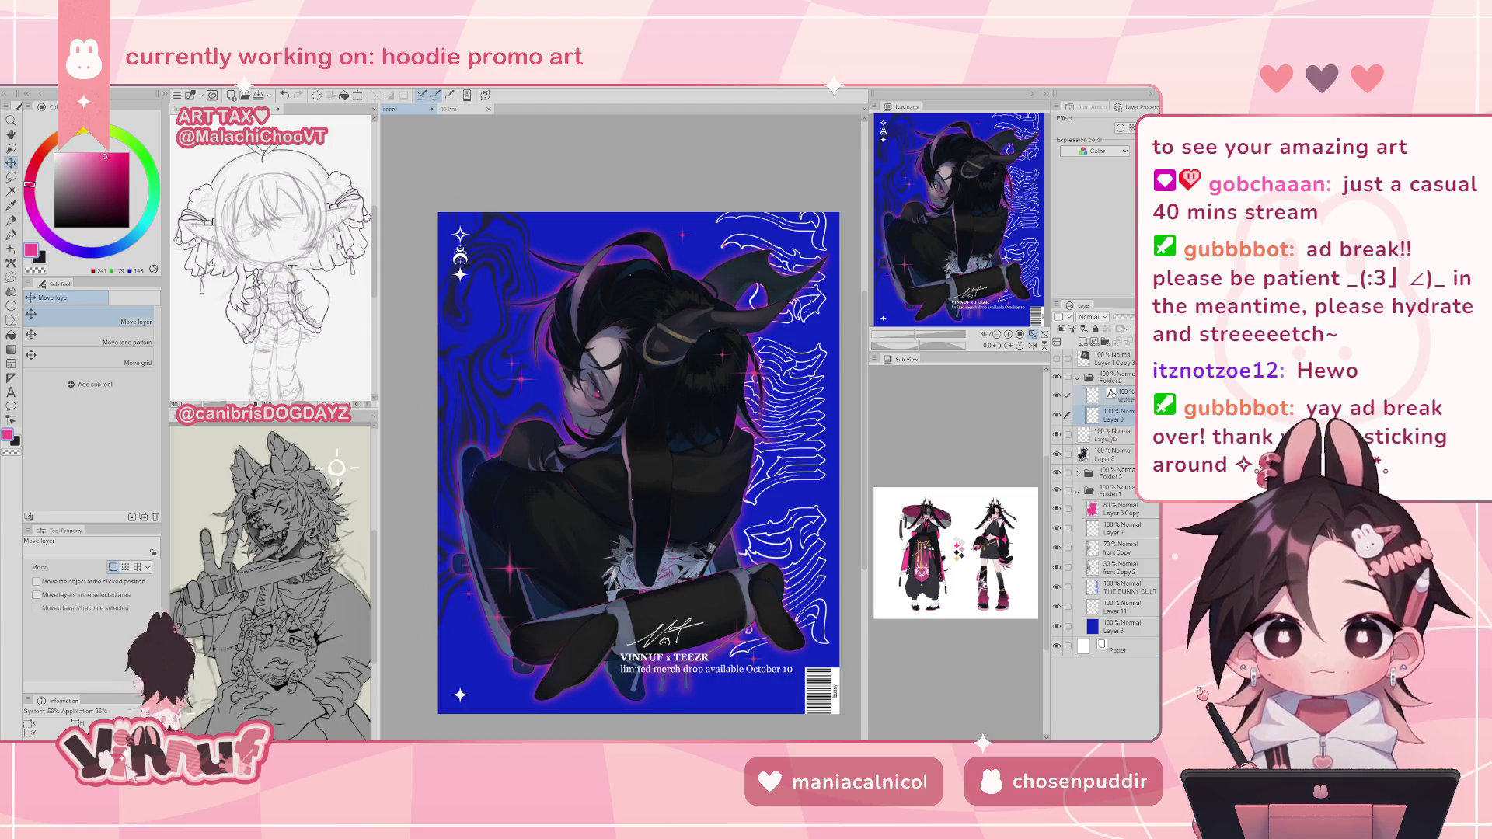
pyautogui.click(1107, 441)
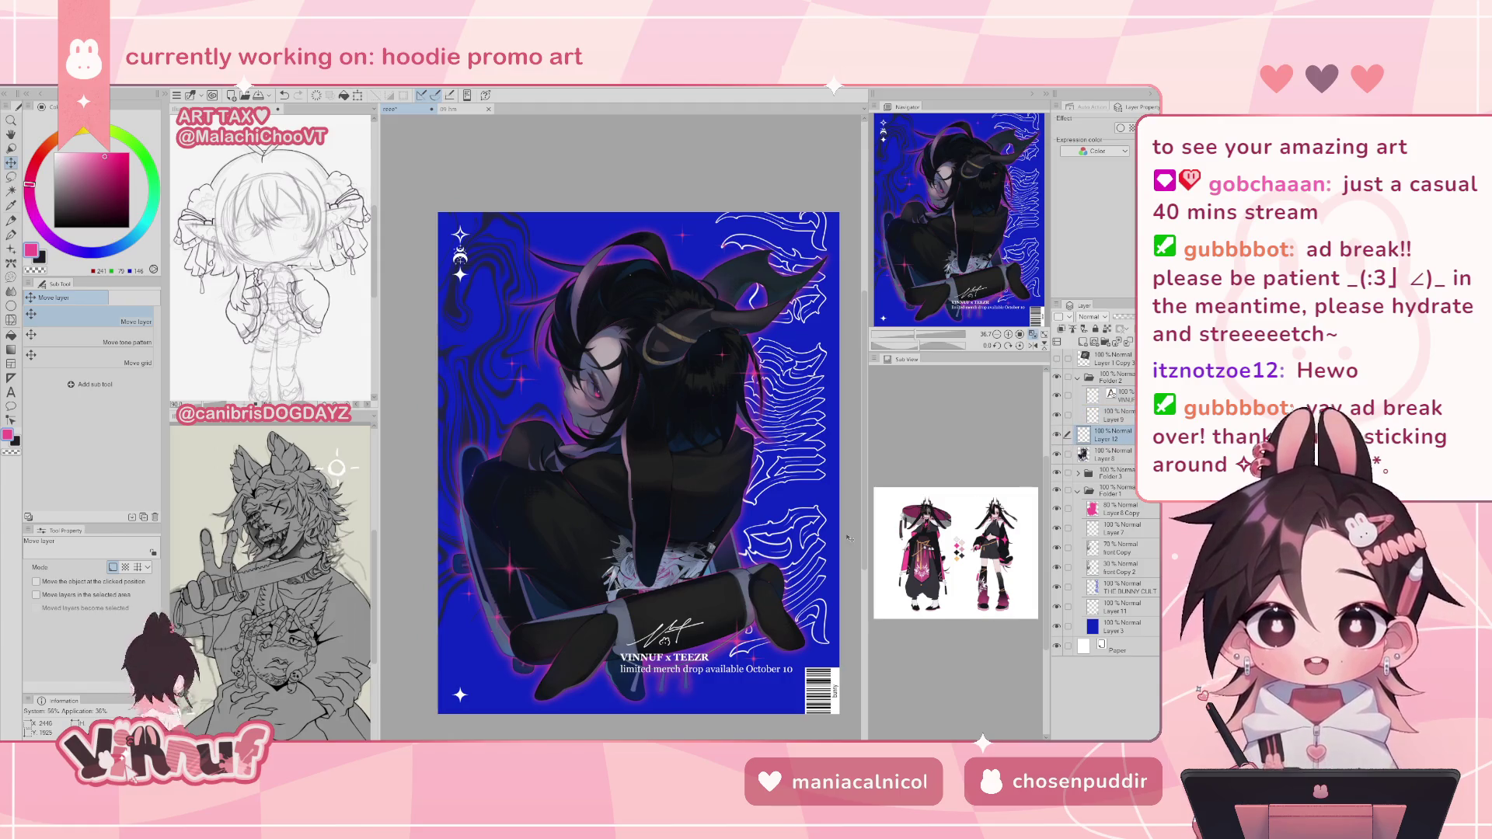
pyautogui.press('m')
pyautogui.moveTo(751, 610)
pyautogui.mouseDown()
pyautogui.moveTo(697, 627)
pyautogui.moveTo(805, 590)
pyautogui.moveTo(765, 584)
pyautogui.mouseUp()
pyautogui.press('k')
pyautogui.moveTo(759, 671)
pyautogui.mouseDown()
pyautogui.moveTo(742, 684)
pyautogui.moveTo(760, 686)
pyautogui.mouseUp()
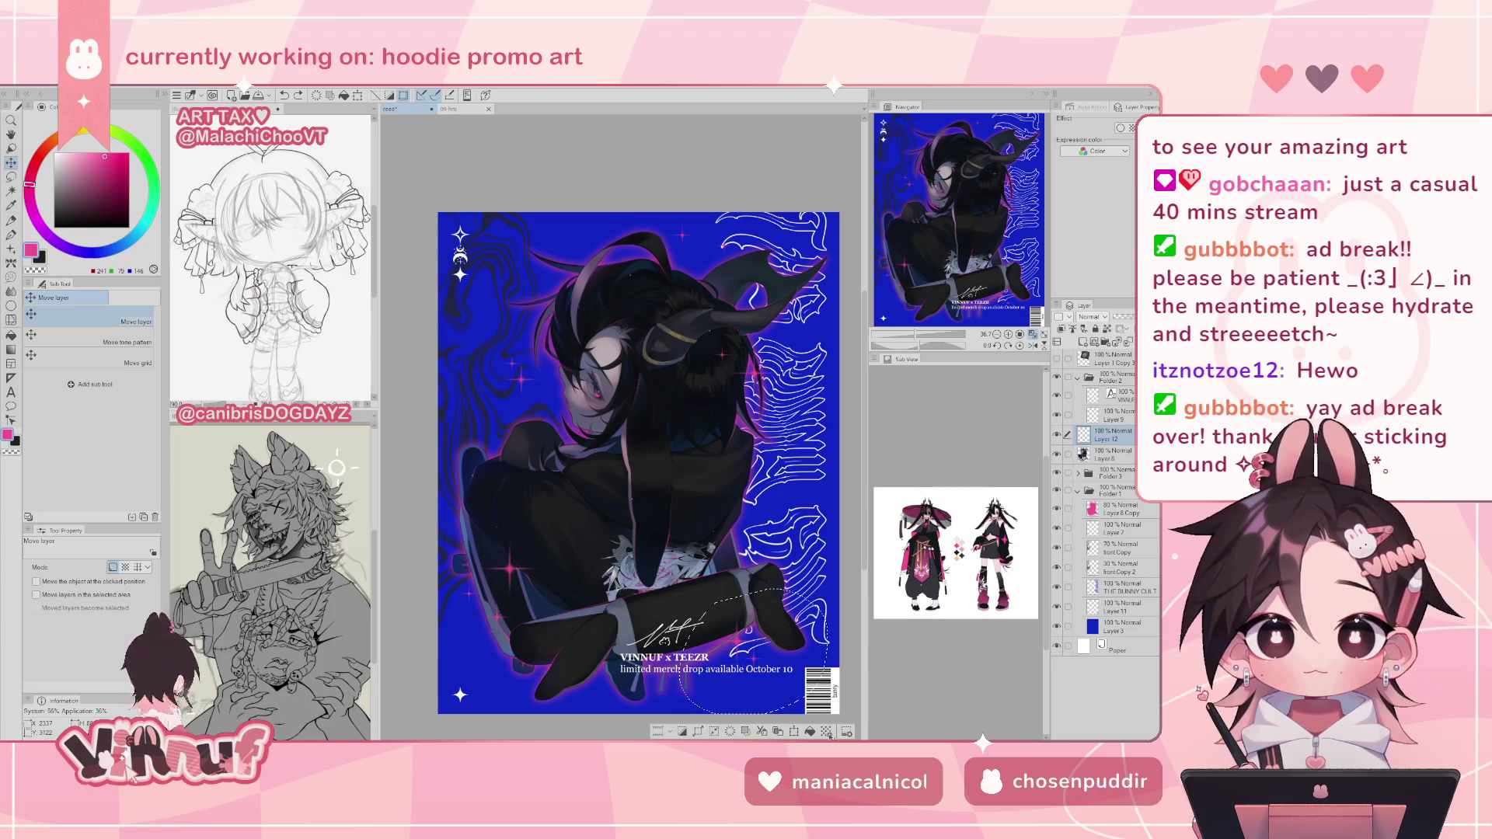
pyautogui.press('p')
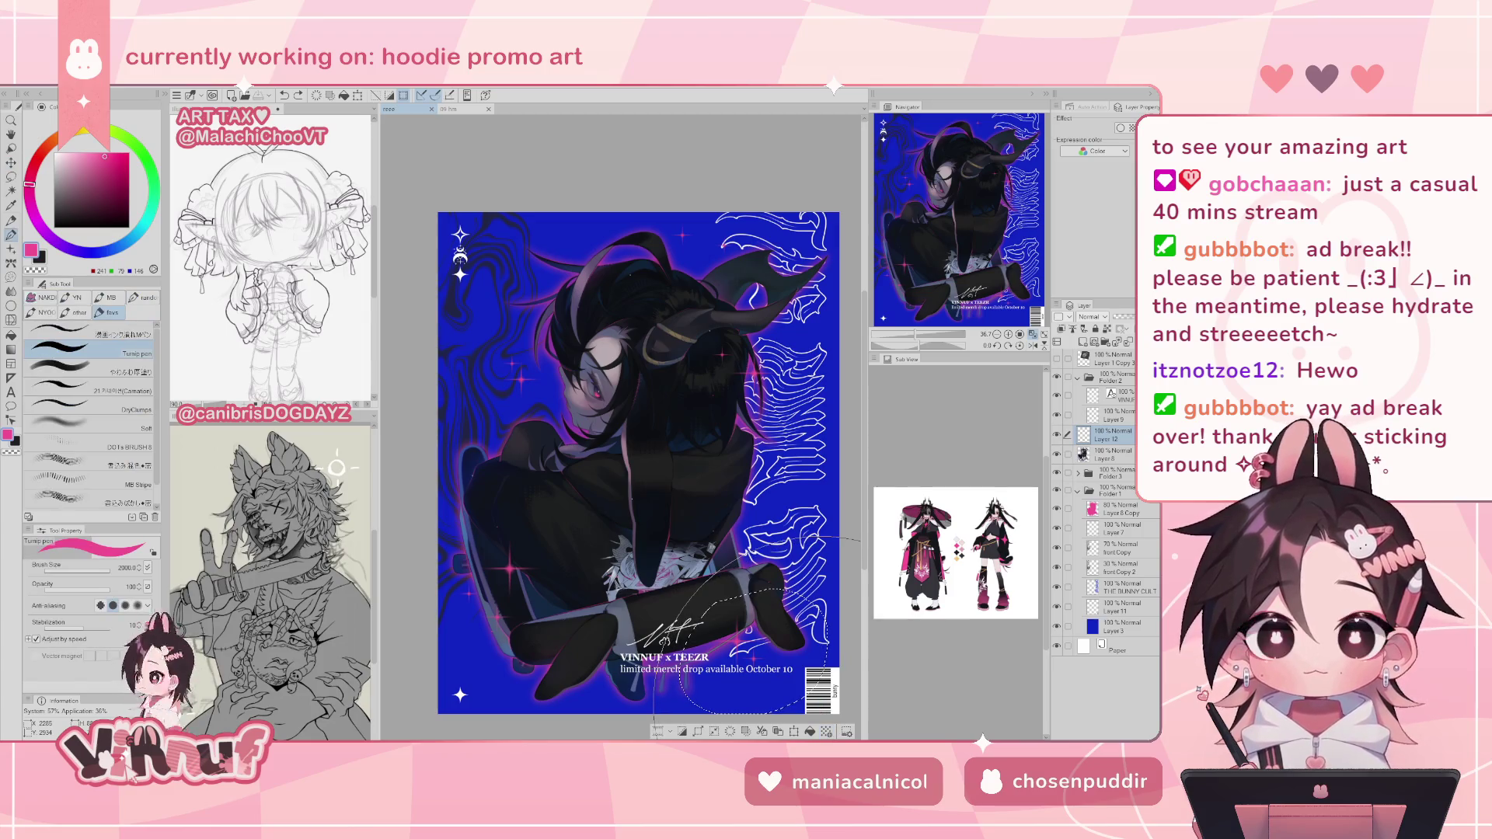
pyautogui.hotkey('ctrl', 'd')
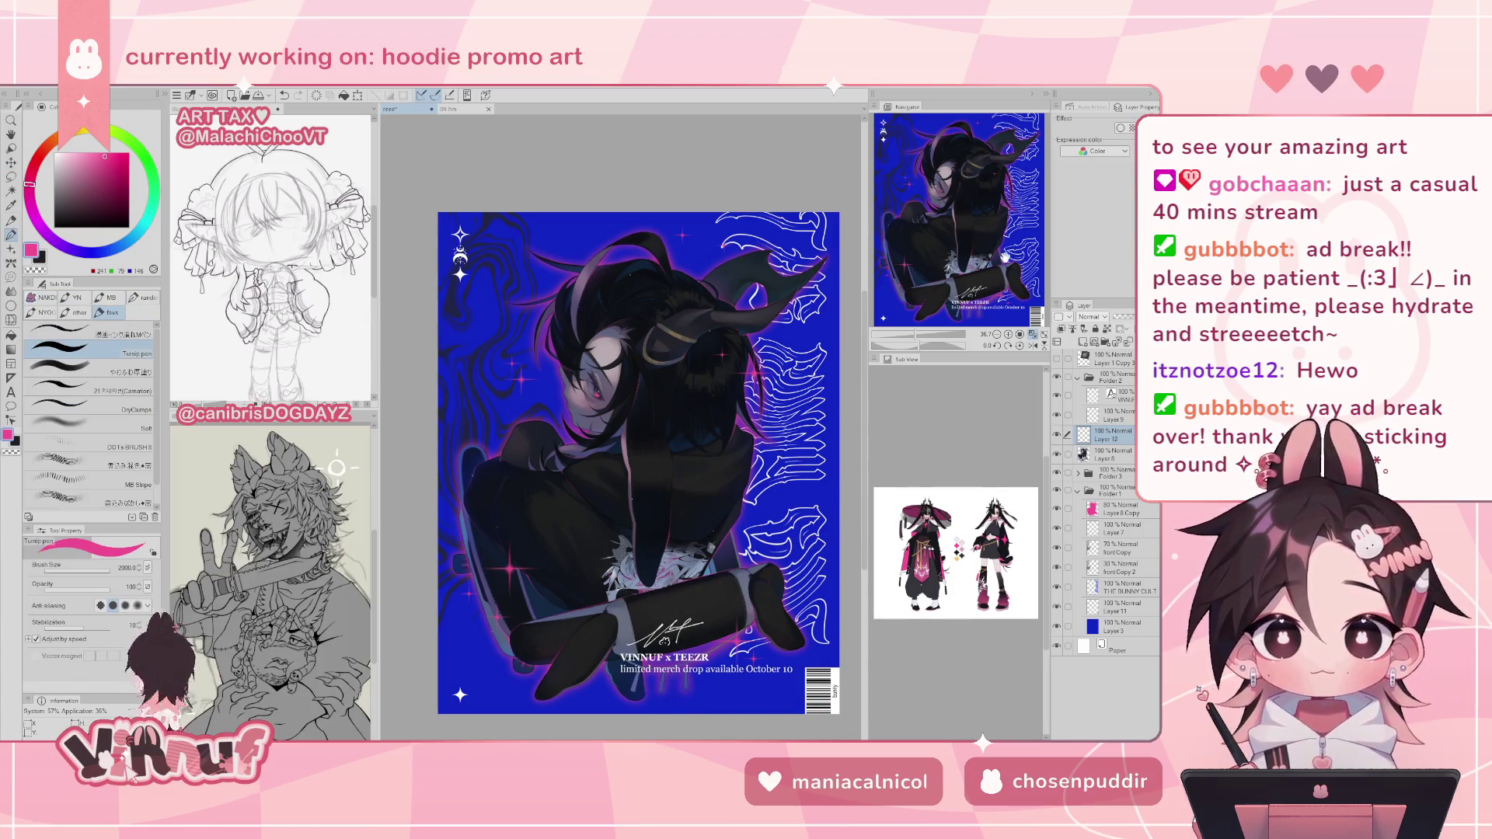
# - Zoom in and flip the view back and forth to check the composition
pyautogui.click(1035, 337)
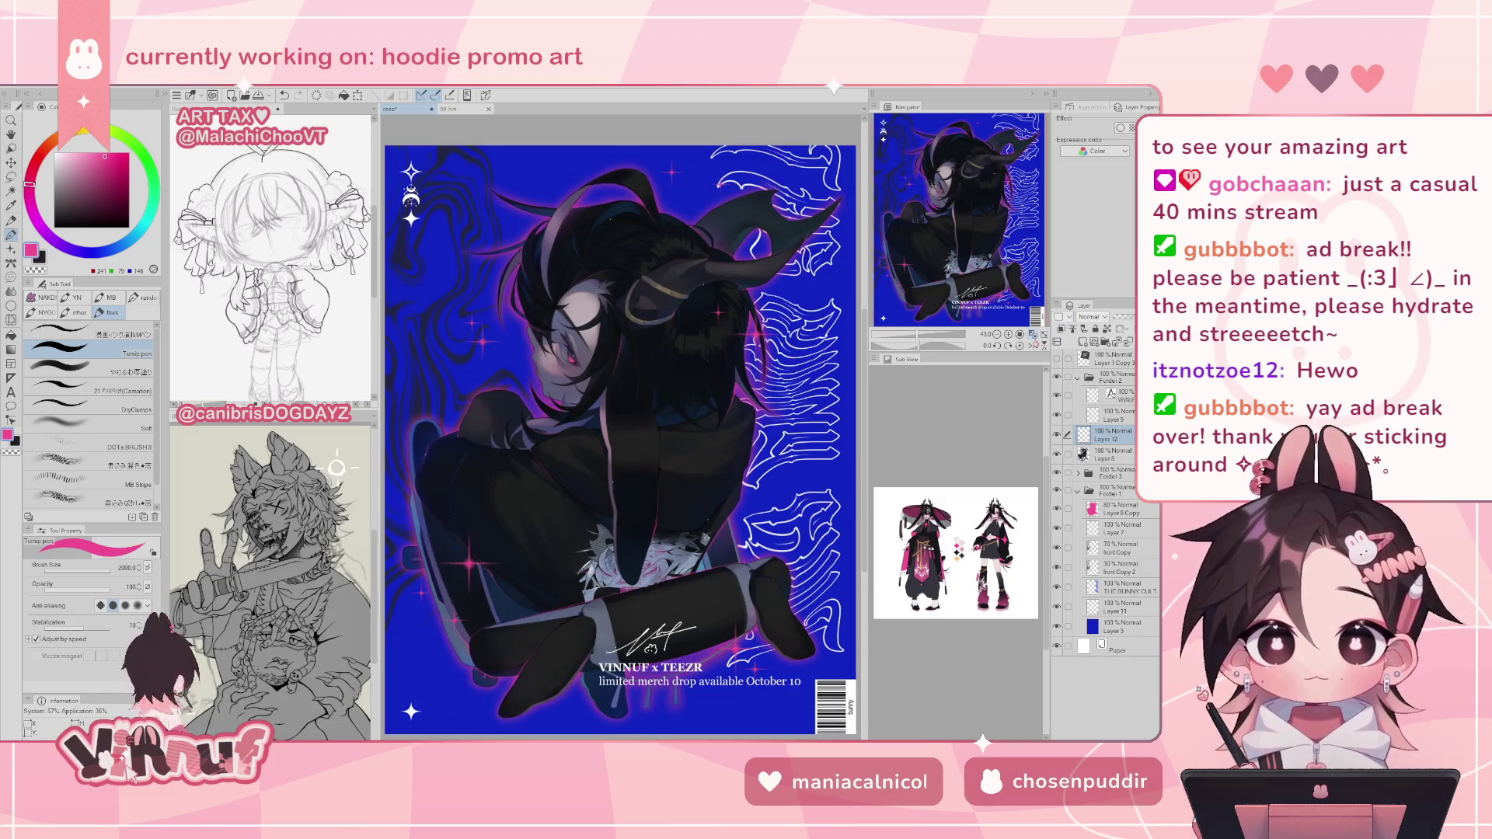
pyautogui.click(1034, 344)
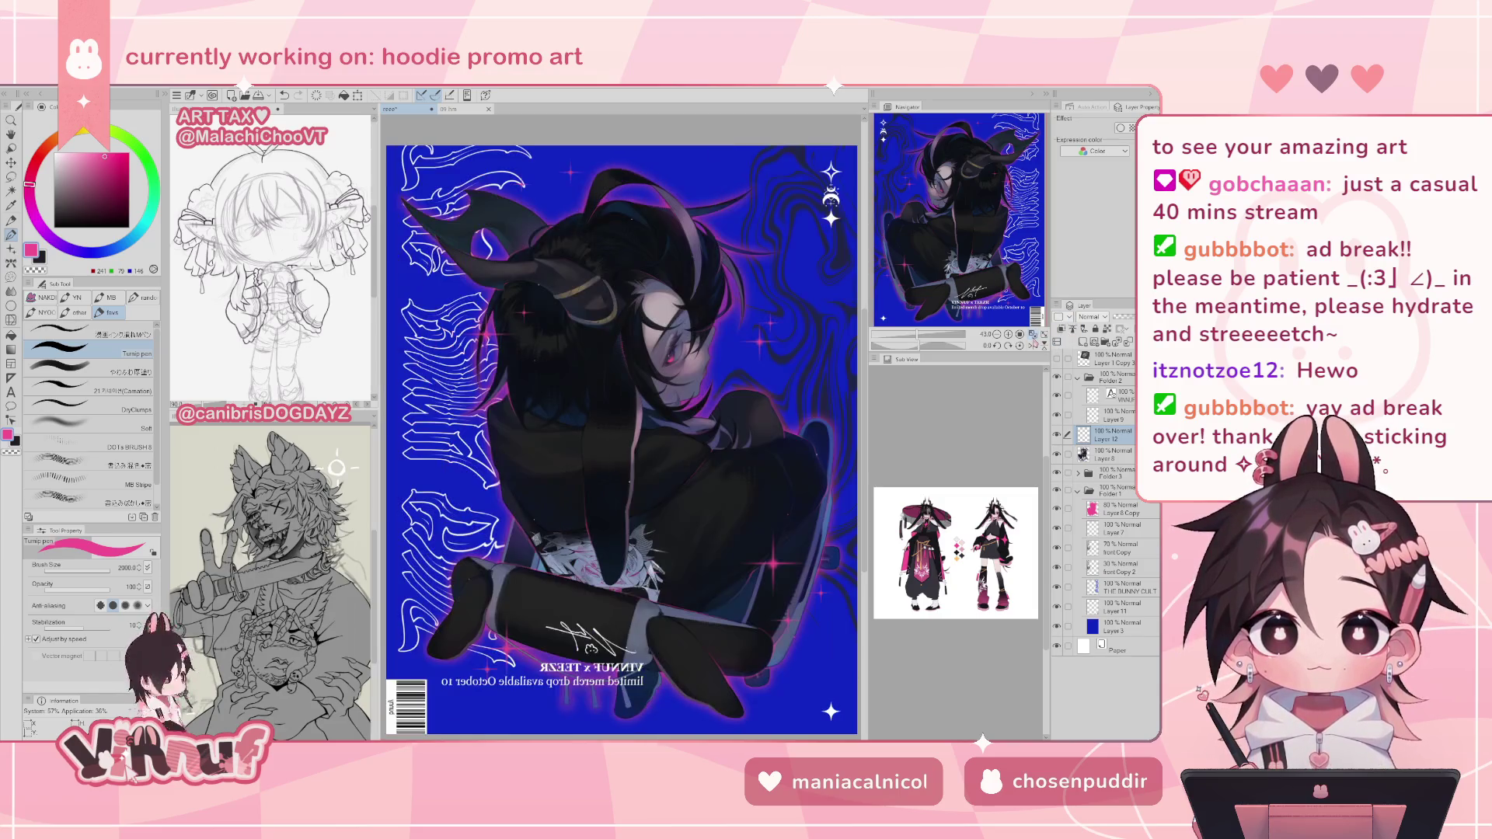
pyautogui.click(1034, 345)
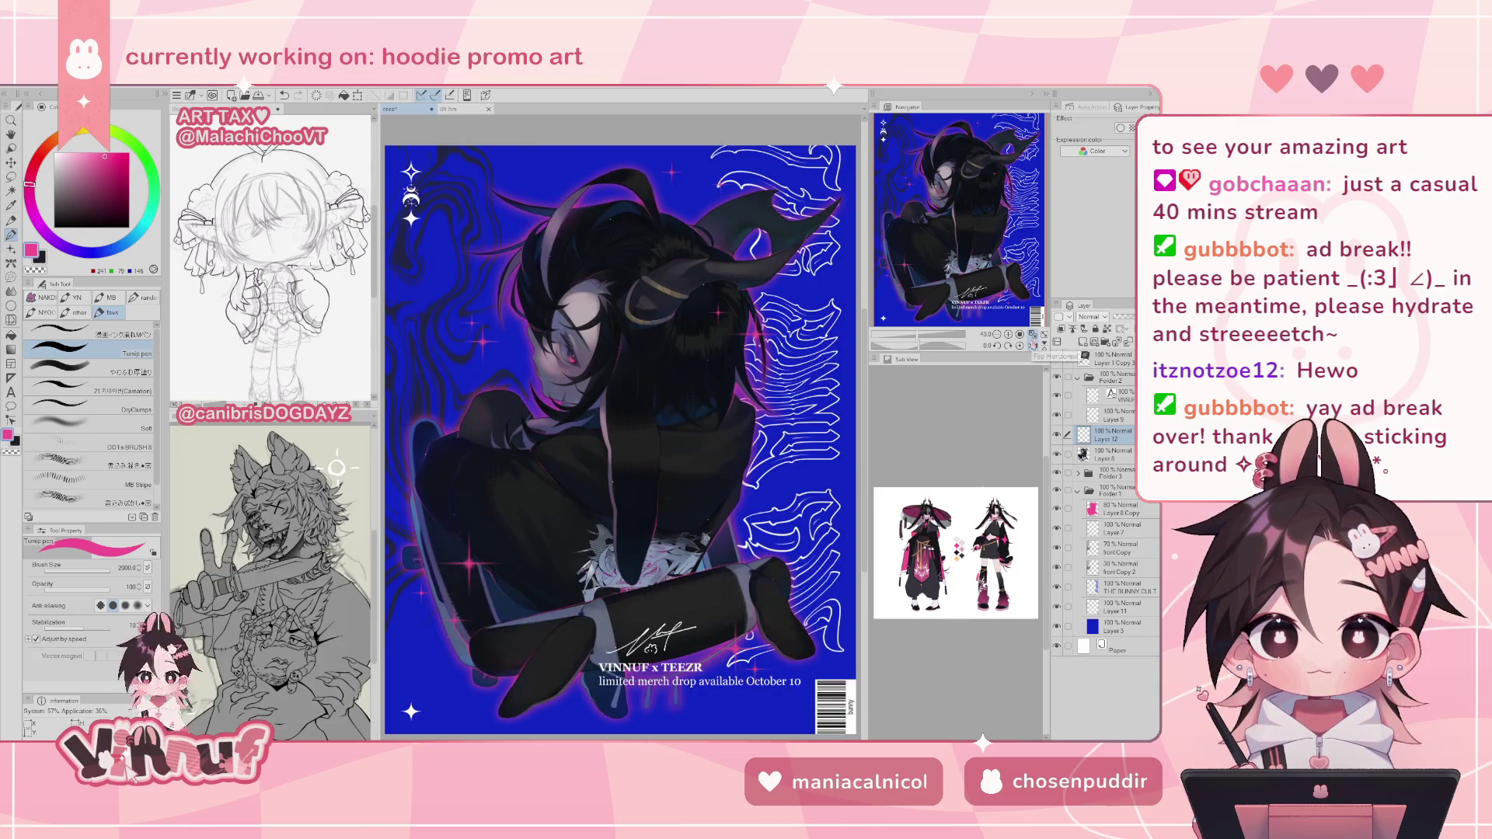
pyautogui.click(975, 290)
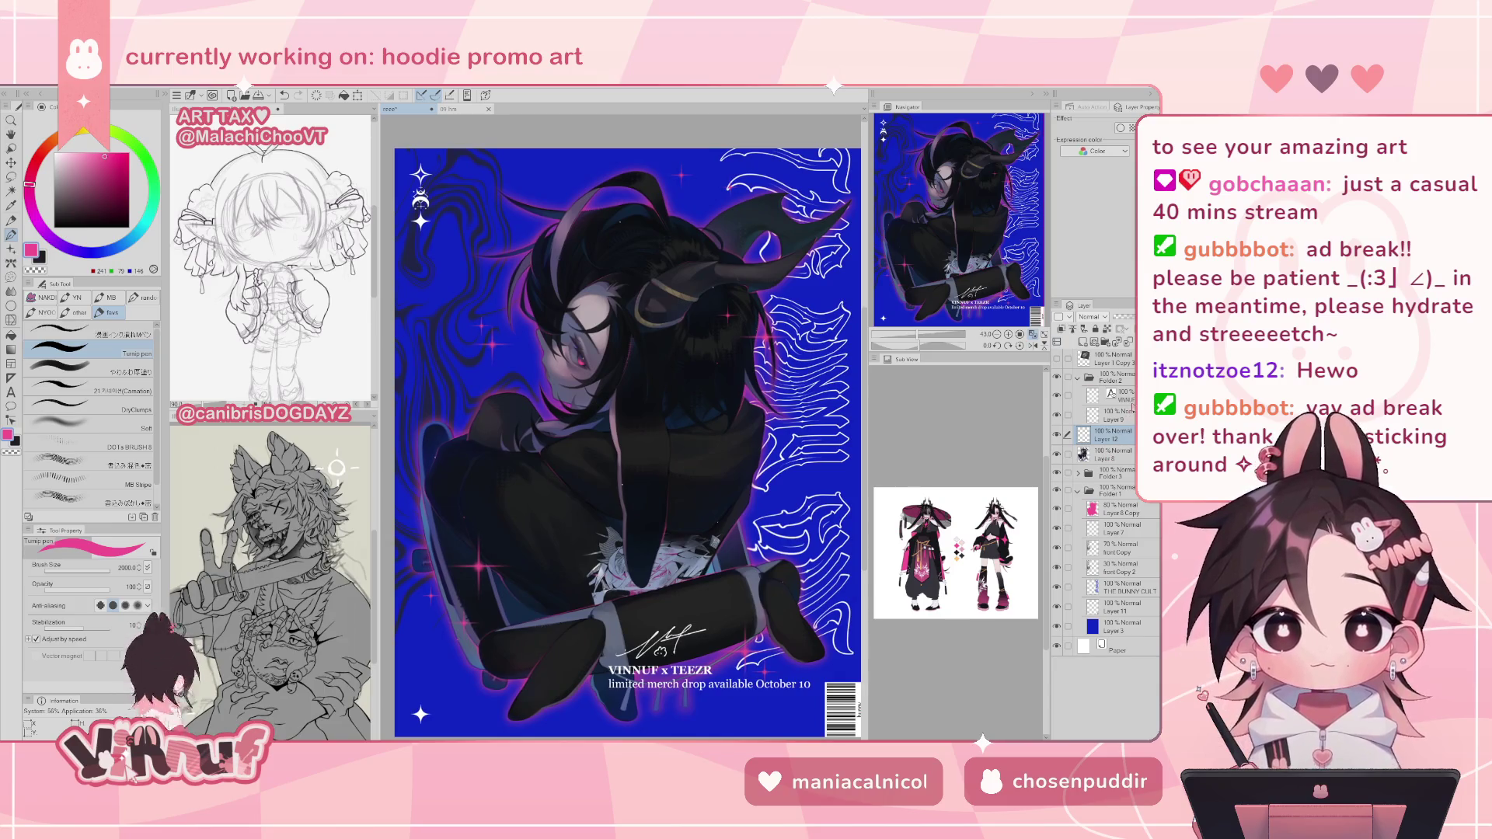
pyautogui.click(1131, 400)
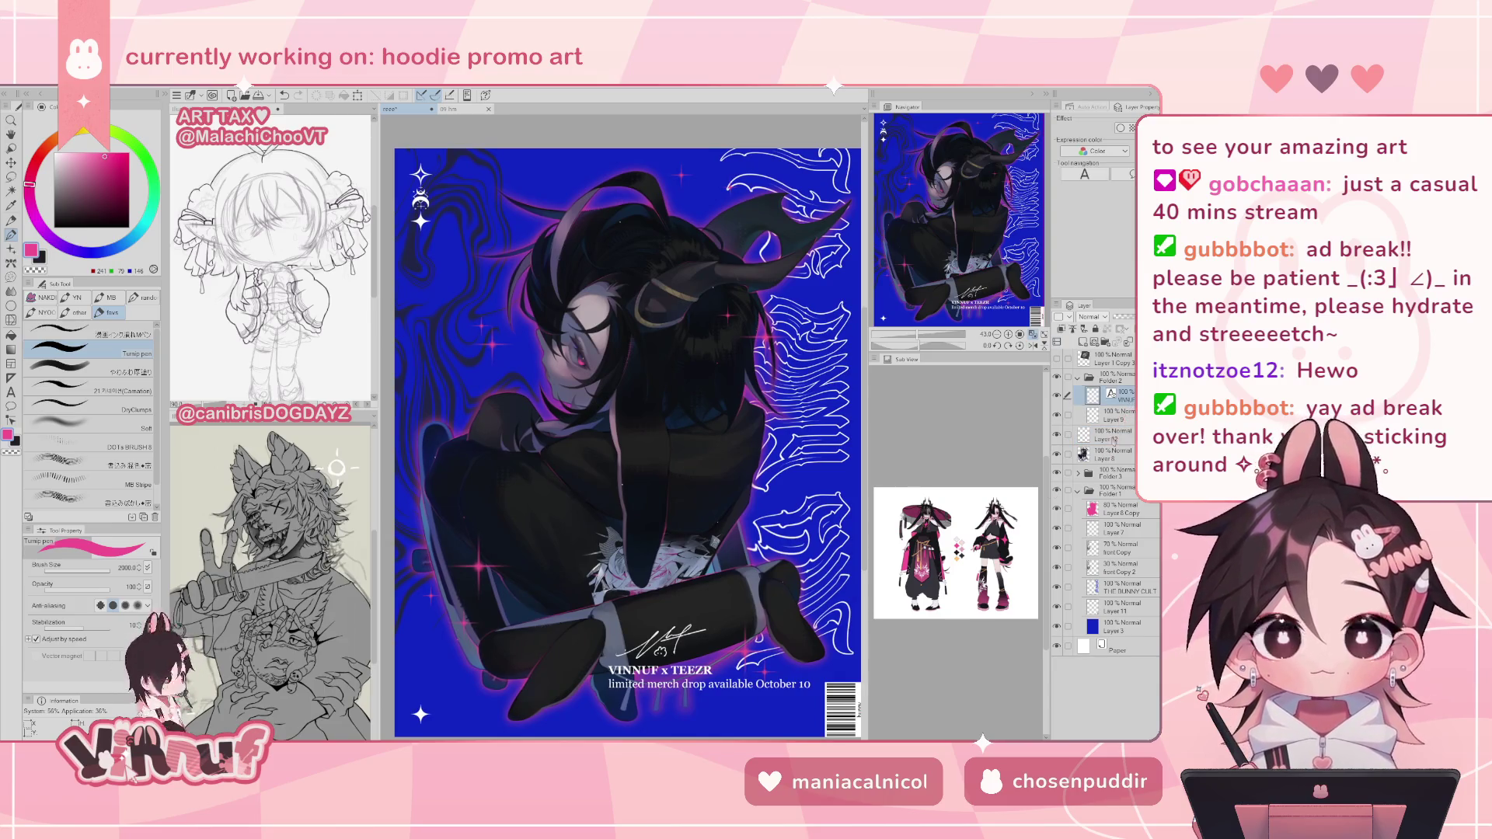
# - Set the caption's 'limited merch drop' date line to size 10
pyautogui.press('t')
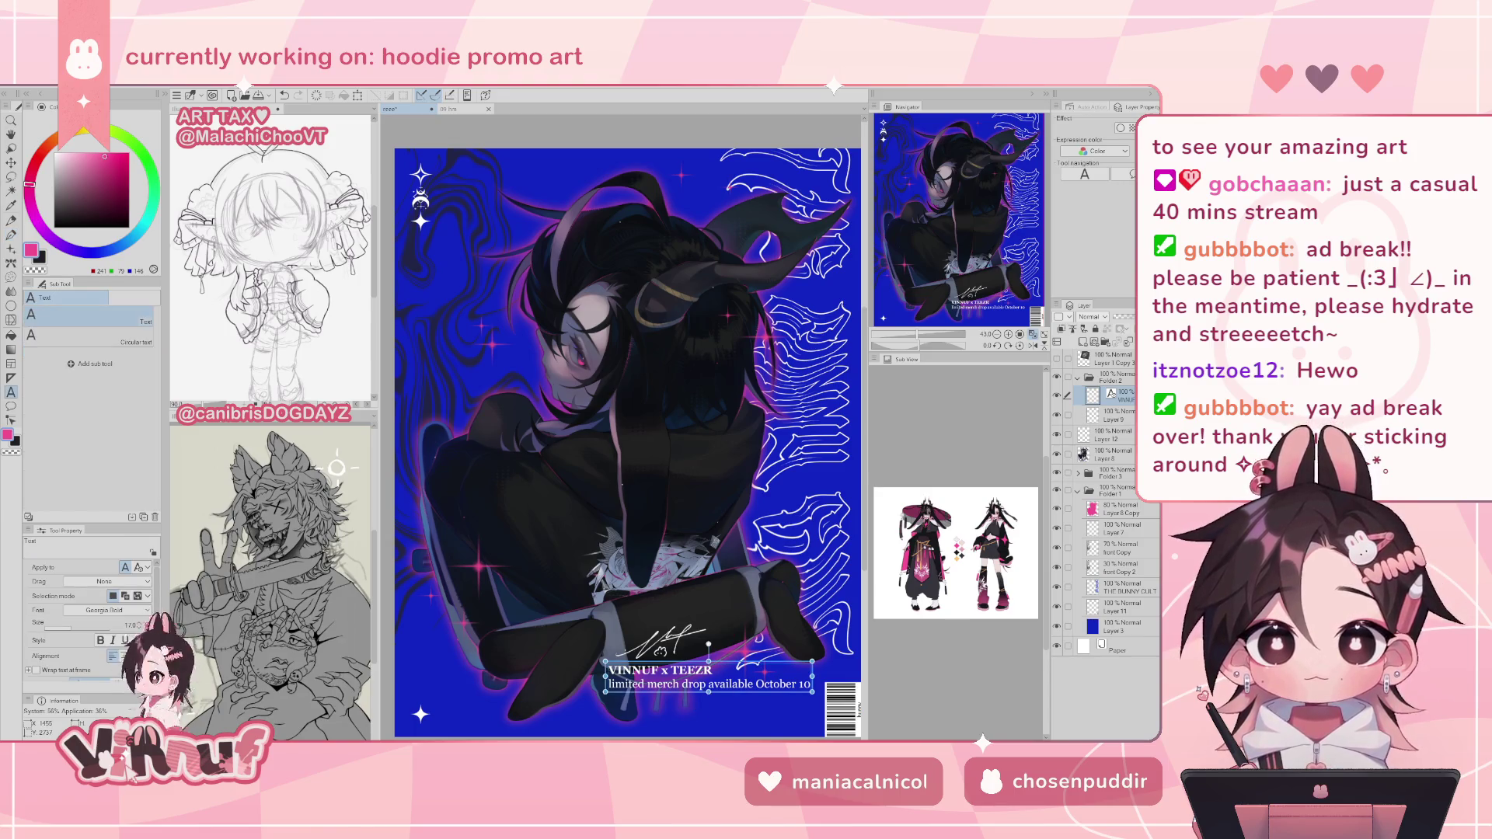
pyautogui.click(685, 697)
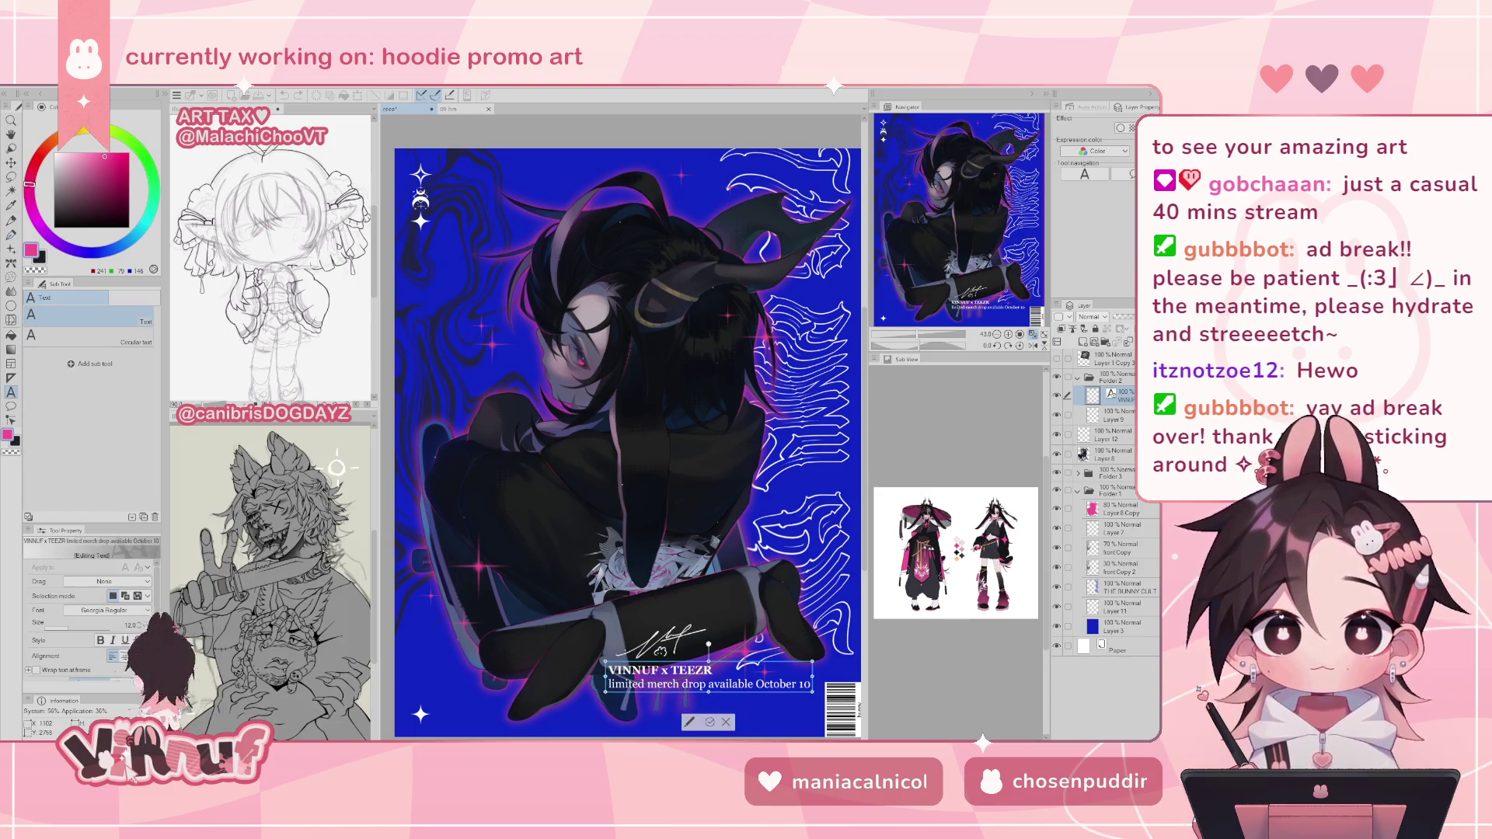
pyautogui.click(609, 683)
pyautogui.moveTo(609, 684); pyautogui.dragTo(811, 683)
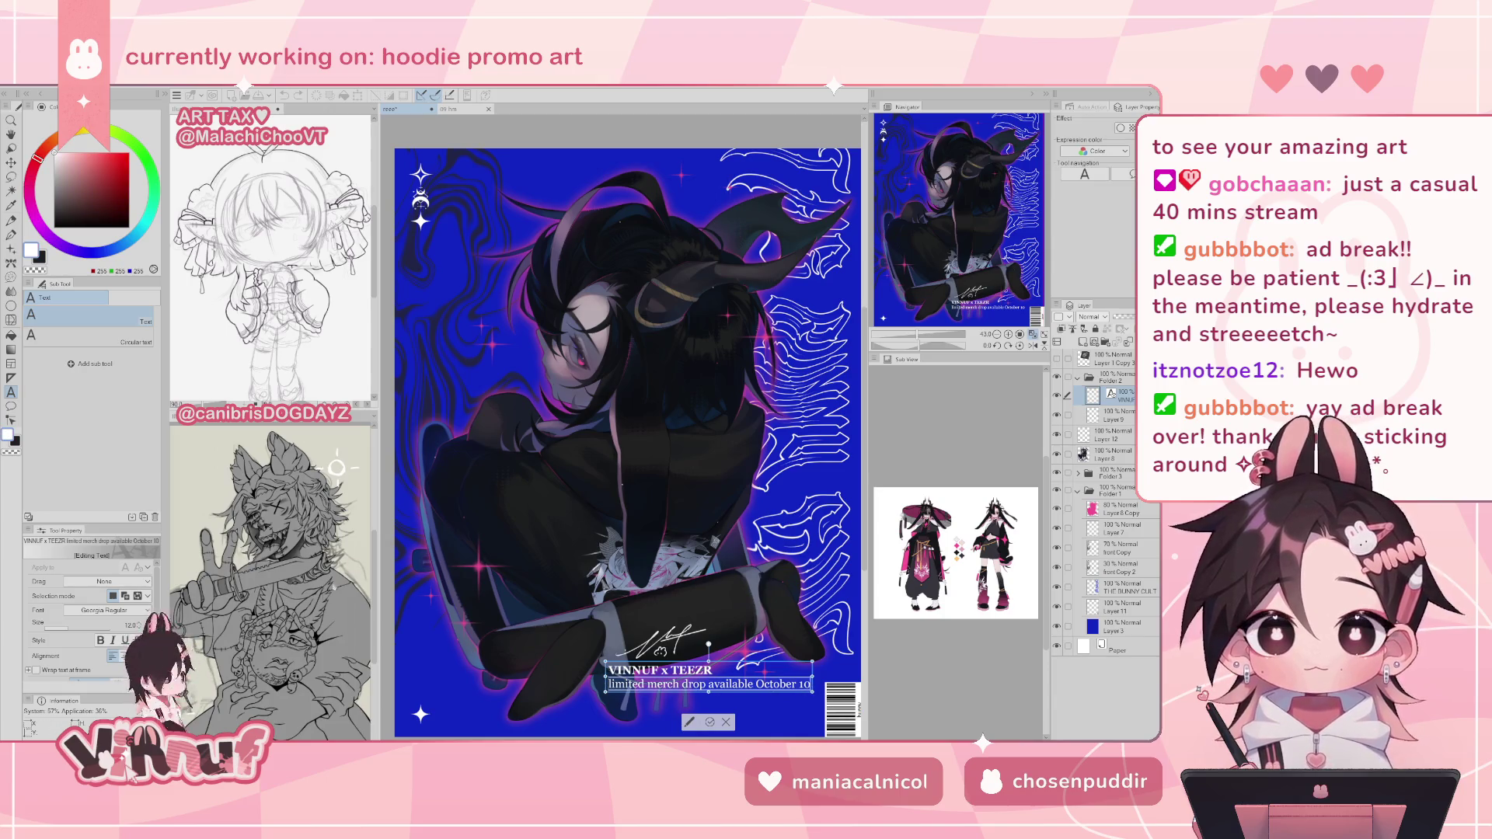
pyautogui.click(58, 628)
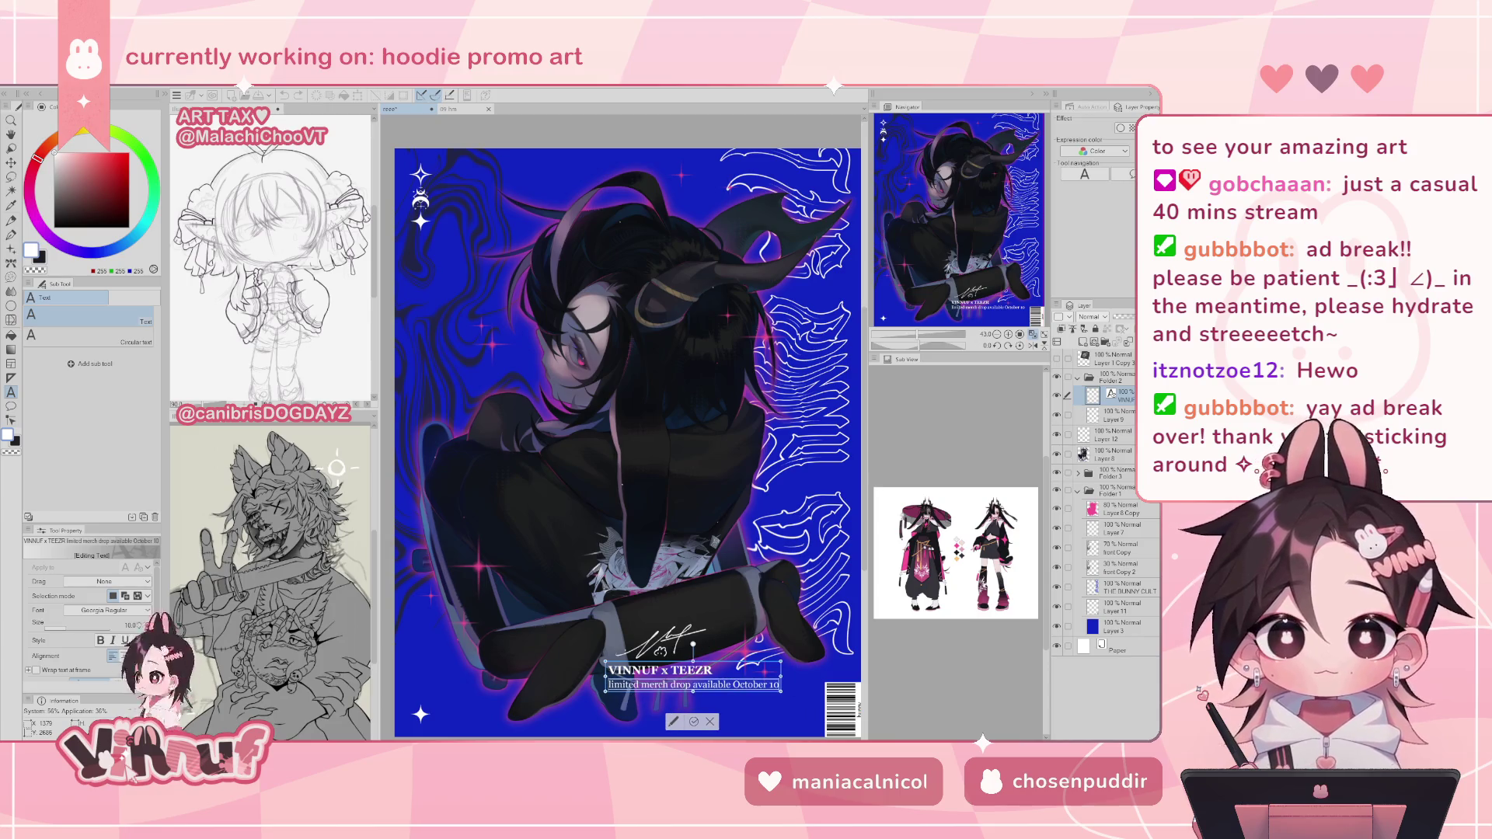
# - Set the VINNUF x TEEZR title line to size 14 and commit the text
pyautogui.moveTo(713, 670); pyautogui.dragTo(604, 670)
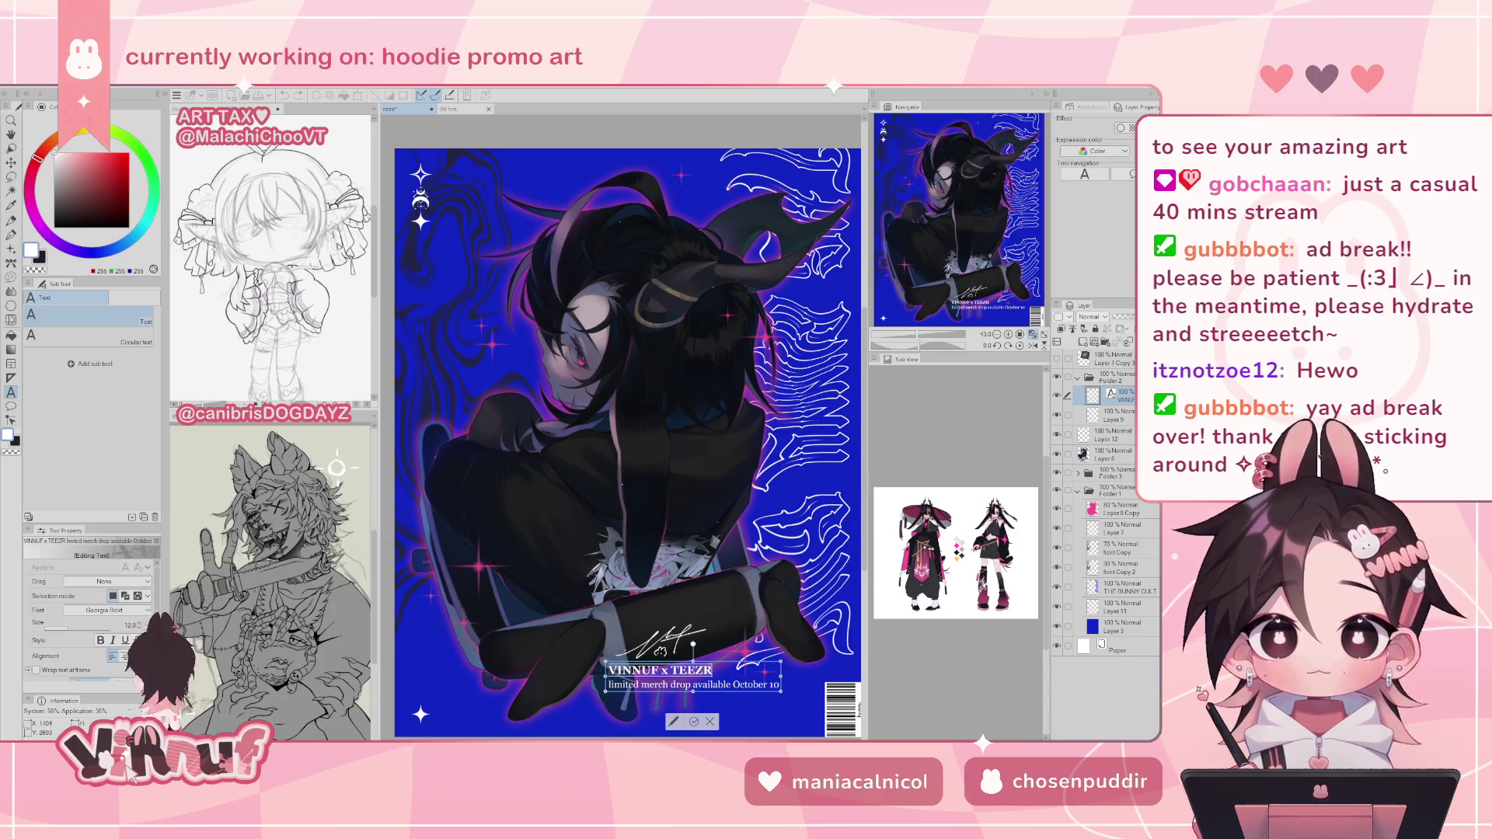
pyautogui.press('Right')
pyautogui.click(138, 625)
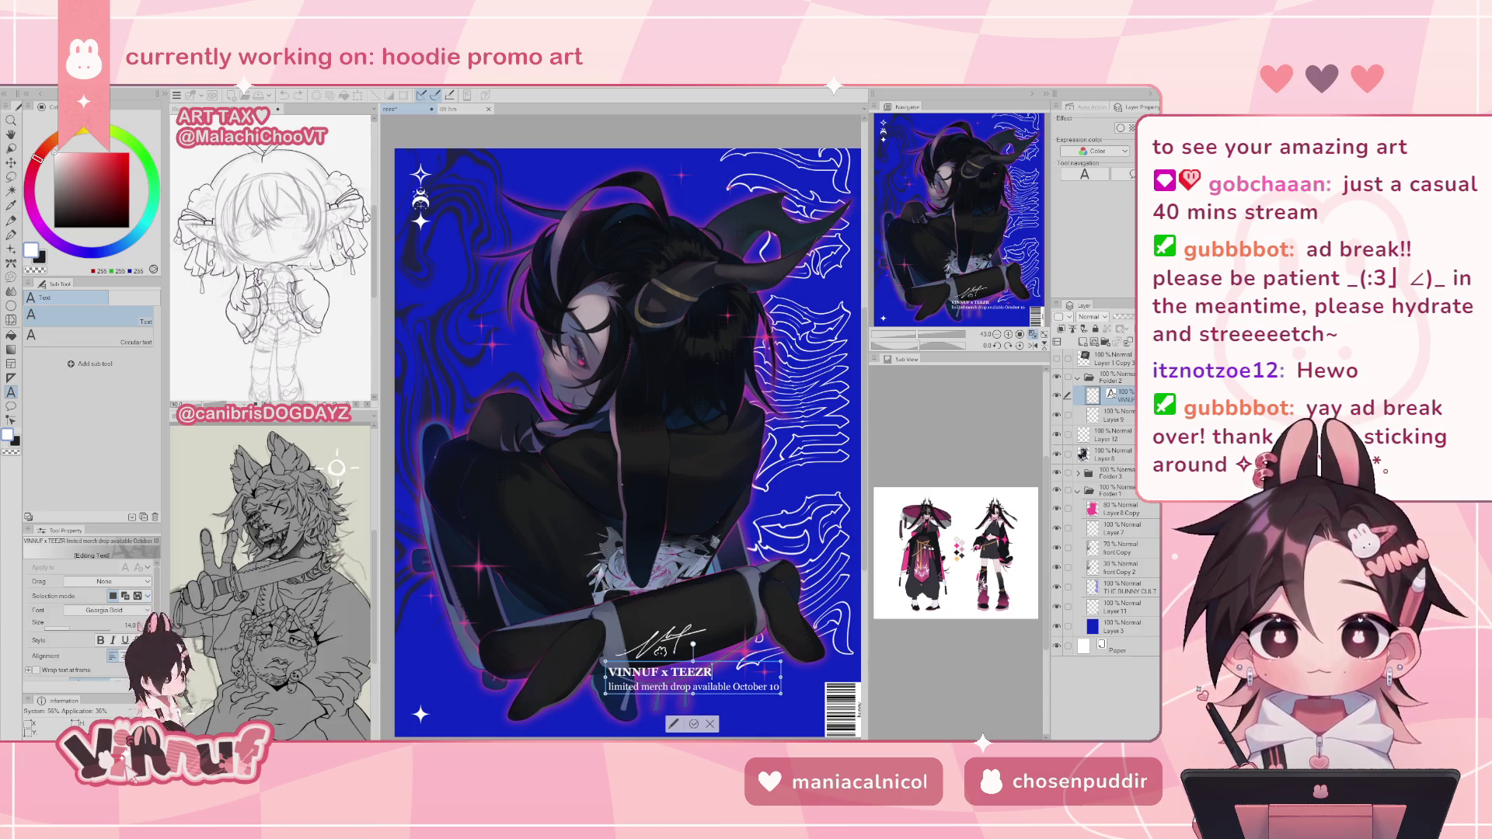
pyautogui.click(66, 628)
pyautogui.moveTo(713, 670); pyautogui.dragTo(606, 670)
pyautogui.click(140, 625)
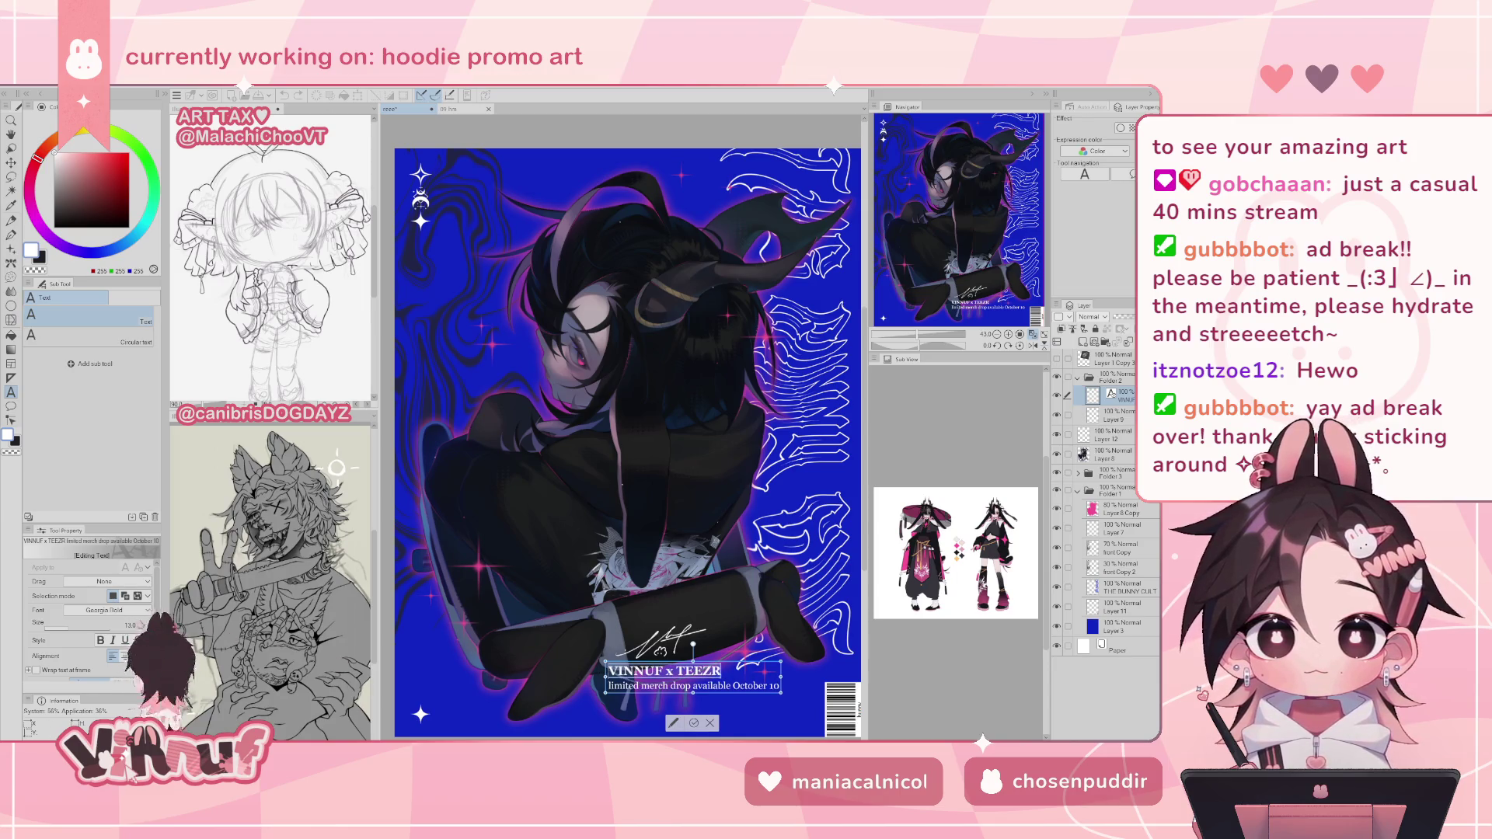
pyautogui.click(140, 624)
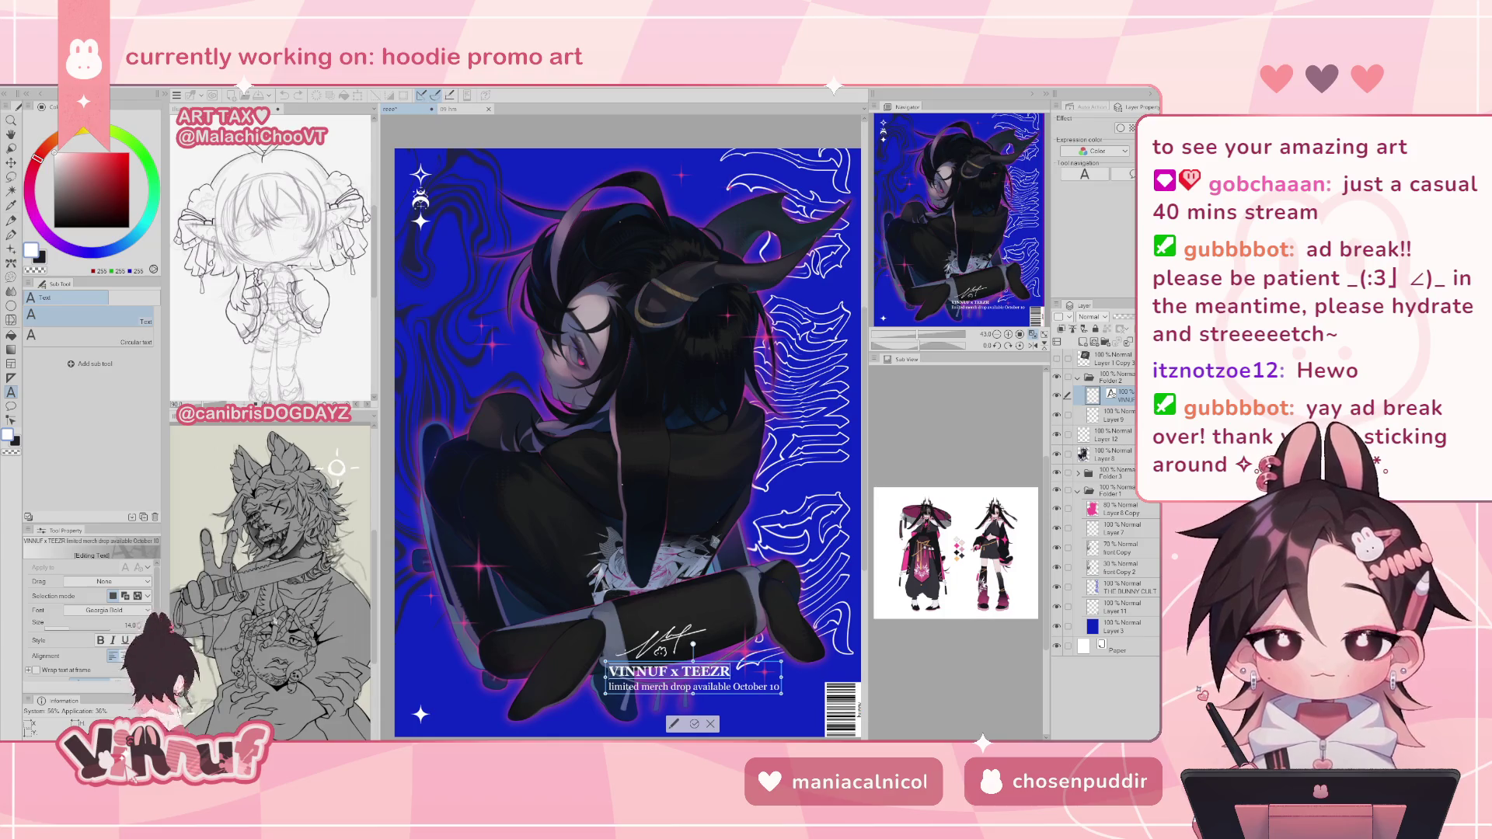
pyautogui.click(694, 723)
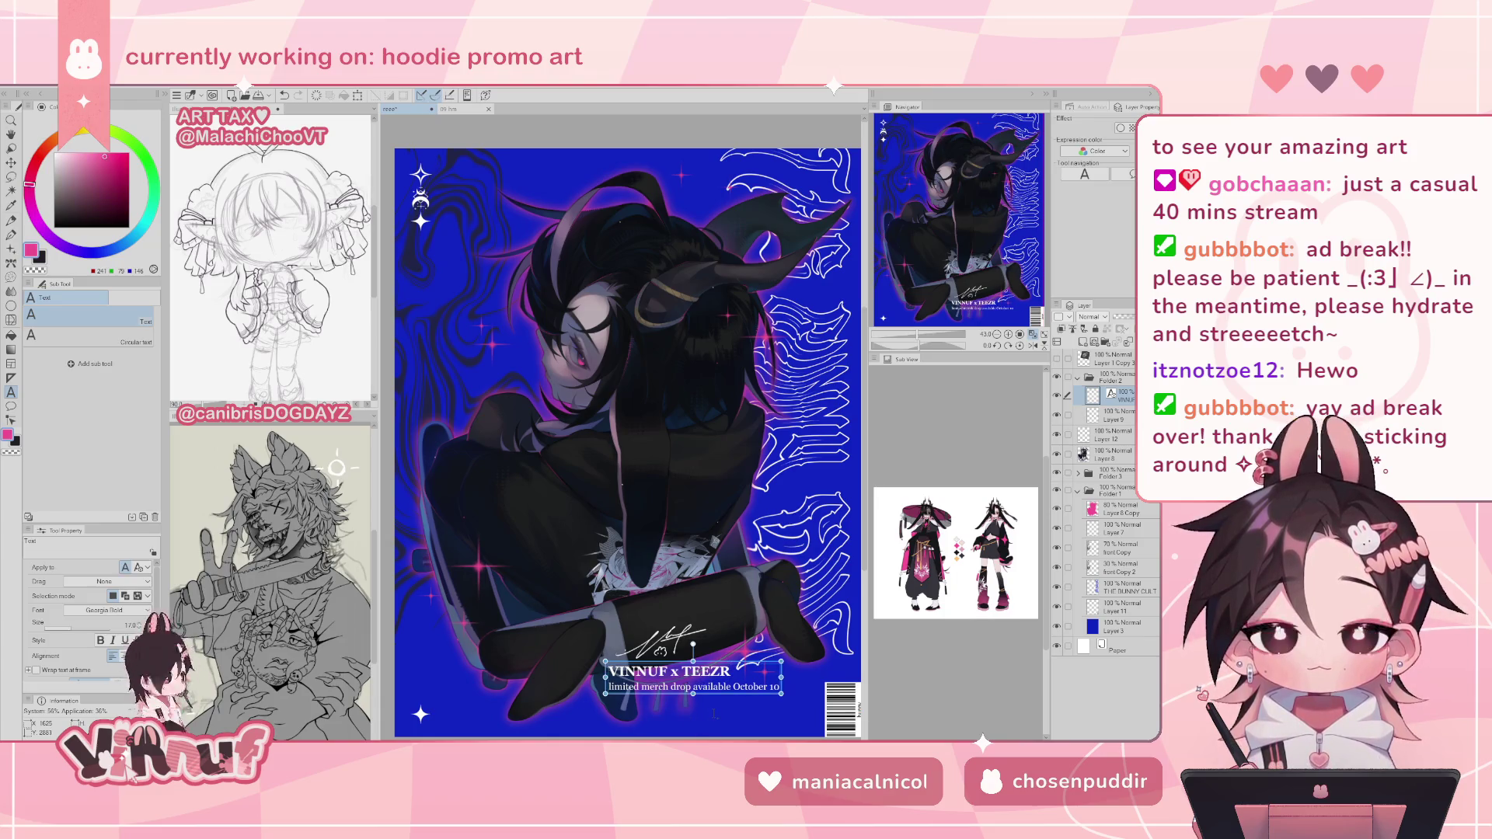
pyautogui.press('p')
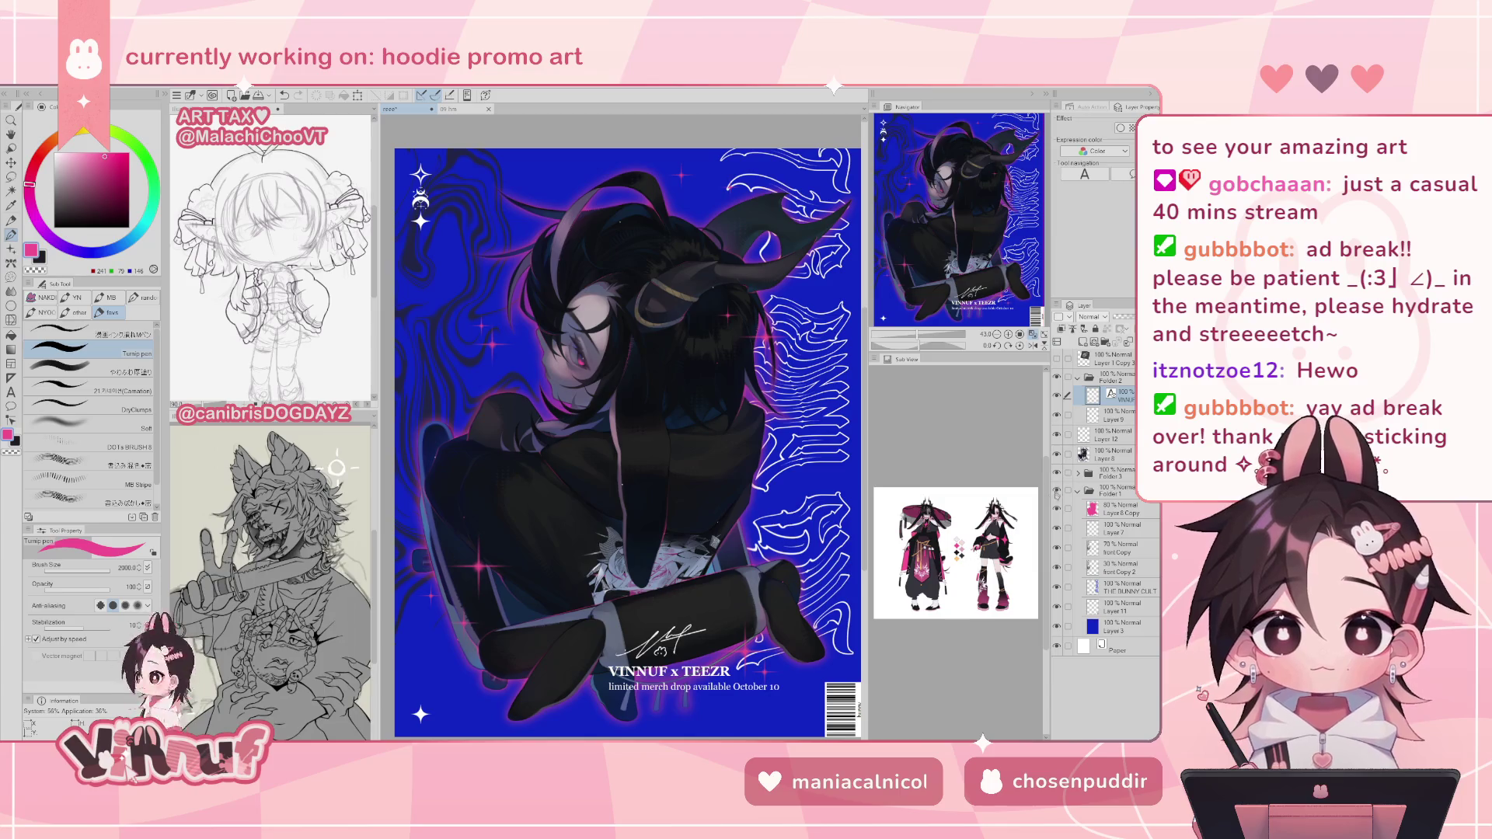
# - Select Layer 9 with the caption and move both slightly right and down
pyautogui.keyDown('ctrl'); pyautogui.click(1129, 418); pyautogui.keyUp('ctrl')
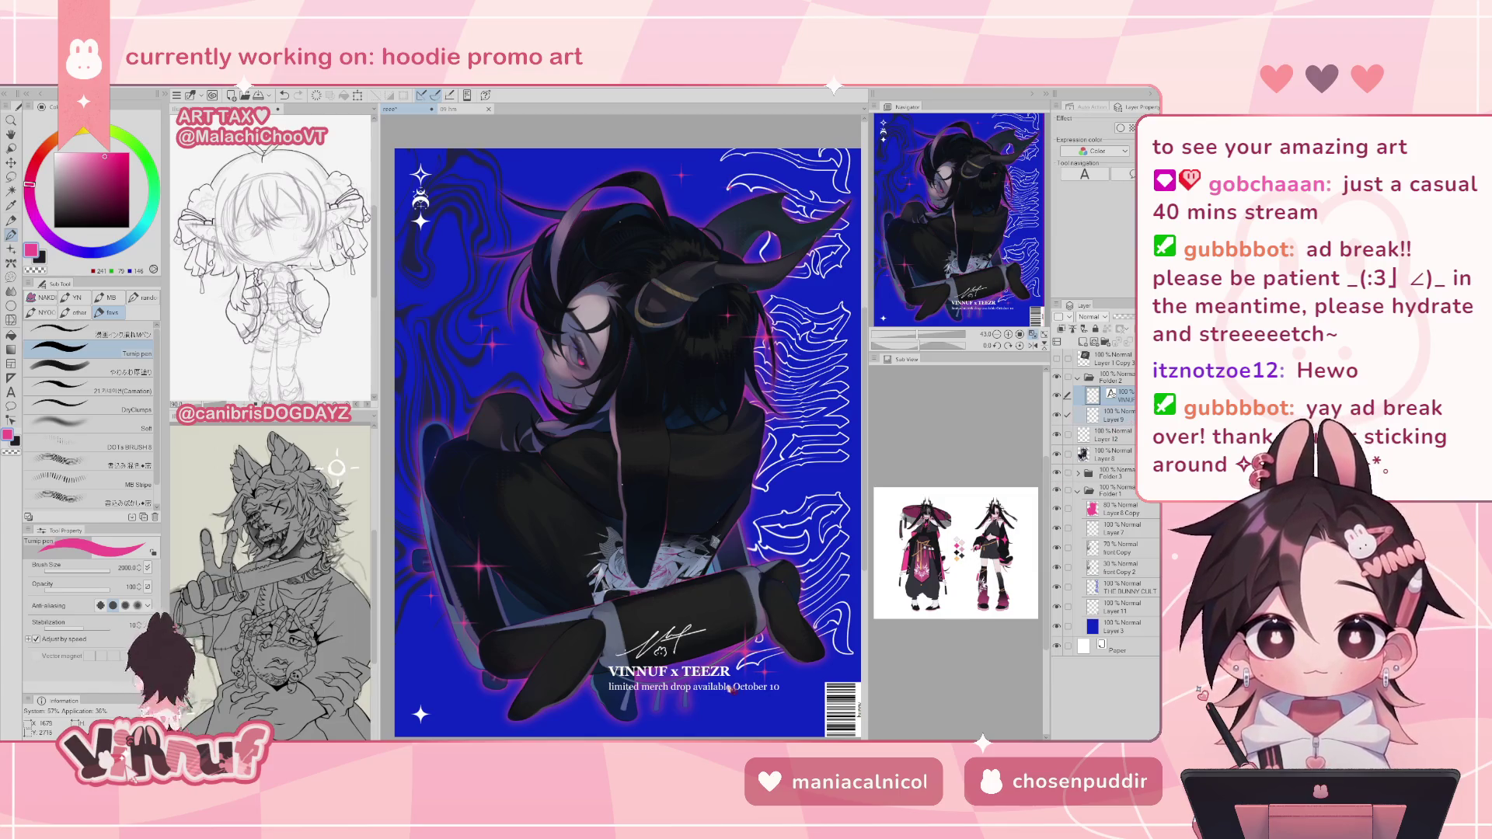
pyautogui.moveTo(742, 703); pyautogui.dragTo(739, 695)
pyautogui.press('k')
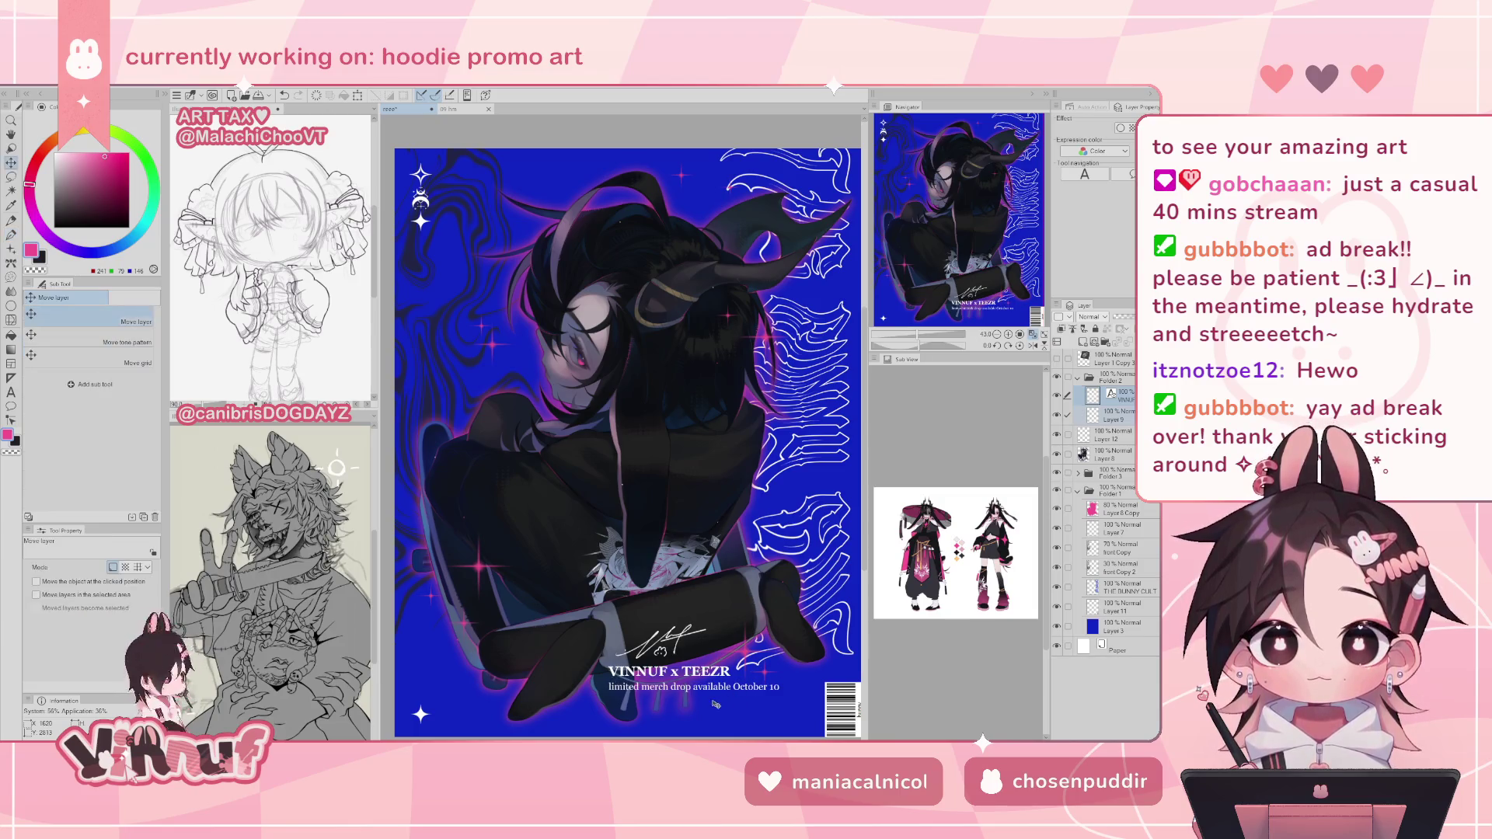
pyautogui.moveTo(715, 700); pyautogui.dragTo(733, 708)
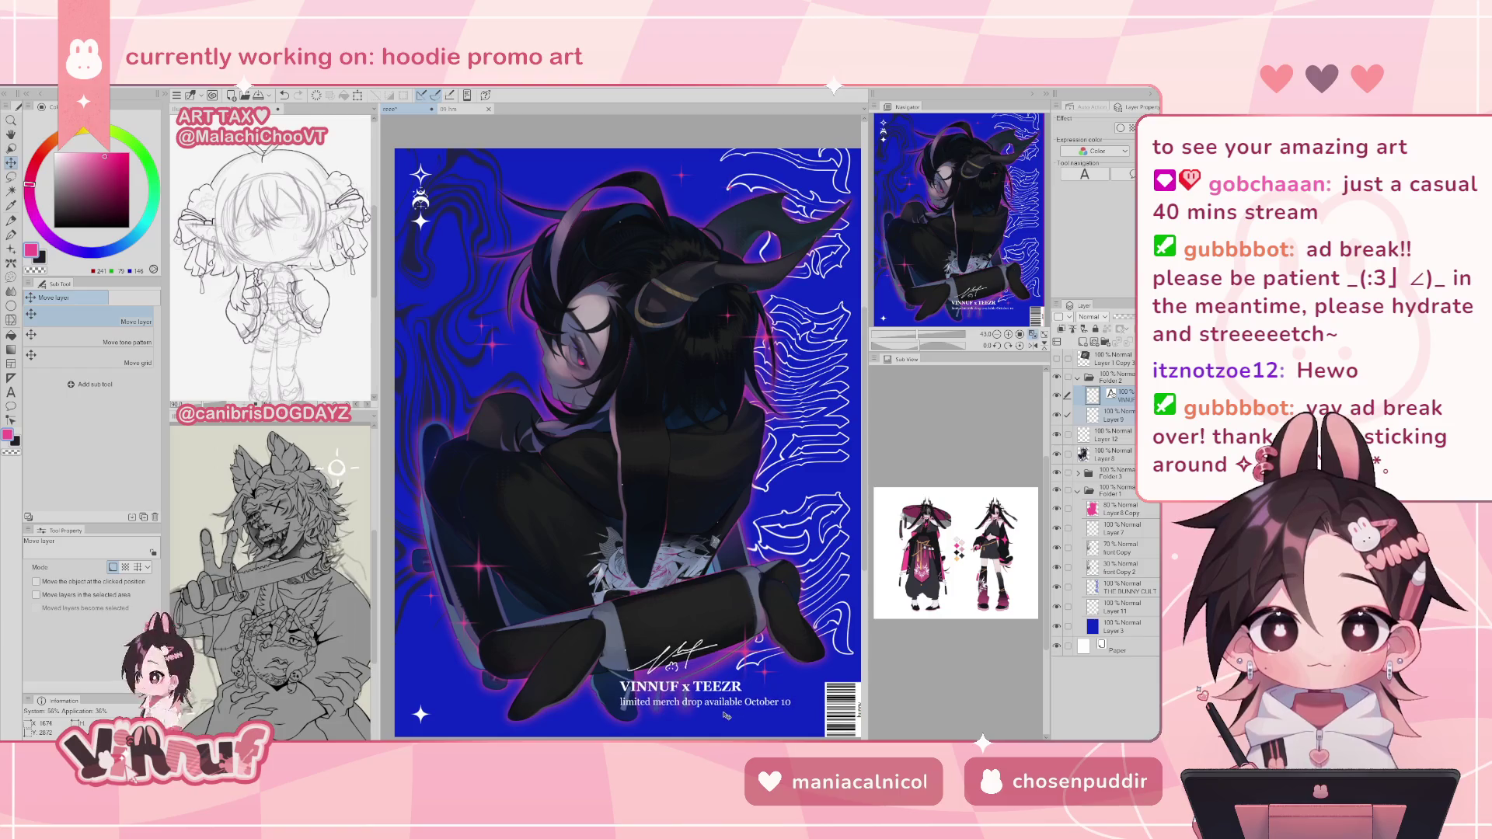
pyautogui.scroll(-1, 734, 706)
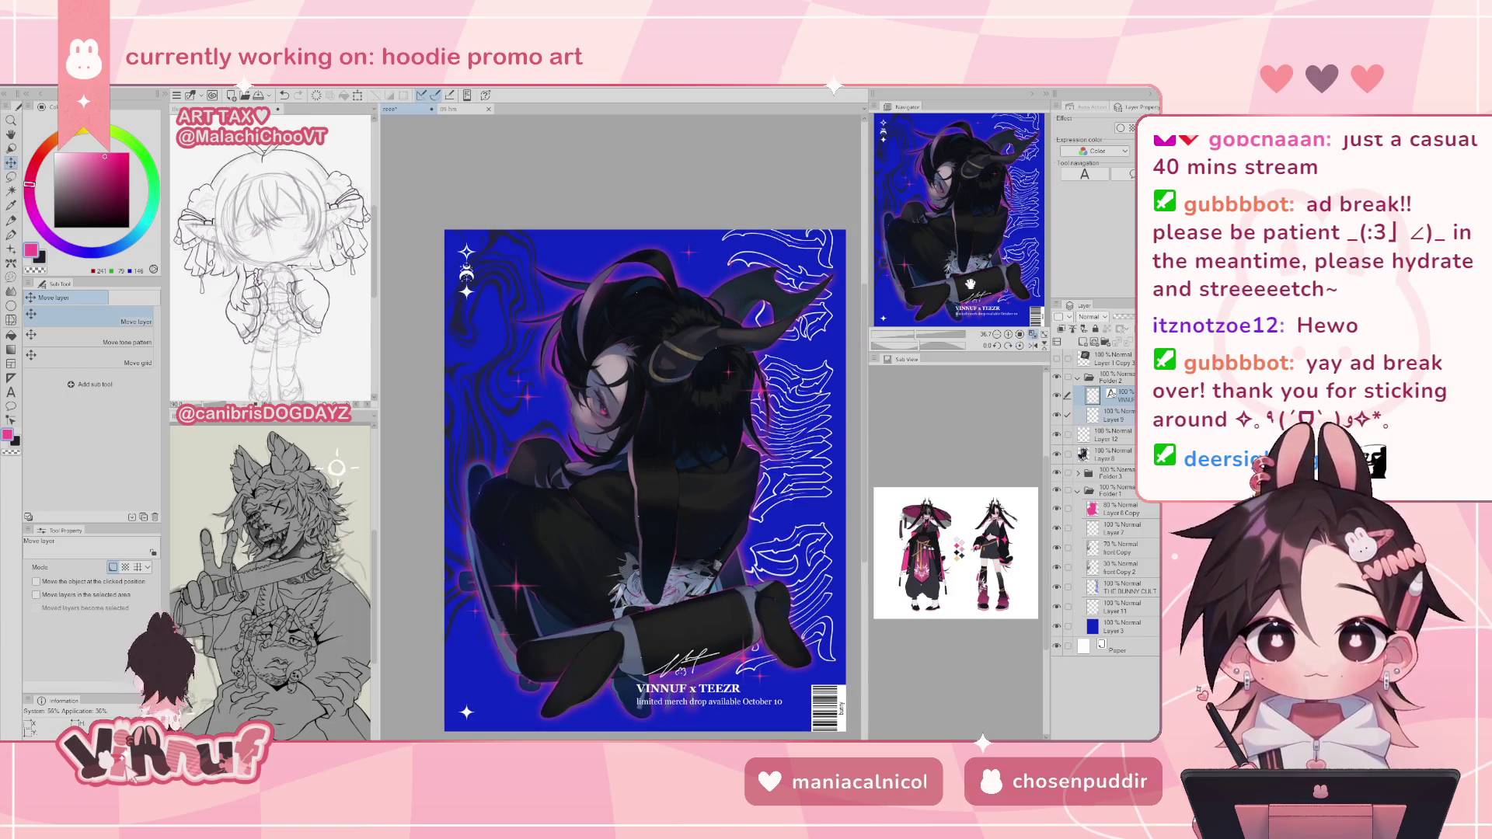
pyautogui.scroll(-1, 971, 284)
pyautogui.scroll(1, 710, 703)
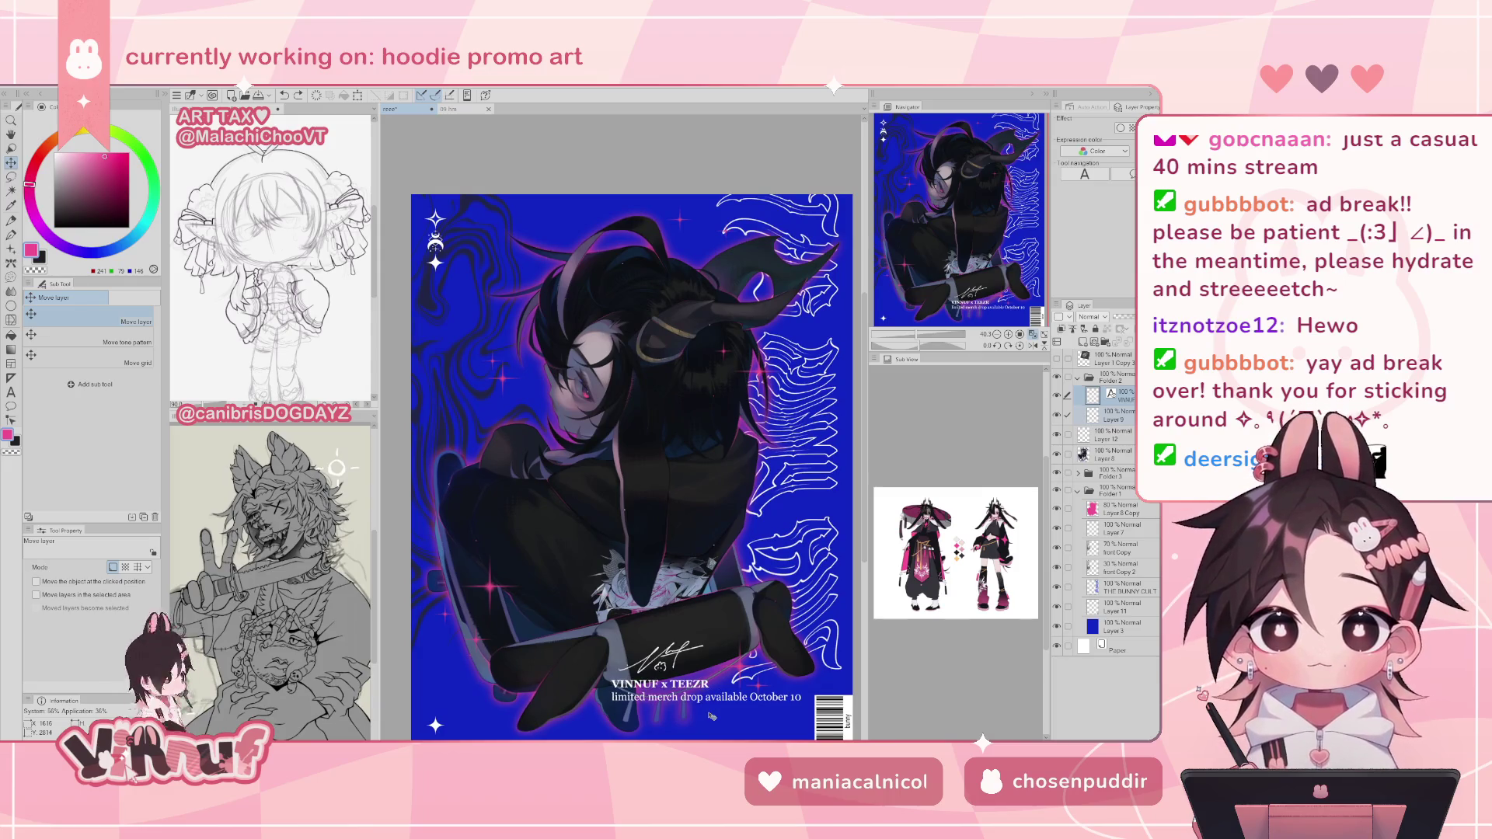
pyautogui.press('t')
pyautogui.click(661, 710)
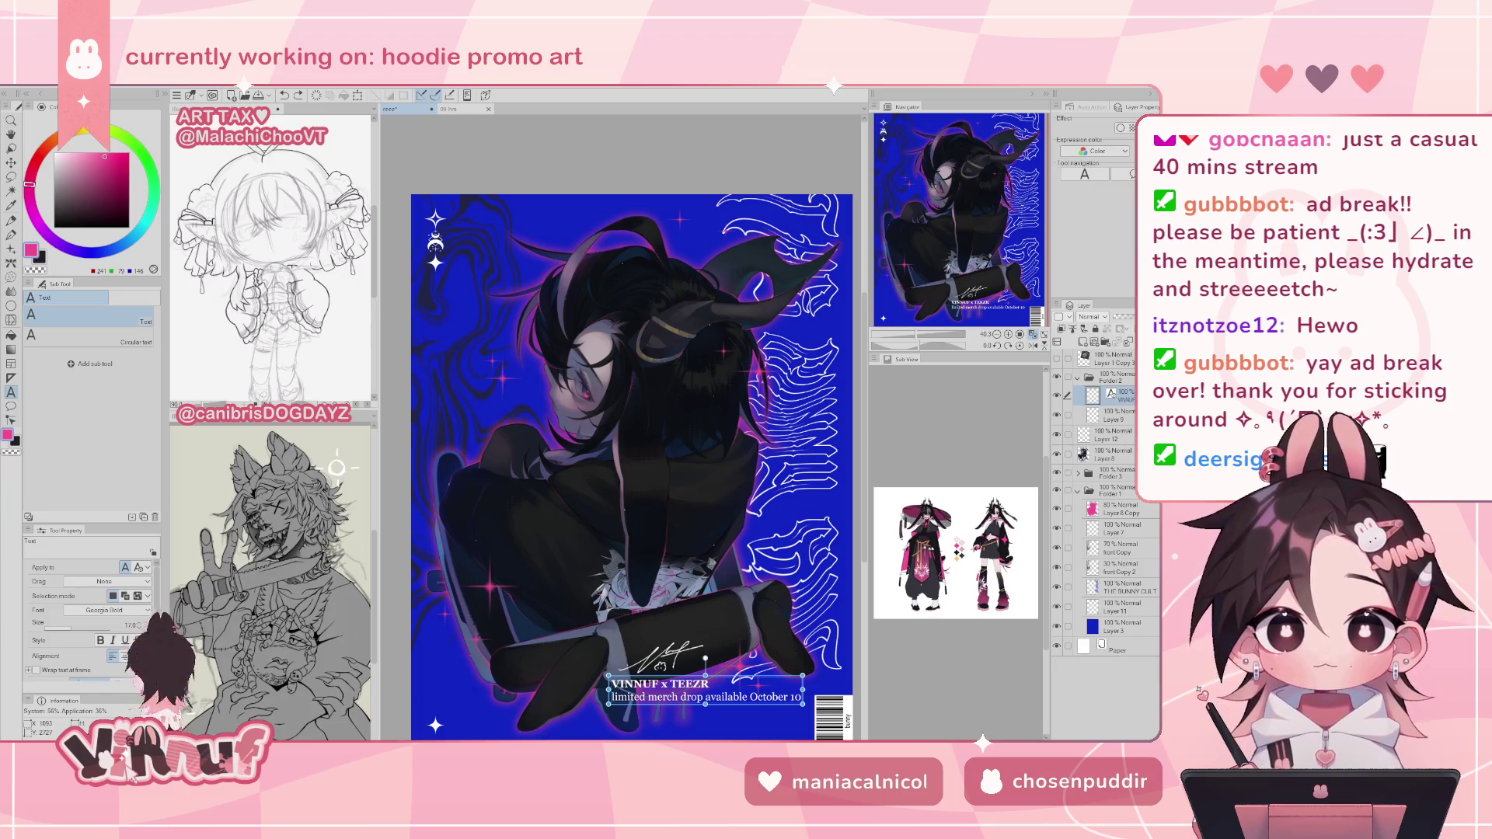
# - Select the caption's date line and set it to size 10
pyautogui.doubleClick(628, 697)
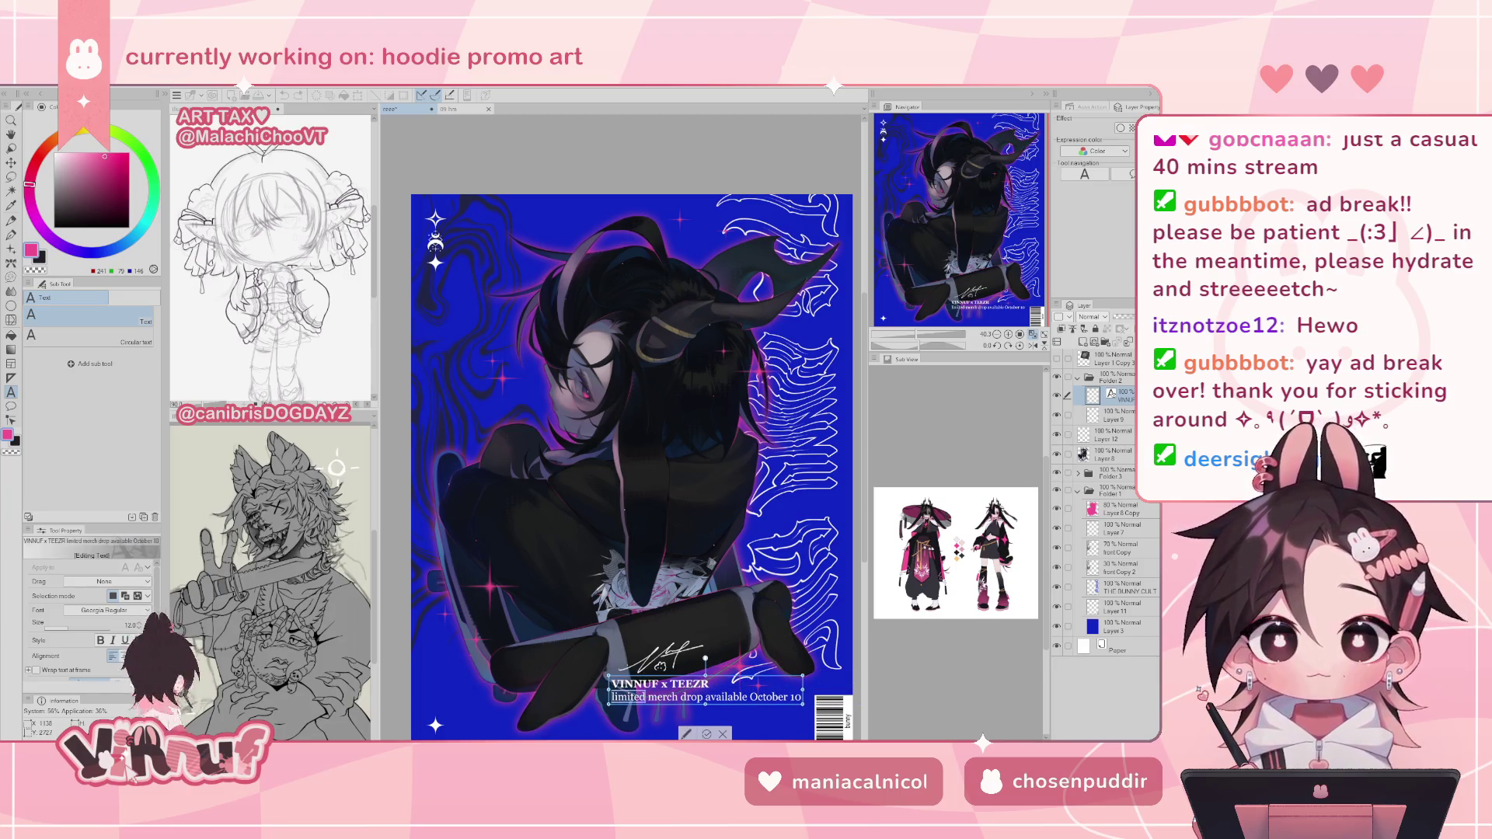
pyautogui.hotkey('shift', 'End')
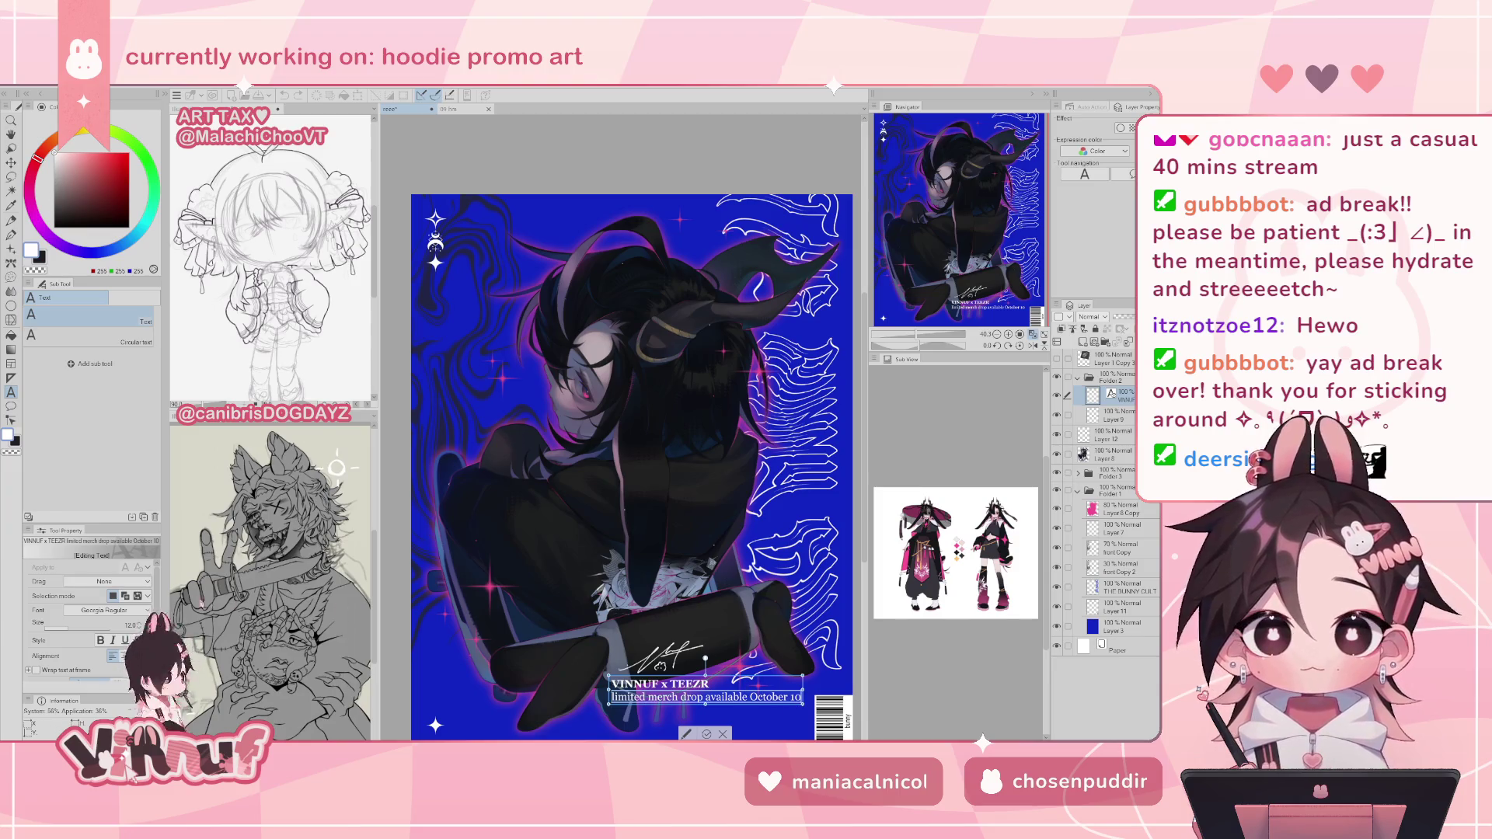
pyautogui.write('10')
pyautogui.press('Return')
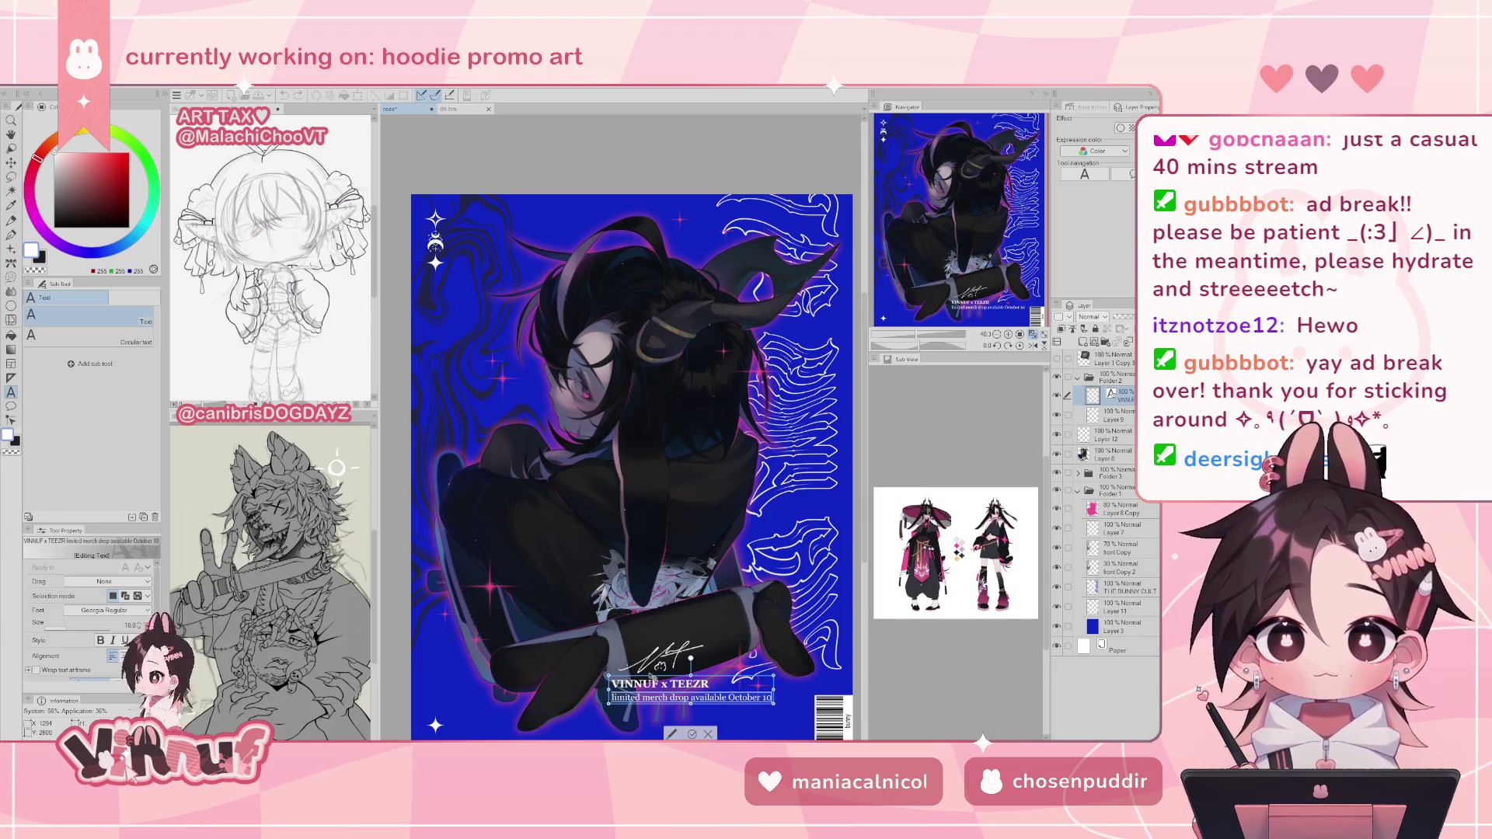
pyautogui.click(651, 677)
# - Set the VINNUF x TEEZR title line to size 17
pyautogui.moveTo(709, 684); pyautogui.dragTo(612, 683)
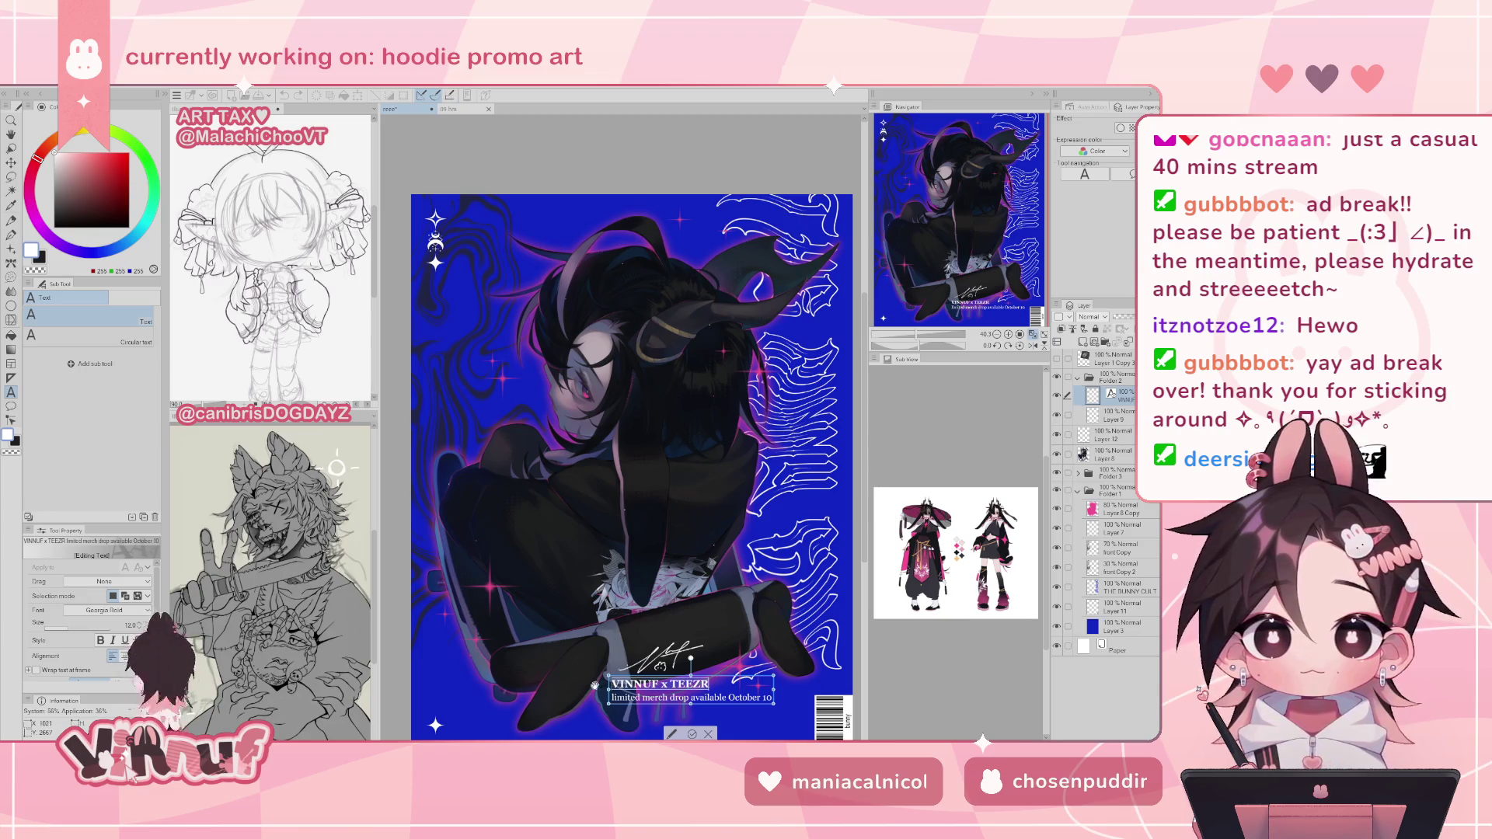
pyautogui.write('17')
pyautogui.press('Return')
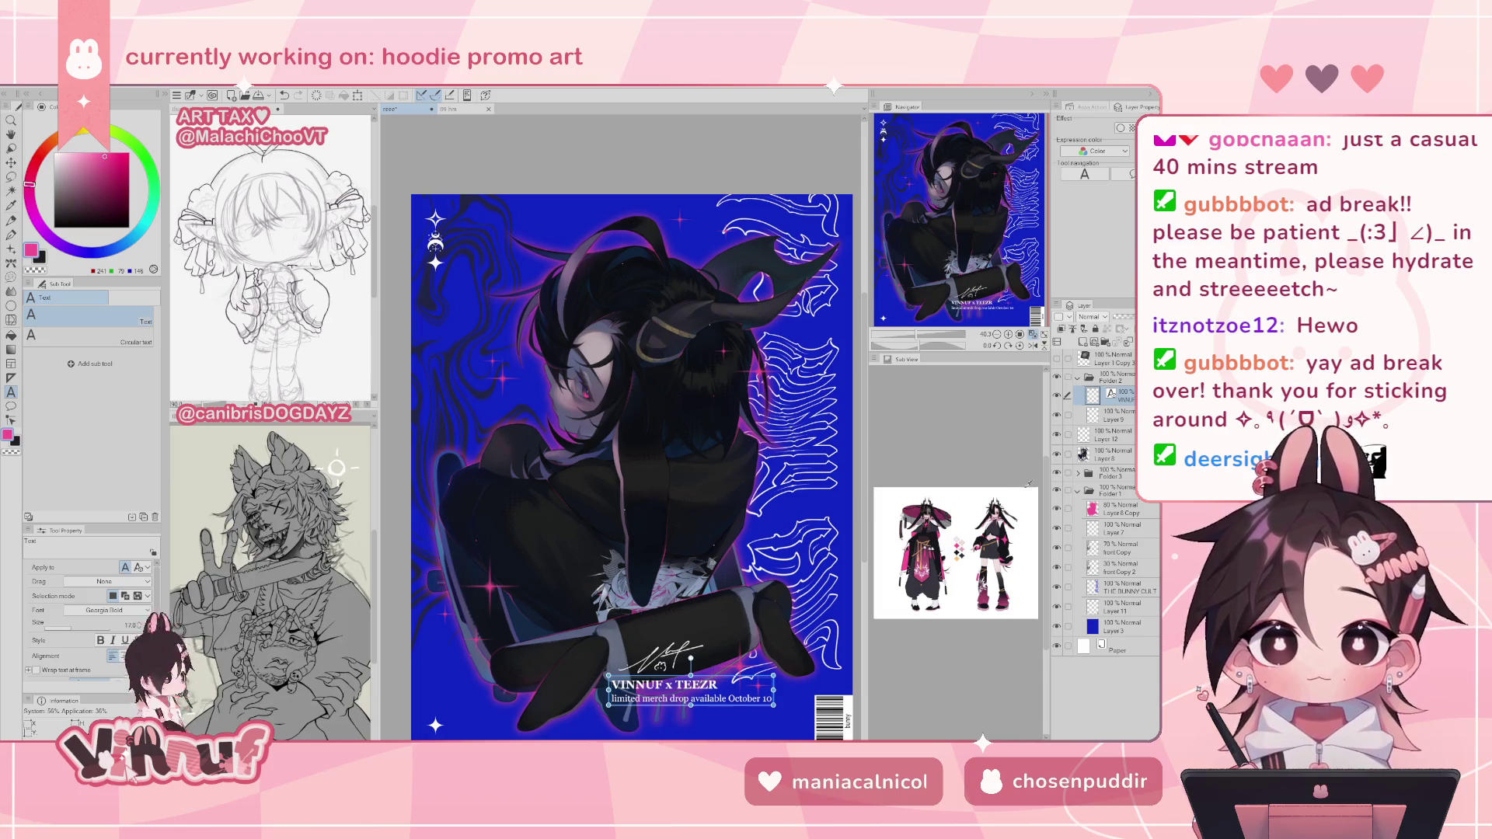
pyautogui.keyDown('ctrl'); pyautogui.click(1119, 418); pyautogui.keyUp('ctrl')
# - Move the caption and signature lower toward the poster's bottom edge
pyautogui.press('k')
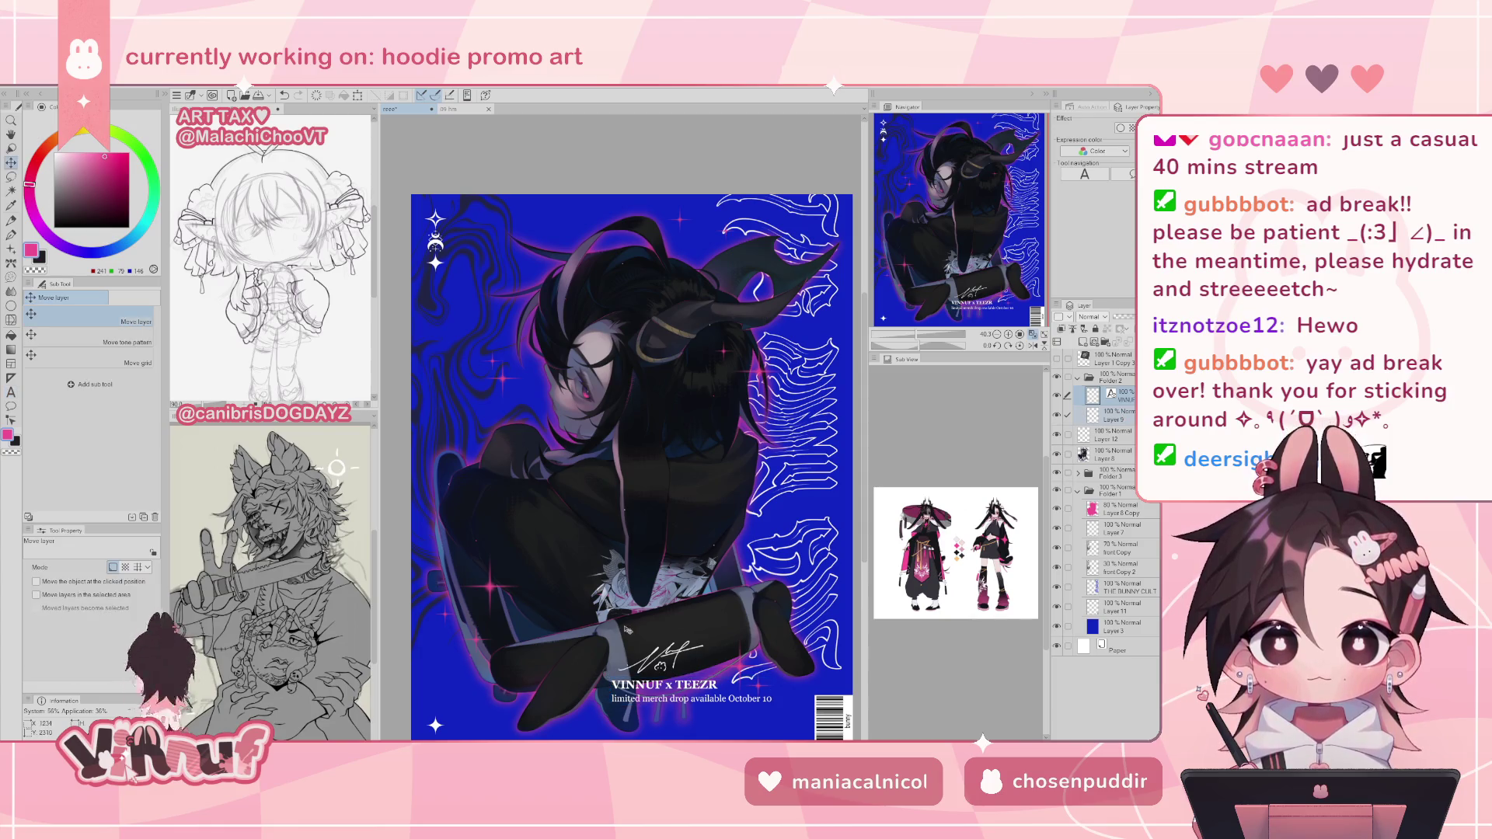
pyautogui.moveTo(722, 696); pyautogui.dragTo(744, 718)
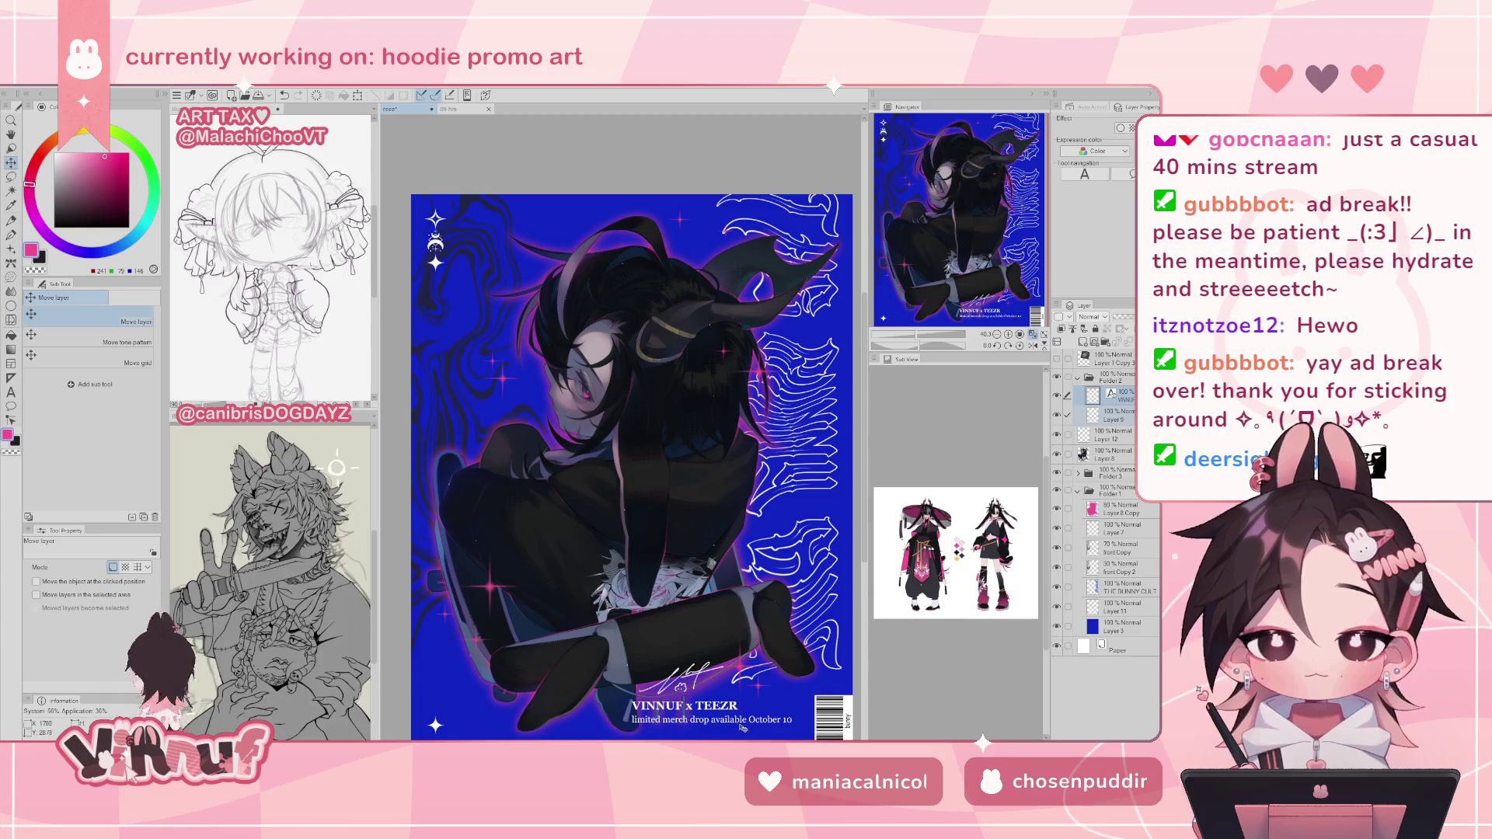
pyautogui.moveTo(748, 721); pyautogui.dragTo(762, 691)
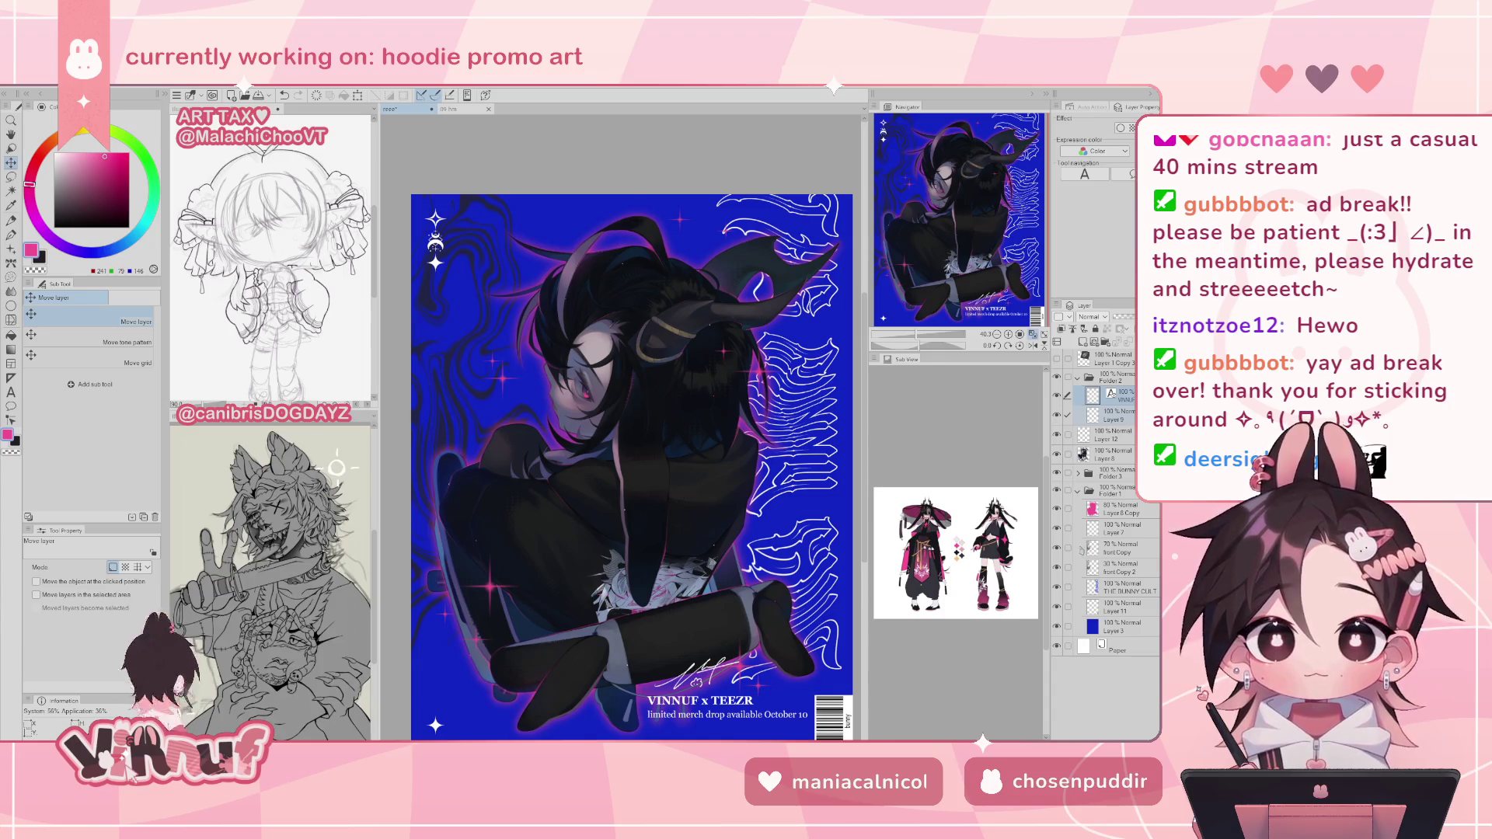
# - Toggle the barcode's Layer 11 visibility to compare the layout, then zoom out
pyautogui.click(1123, 610)
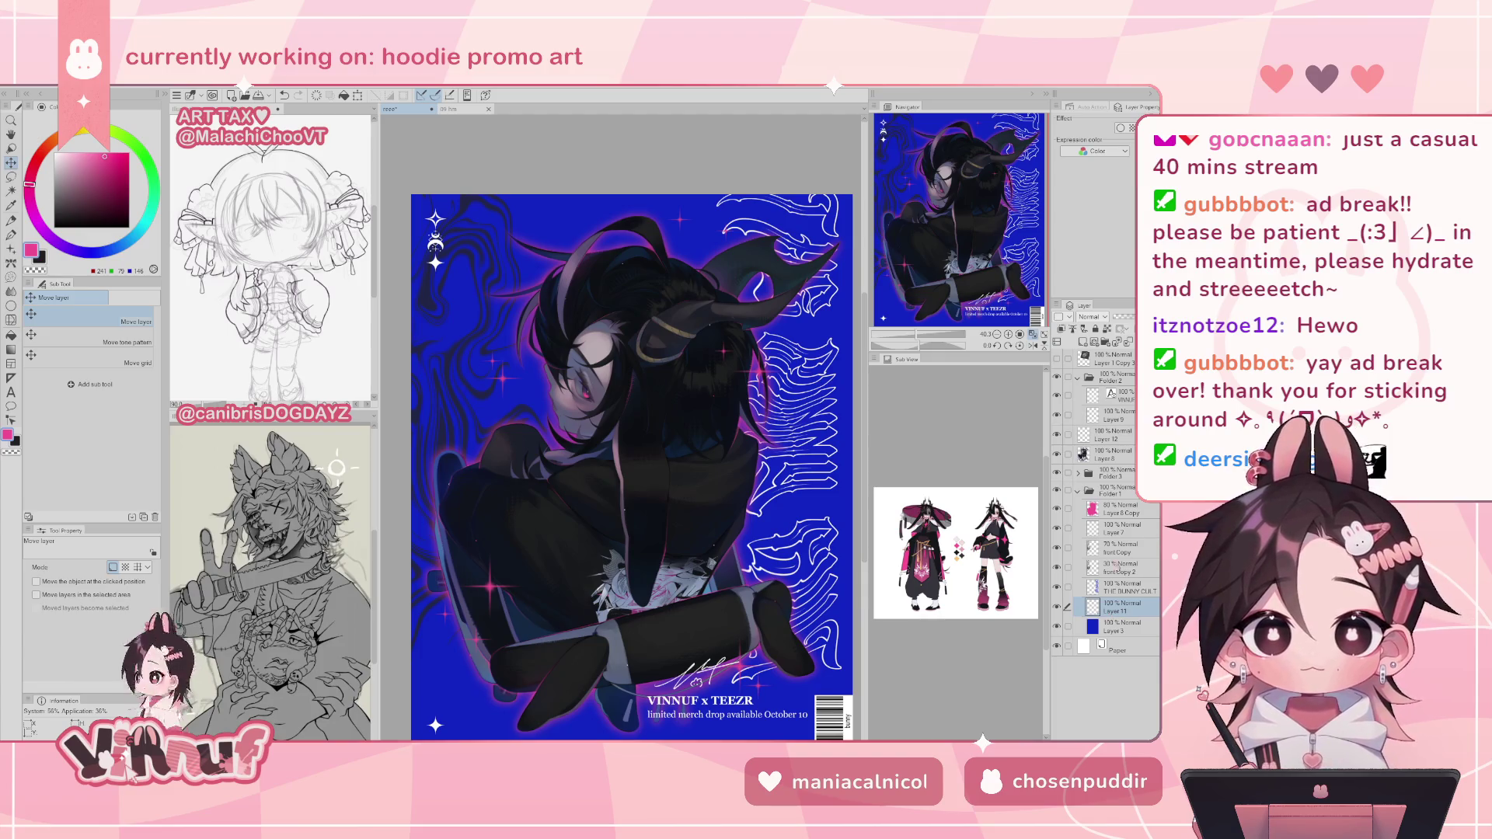
pyautogui.click(1056, 606)
pyautogui.click(1056, 606)
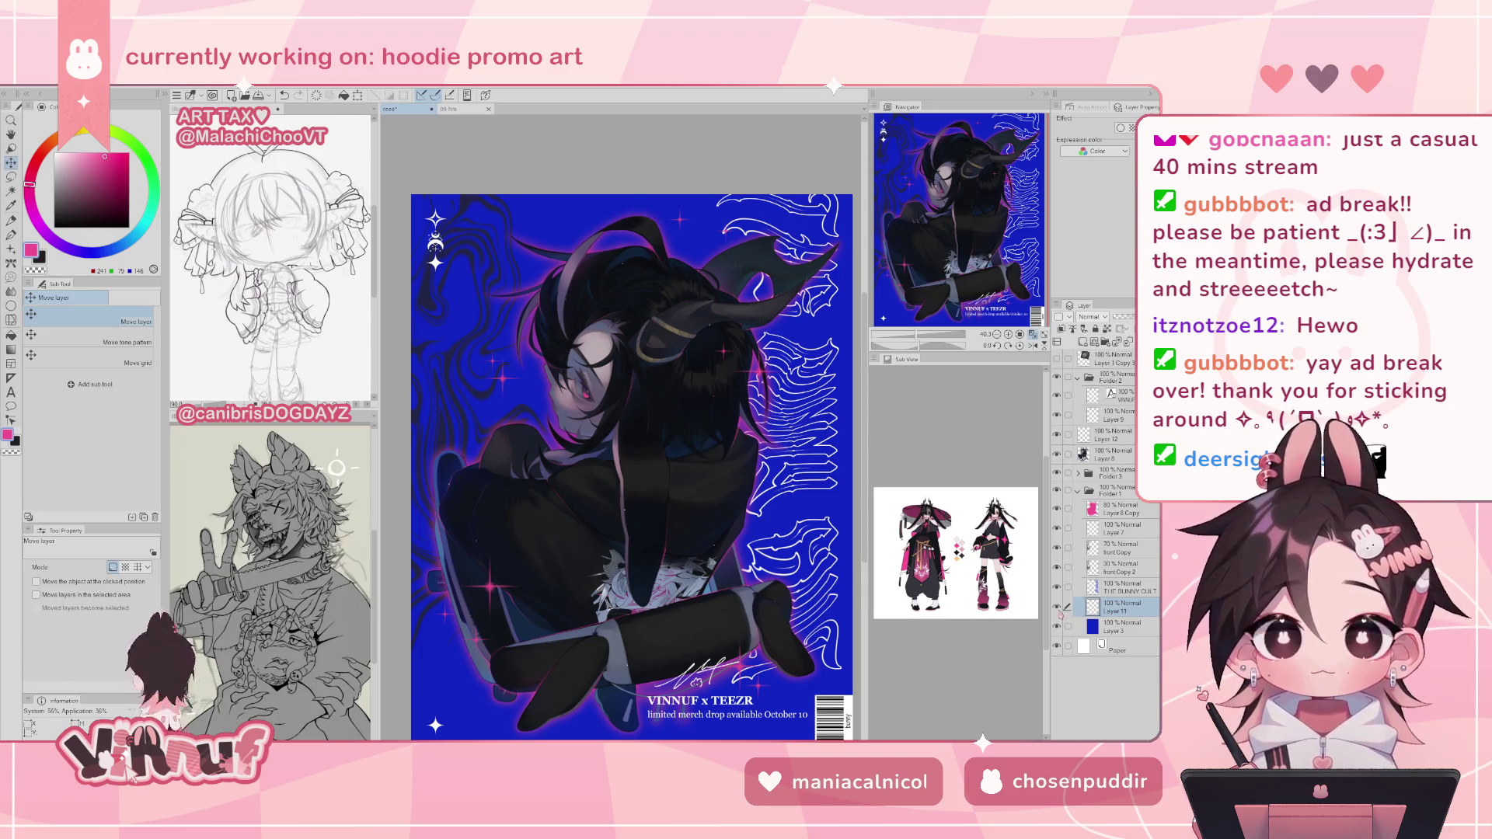
pyautogui.click(1057, 608)
pyautogui.click(1056, 609)
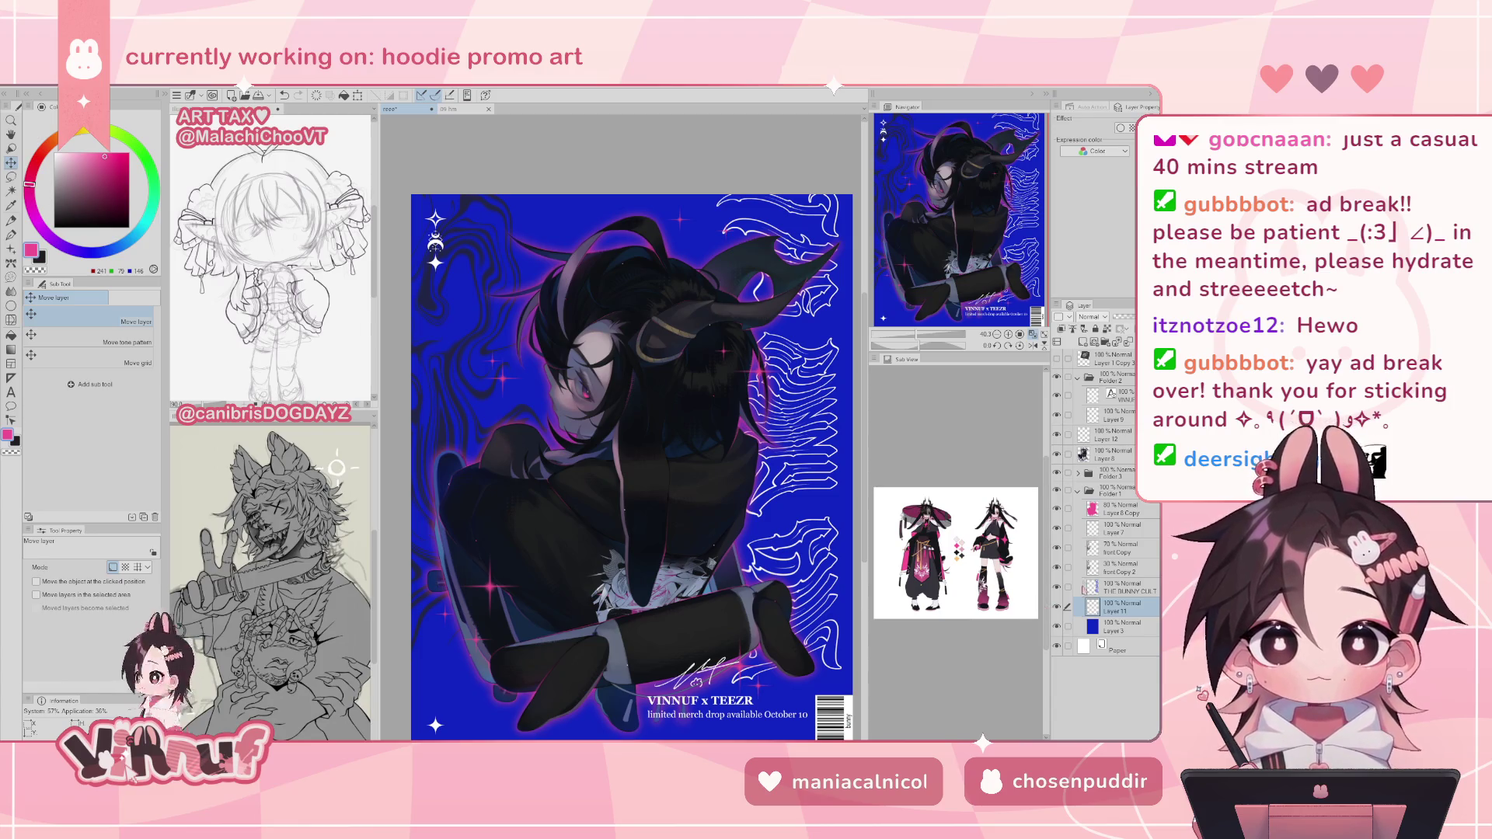
pyautogui.click(1124, 396)
pyautogui.click(1119, 377)
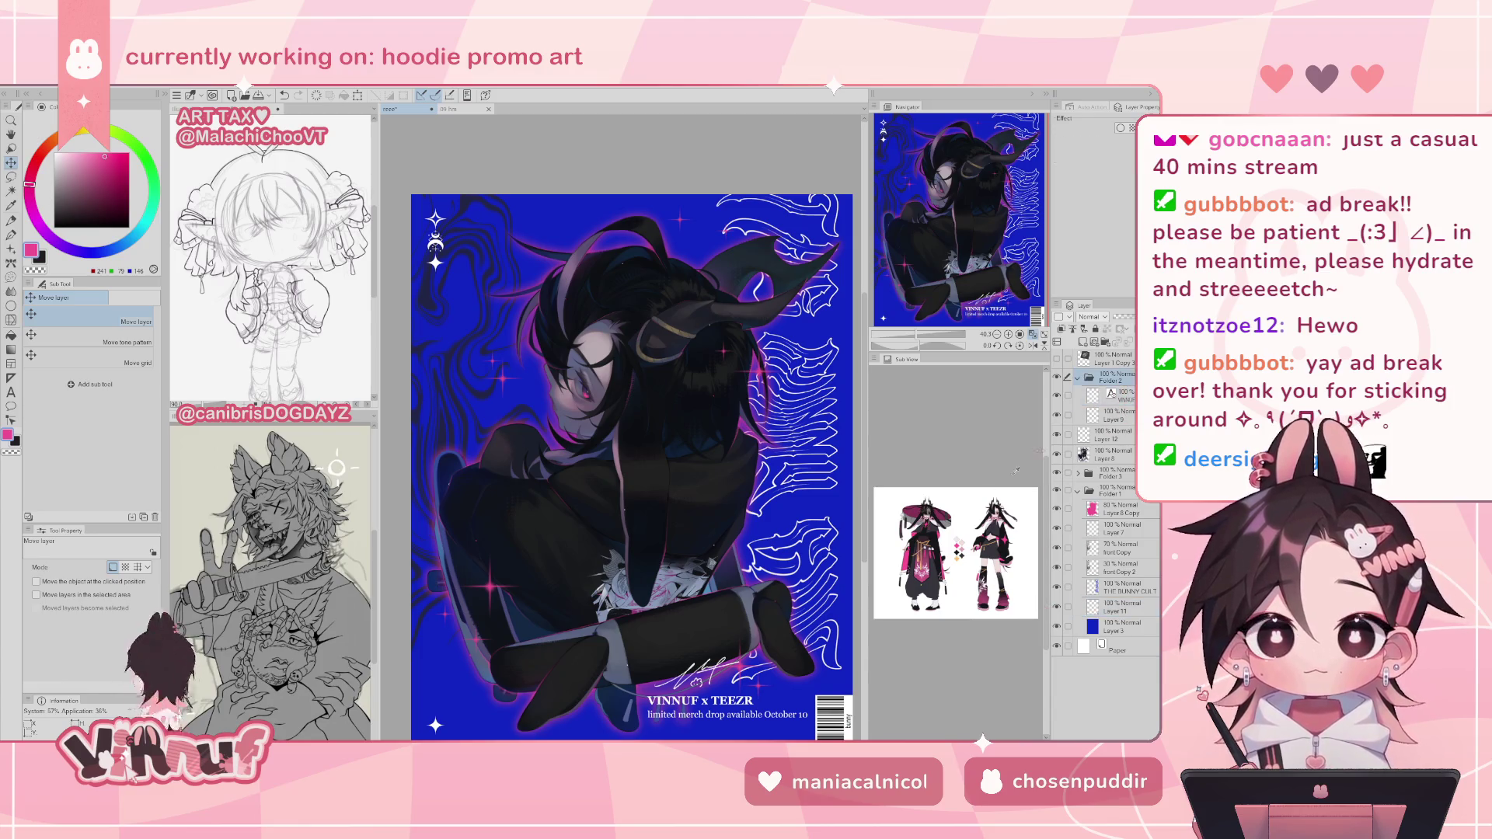
pyautogui.hotkey('ctrl', '-')
pyautogui.hotkey('ctrl', '-')
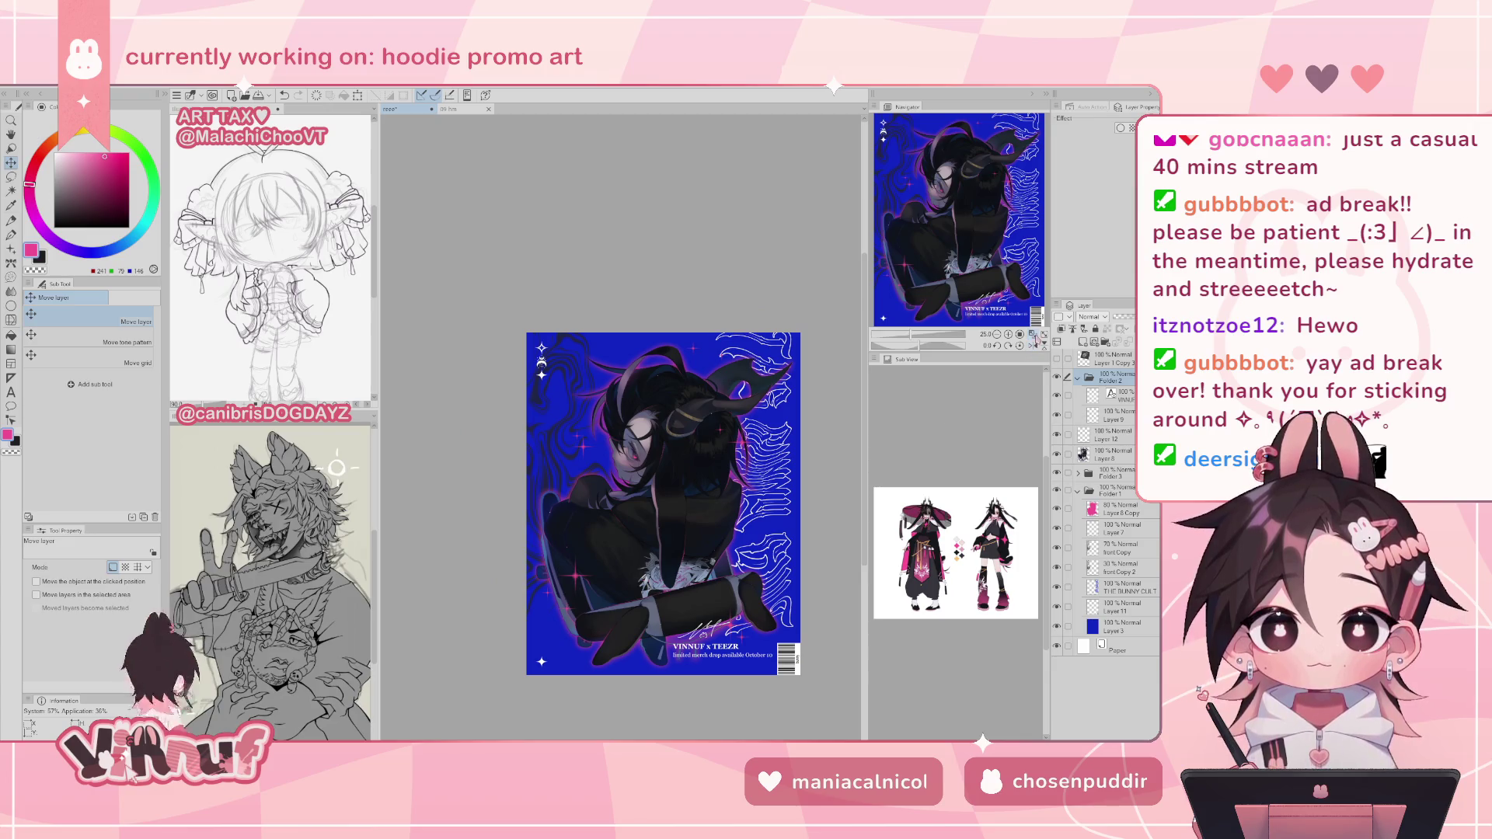
# - Fit the poster to the window and shift the signature on Layer 9 slightly
pyautogui.click(1033, 334)
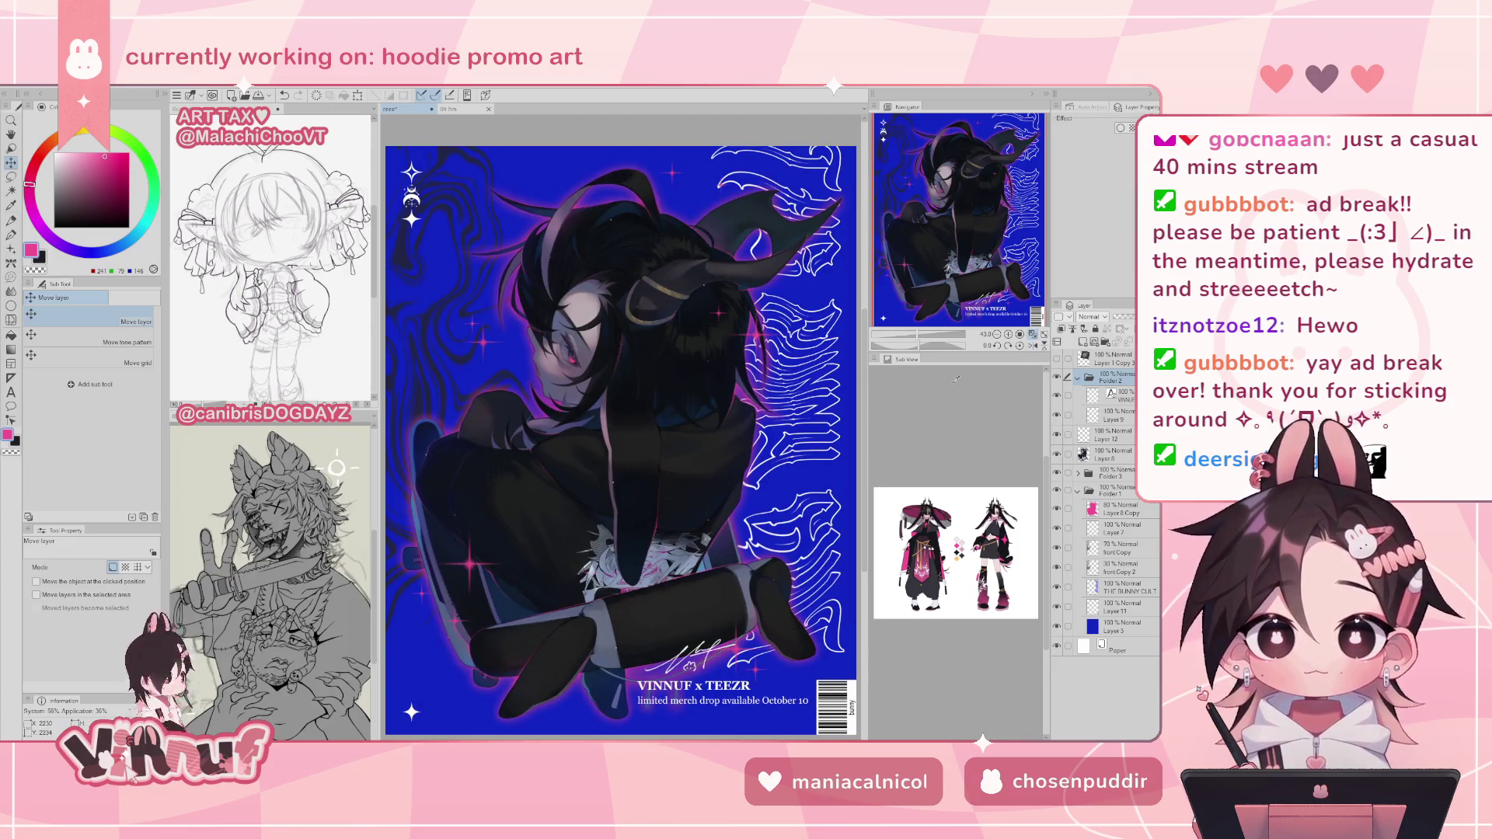
pyautogui.click(909, 339)
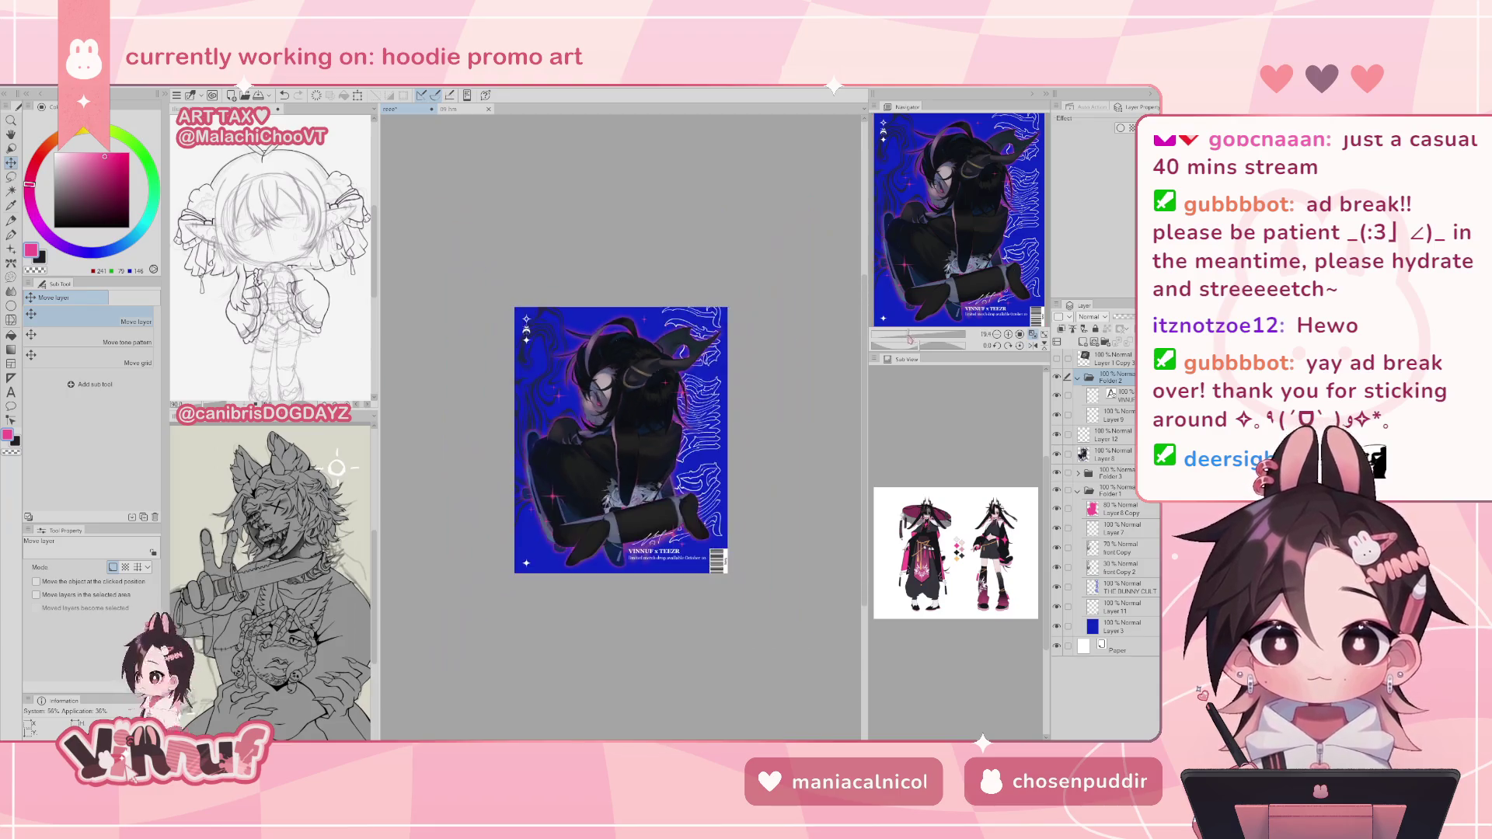
pyautogui.moveTo(910, 339); pyautogui.dragTo(917, 340)
pyautogui.click(1124, 418)
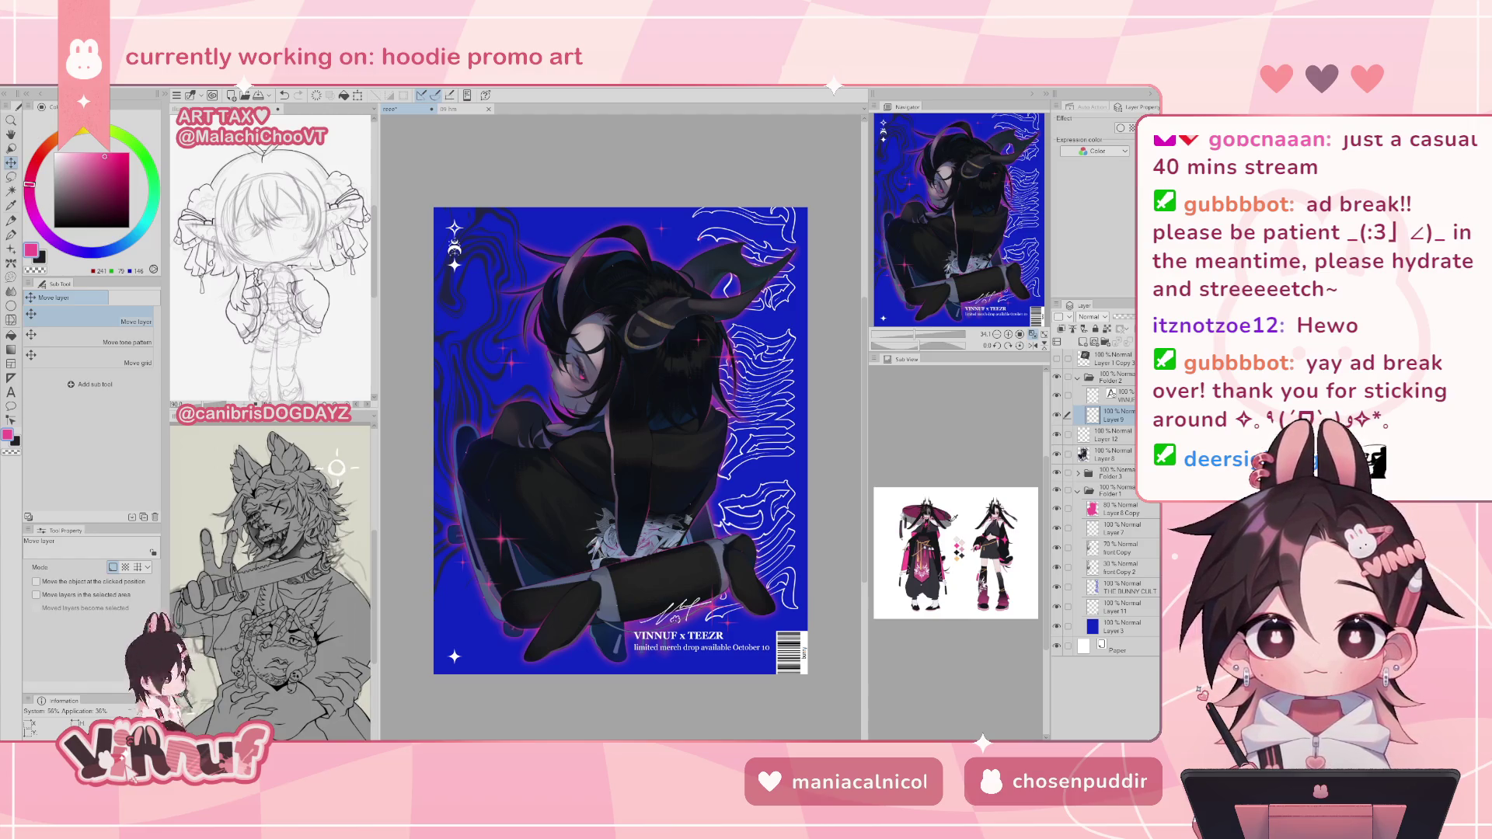
pyautogui.moveTo(683, 610); pyautogui.dragTo(681, 613)
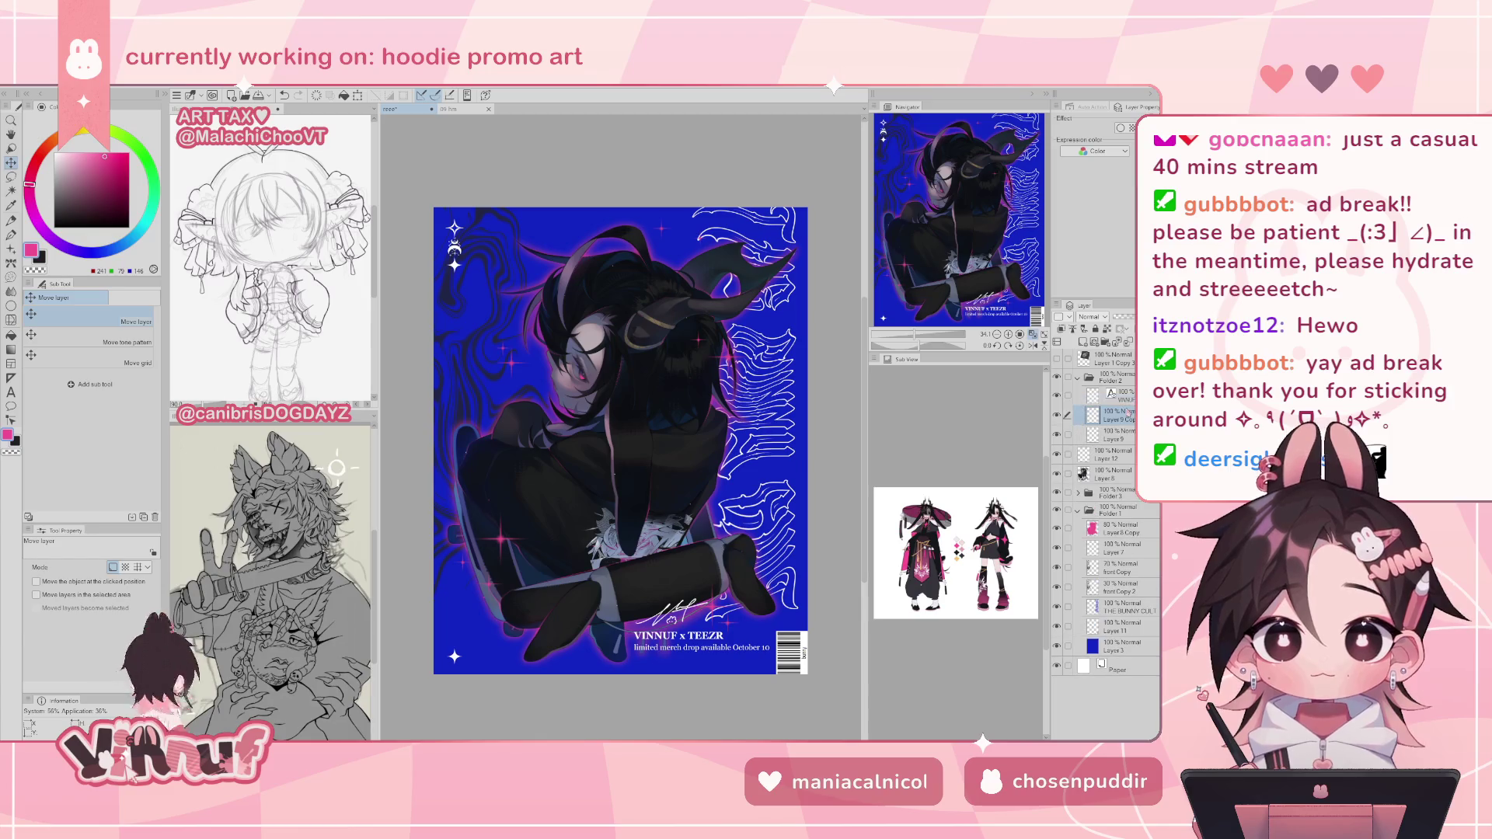
# - Mirror the view to check, then select the caption with Layer 9 and nudge them slightly
pyautogui.click(1119, 396)
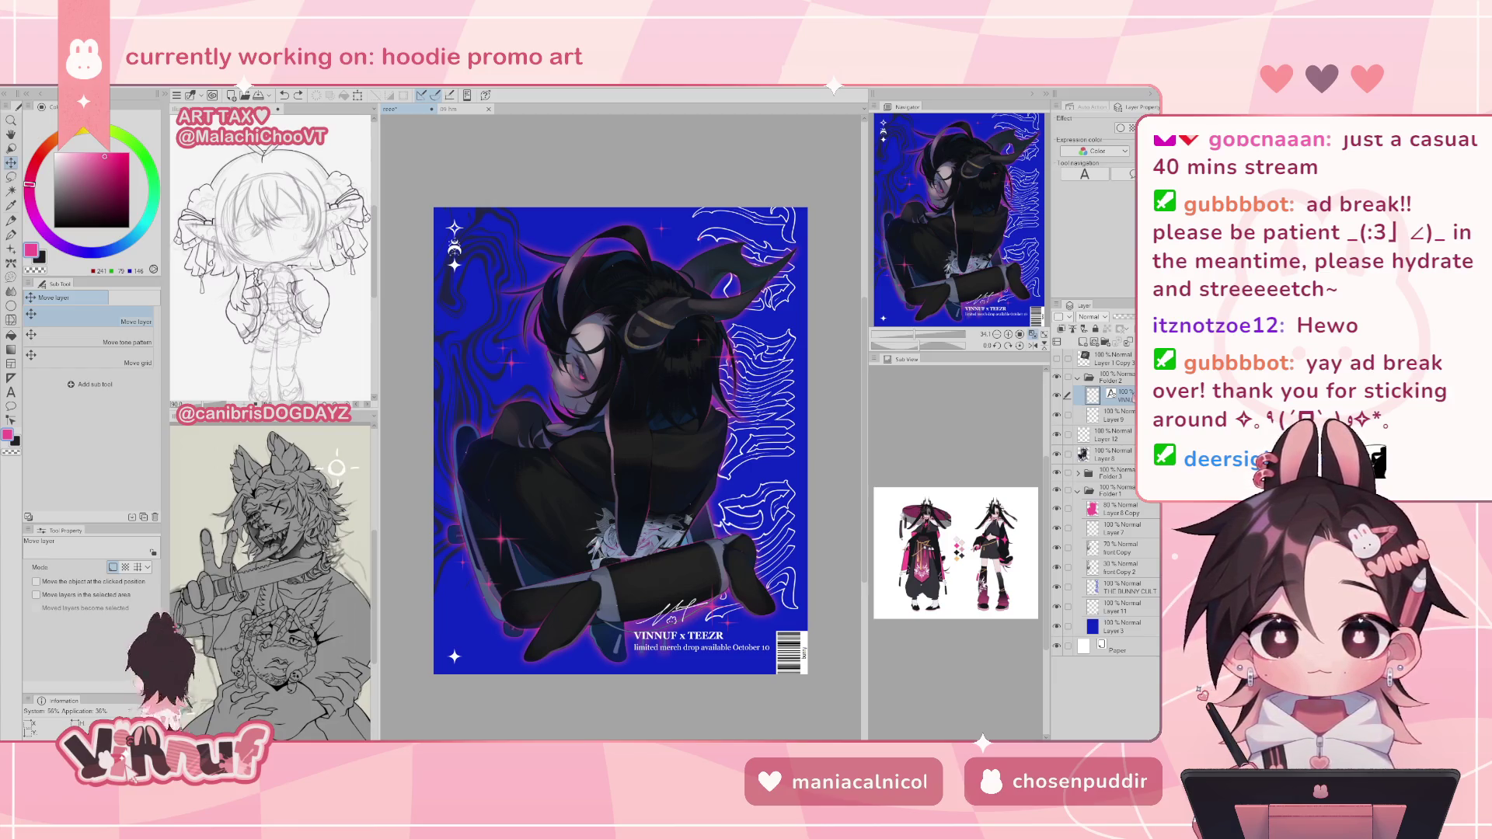
pyautogui.click(1033, 346)
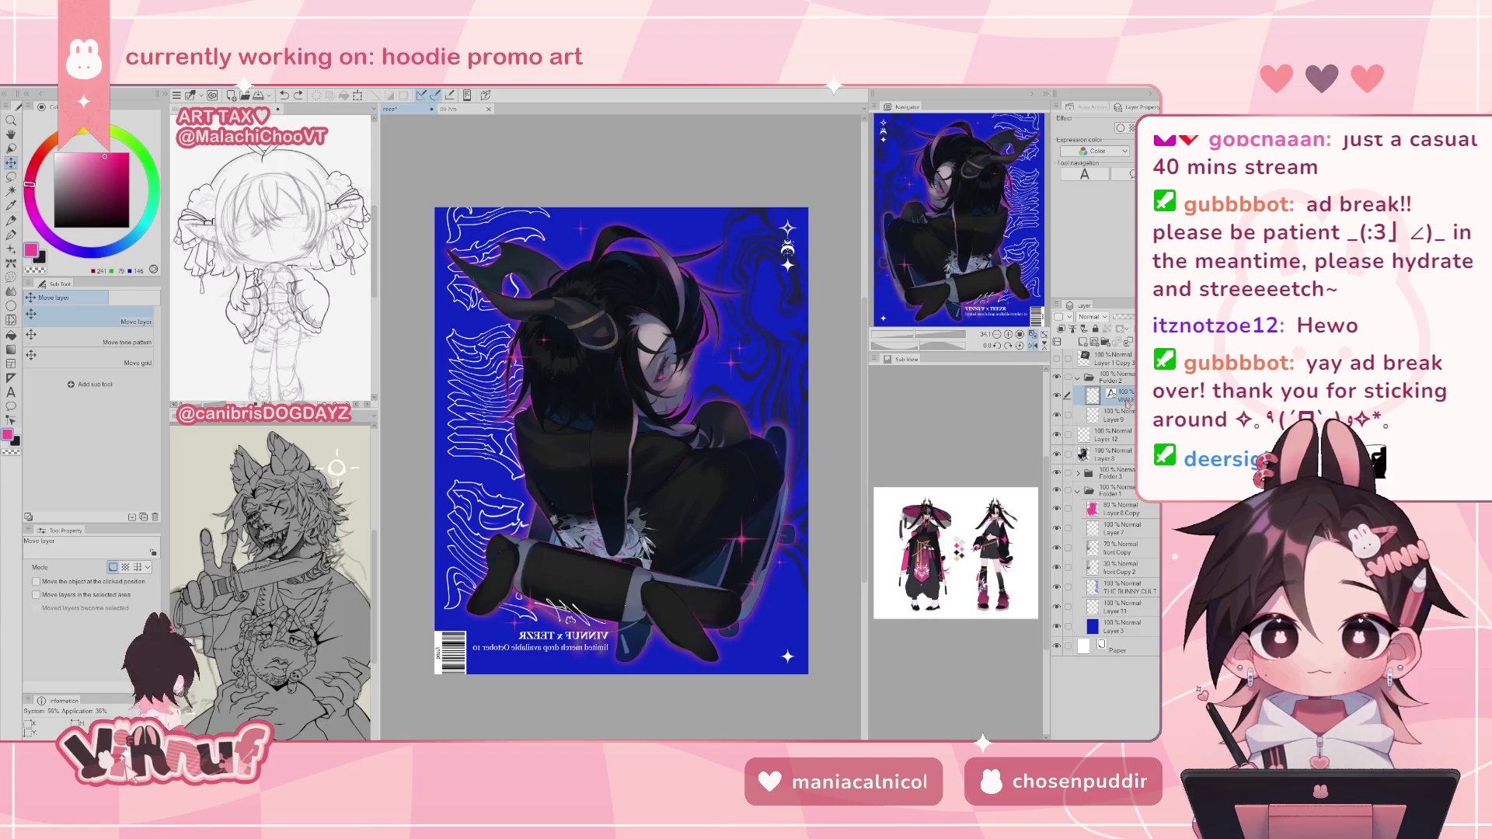
pyautogui.click(1033, 346)
pyautogui.click(1068, 414)
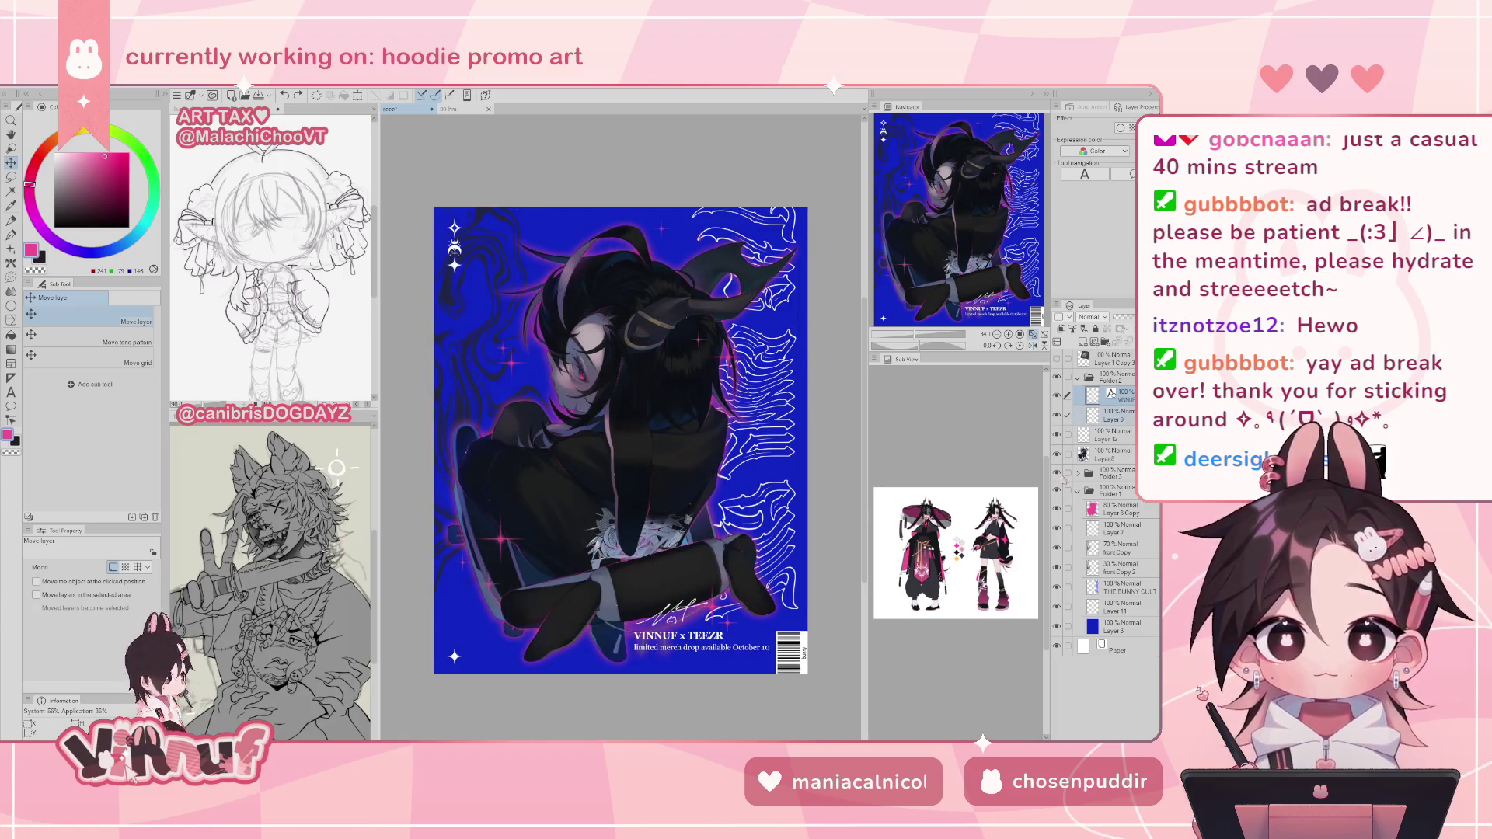
pyautogui.moveTo(747, 642)
pyautogui.mouseDown()
pyautogui.moveTo(729, 642)
pyautogui.moveTo(768, 643)
pyautogui.moveTo(741, 583)
pyautogui.moveTo(756, 635)
pyautogui.mouseUp()
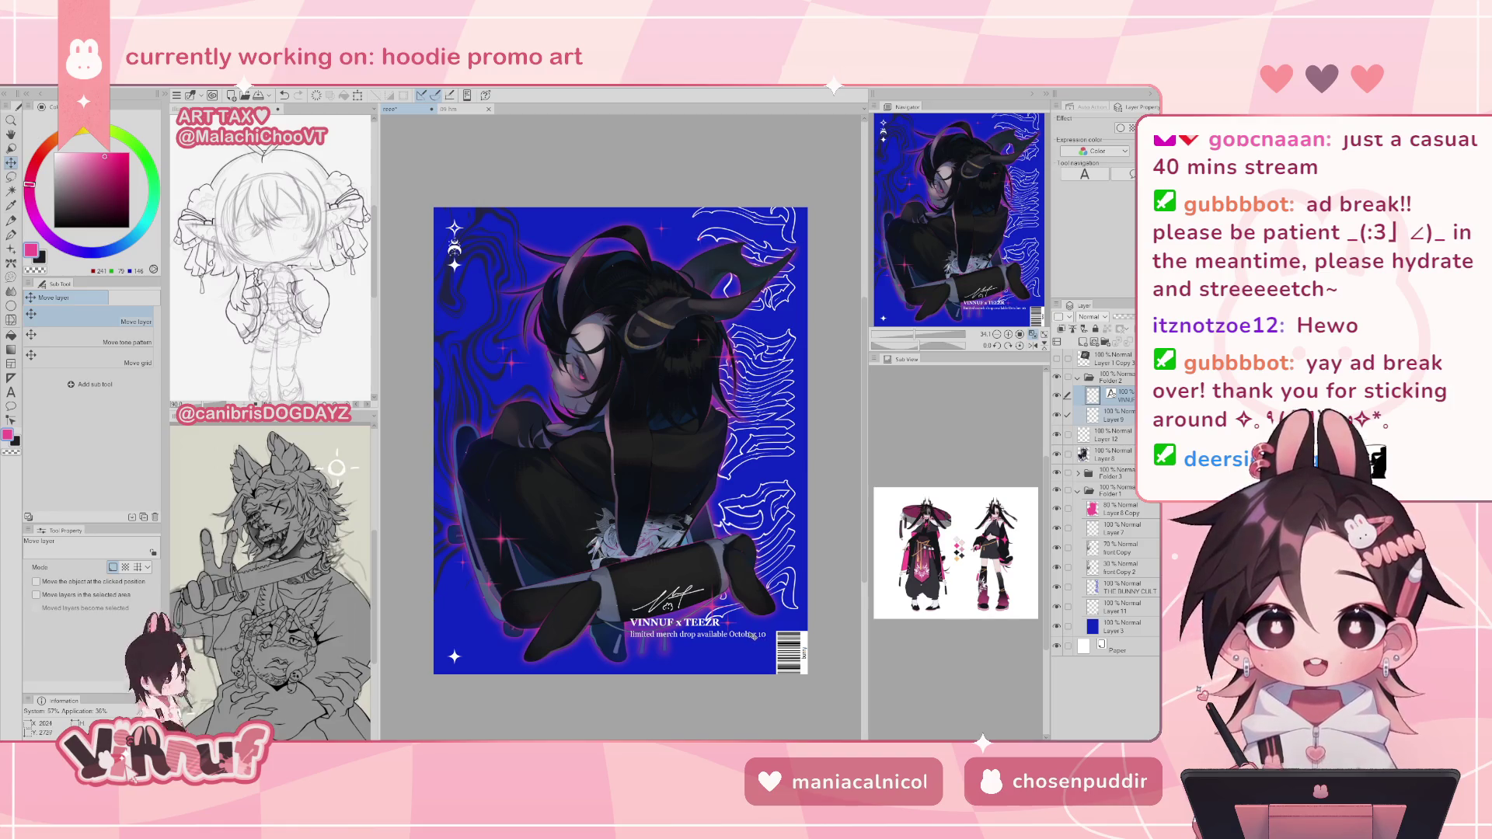
# - Try the caption and signature at upper left, then settle them at the bottom-left corner
pyautogui.moveTo(743, 645)
pyautogui.mouseDown()
pyautogui.moveTo(636, 431)
pyautogui.moveTo(559, 392)
pyautogui.moveTo(565, 412)
pyautogui.moveTo(552, 406)
pyautogui.mouseUp()
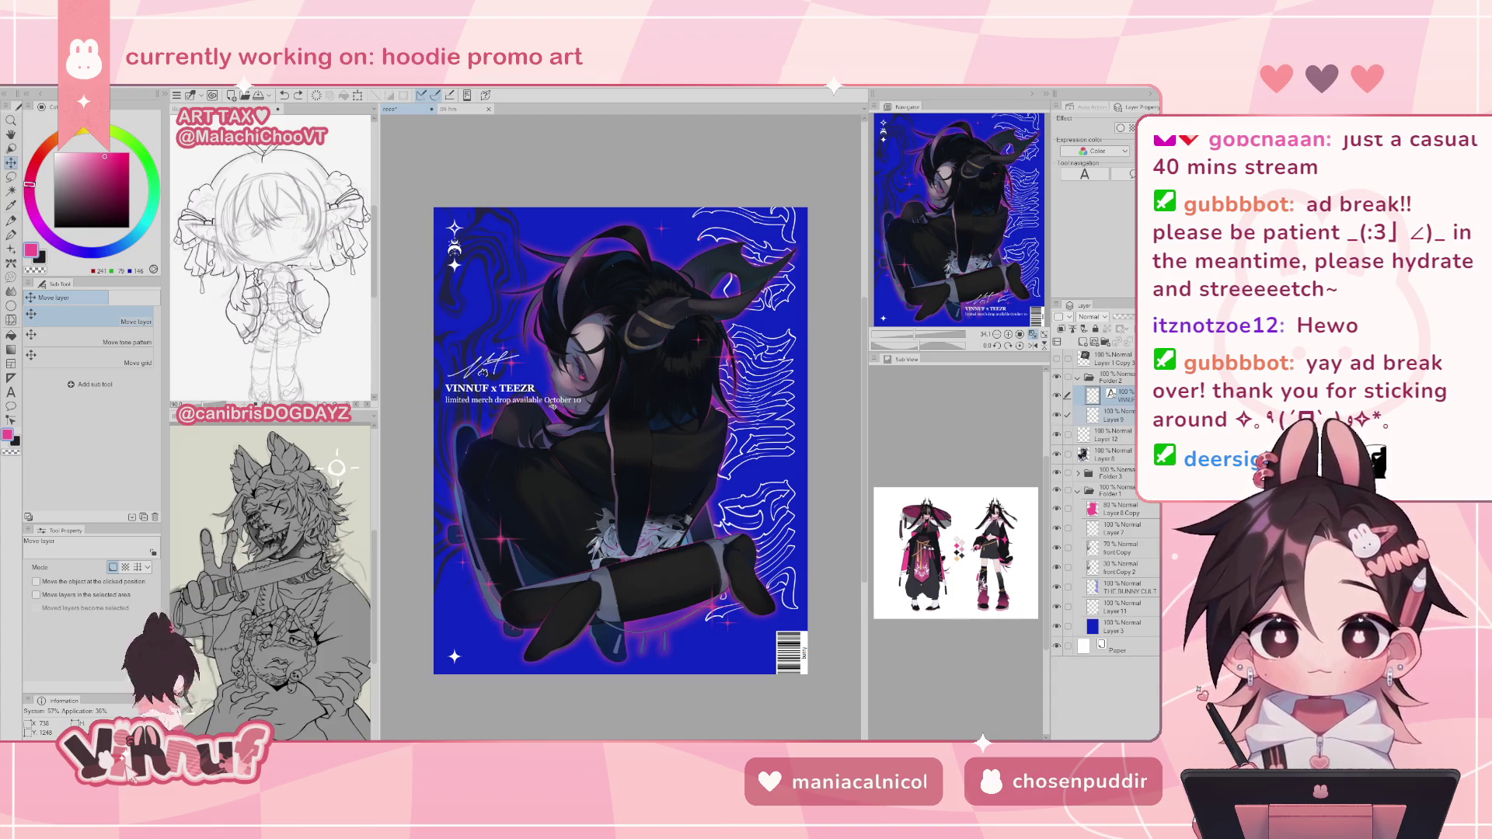
pyautogui.moveTo(552, 406)
pyautogui.mouseDown()
pyautogui.moveTo(570, 479)
pyautogui.moveTo(549, 459)
pyautogui.moveTo(552, 639)
pyautogui.mouseUp()
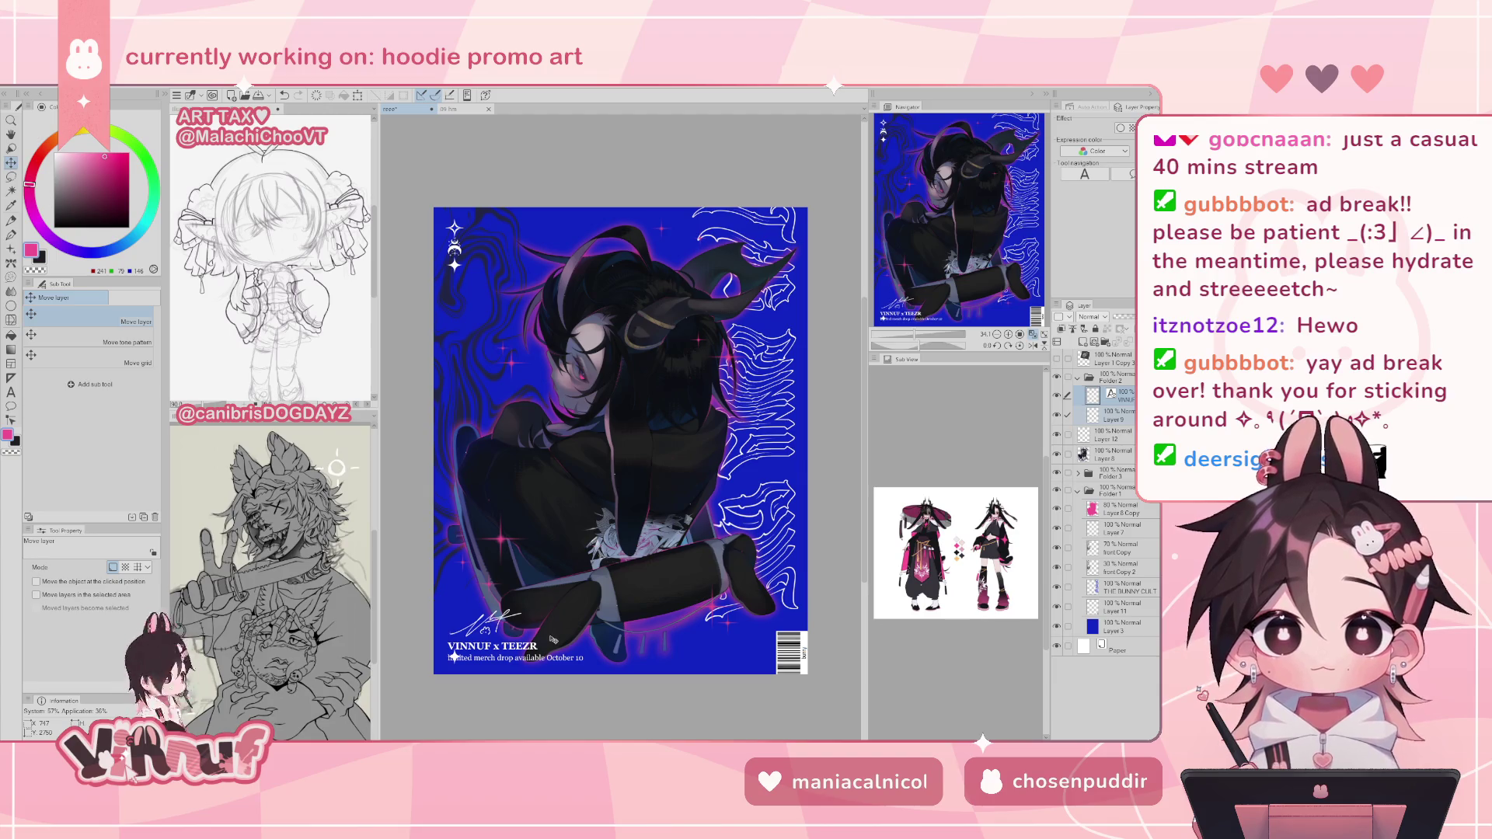
pyautogui.moveTo(960, 305); pyautogui.dragTo(955, 309)
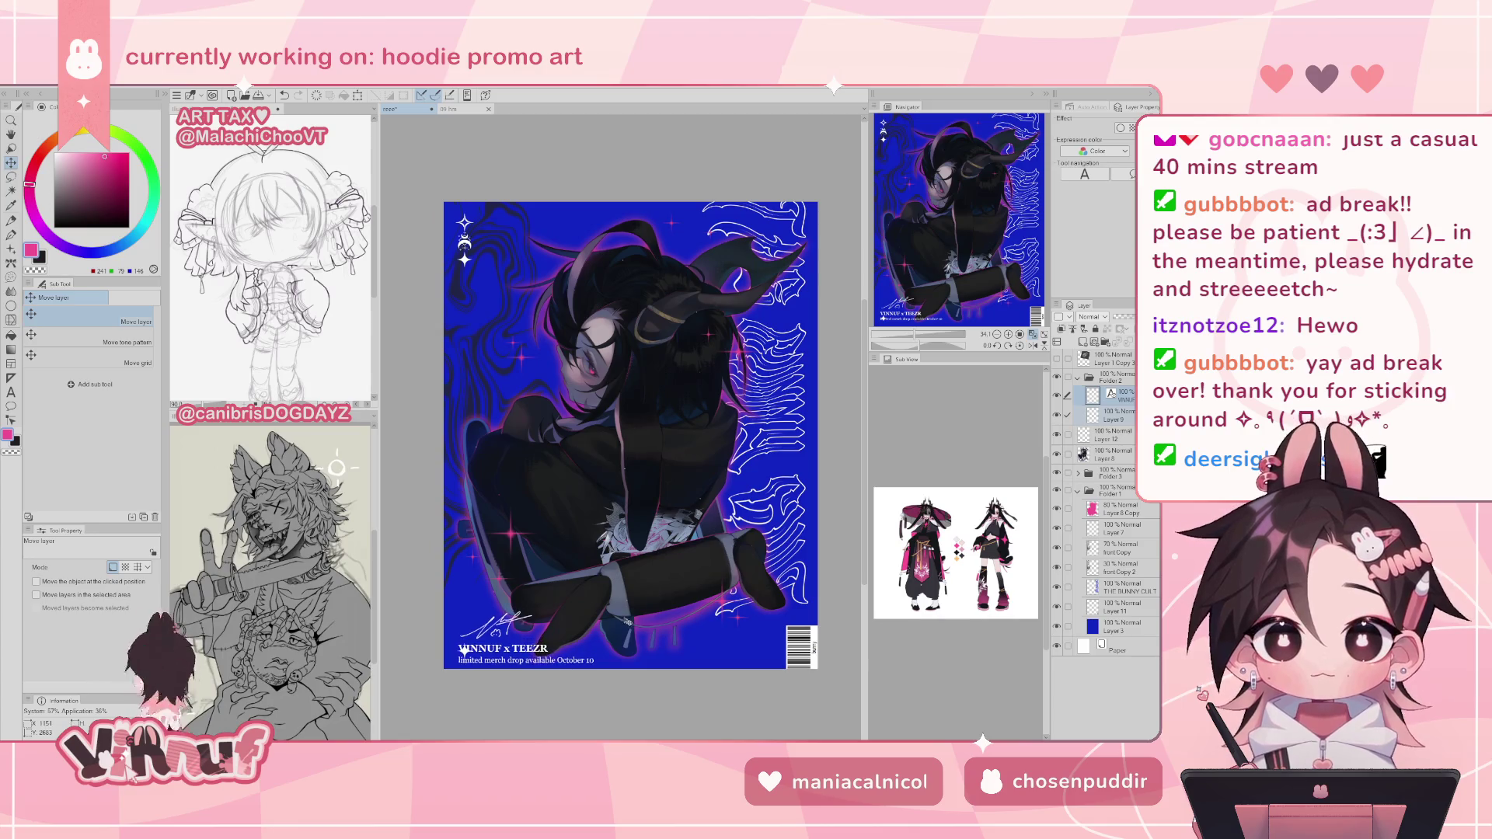
pyautogui.moveTo(627, 618); pyautogui.dragTo(626, 617)
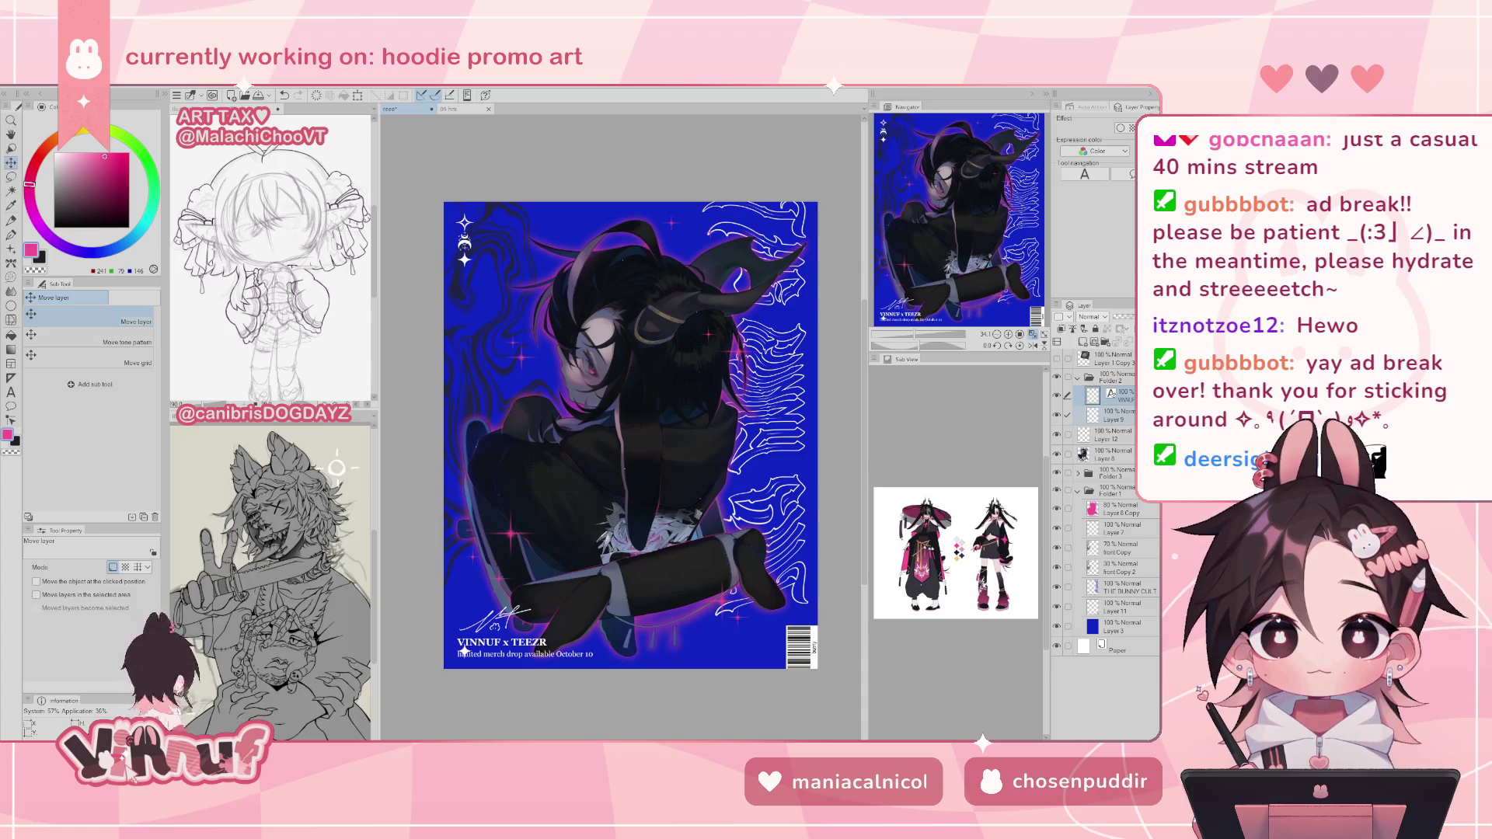
pyautogui.scroll(-1, 687, 538)
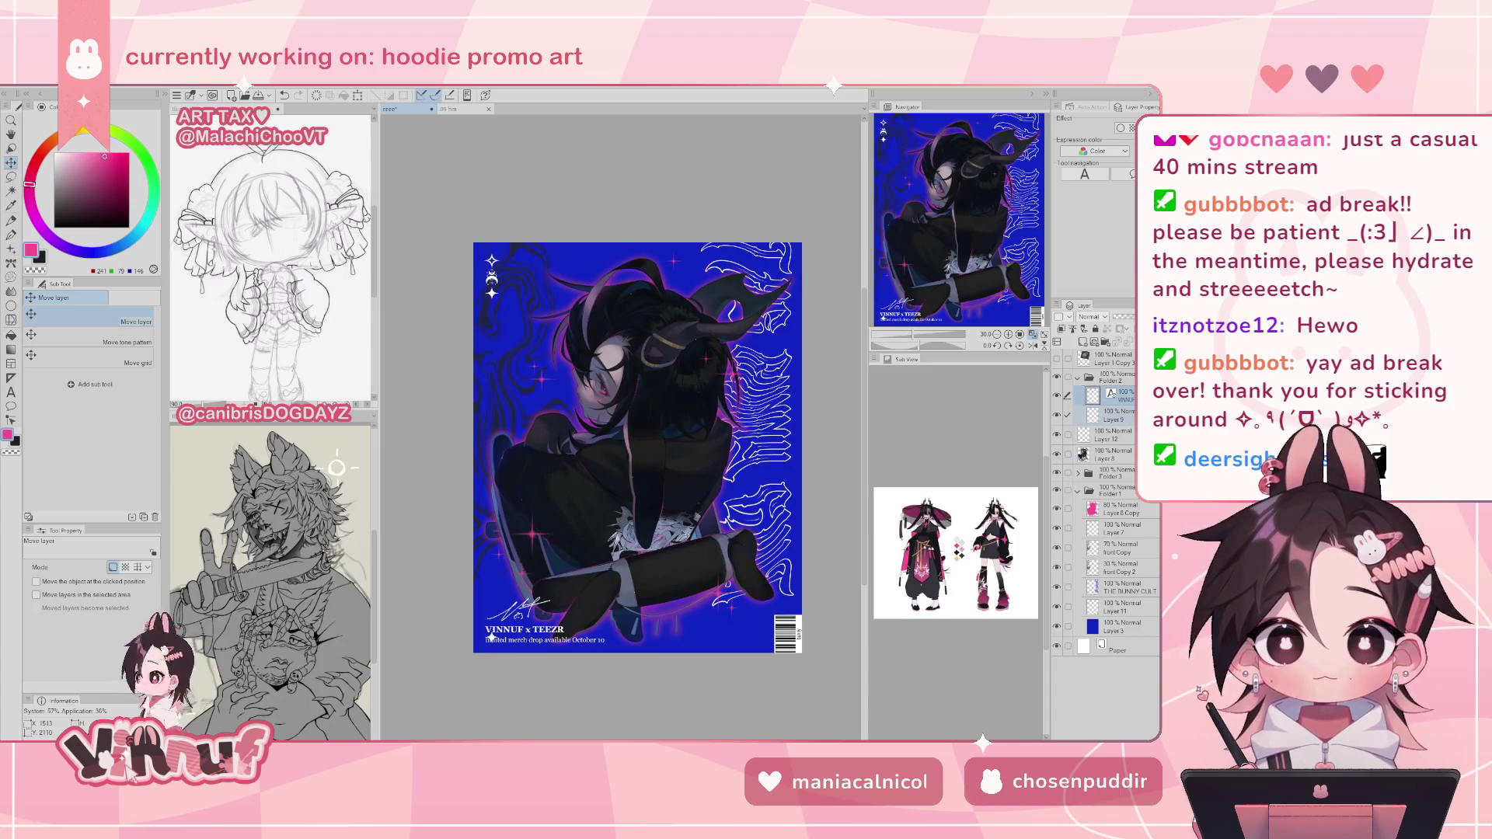
# - Hide the sparkle stars on Layer 7 and undo the caption nudge, returning it bottom-right
pyautogui.click(1056, 529)
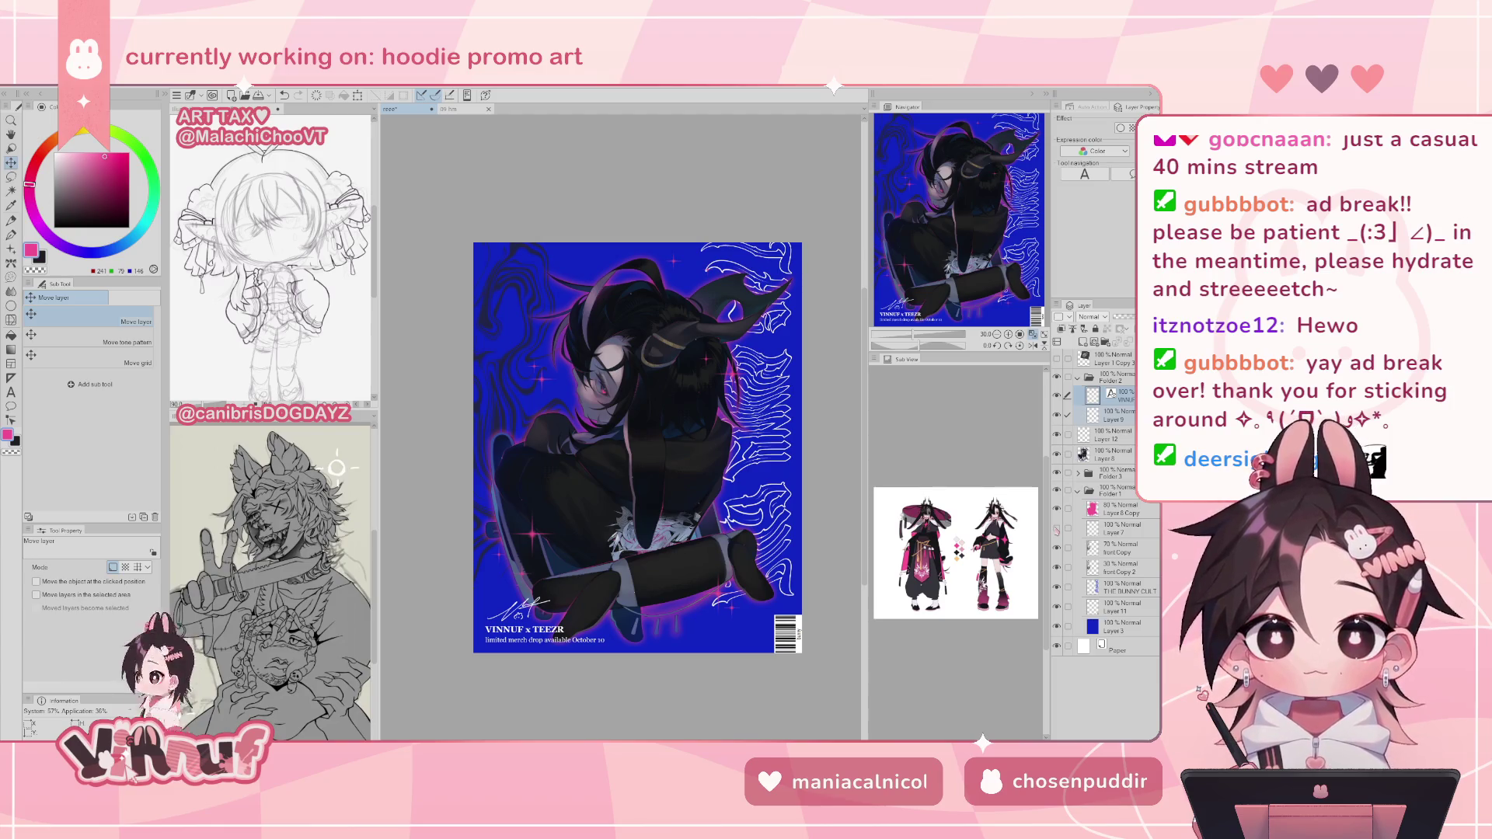
pyautogui.click(1111, 377)
pyautogui.moveTo(614, 674); pyautogui.dragTo(613, 674)
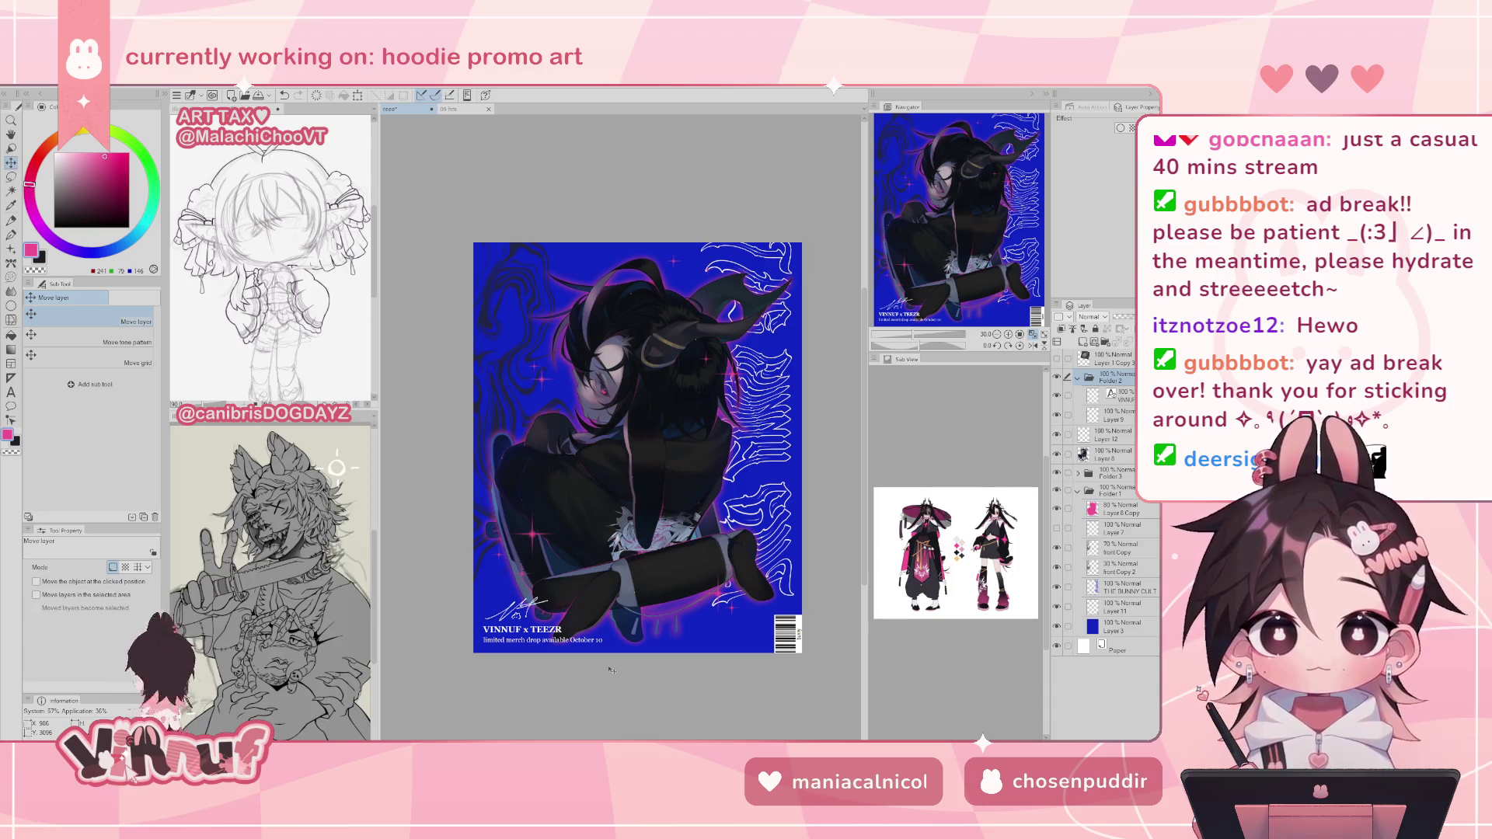
pyautogui.press('p')
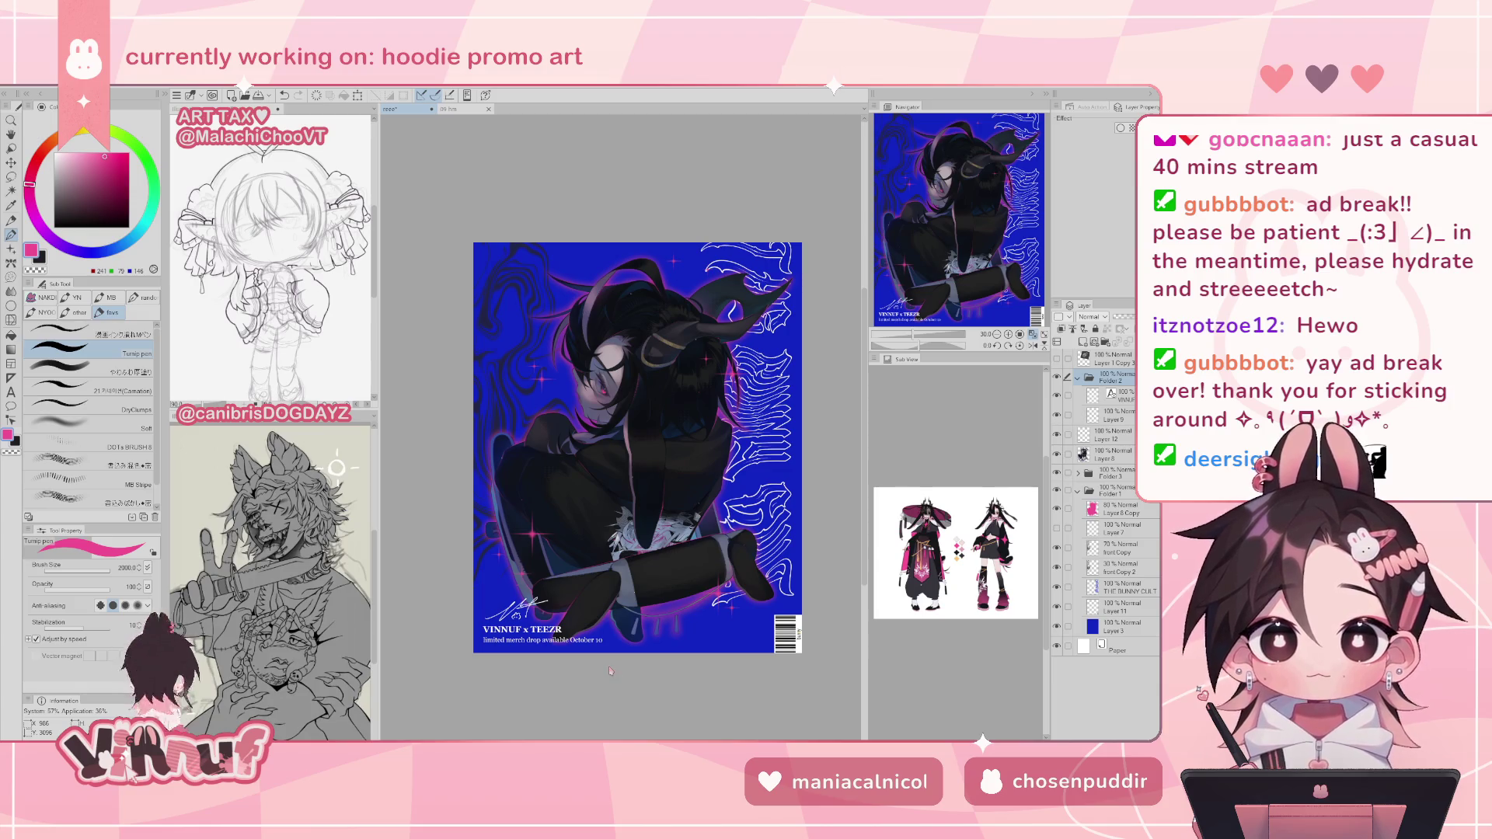
pyautogui.hotkey('ctrl', 'z')
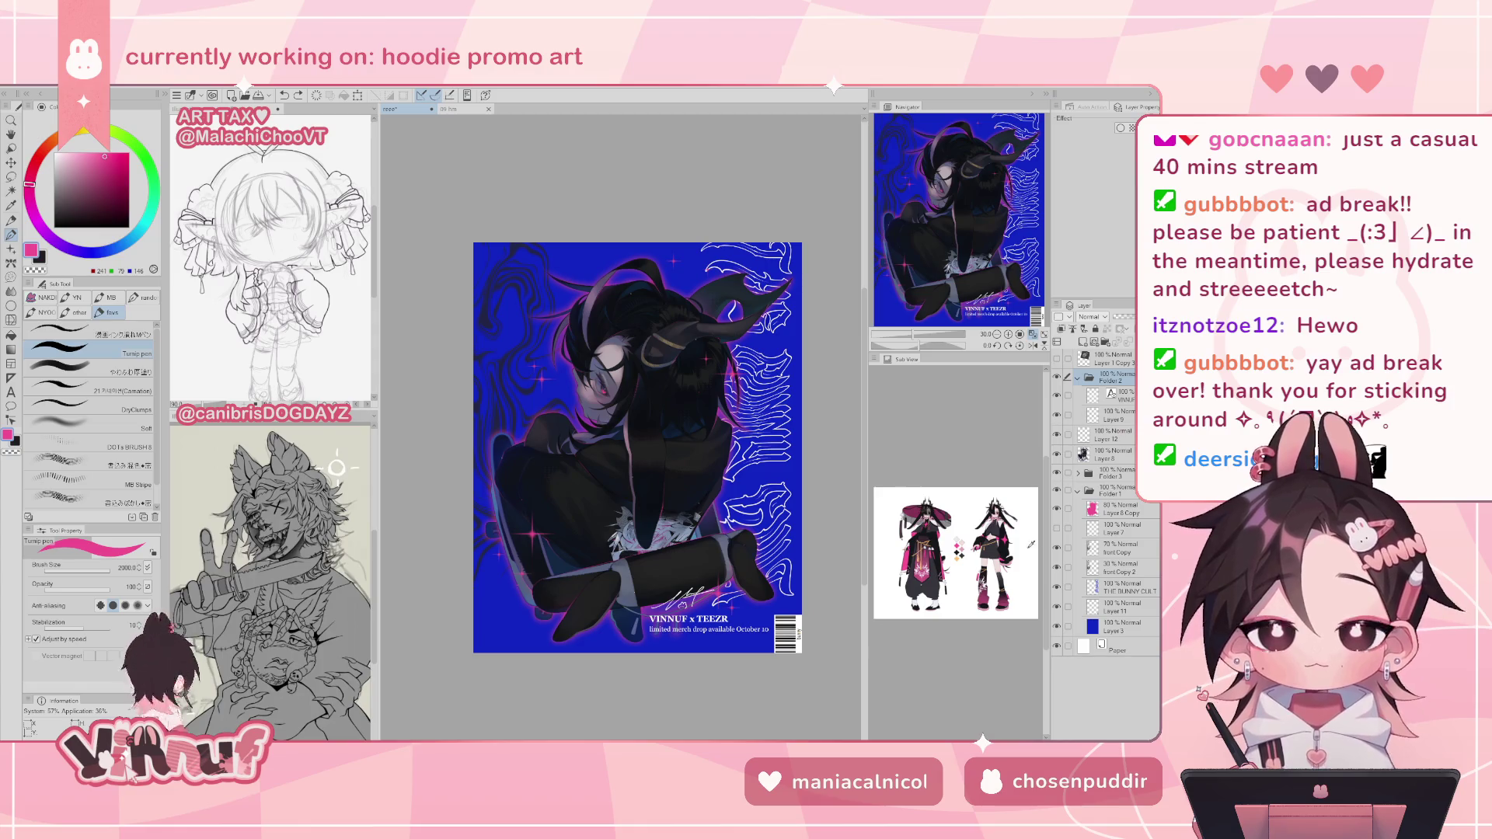
# - Check the caption text layer, then reselect Folder 2 for text editing
pyautogui.click(1123, 397)
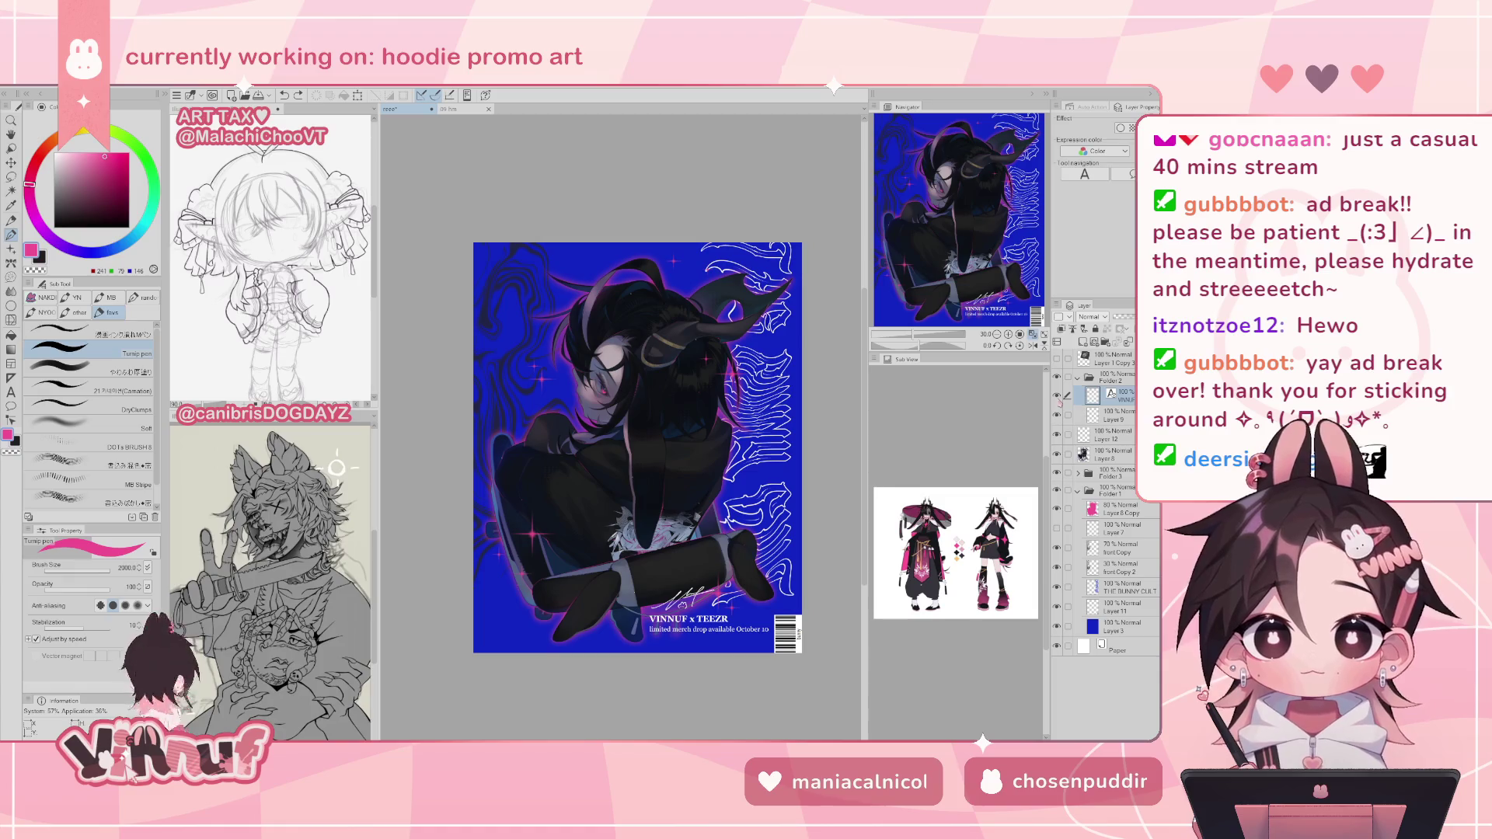
pyautogui.click(1125, 384)
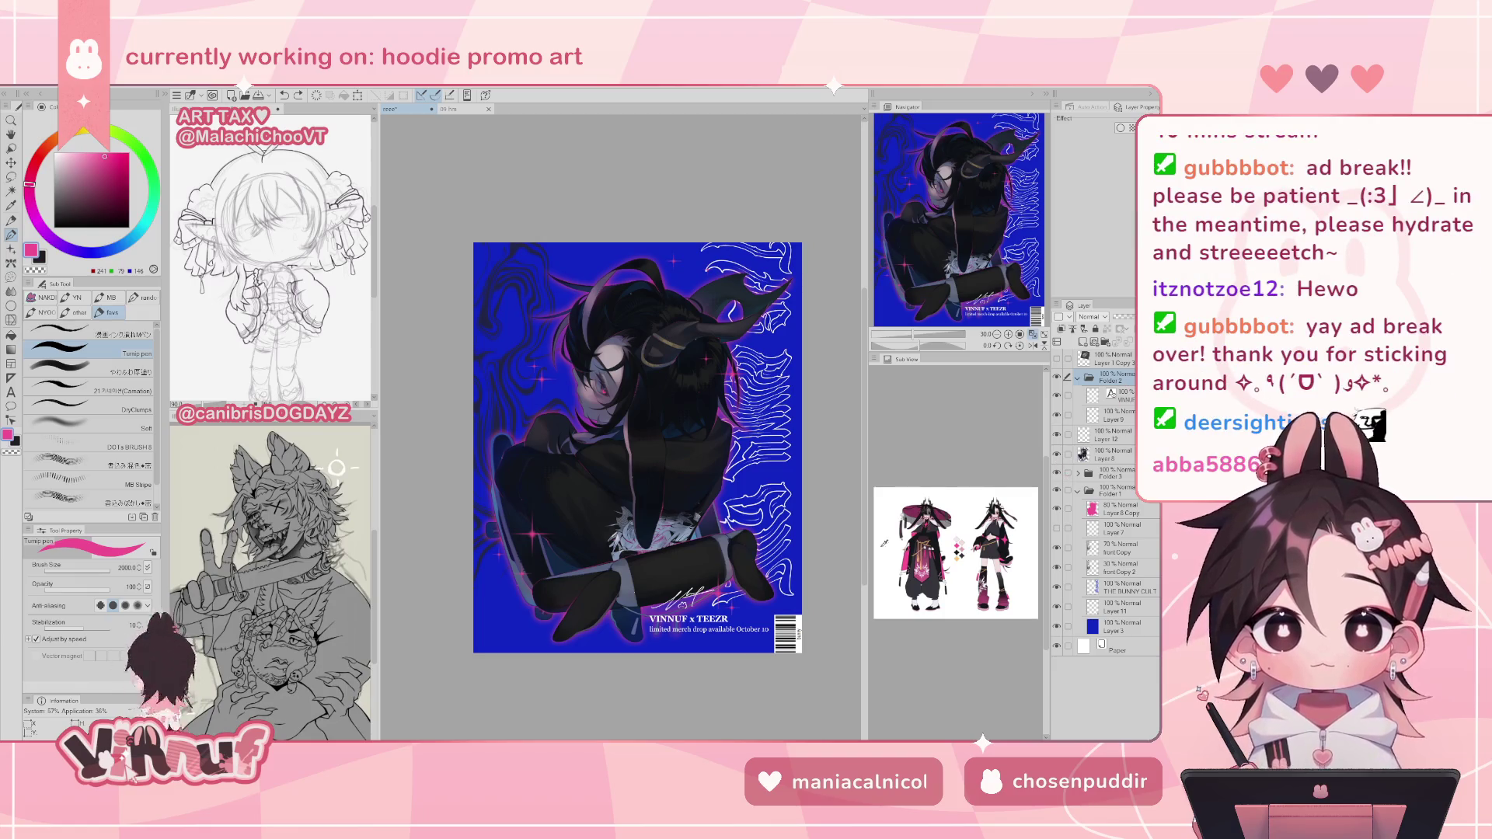
pyautogui.press('t')
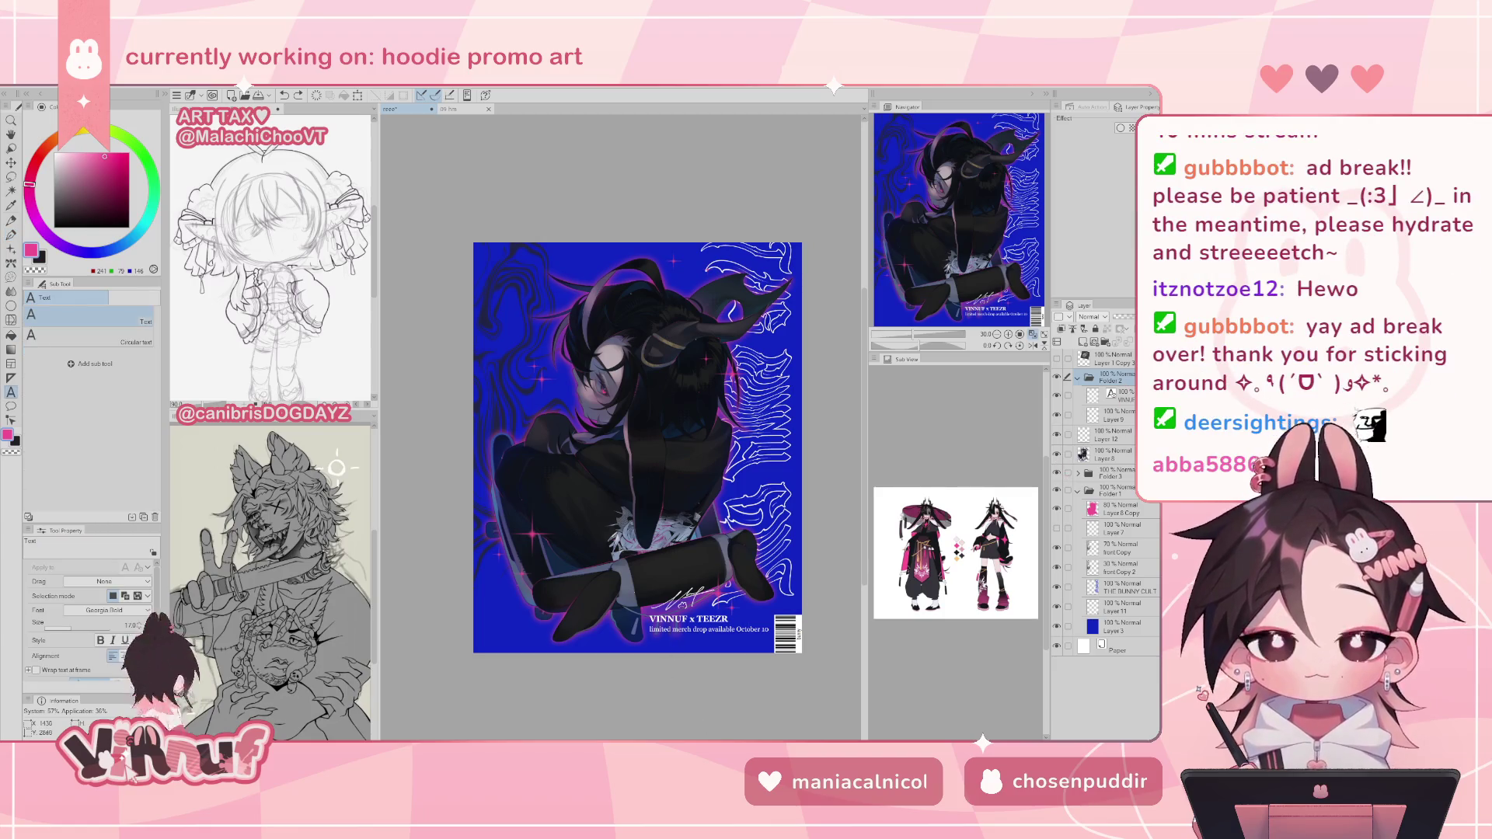
pyautogui.click(1119, 395)
pyautogui.click(707, 630)
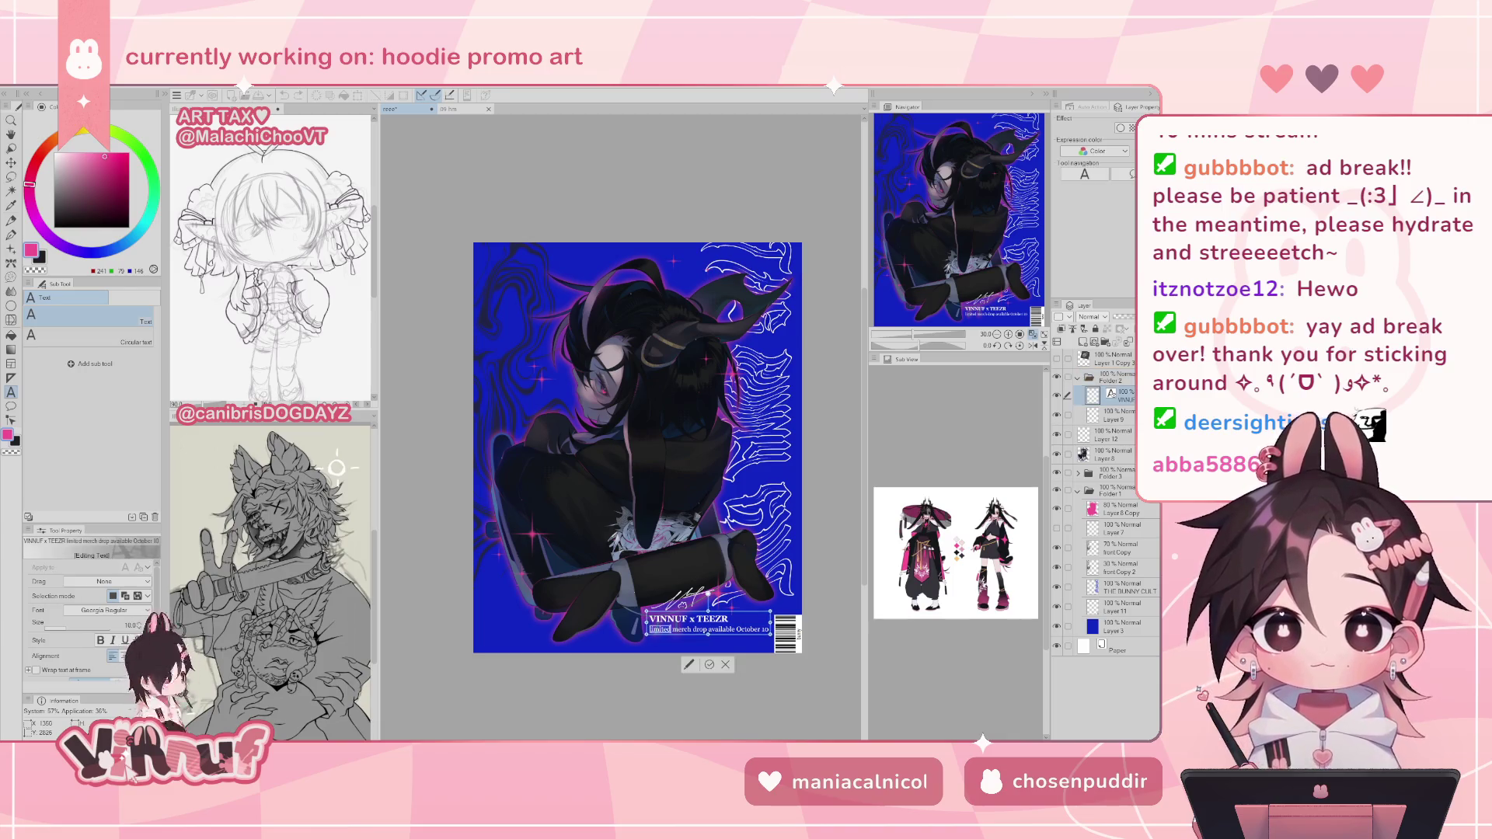
pyautogui.moveTo(650, 629); pyautogui.dragTo(769, 629)
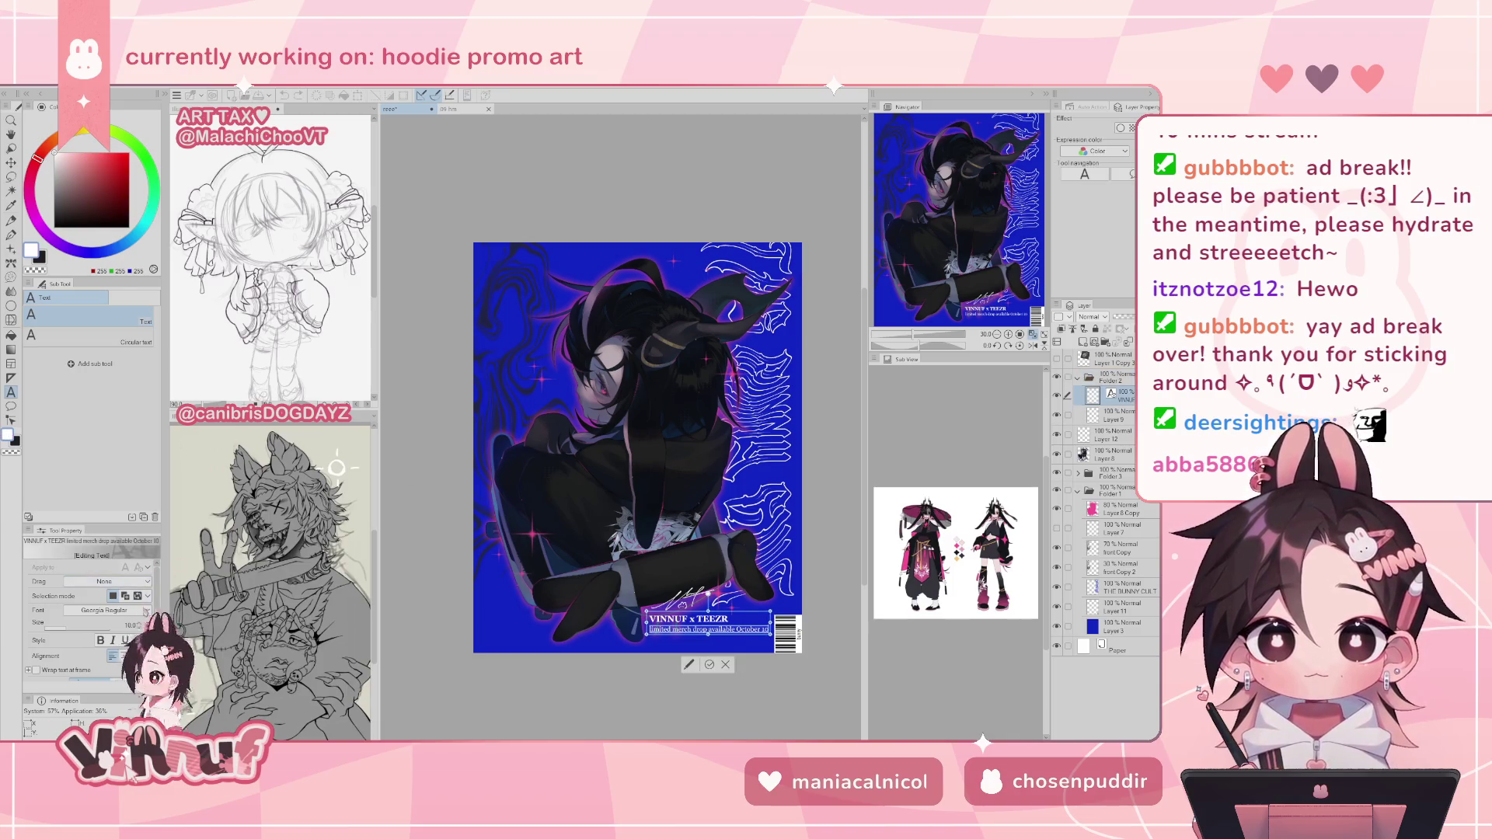
pyautogui.scroll(-1, 132, 626)
pyautogui.scroll(-1, 132, 625)
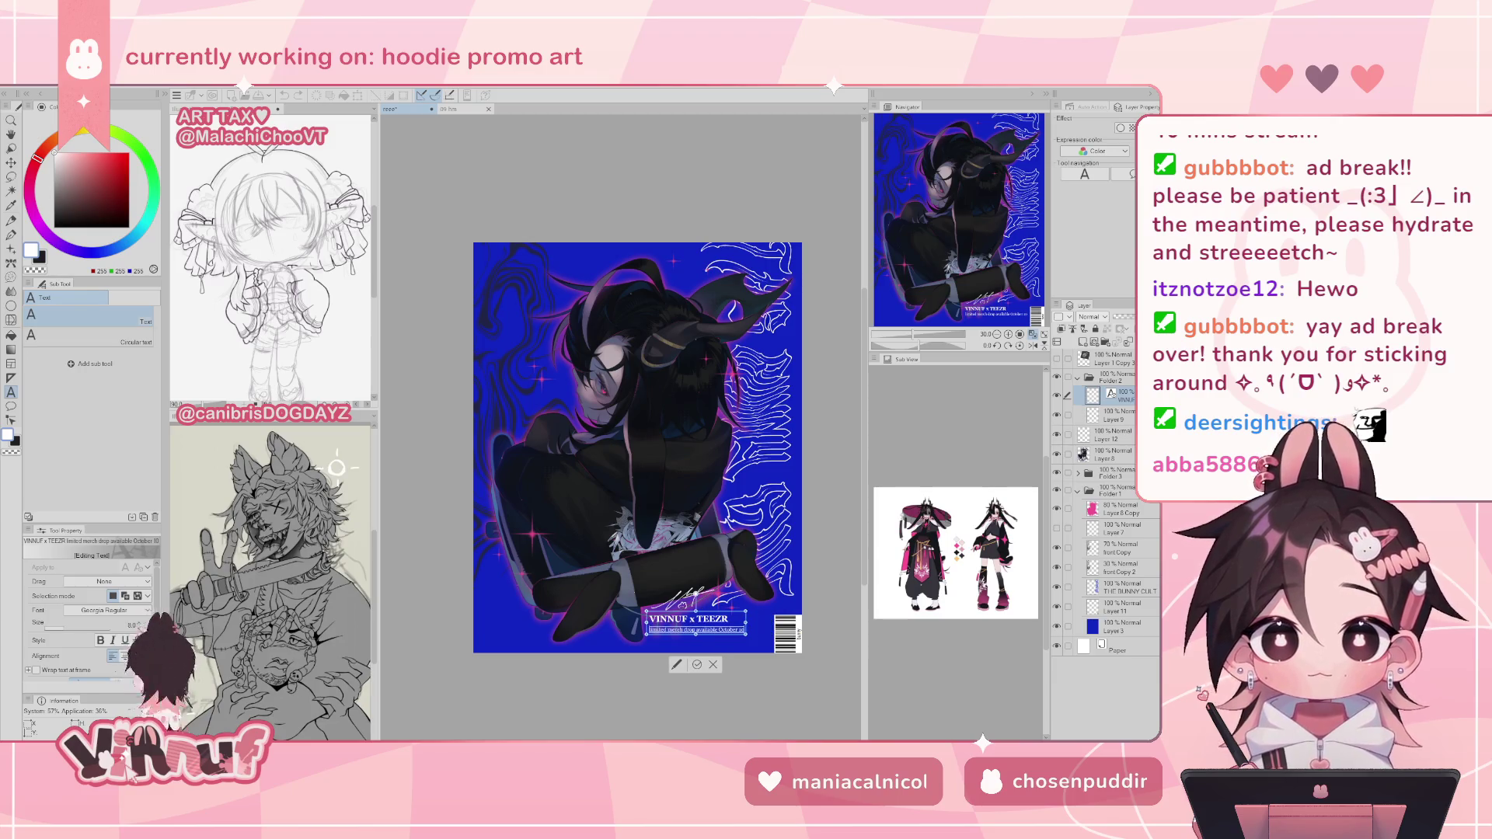
pyautogui.click(697, 665)
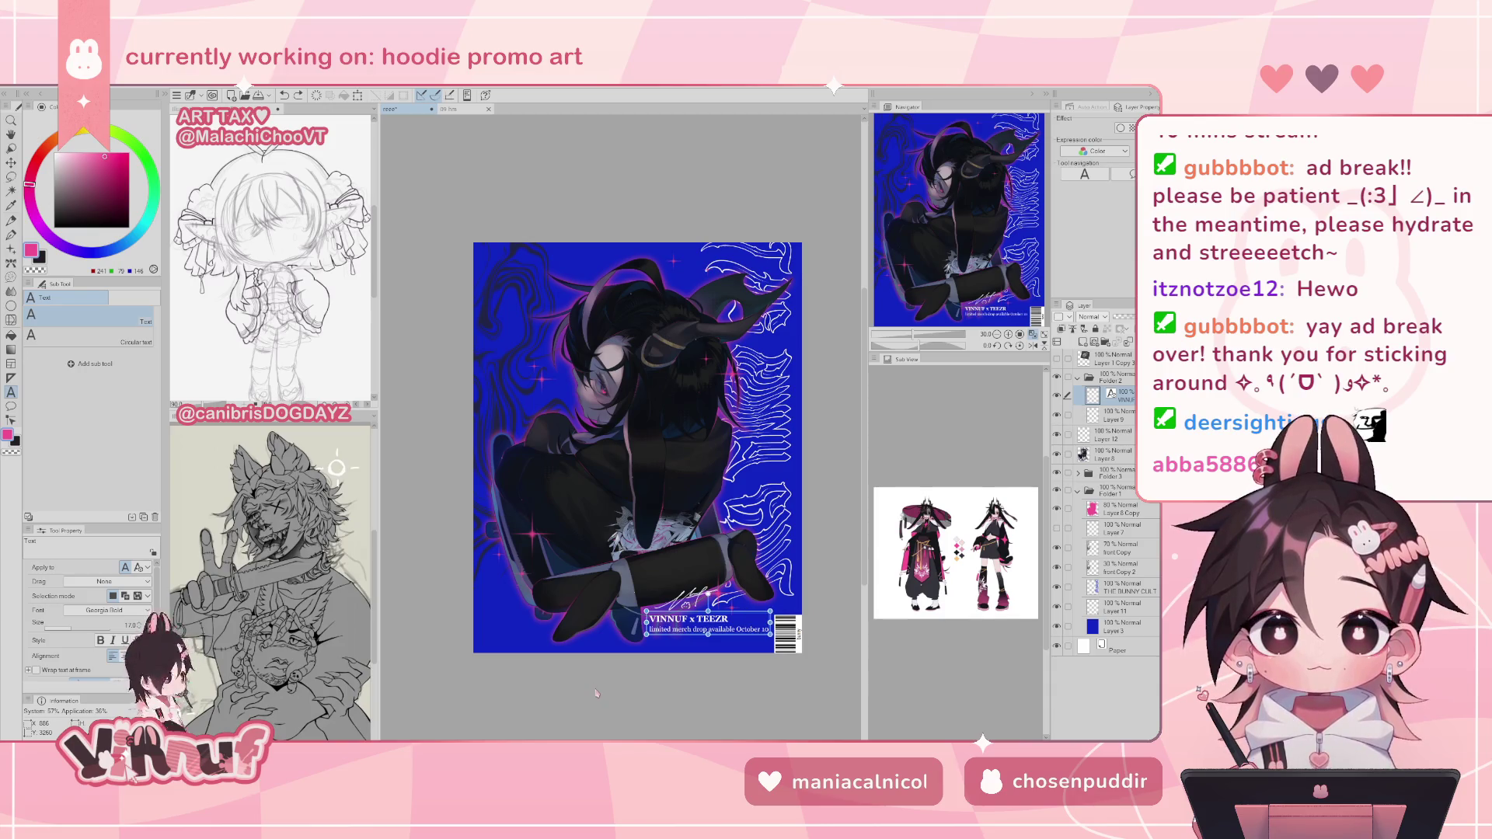
pyautogui.hotkey('ctrl', 'z')
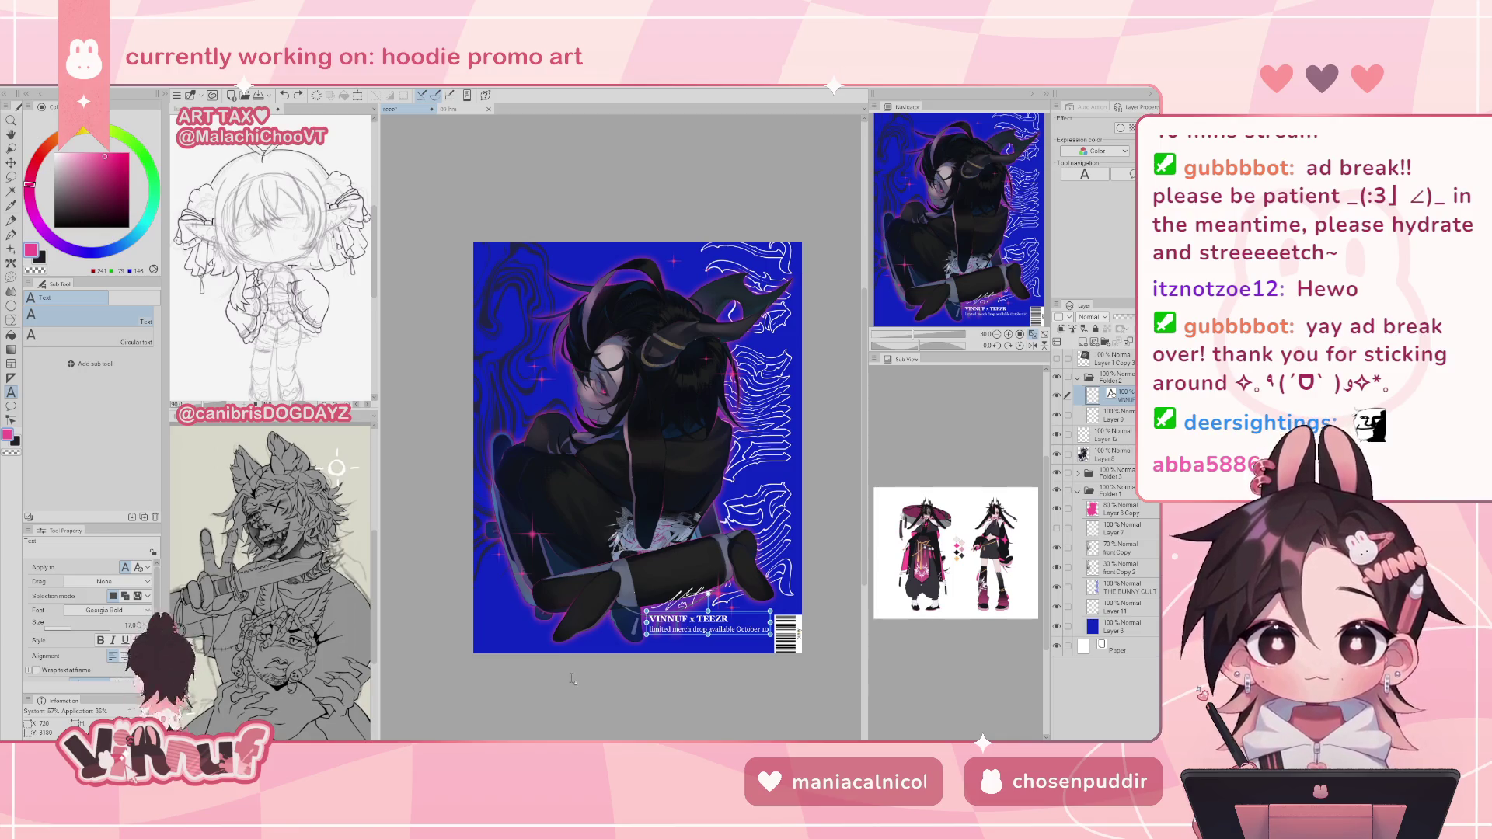
# - Hide and reshow the caption to compare the poster with and without it
pyautogui.press('p')
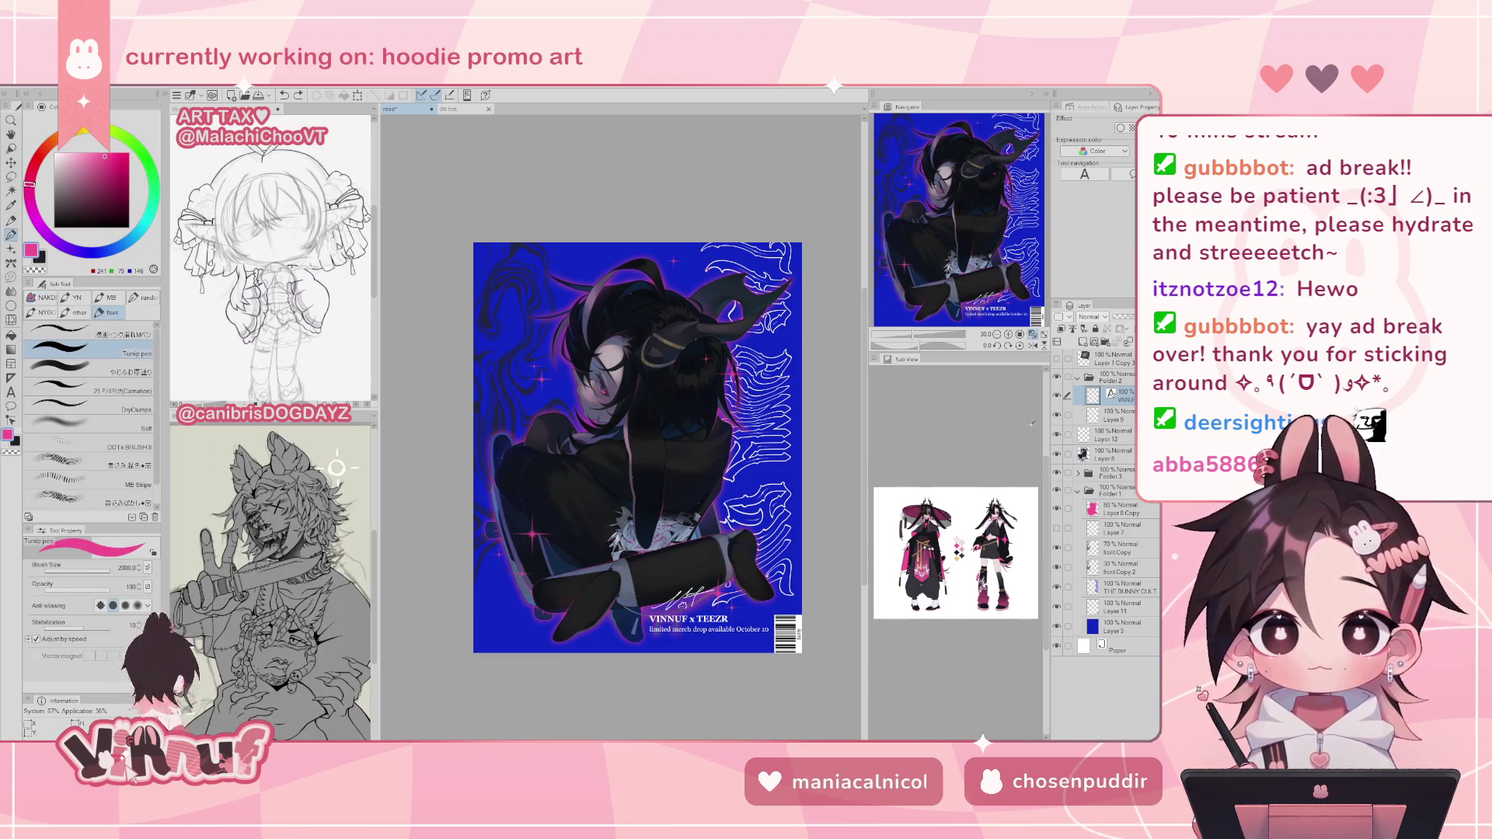
pyautogui.click(1056, 397)
pyautogui.click(1057, 396)
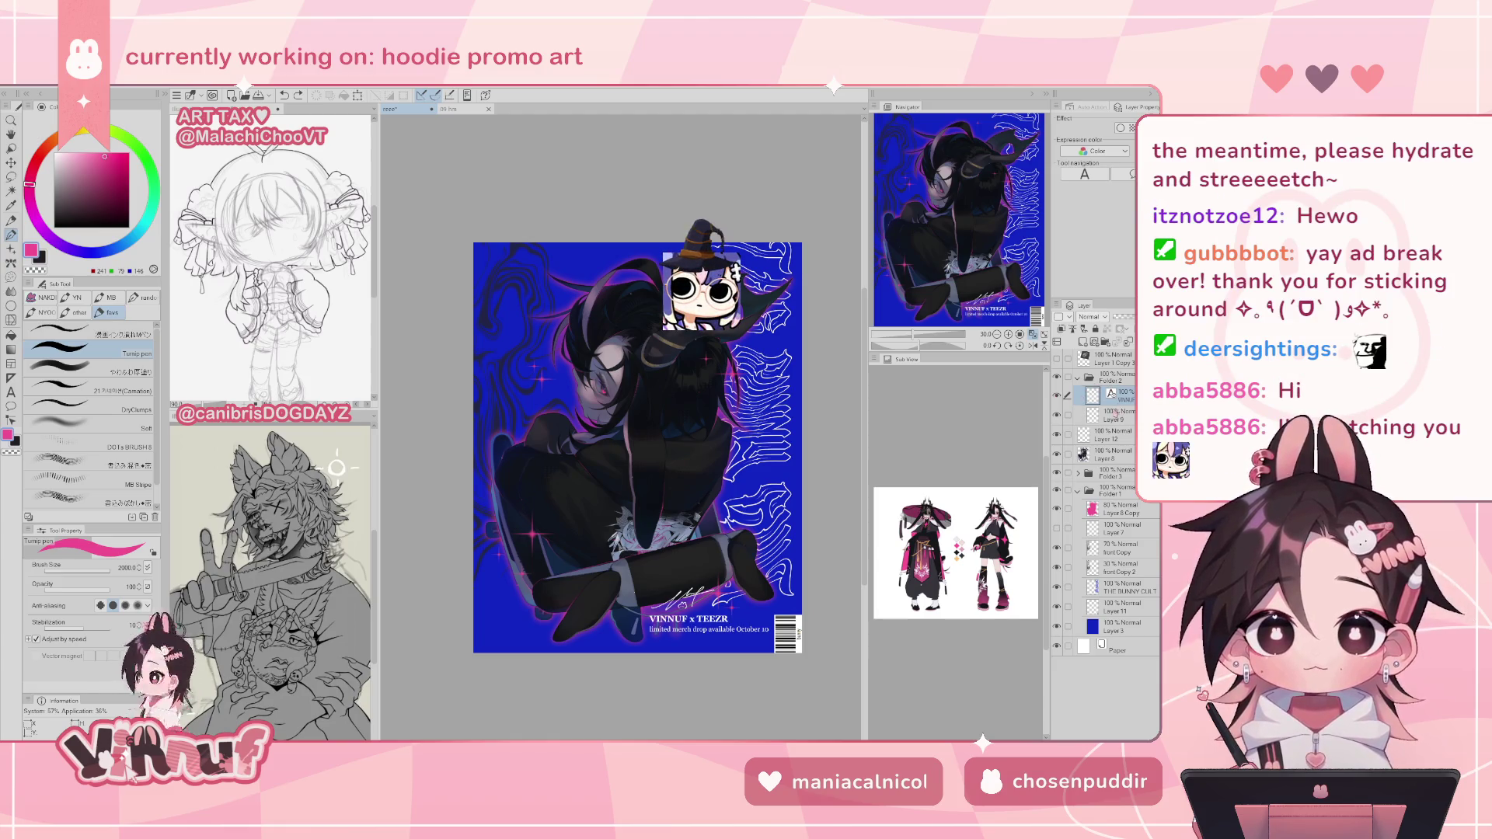
# - Raise the Folder 2 caption block slightly within the bottom-right corner
pyautogui.click(1119, 378)
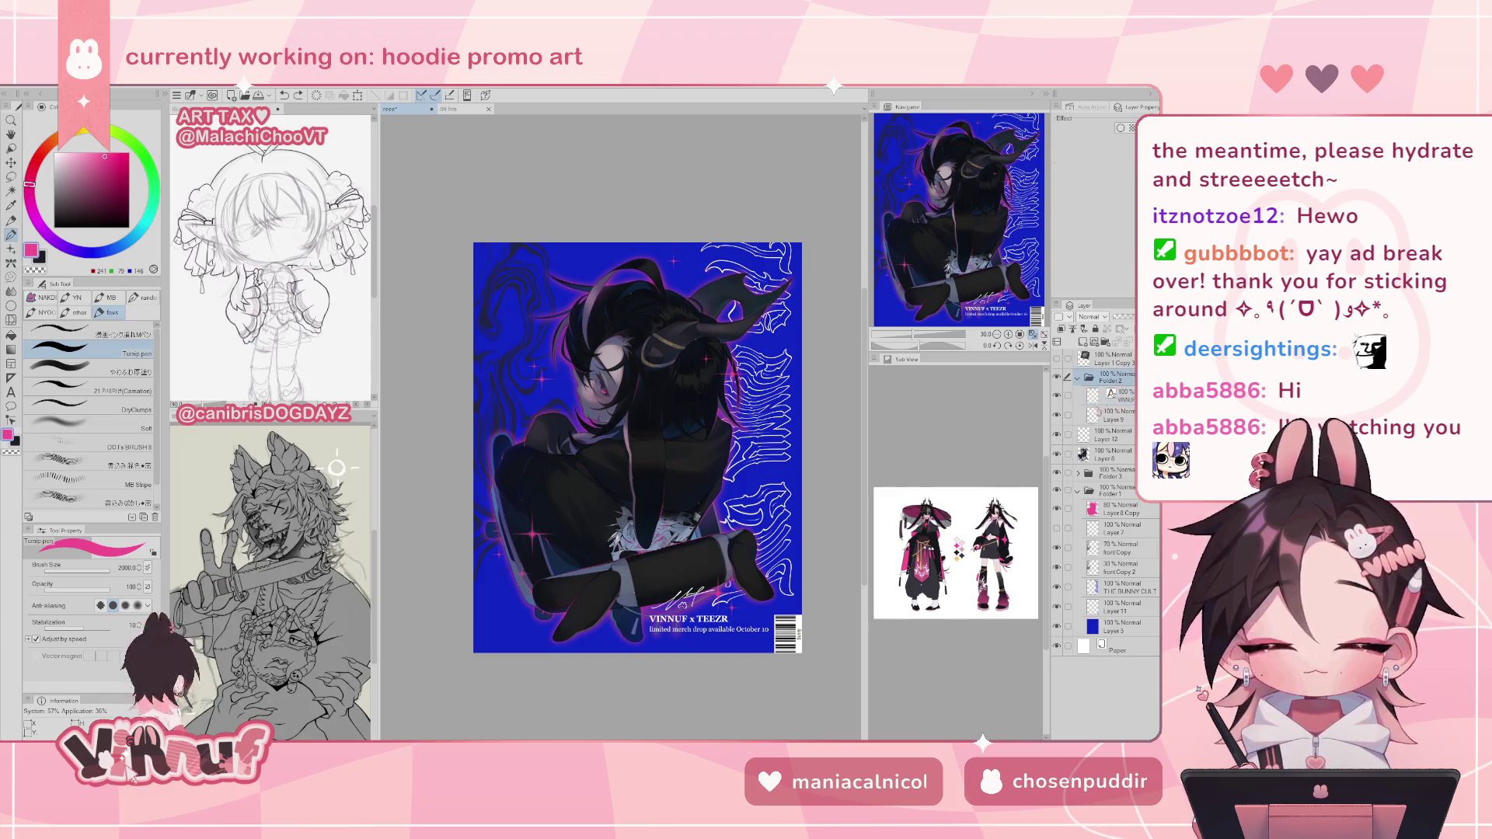
pyautogui.press('k')
pyautogui.moveTo(847, 552); pyautogui.dragTo(847, 531)
pyautogui.moveTo(733, 593); pyautogui.dragTo(754, 628)
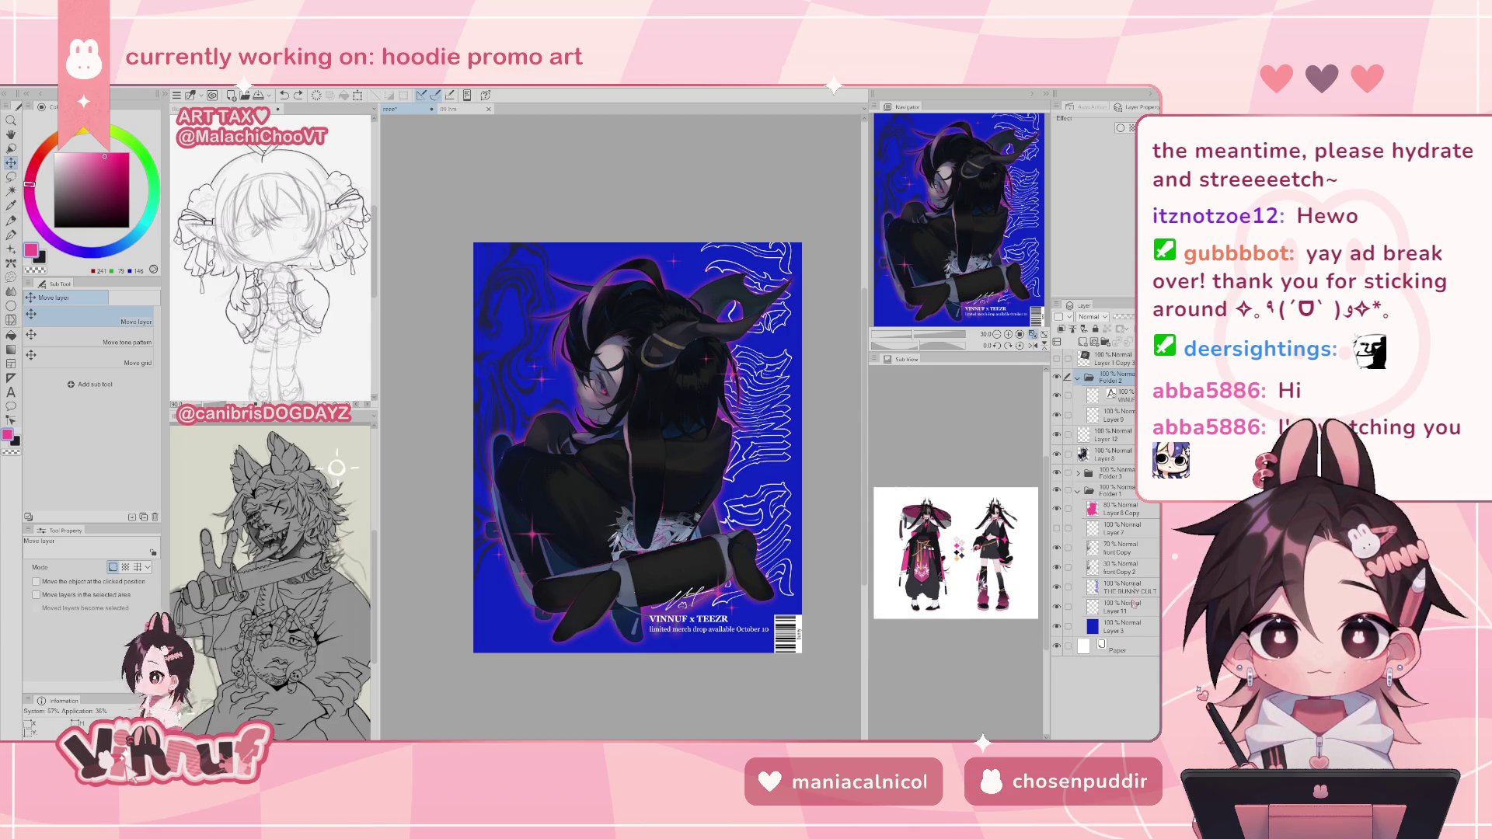
# - Compare the barcode on and off, restore the sparkle stars, and zoom in on the poster
pyautogui.click(1057, 606)
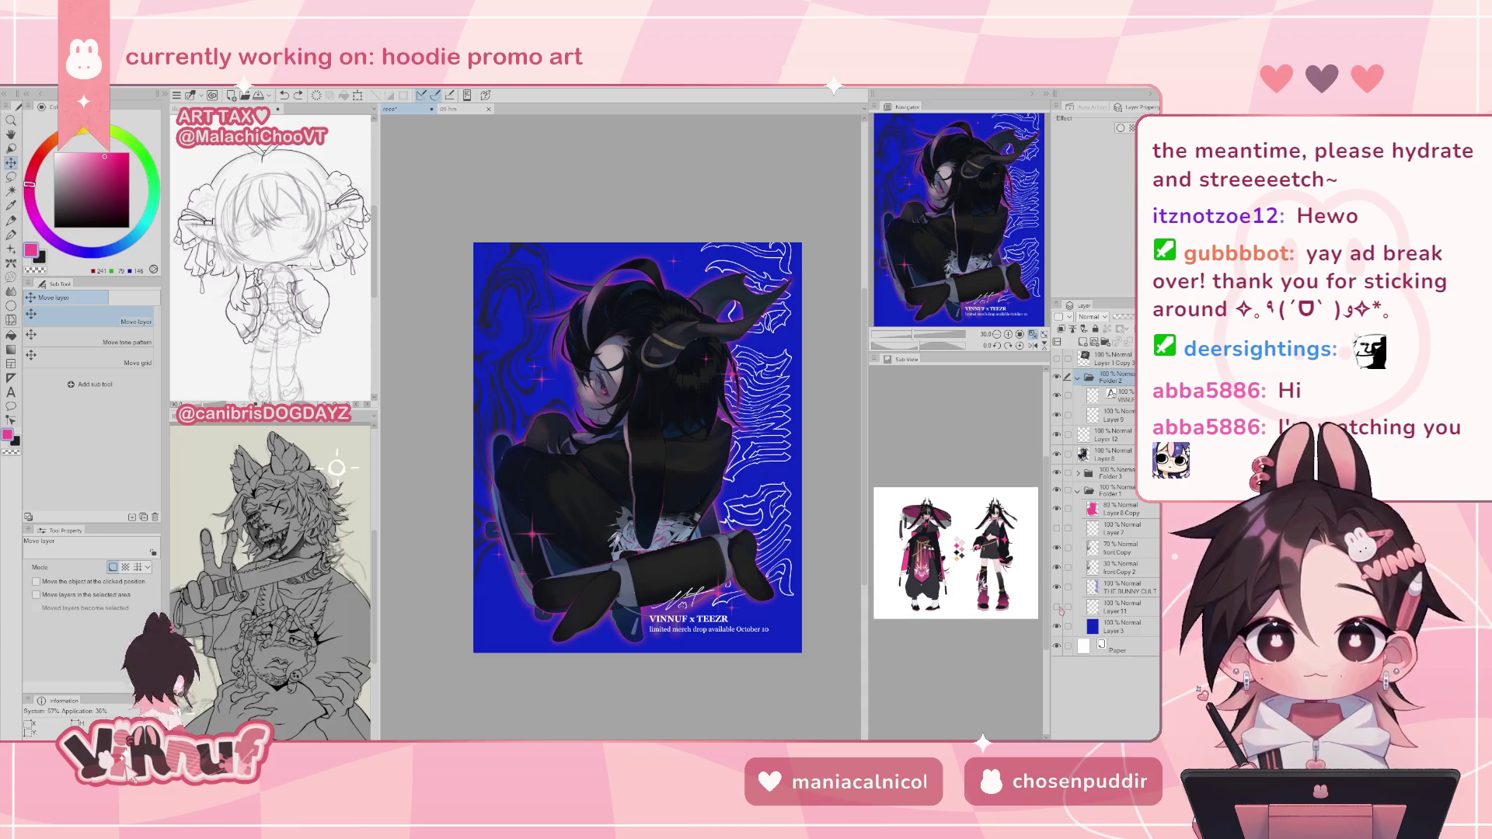
pyautogui.click(1057, 606)
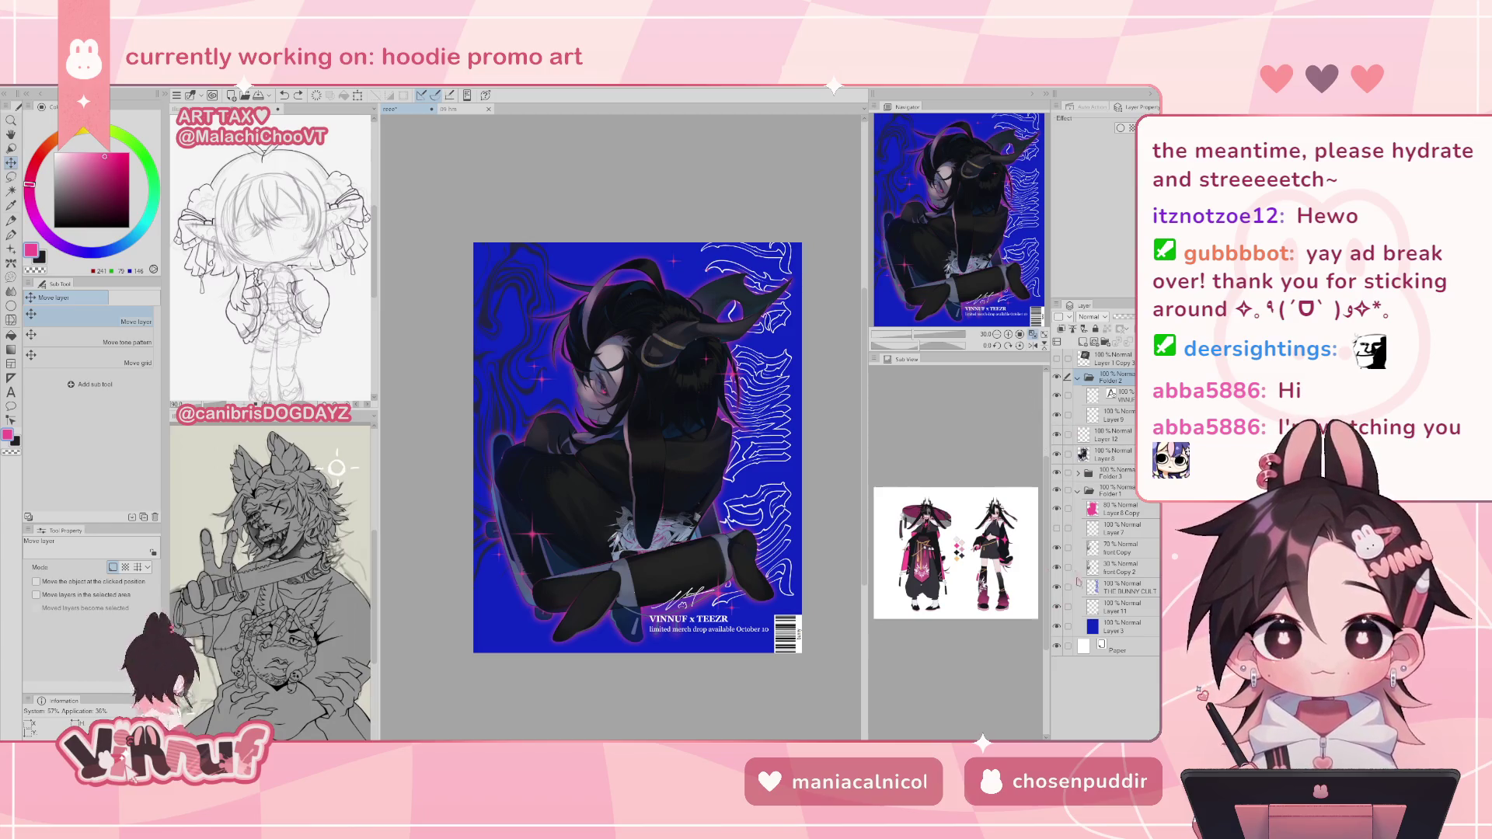
pyautogui.click(1056, 529)
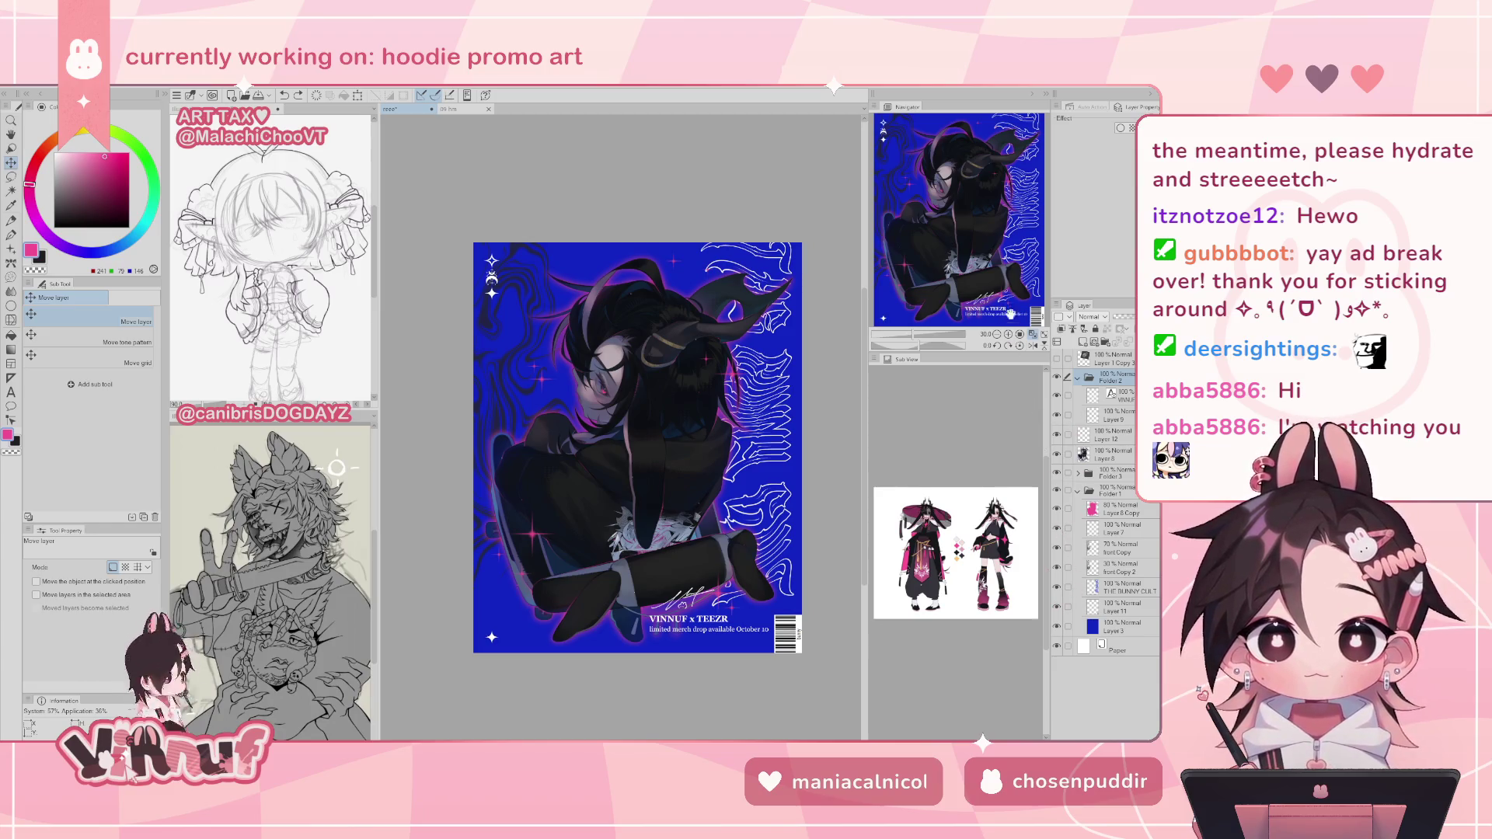
pyautogui.click(1034, 335)
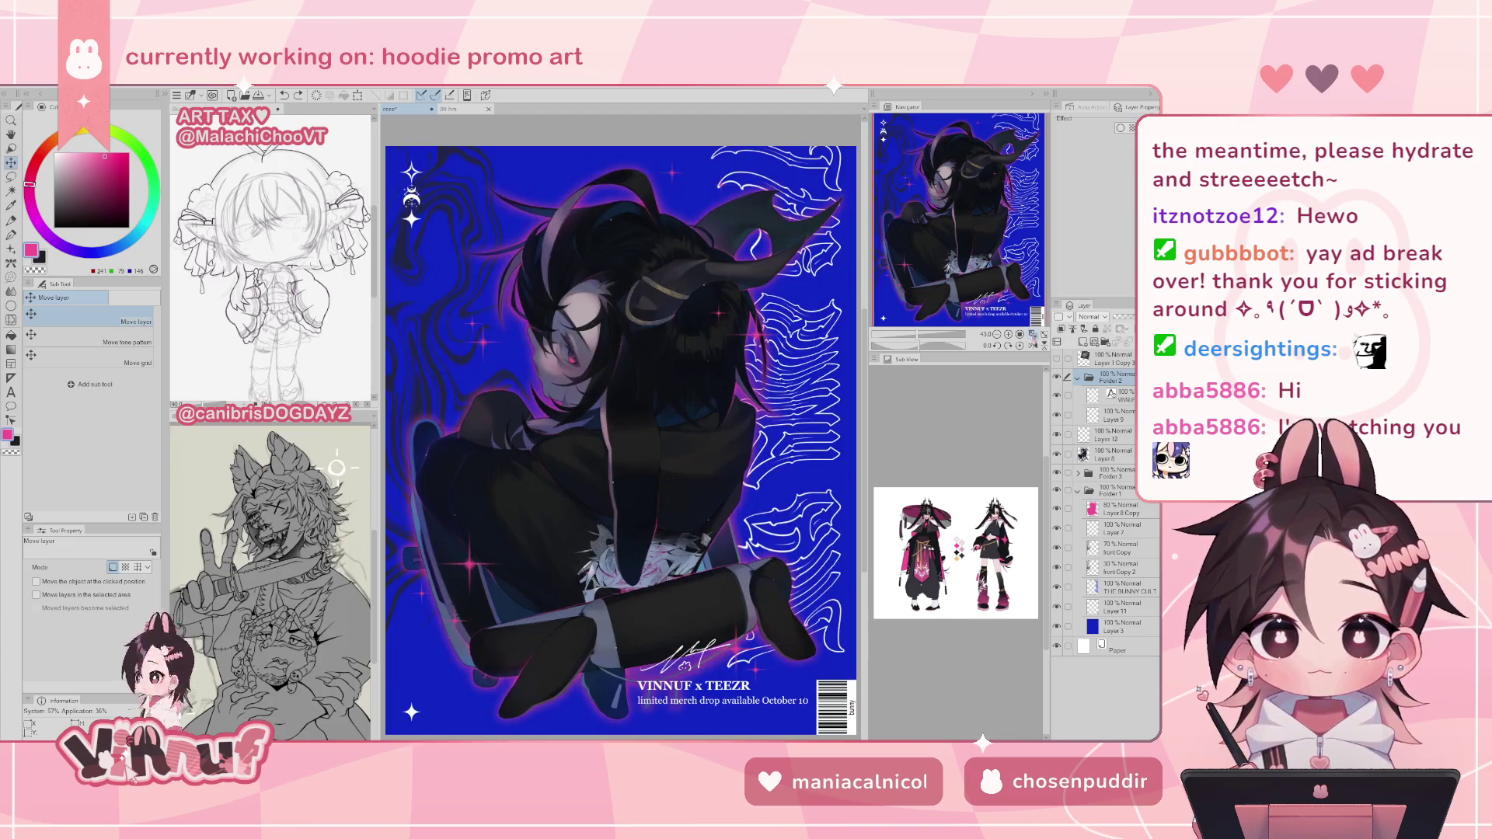
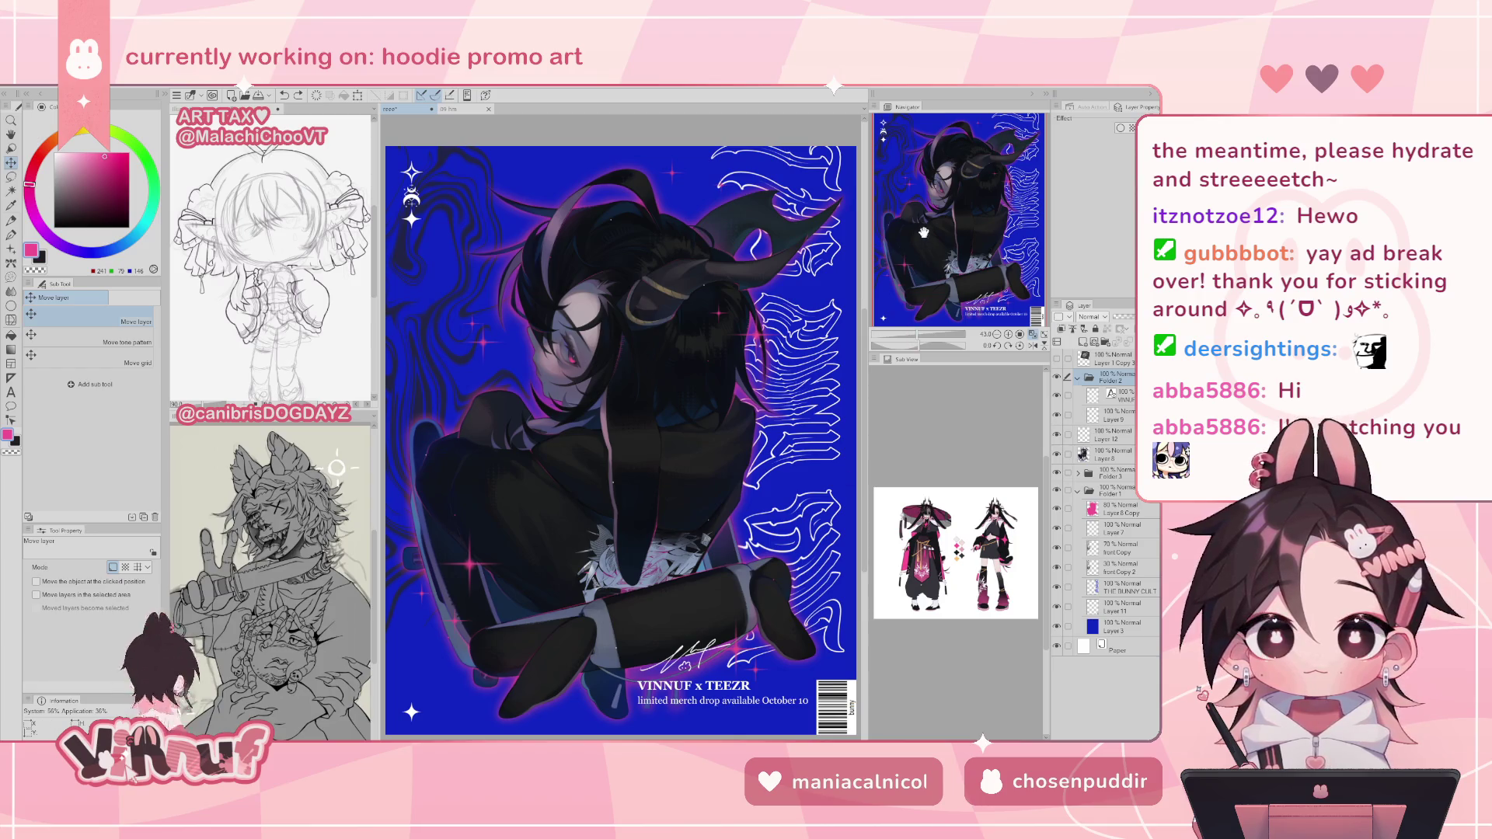
# - Cut the 'limited merch drop available October 10' line out of the VINNUF x TEEZR caption
pyautogui.moveTo(973, 252); pyautogui.dragTo(963, 248)
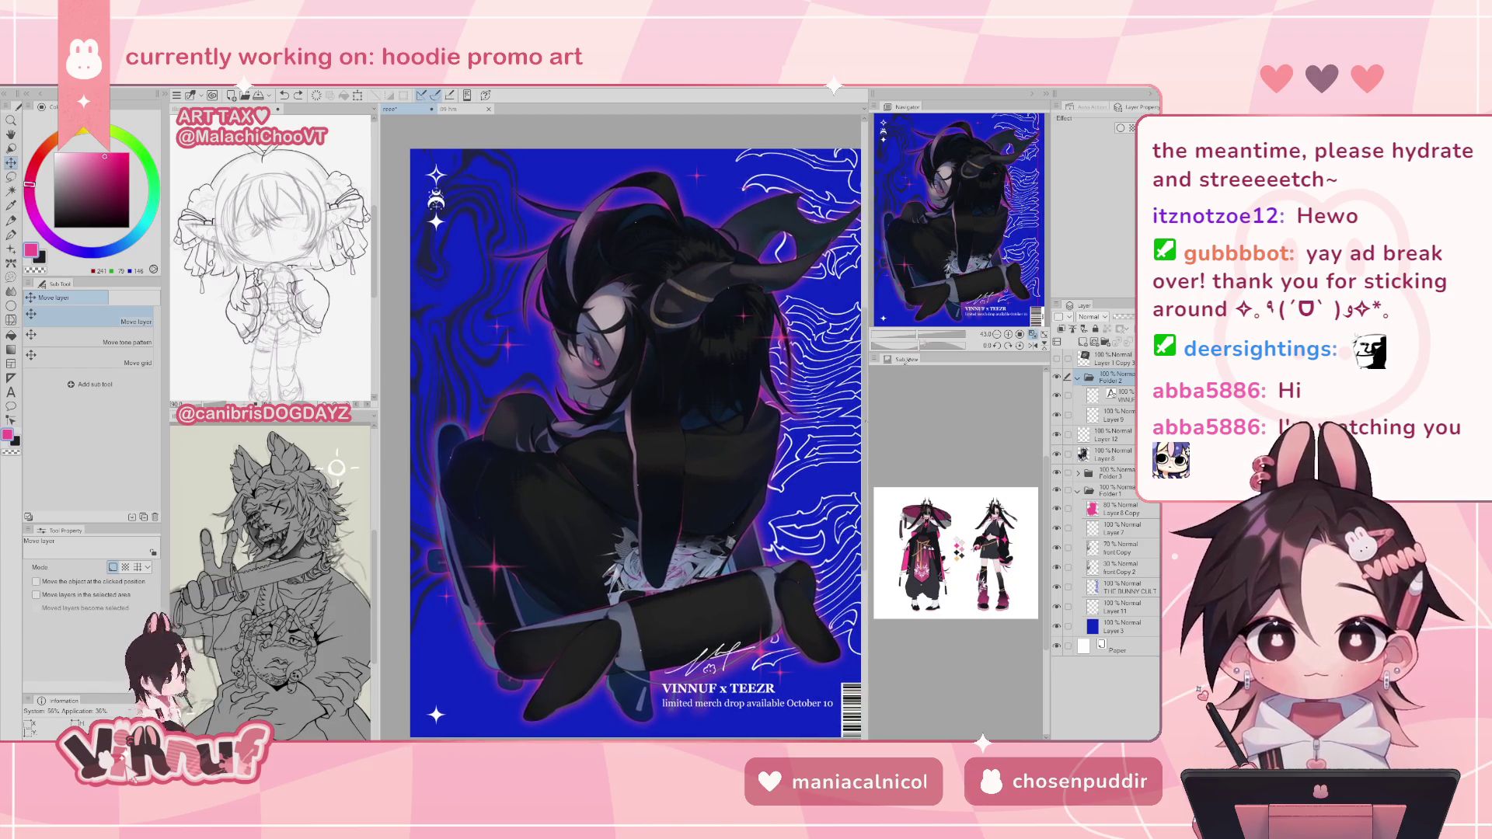
pyautogui.scroll(-2, 789, 701)
pyautogui.scroll(1, 785, 698)
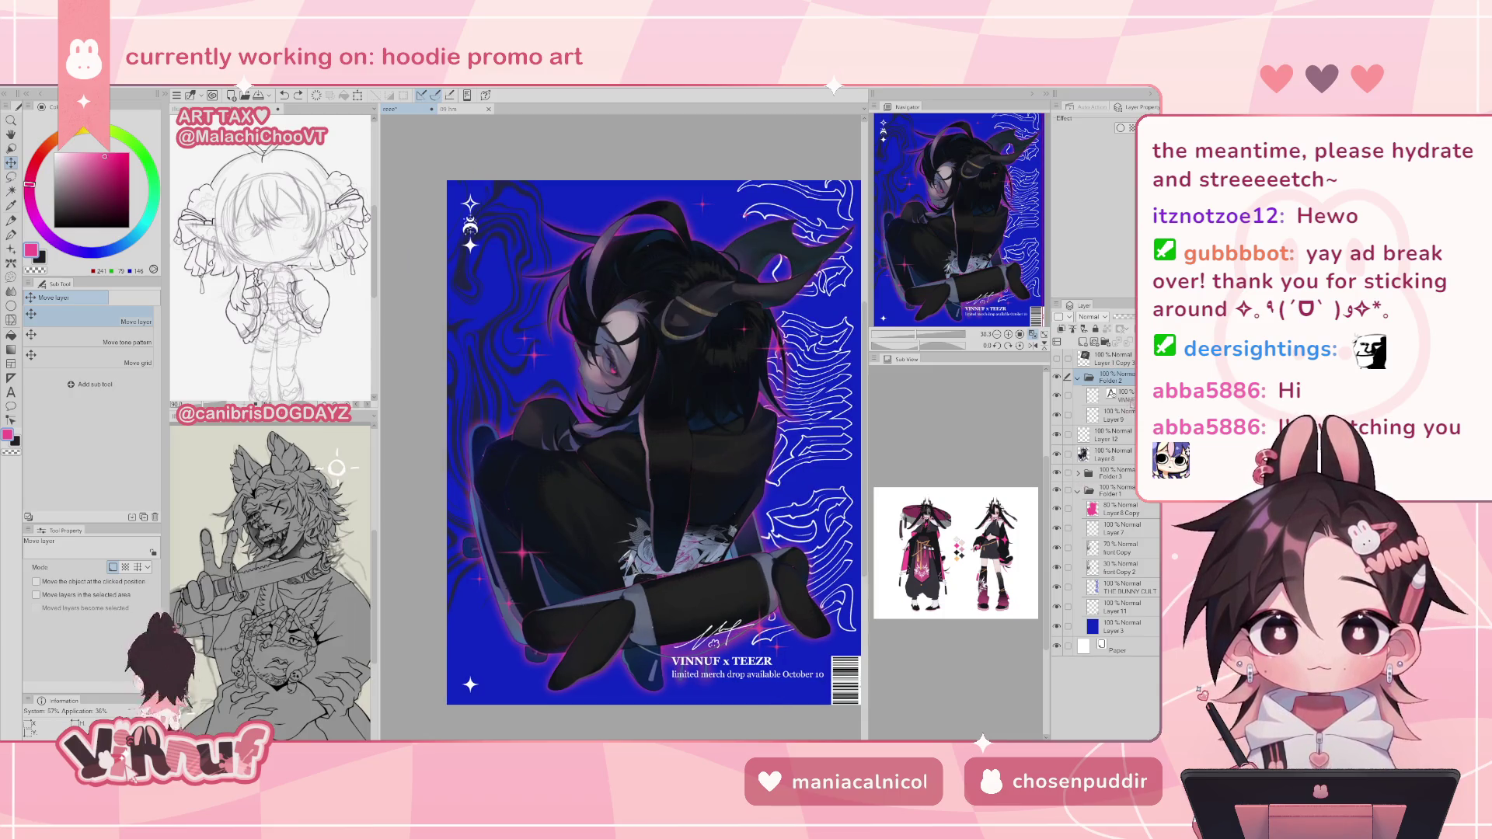
pyautogui.click(1126, 396)
pyautogui.press('t')
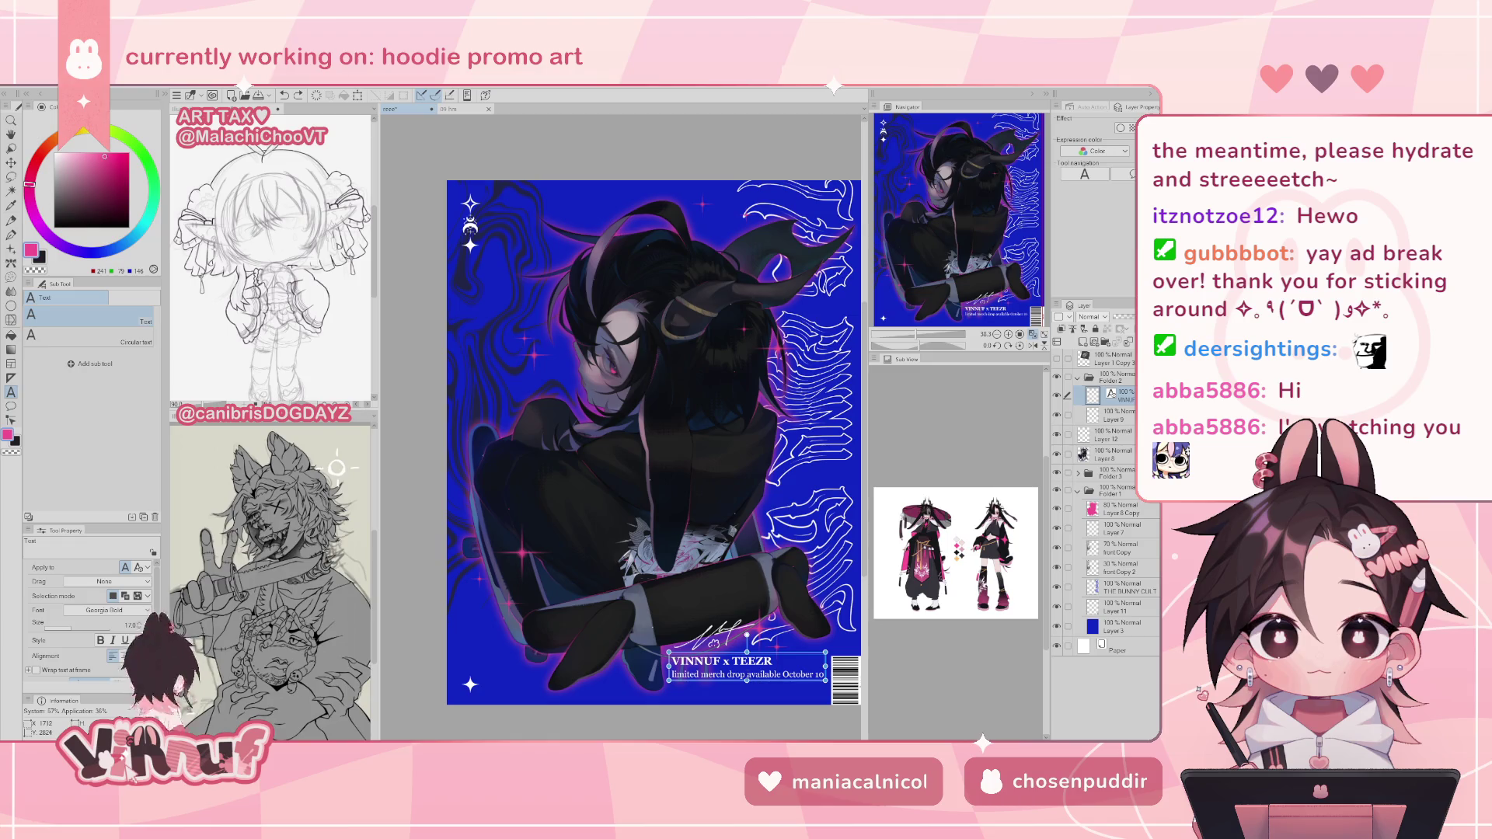
pyautogui.click(733, 652)
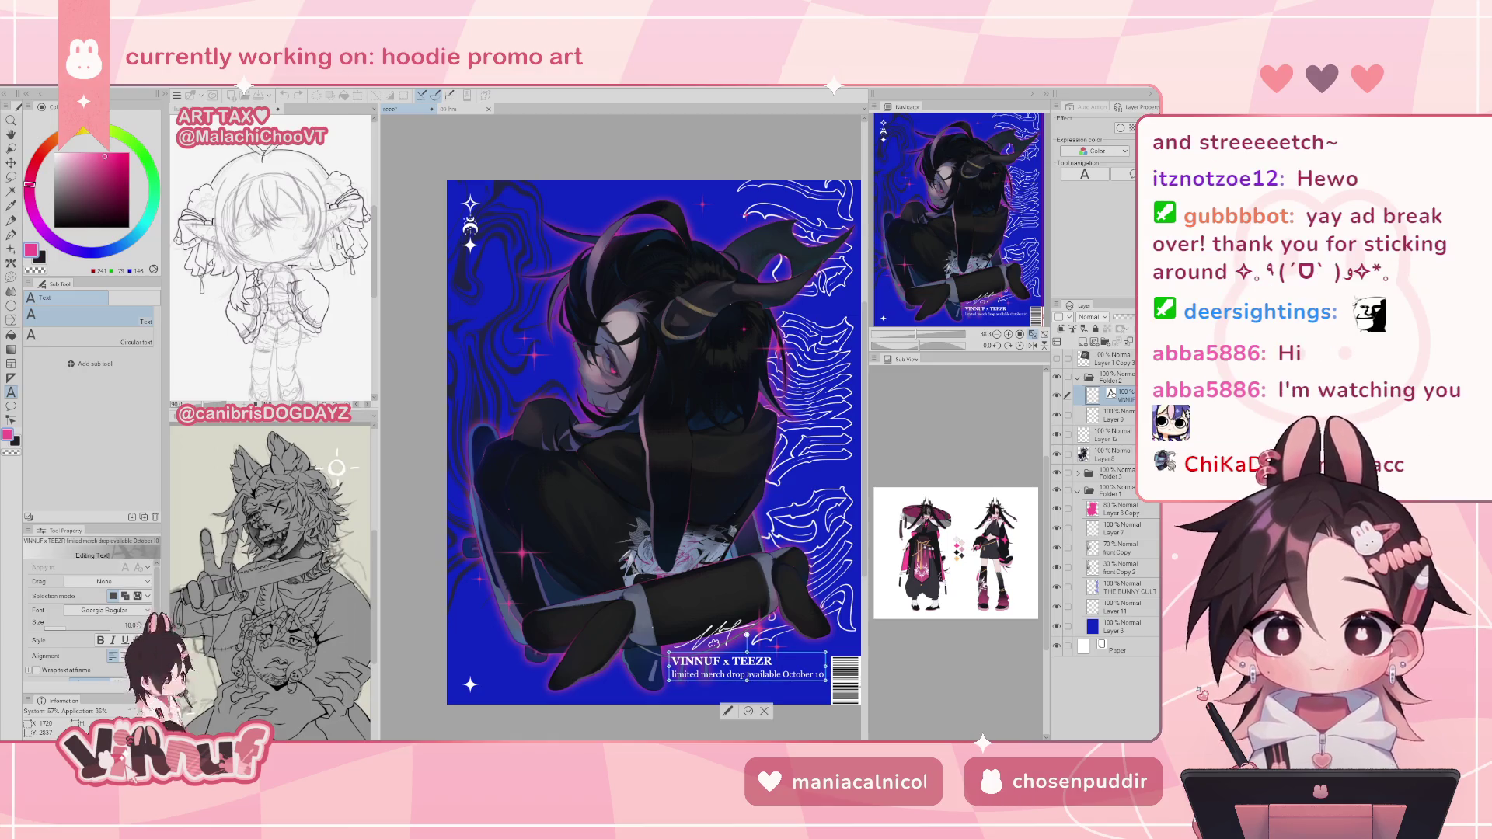
pyautogui.press('Return')
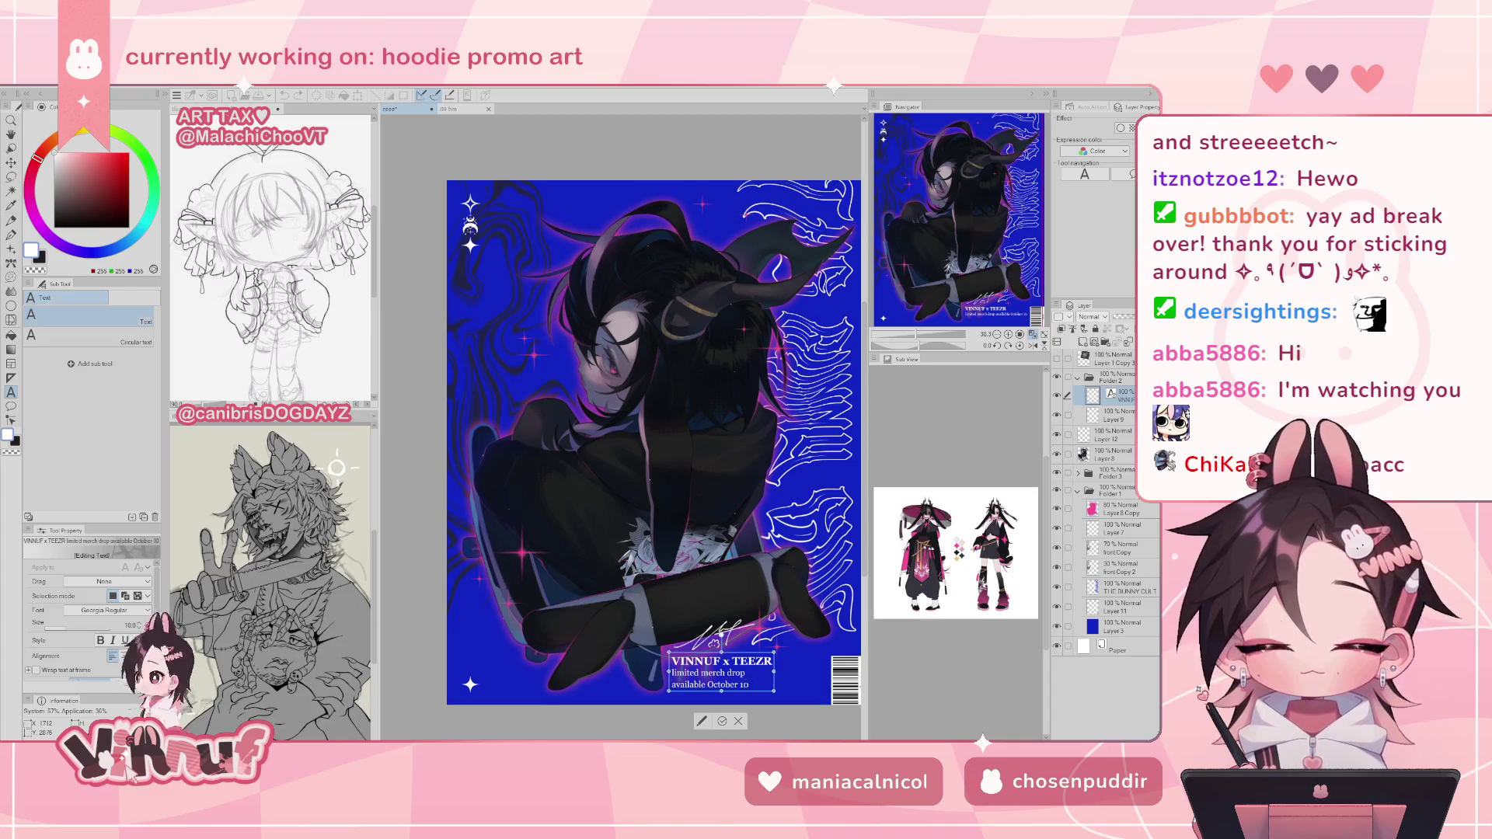
pyautogui.moveTo(748, 684); pyautogui.dragTo(672, 668)
pyautogui.hotkey('ctrl', 'c')
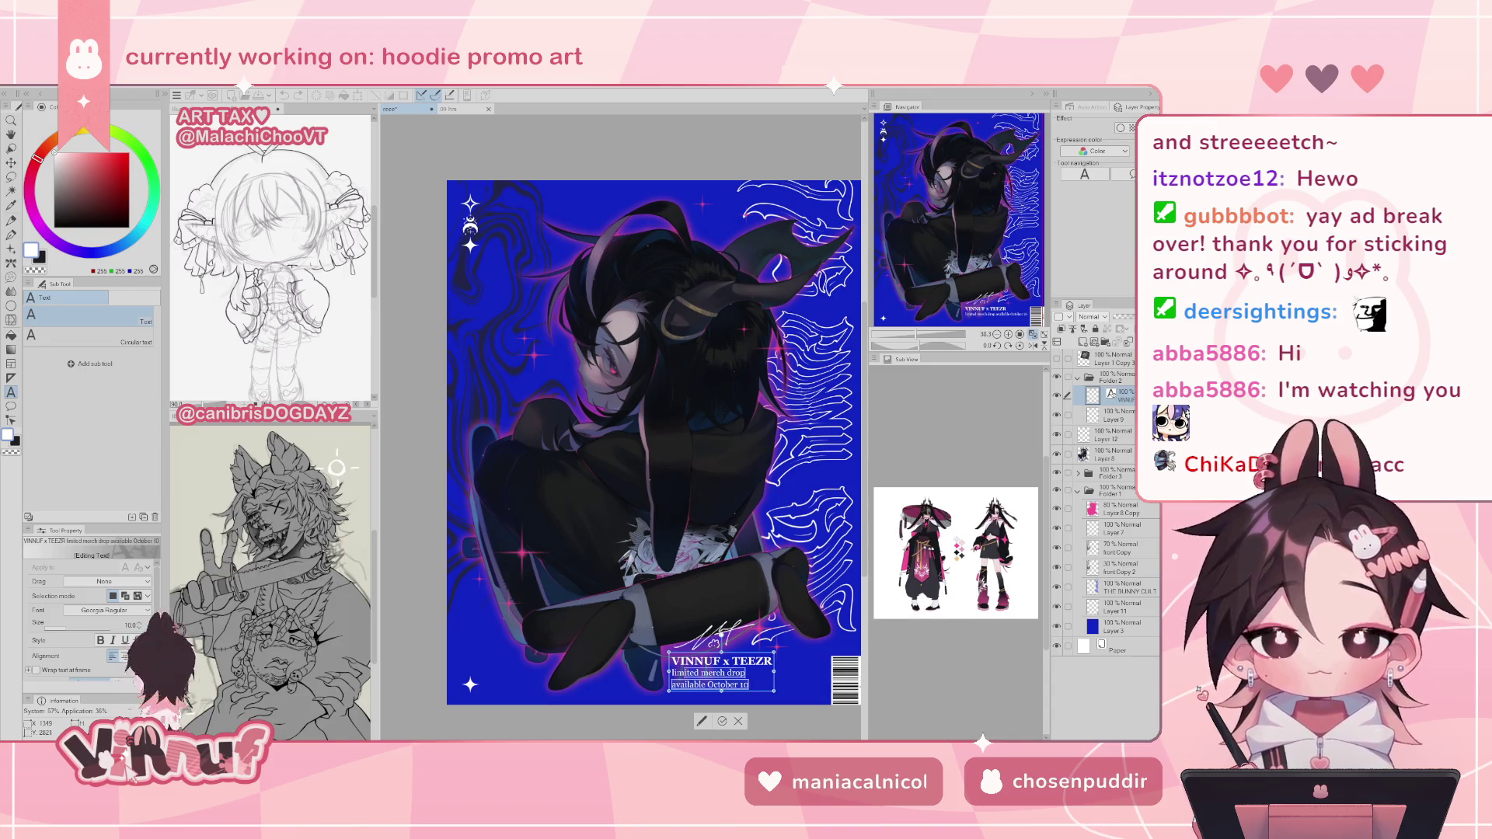
pyautogui.press('BackSpace')
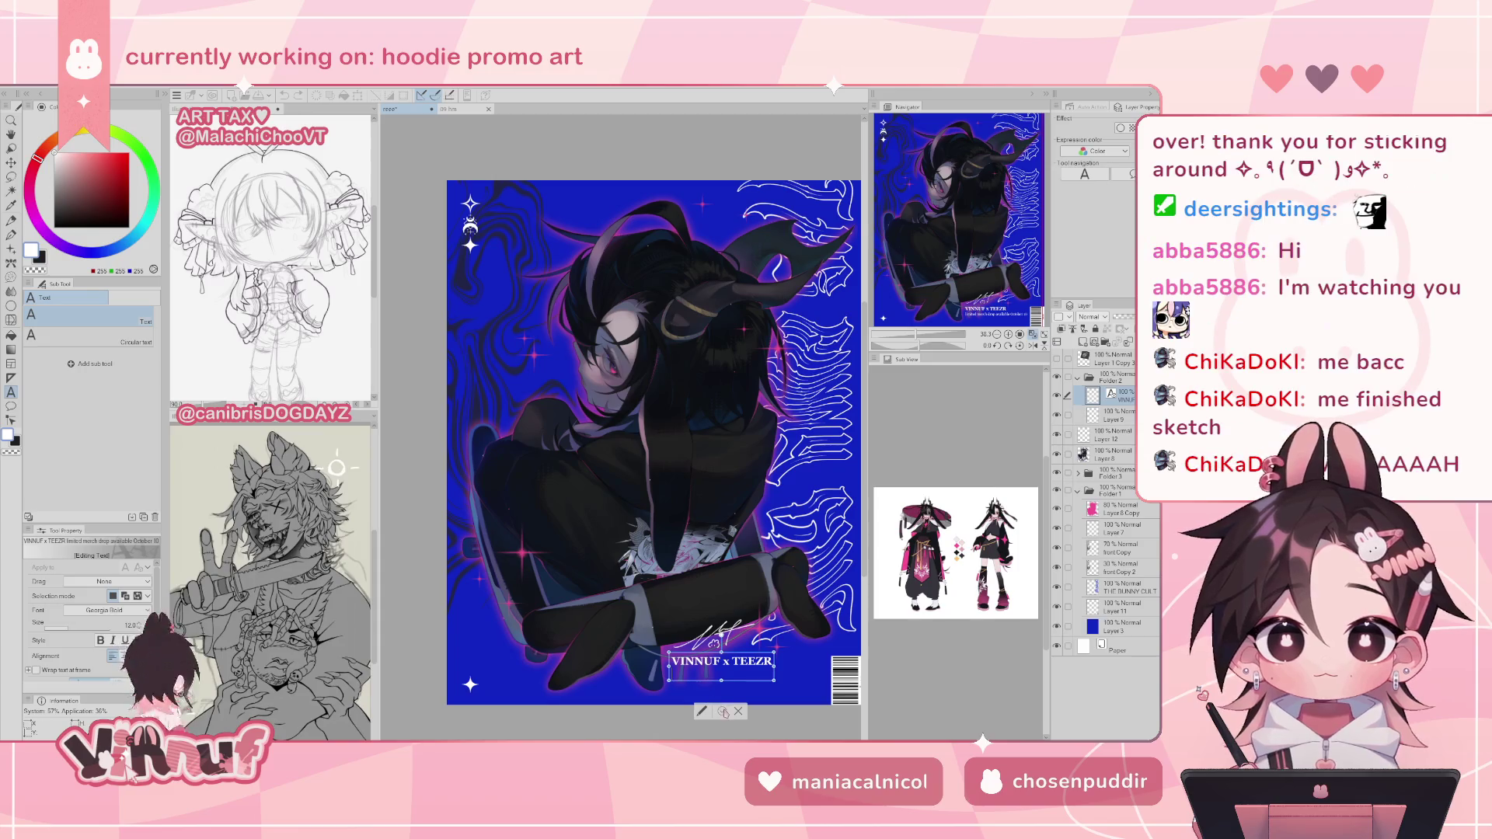
# - Commit the shortened white caption and paste the merch drop line as a new text layer
pyautogui.click(932, 599)
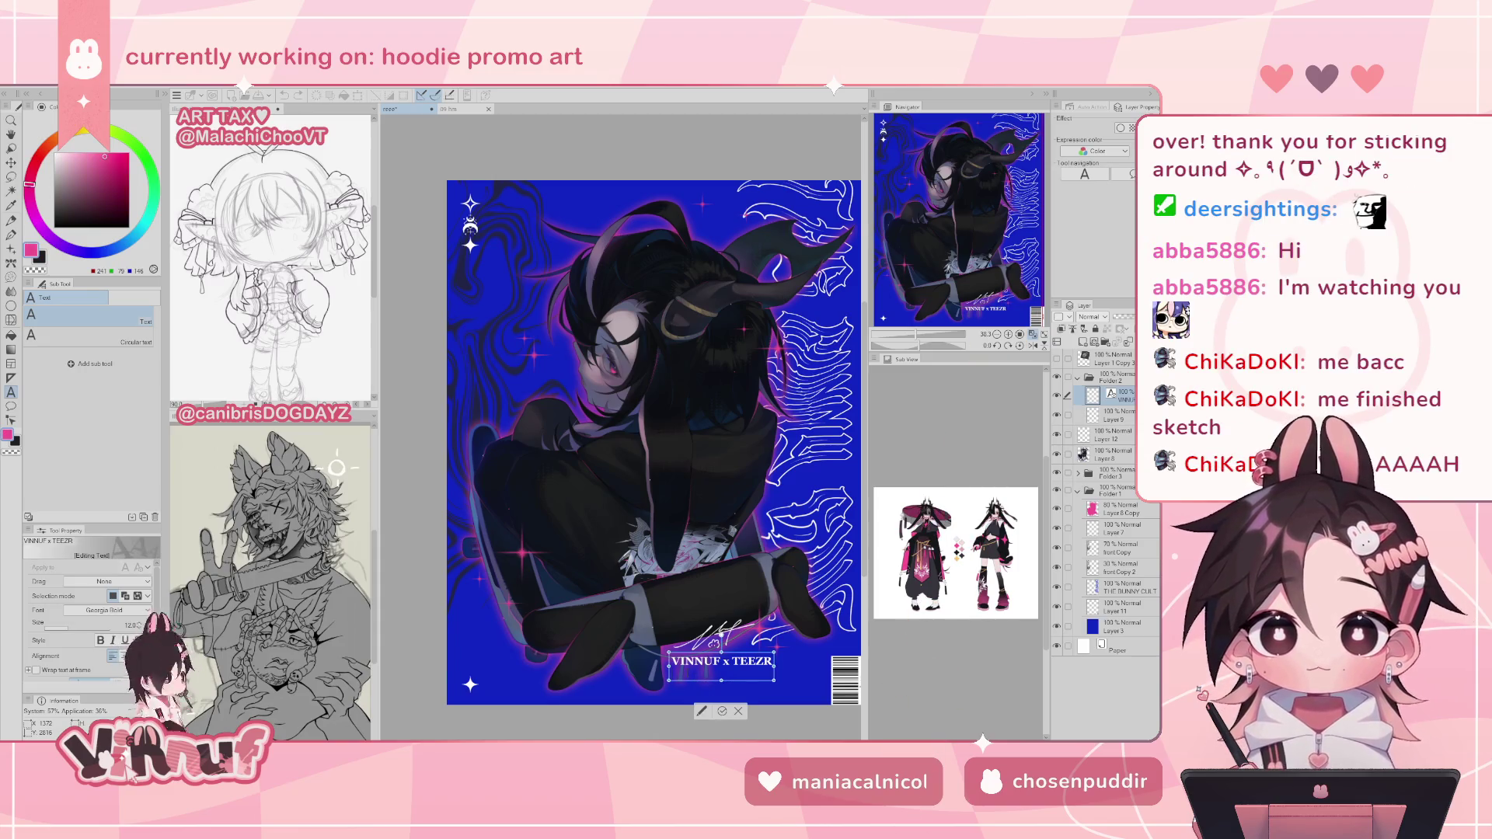
pyautogui.hotkey('ctrl', 'z')
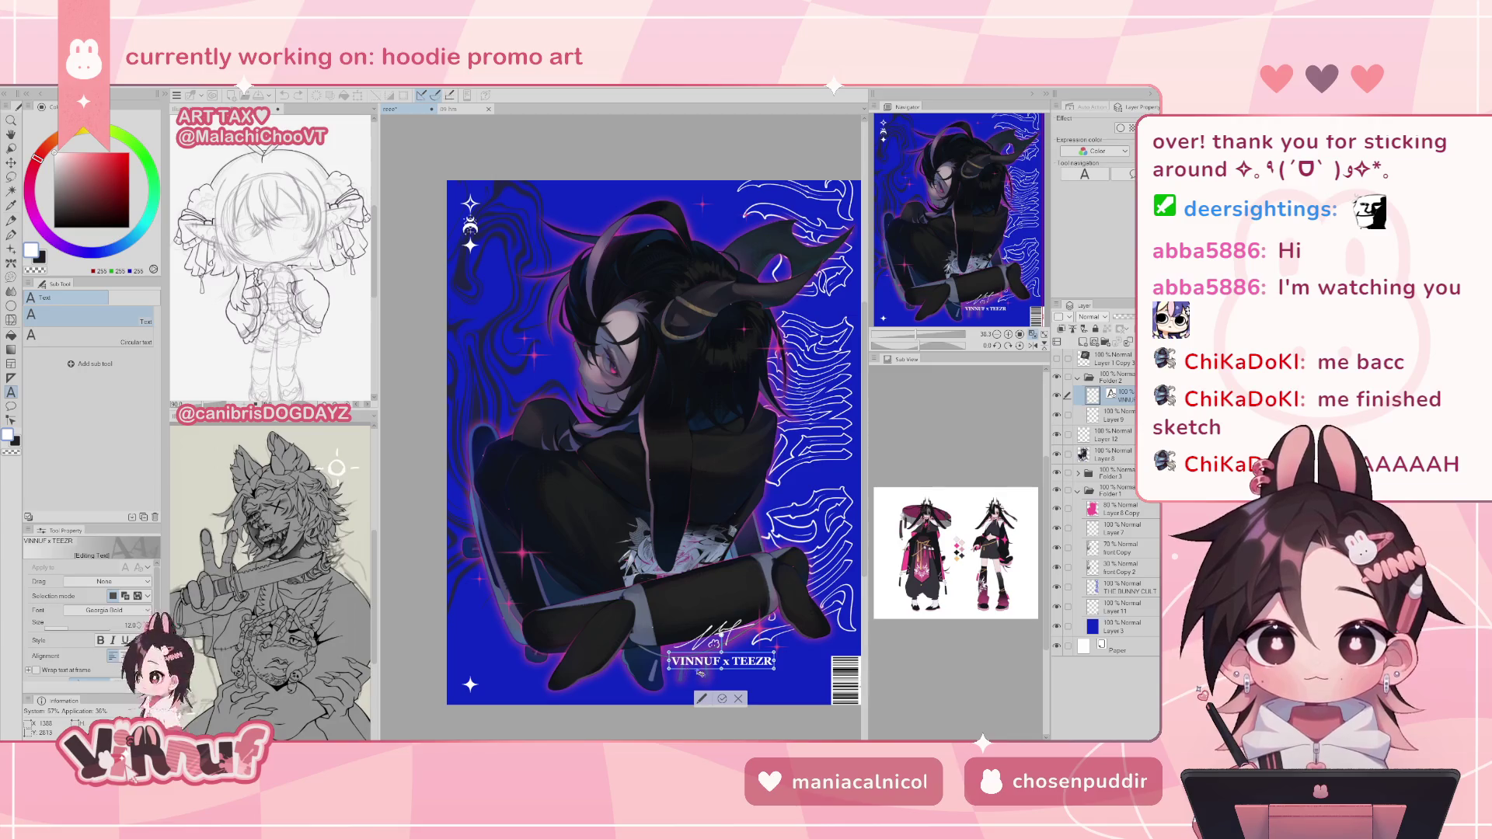
pyautogui.click(722, 697)
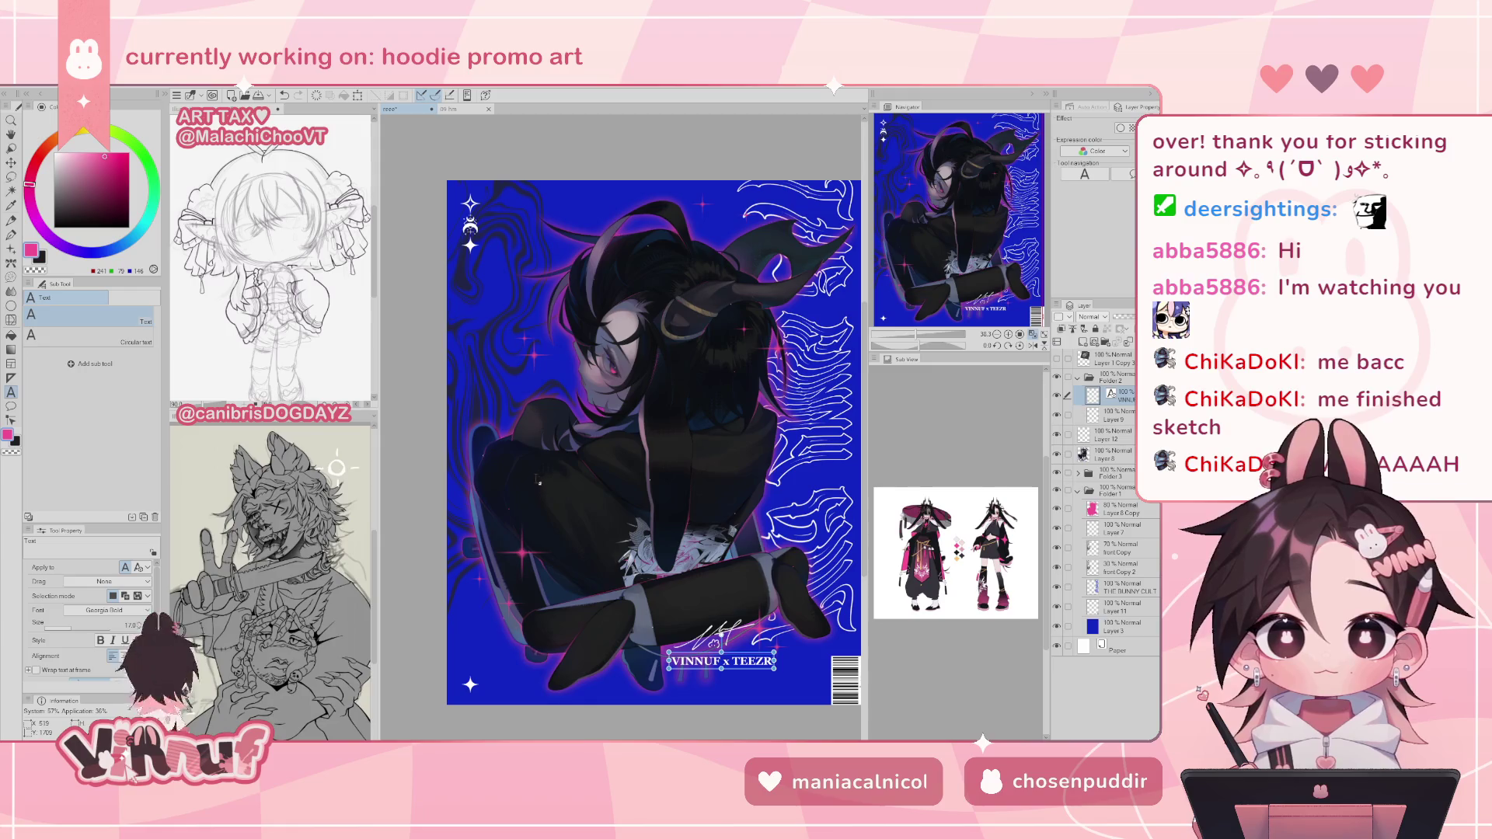
pyautogui.click(497, 450)
pyautogui.hotkey('ctrl', 'v')
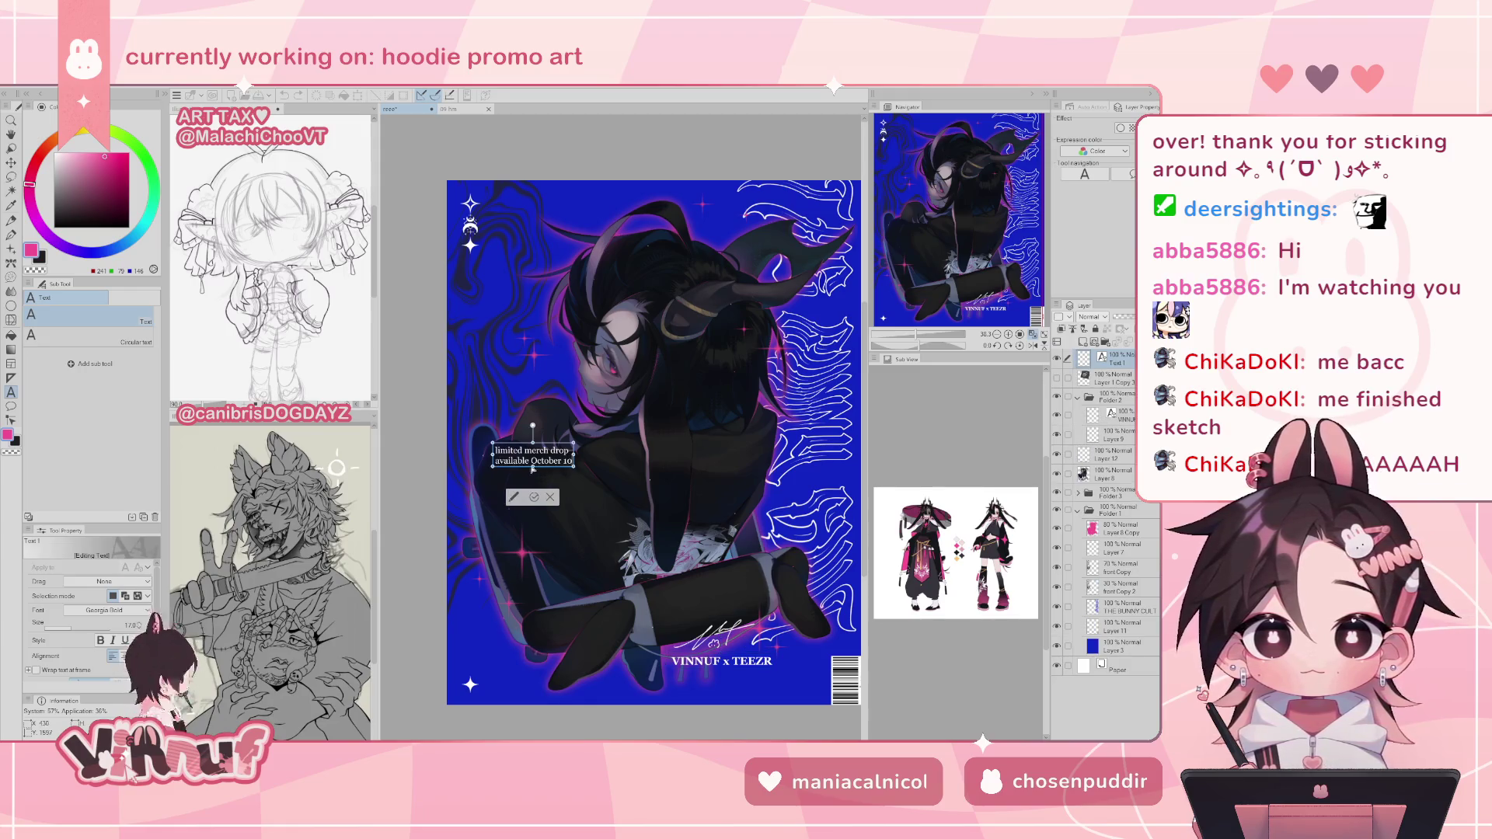
# - Move the pasted merch drop text up and left, then undo back to the original two-line caption
pyautogui.moveTo(543, 447); pyautogui.dragTo(514, 384)
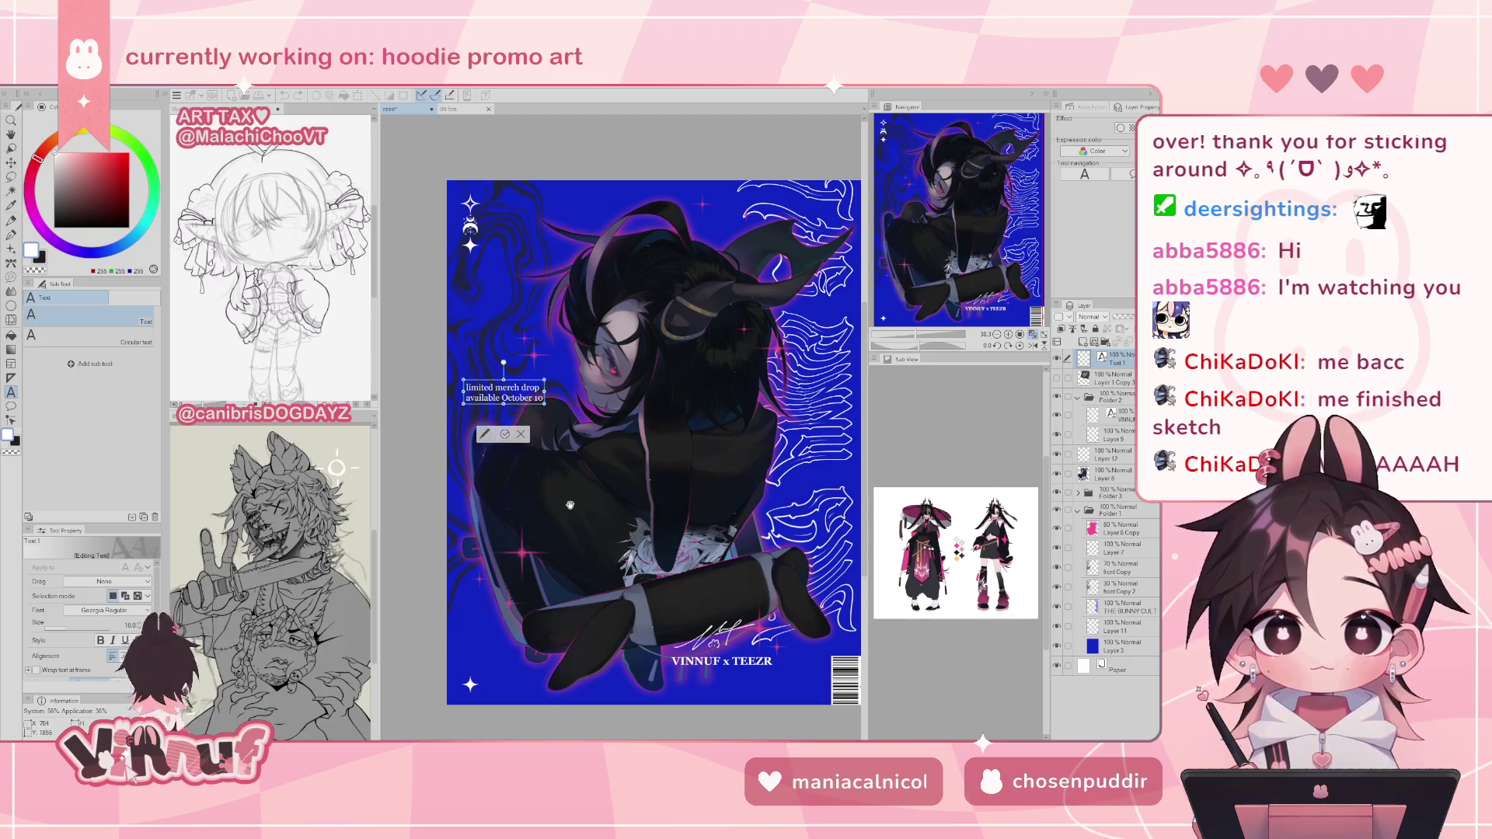
pyautogui.click(505, 435)
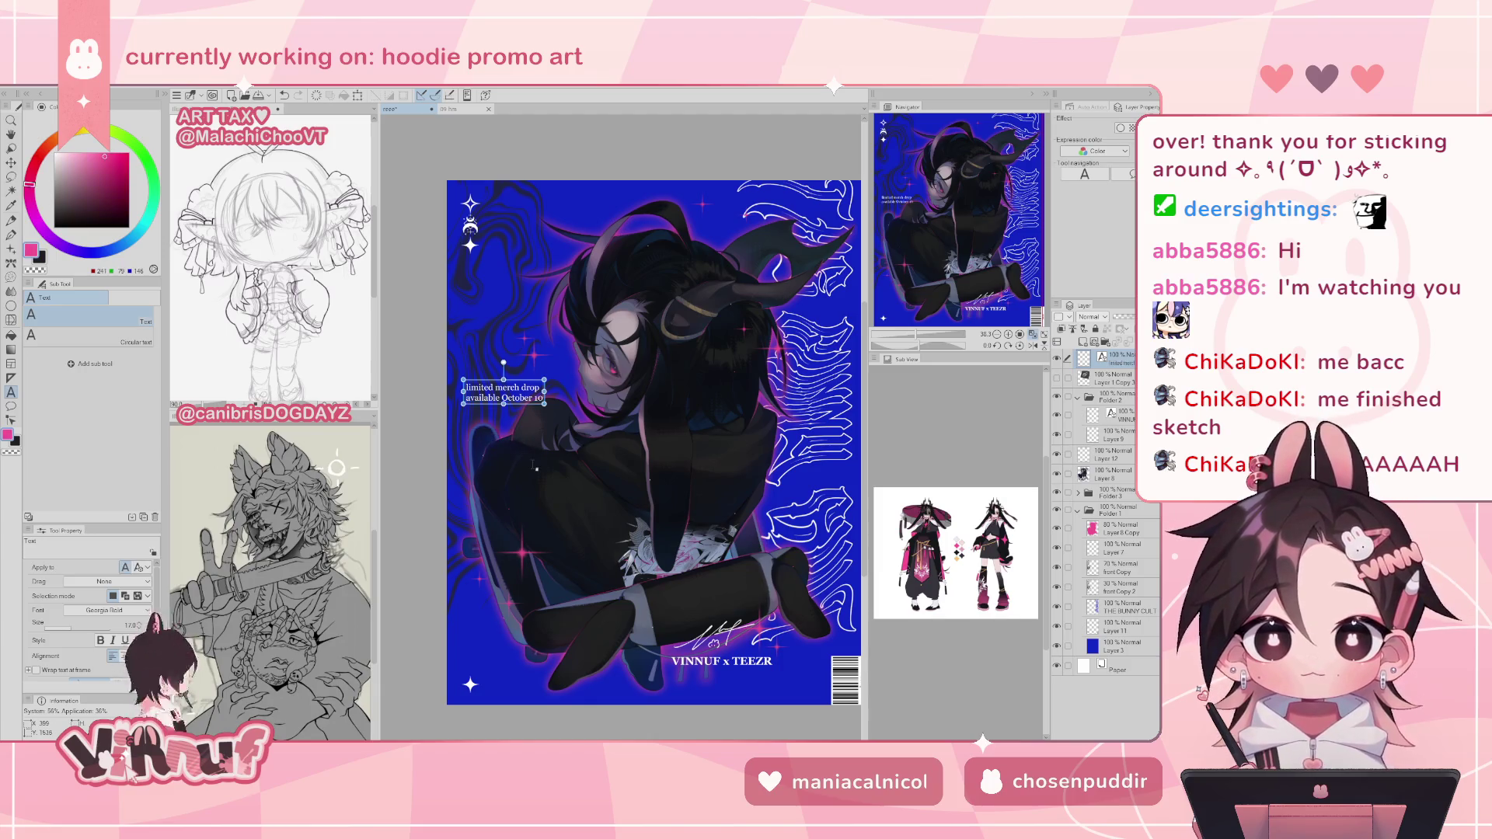
pyautogui.moveTo(944, 248); pyautogui.dragTo(964, 242)
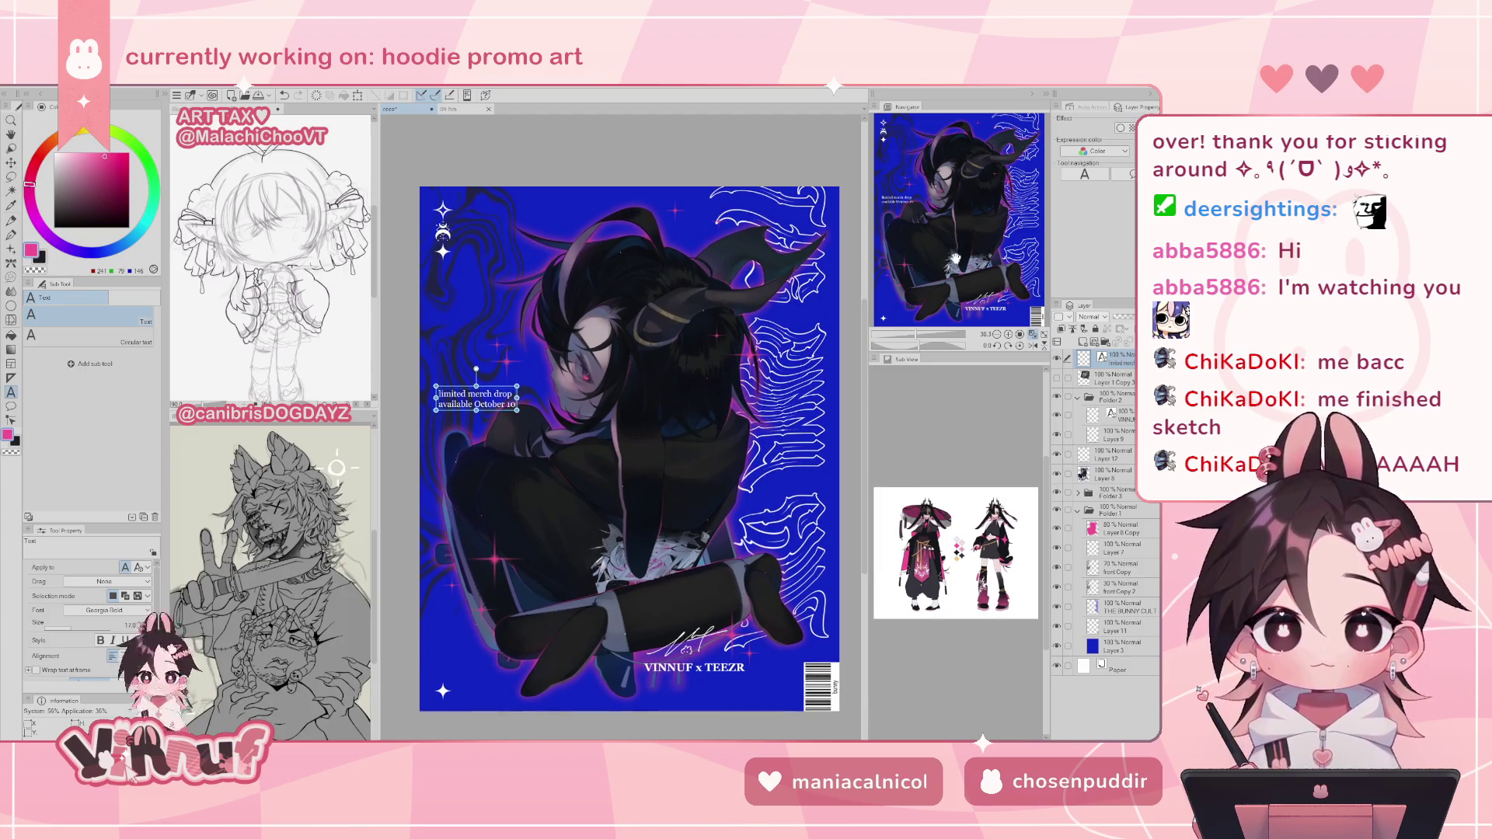
pyautogui.hotkey('ctrl', 'z')
pyautogui.hotkey('ctrl', 'y')
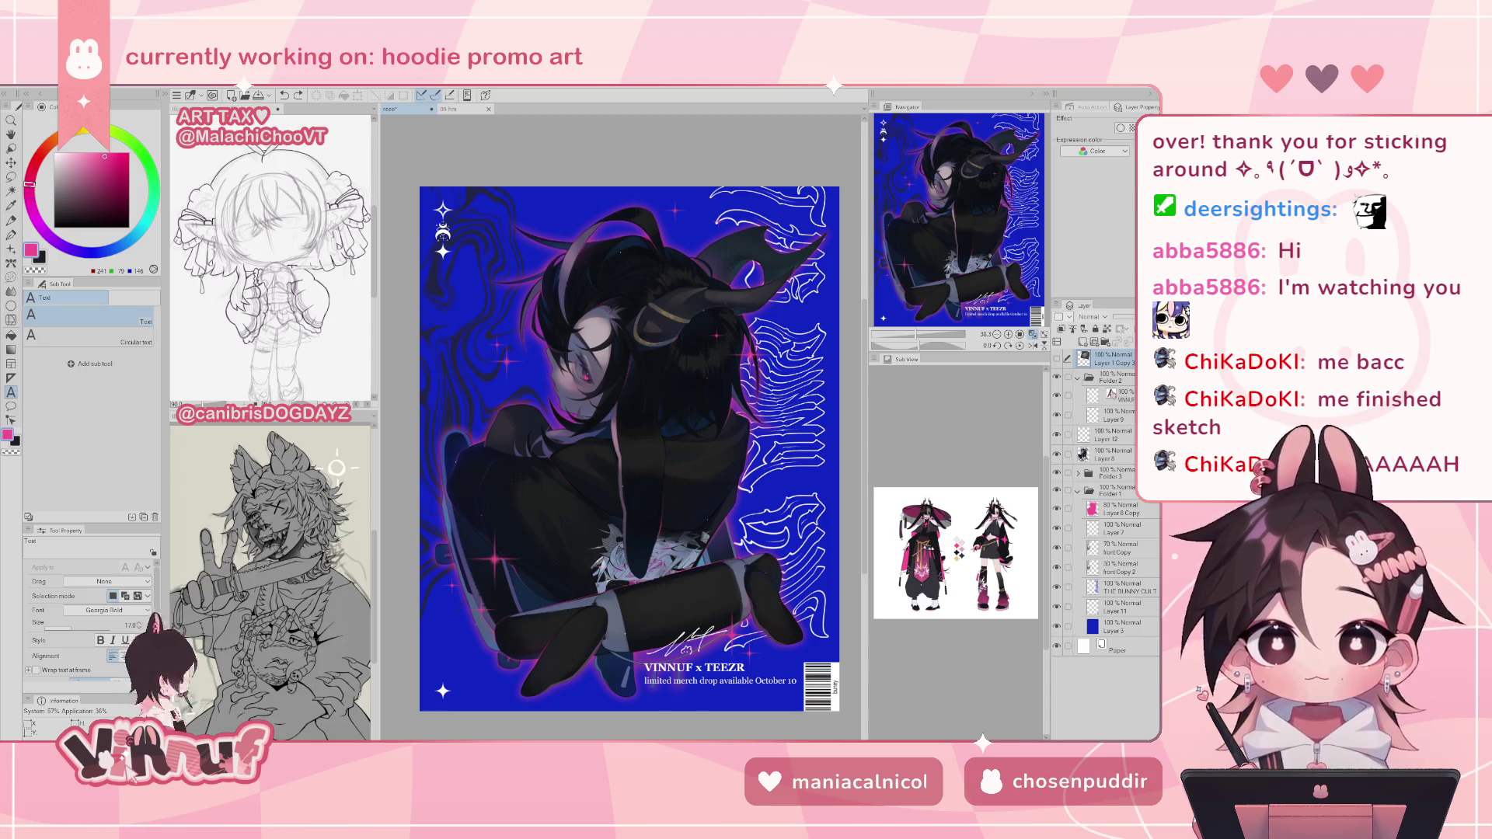
# - Duplicate Layer 9, then undo the duplicate
pyautogui.click(1121, 415)
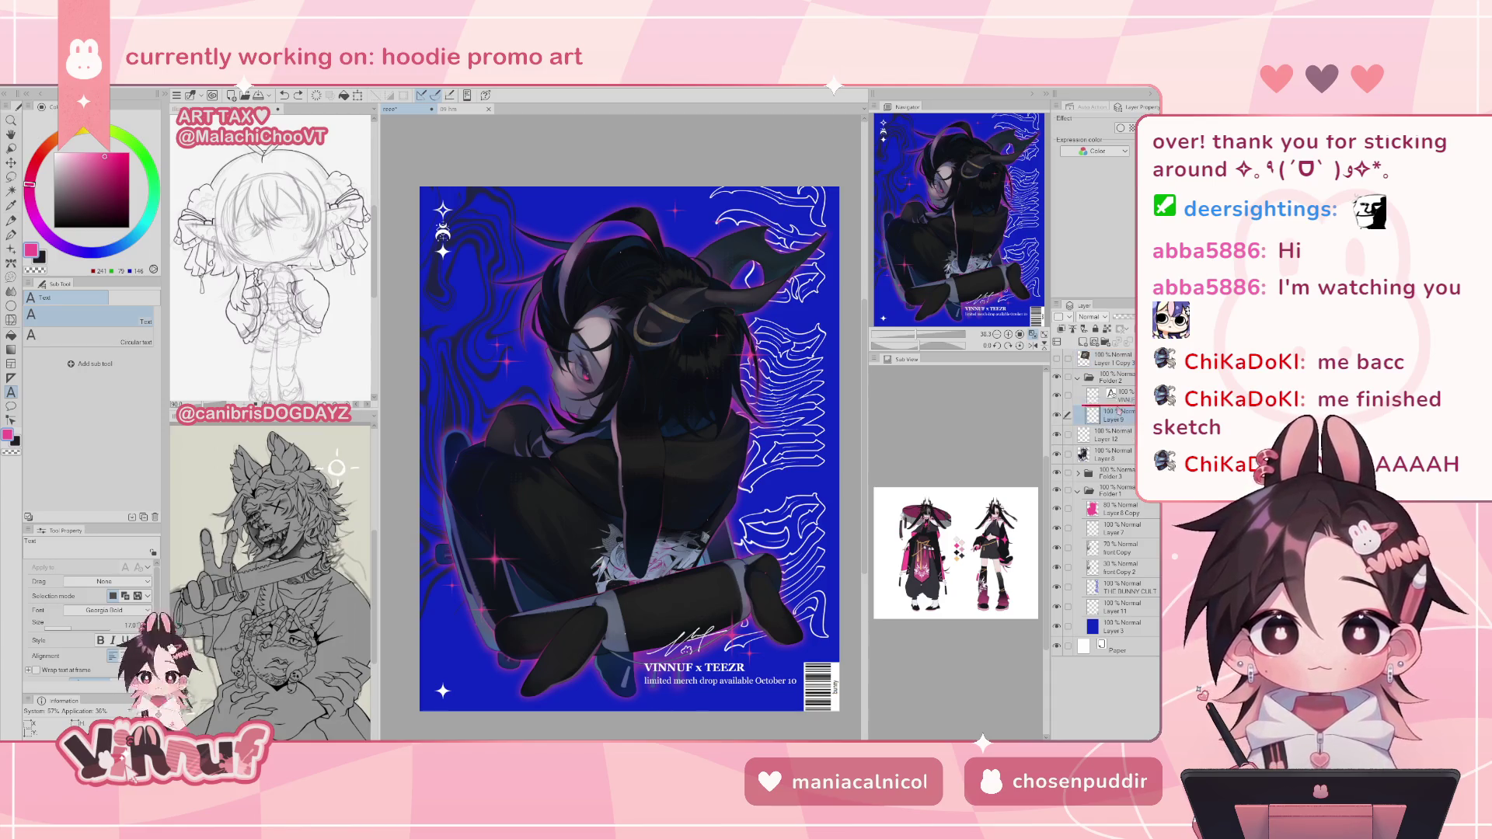
pyautogui.hotkey('ctrl', 'j')
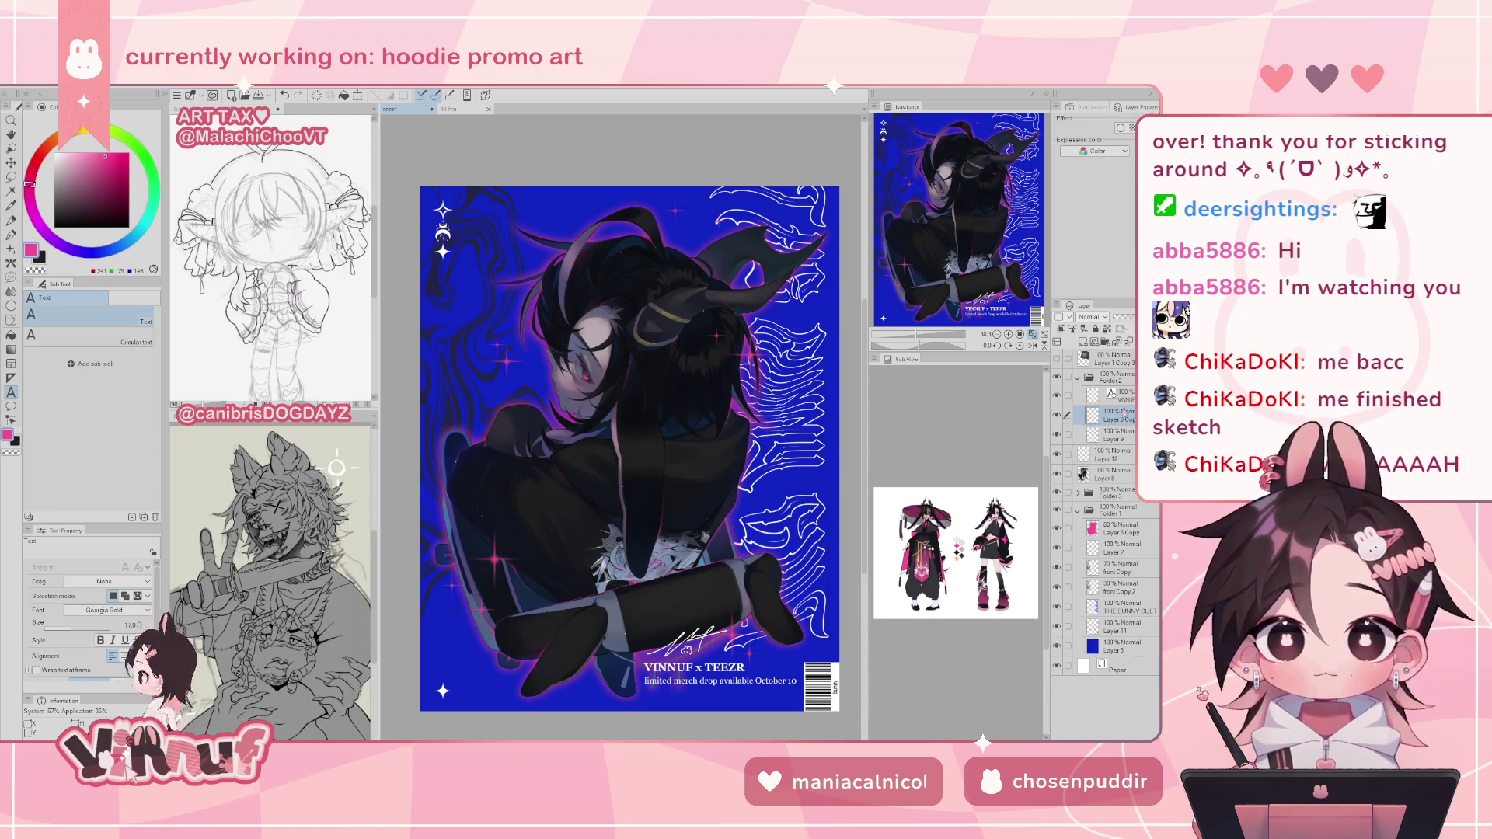
pyautogui.hotkey('ctrl', 'z')
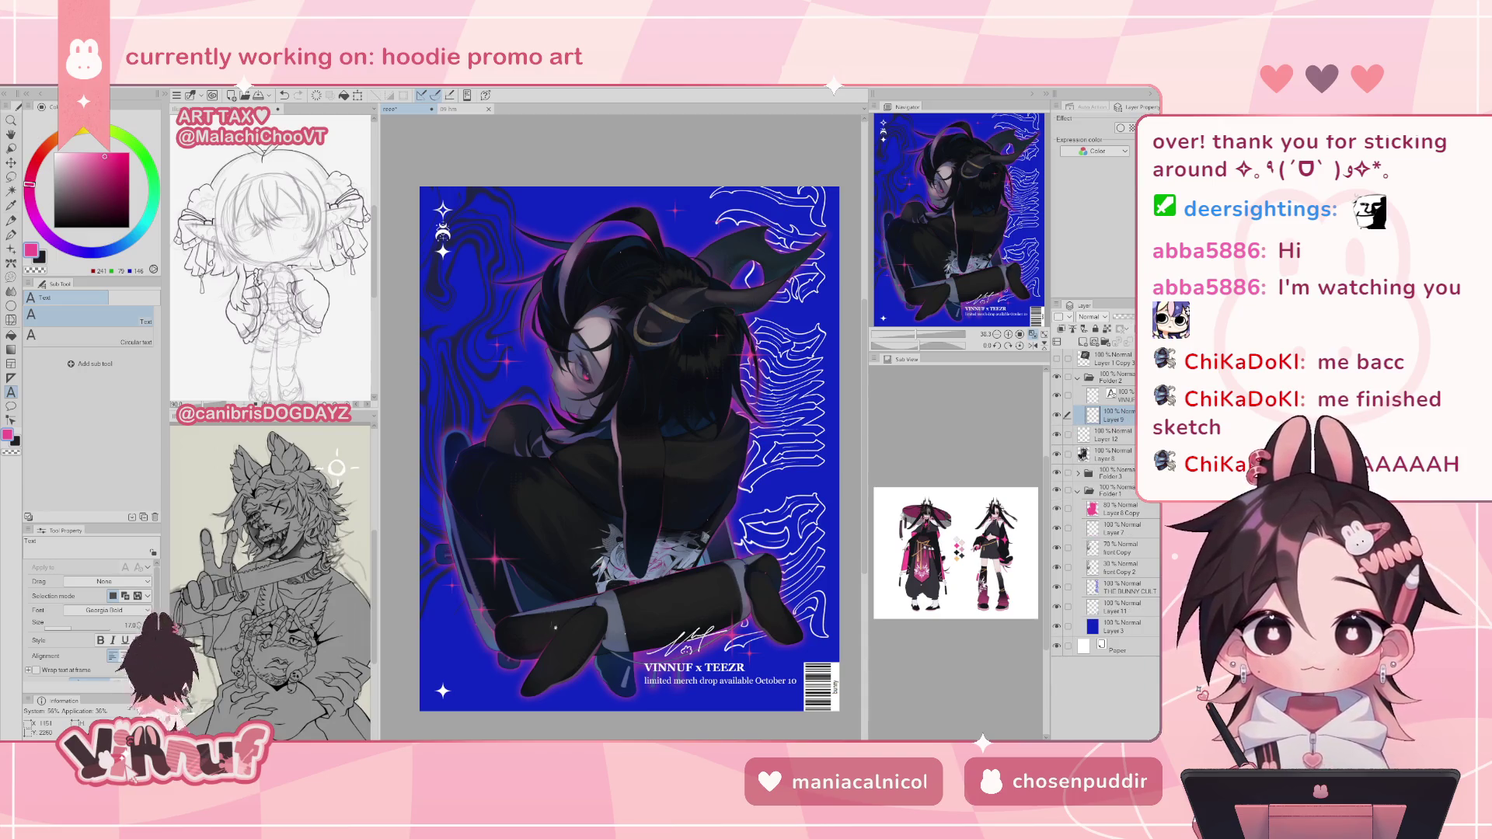
pyautogui.scroll(-1, 536, 638)
pyautogui.scroll(-1, 567, 637)
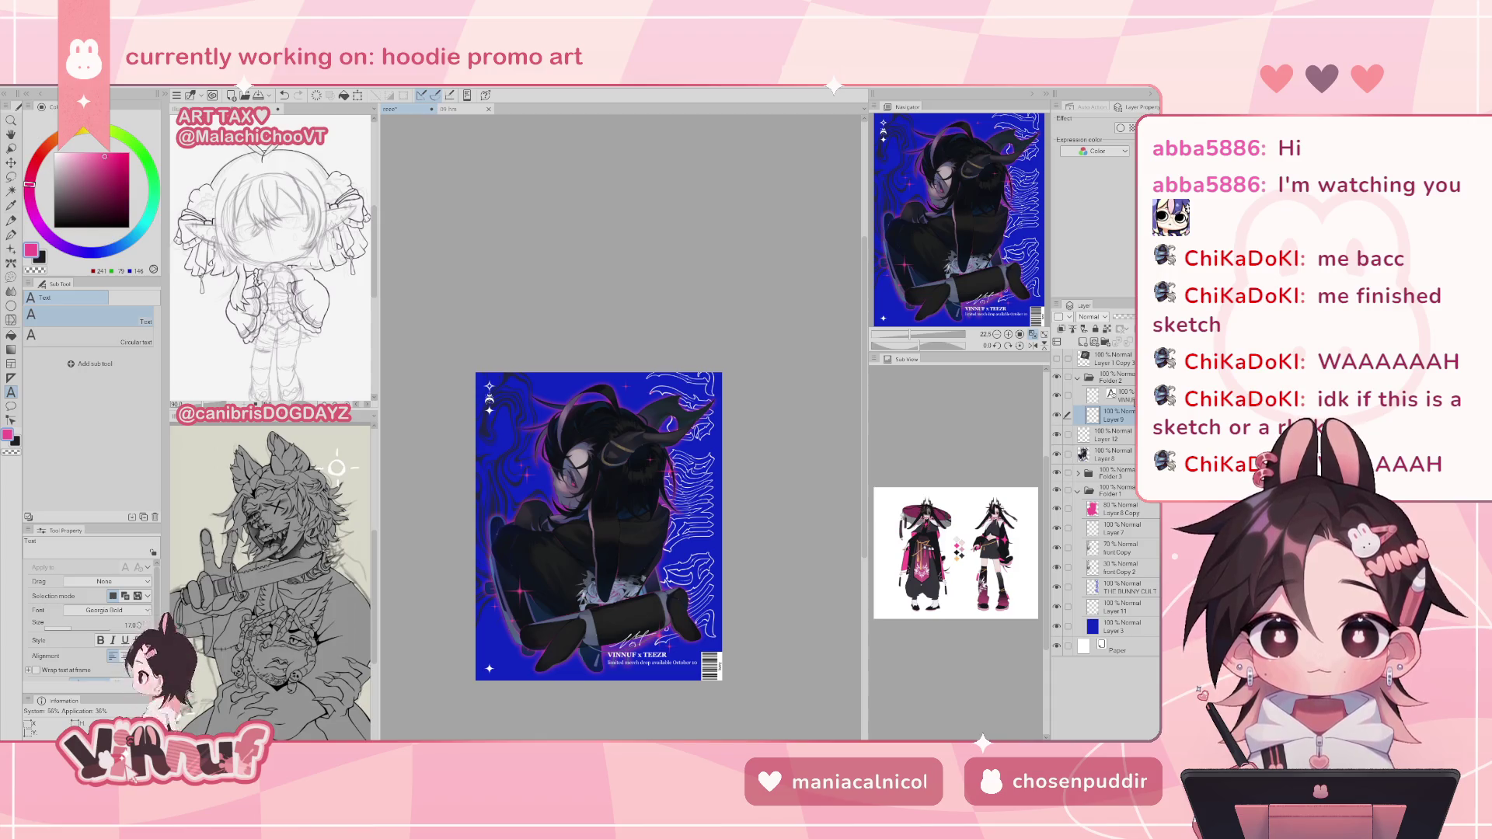
pyautogui.click(653, 658)
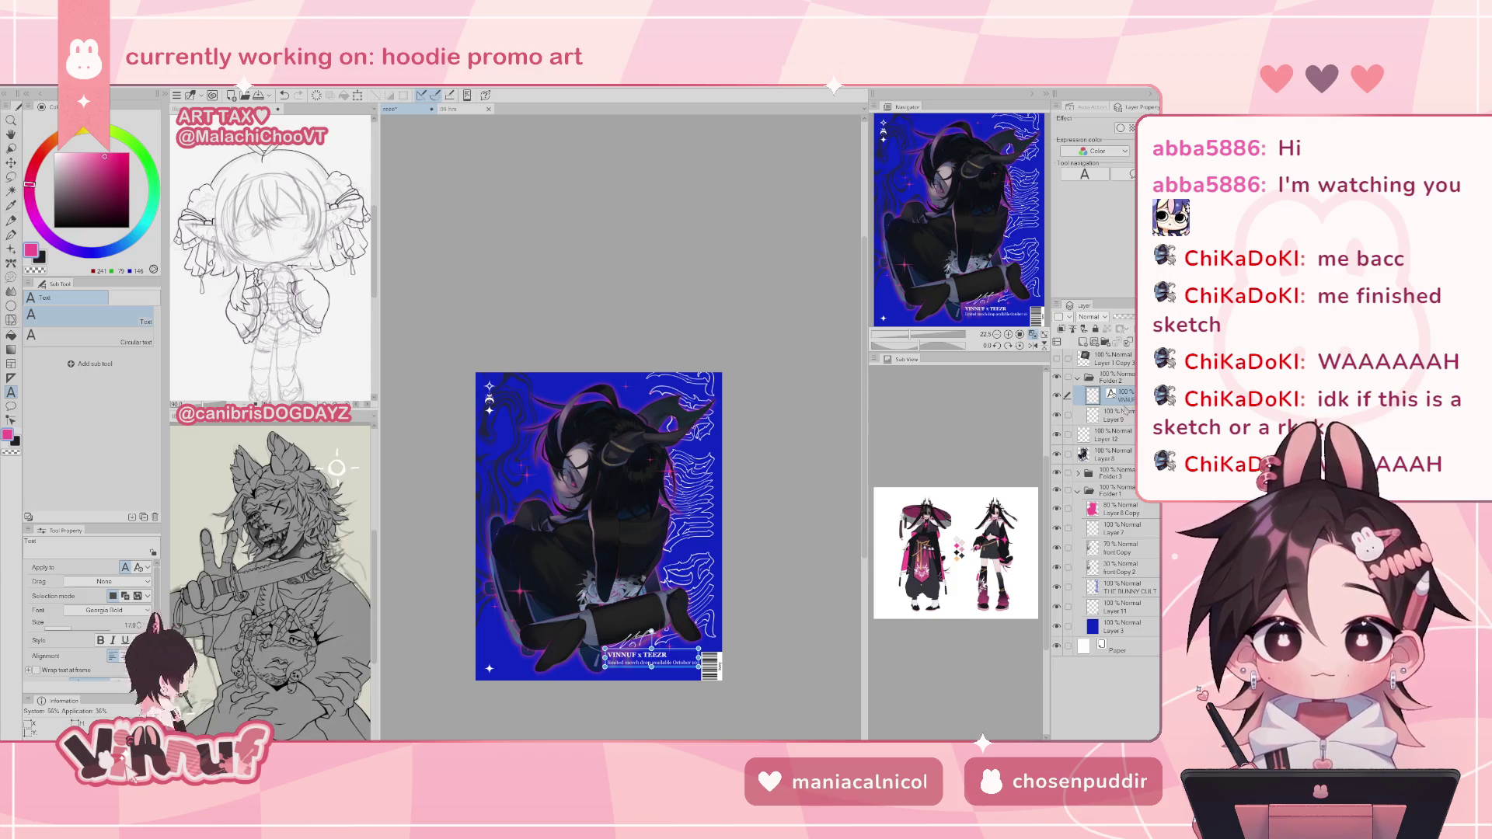
pyautogui.press('k')
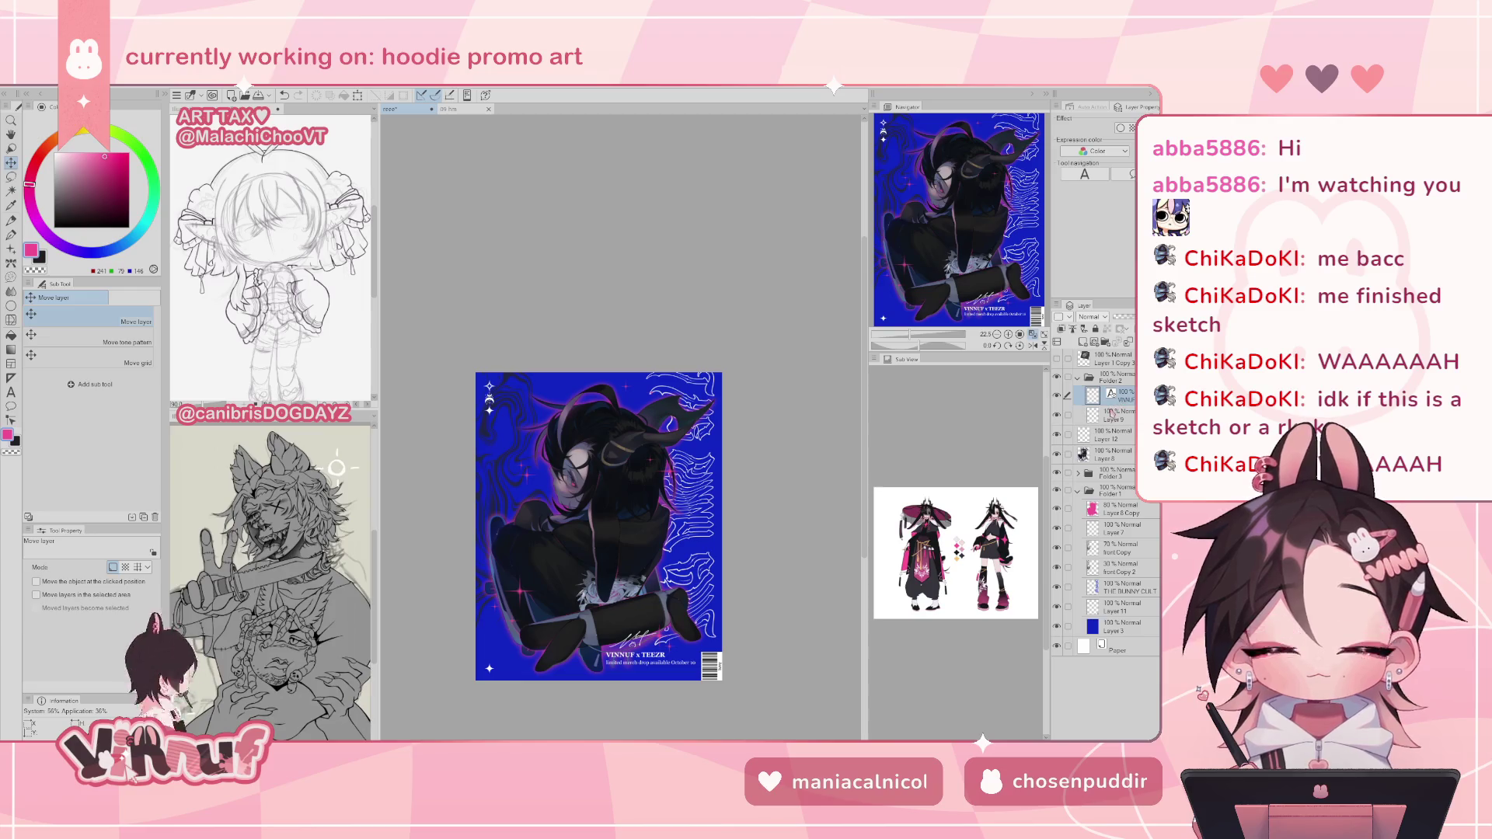
pyautogui.click(1032, 334)
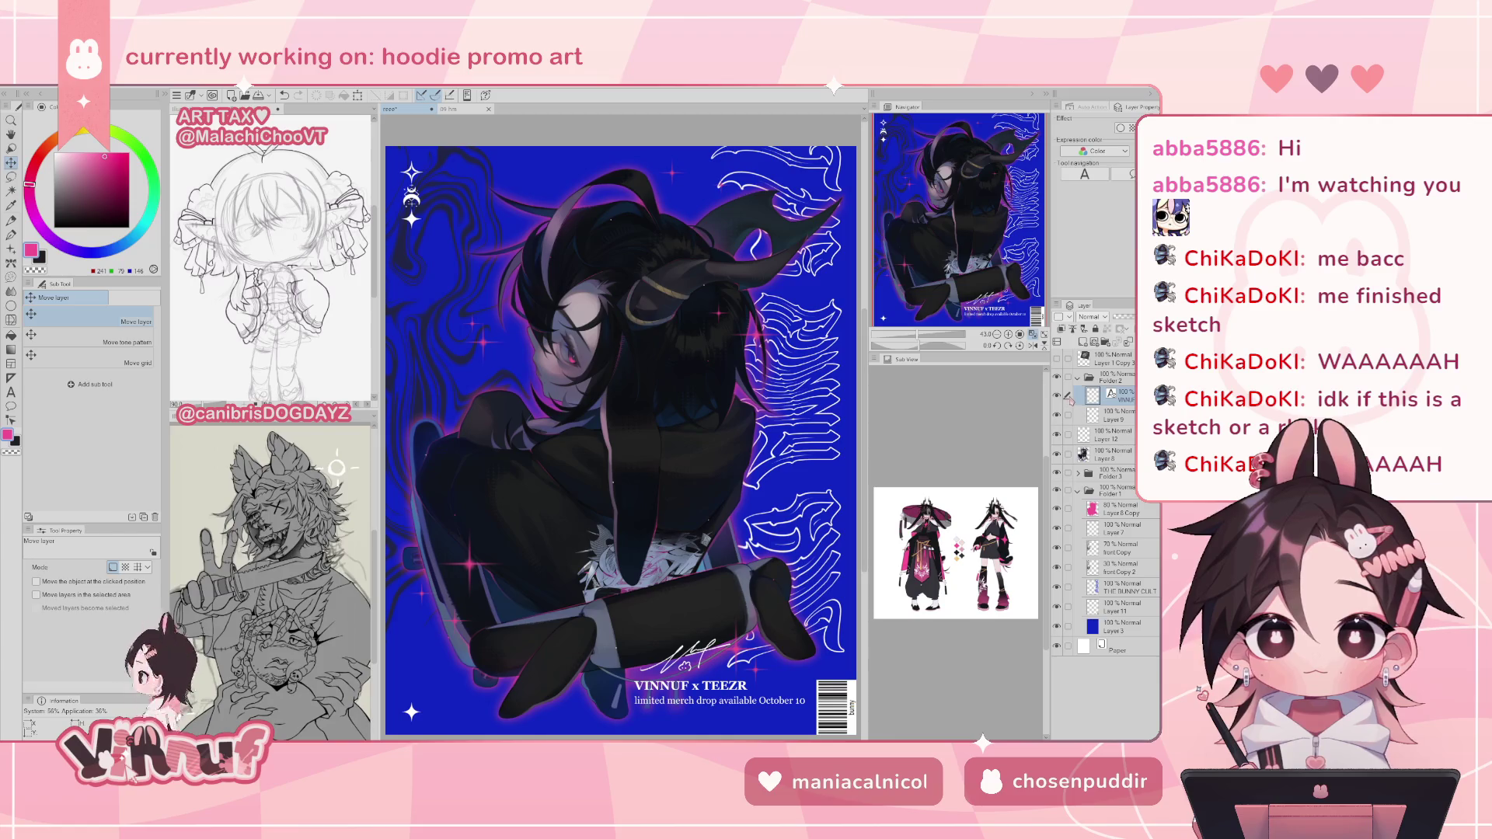
pyautogui.moveTo(975, 268); pyautogui.dragTo(971, 265)
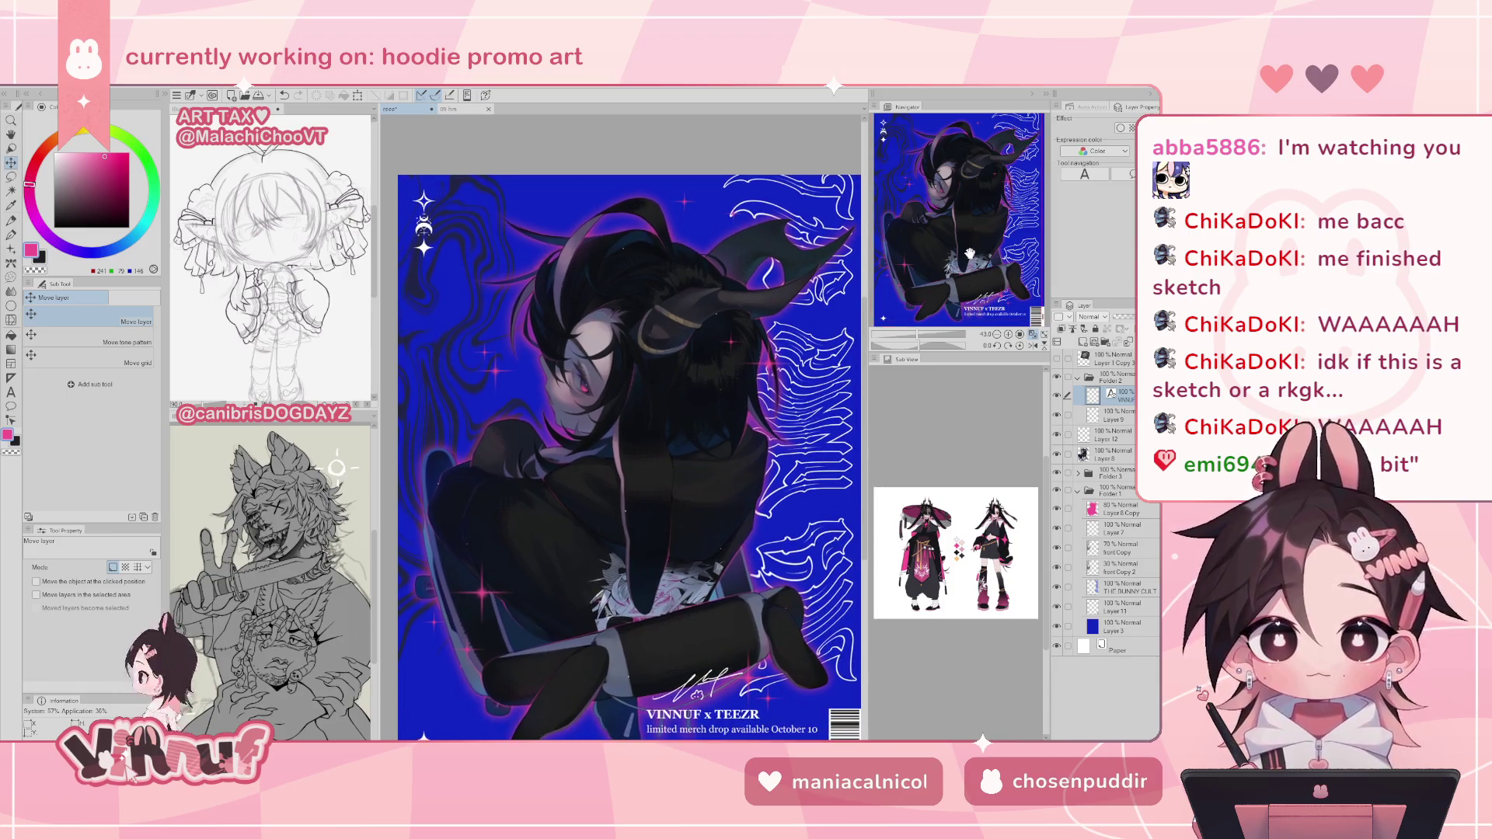
pyautogui.click(1078, 377)
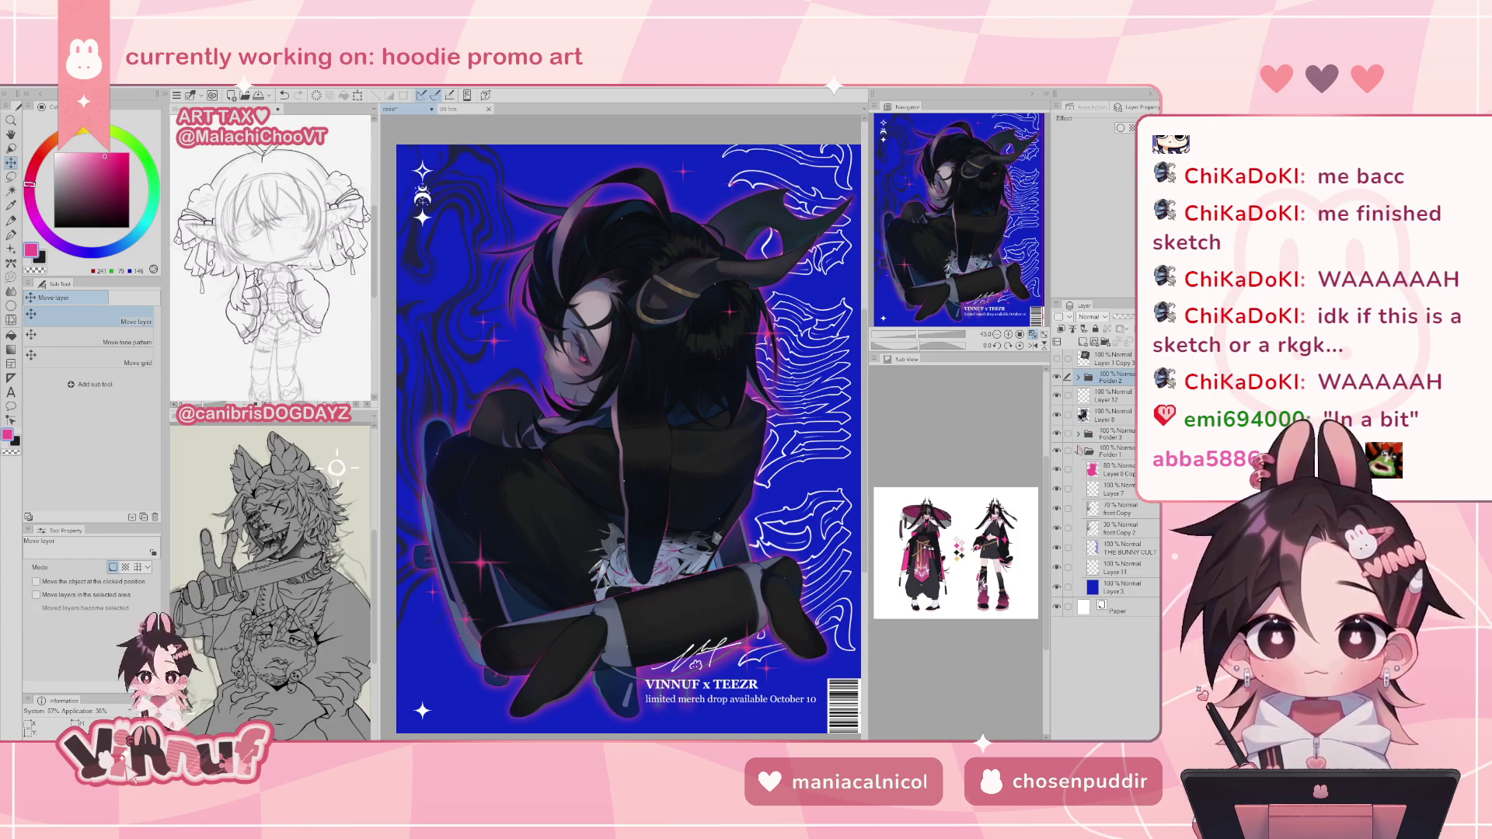
# - Collapse Folder 1 and toggle the blue background and text off and back on
pyautogui.click(1079, 451)
pyautogui.click(1057, 450)
pyautogui.click(1057, 451)
pyautogui.click(1057, 450)
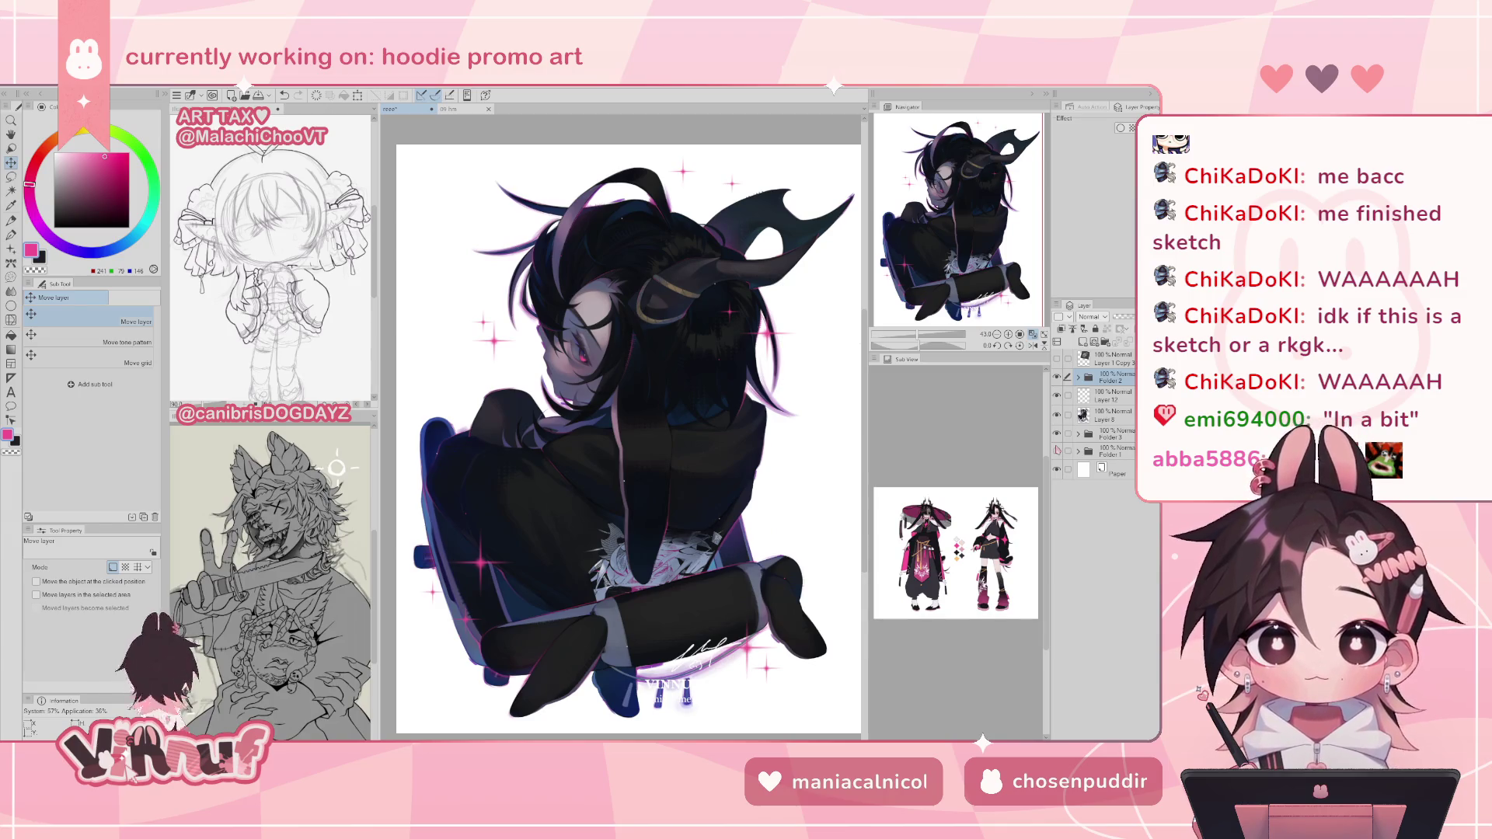
pyautogui.click(1057, 451)
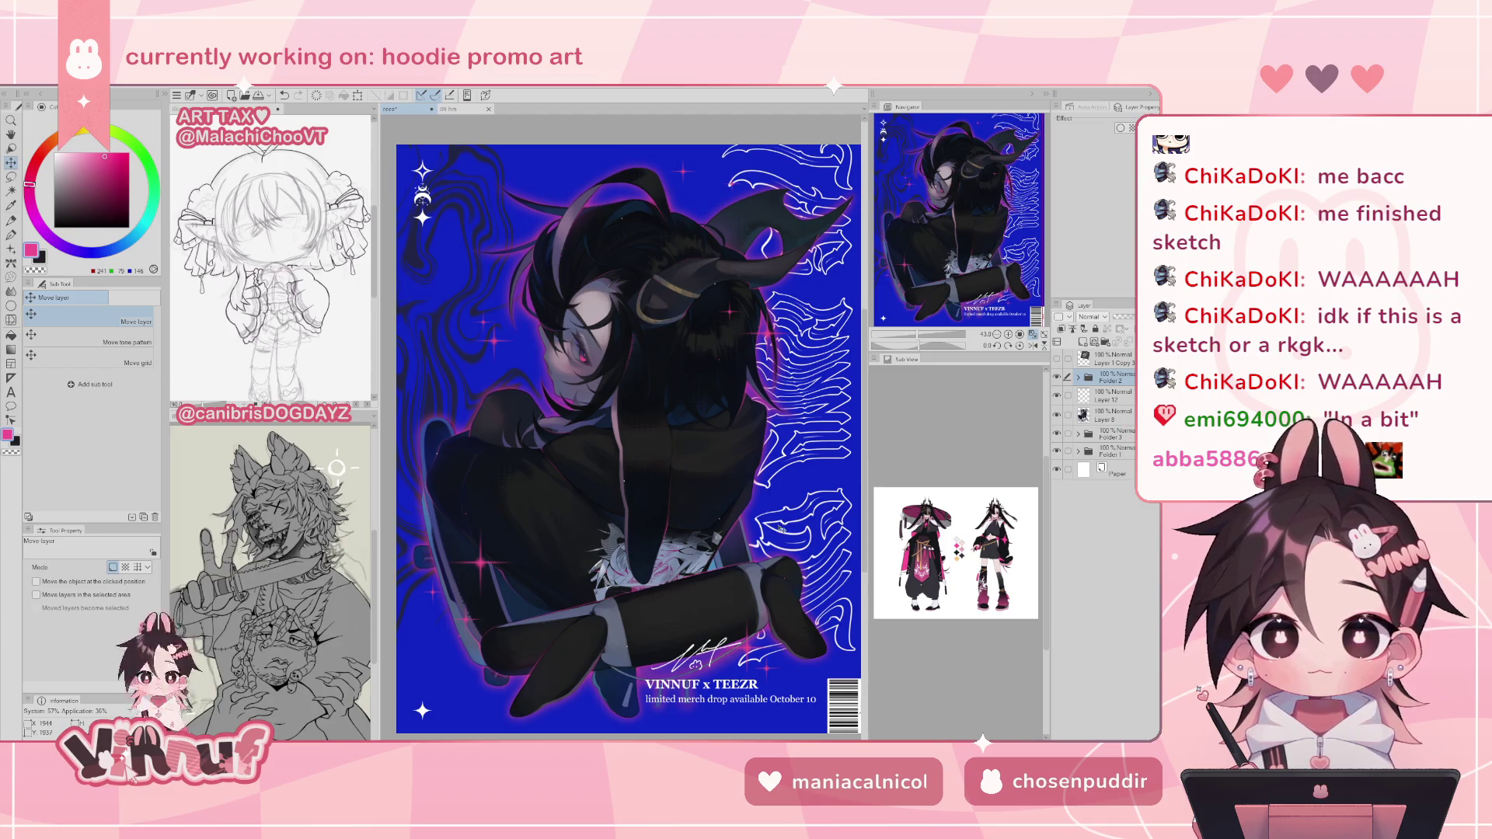
pyautogui.scroll(-2, 970, 238)
pyautogui.moveTo(970, 238); pyautogui.dragTo(985, 245)
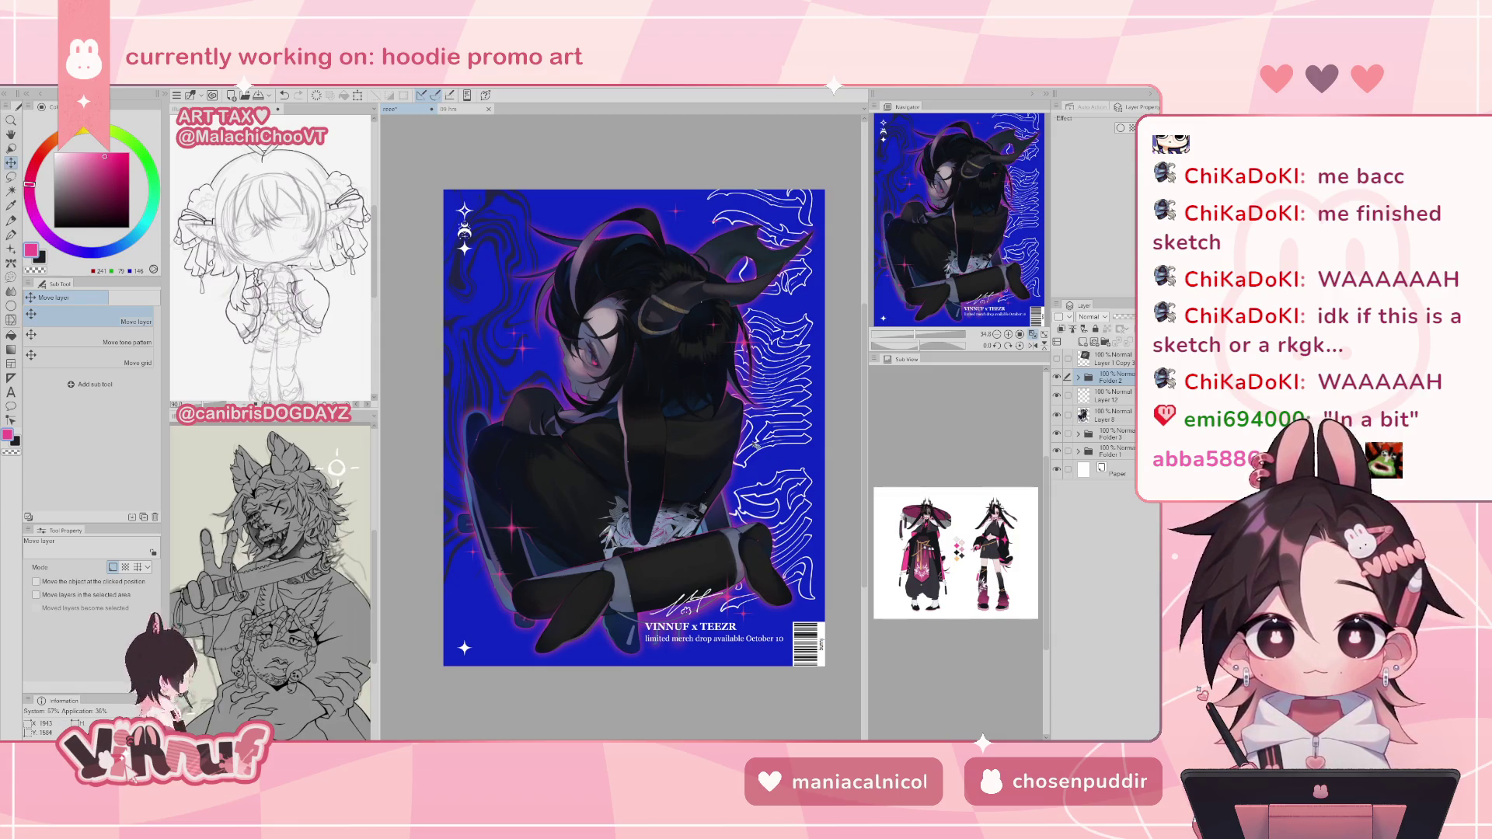
# - Move Layer 8 and Layer 12 into Folder 3
pyautogui.click(1113, 421)
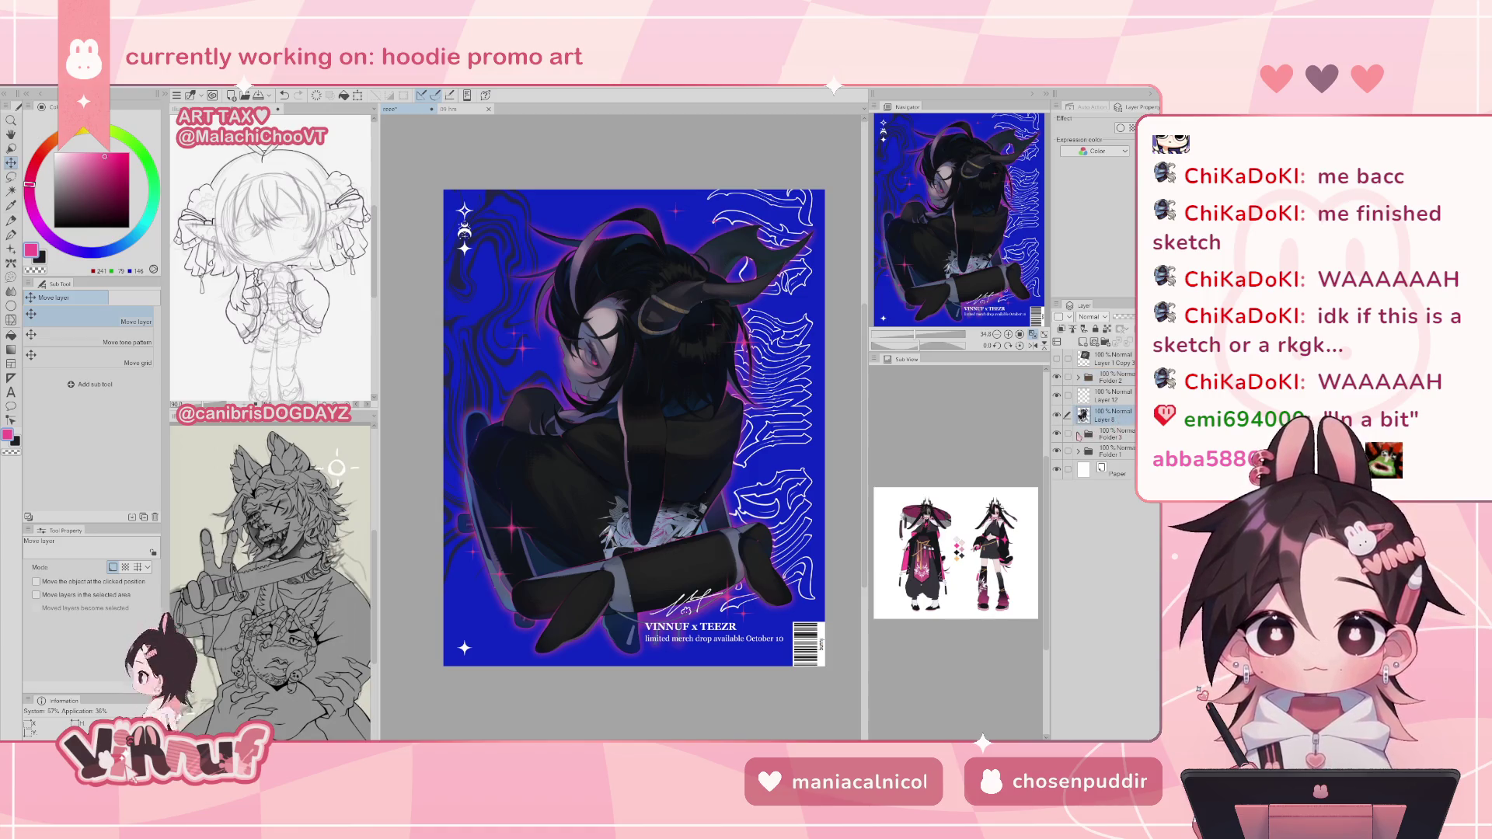
pyautogui.click(1078, 434)
pyautogui.moveTo(1116, 426); pyautogui.dragTo(1113, 435)
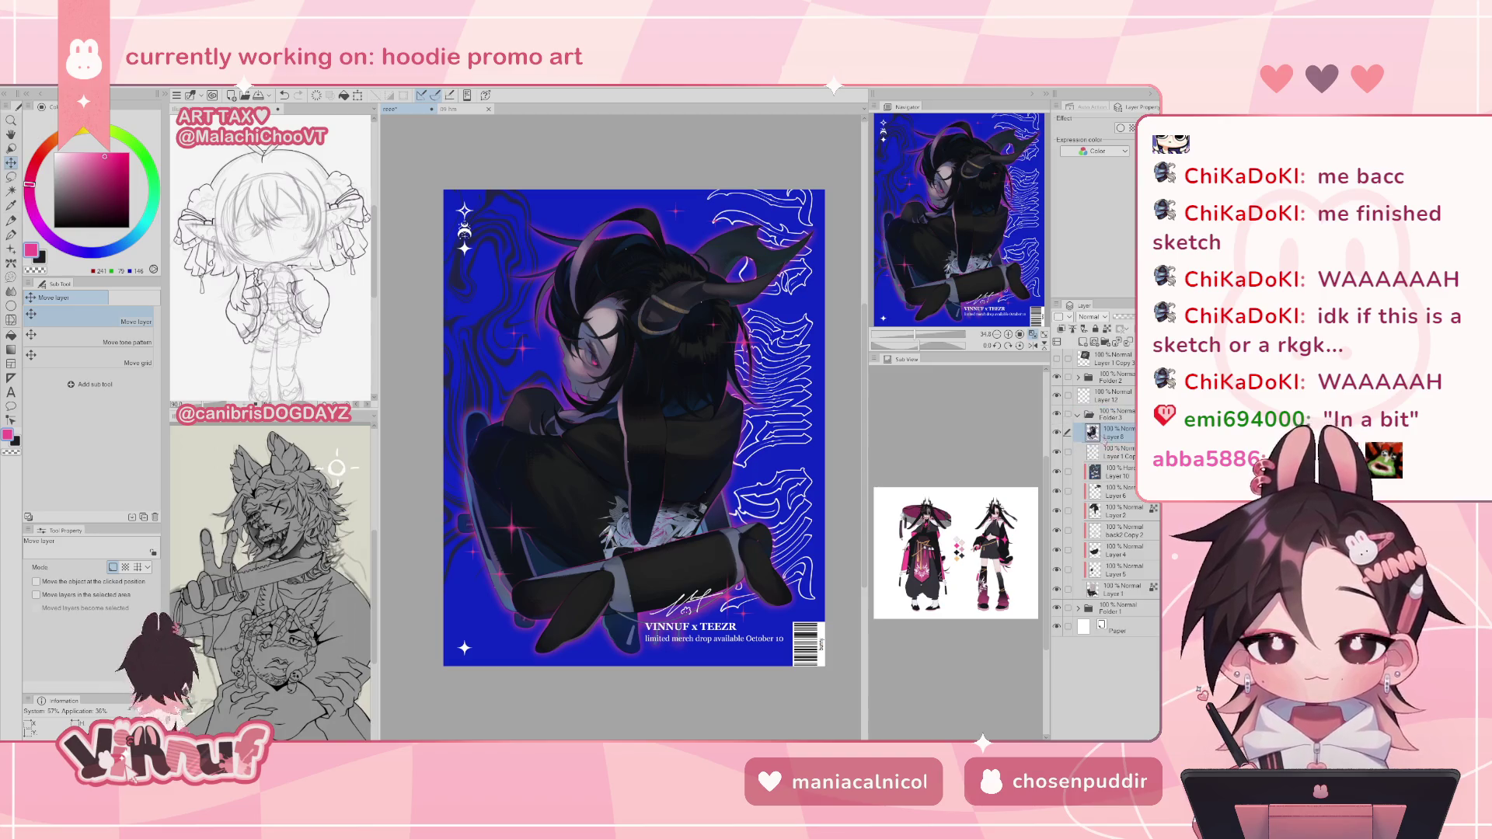
pyautogui.click(1078, 415)
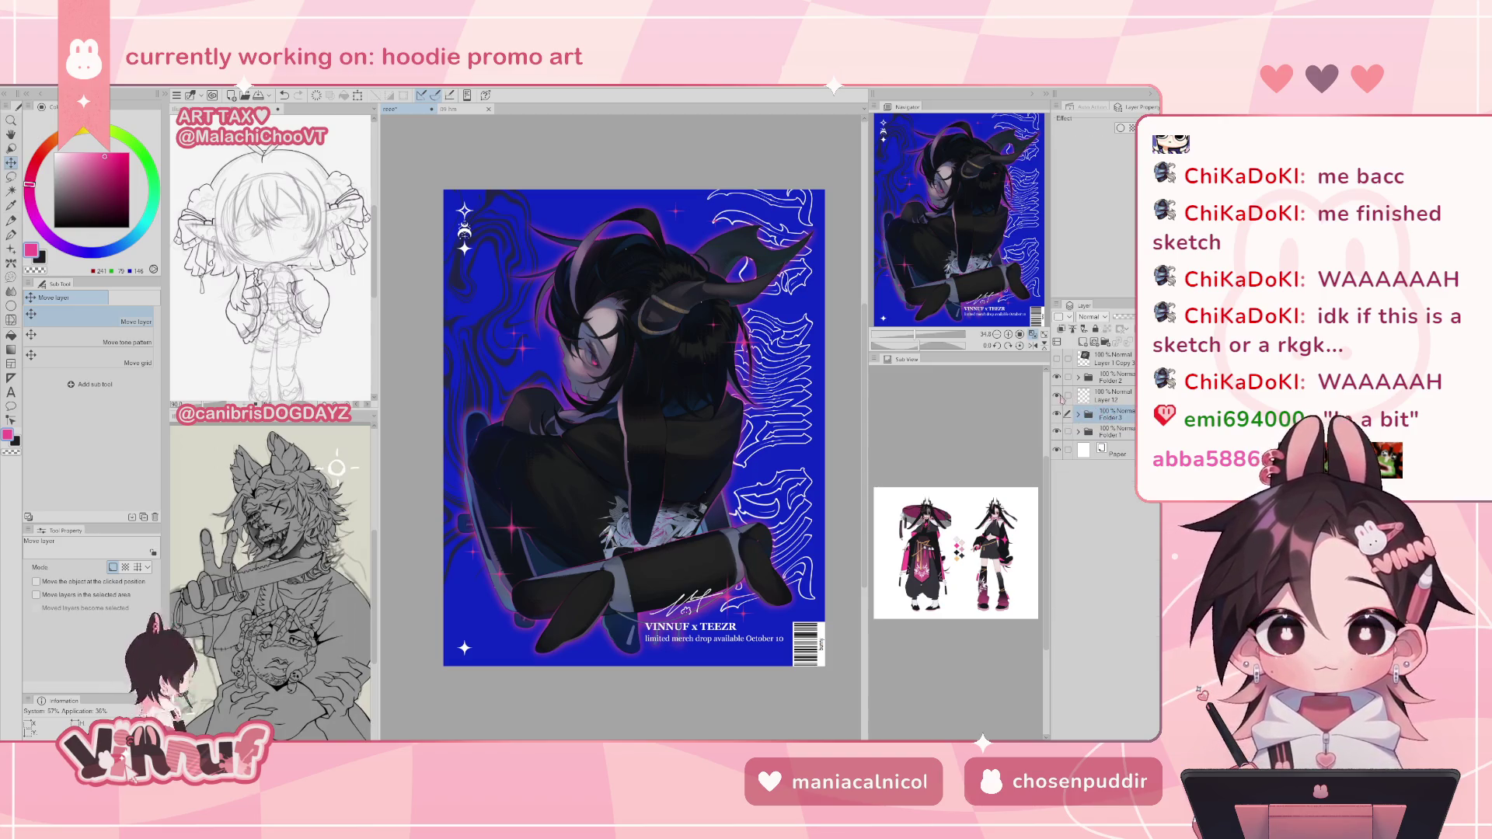
pyautogui.click(1078, 413)
pyautogui.moveTo(1115, 397)
pyautogui.mouseDown()
pyautogui.moveTo(1119, 420)
pyautogui.moveTo(1098, 423)
pyautogui.mouseUp()
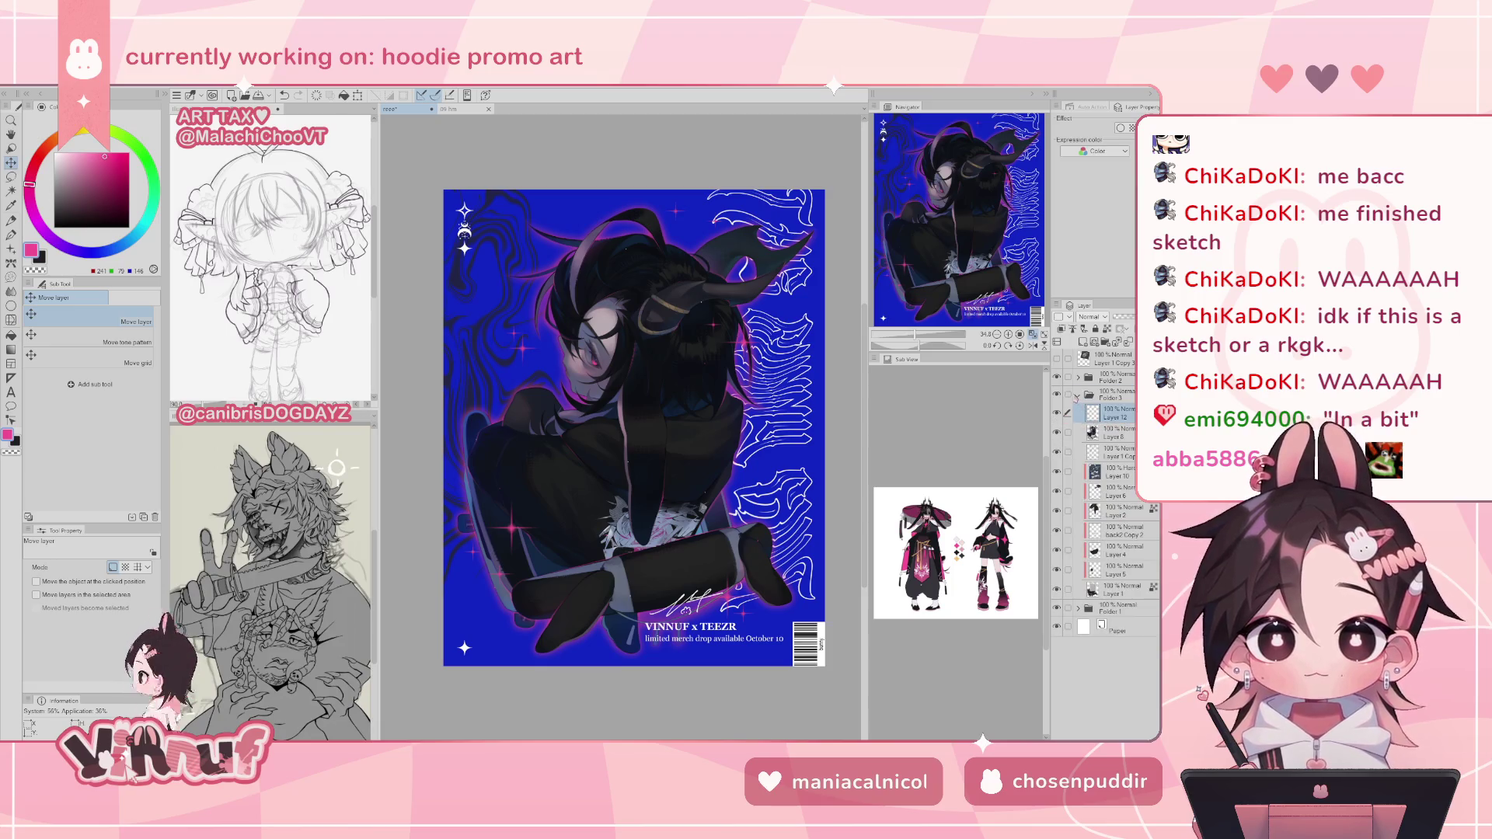
pyautogui.click(1078, 396)
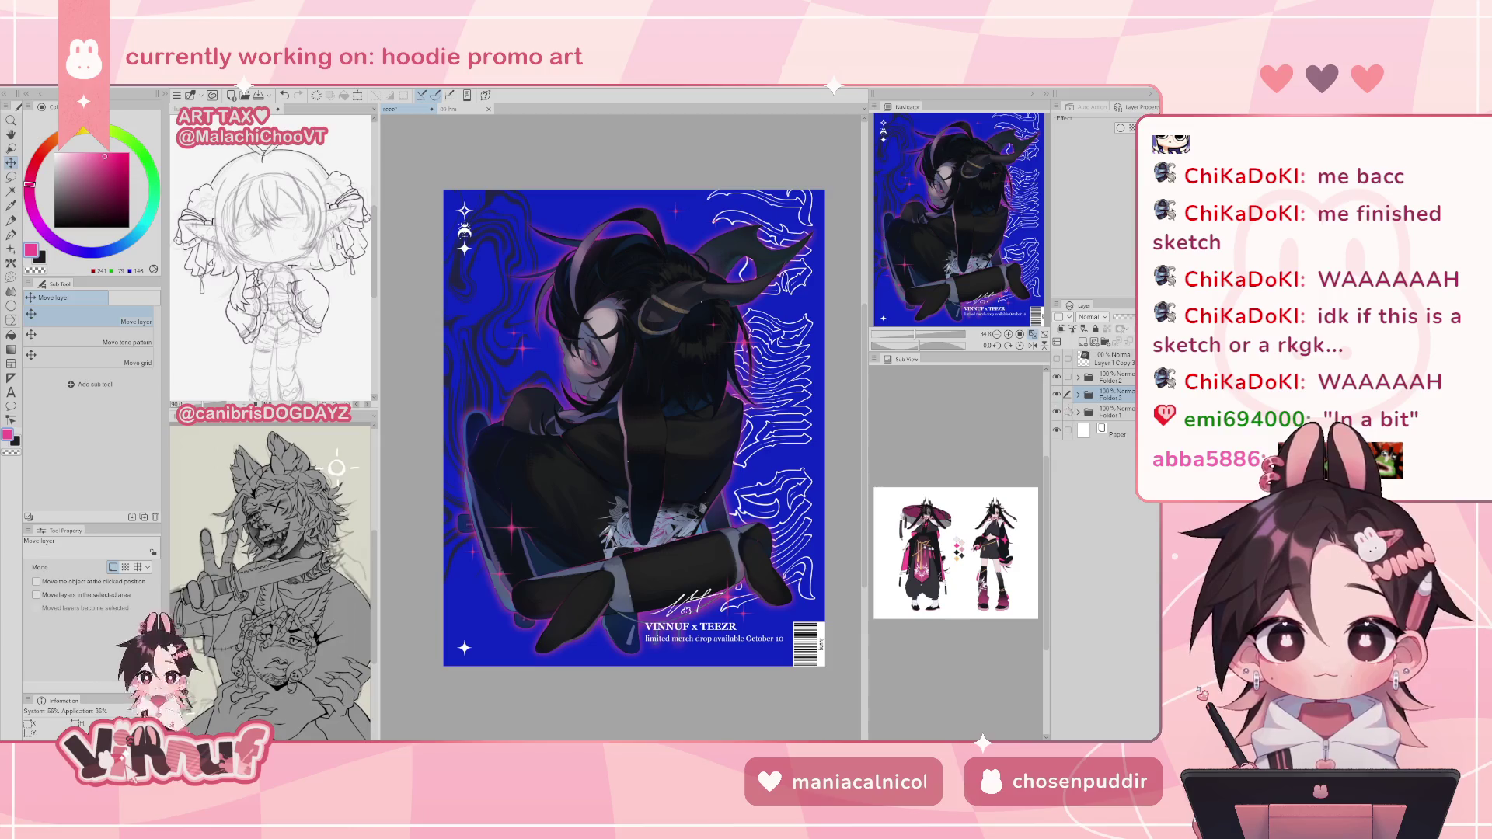
# - Drag Layer 8 Copy out of Folder 1 to sit just above it, checking visibility
pyautogui.click(1077, 413)
pyautogui.click(1119, 429)
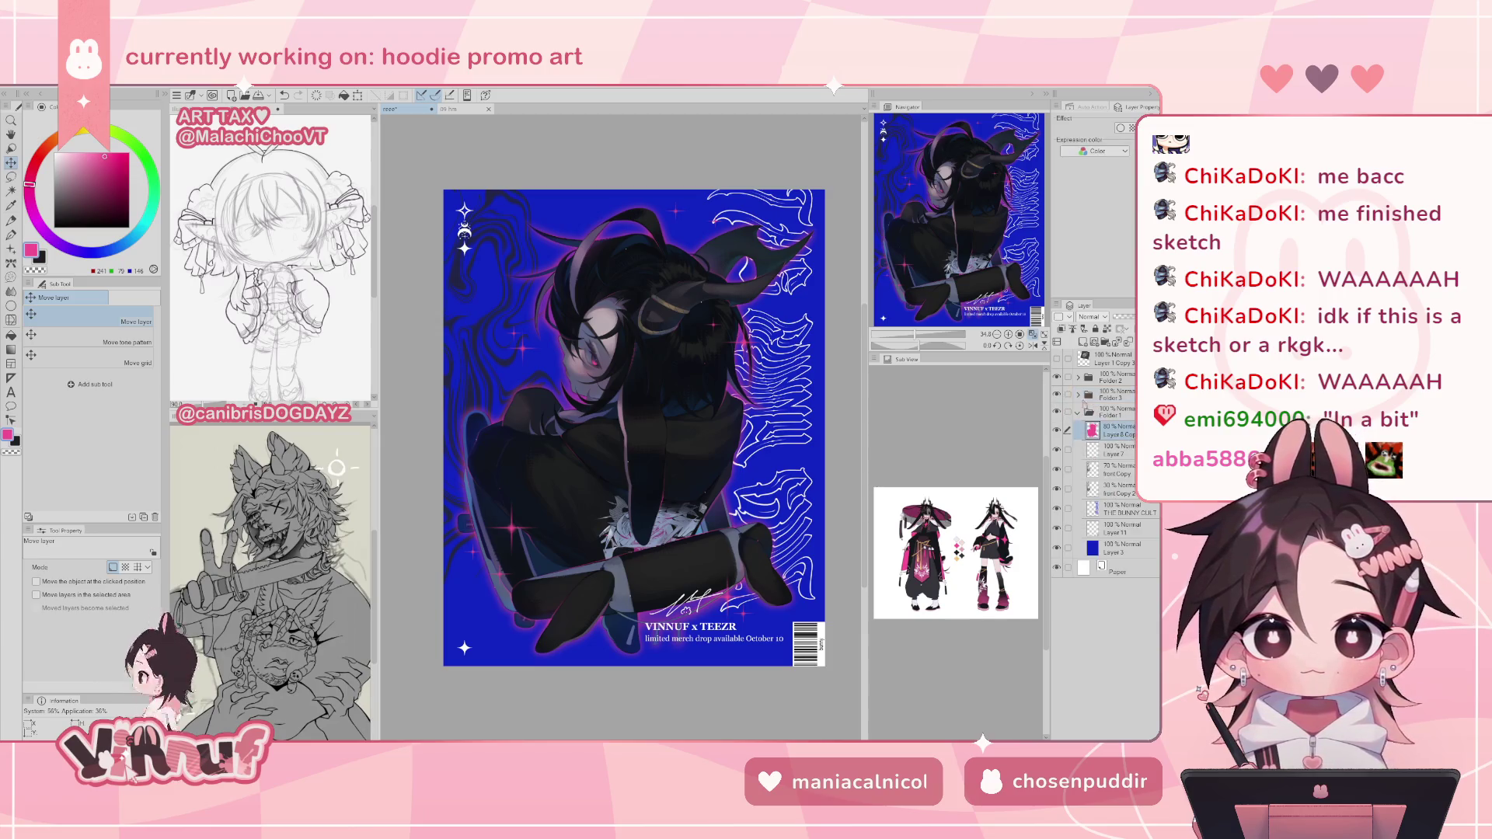
pyautogui.click(1078, 396)
pyautogui.moveTo(1117, 631); pyautogui.dragTo(1120, 597)
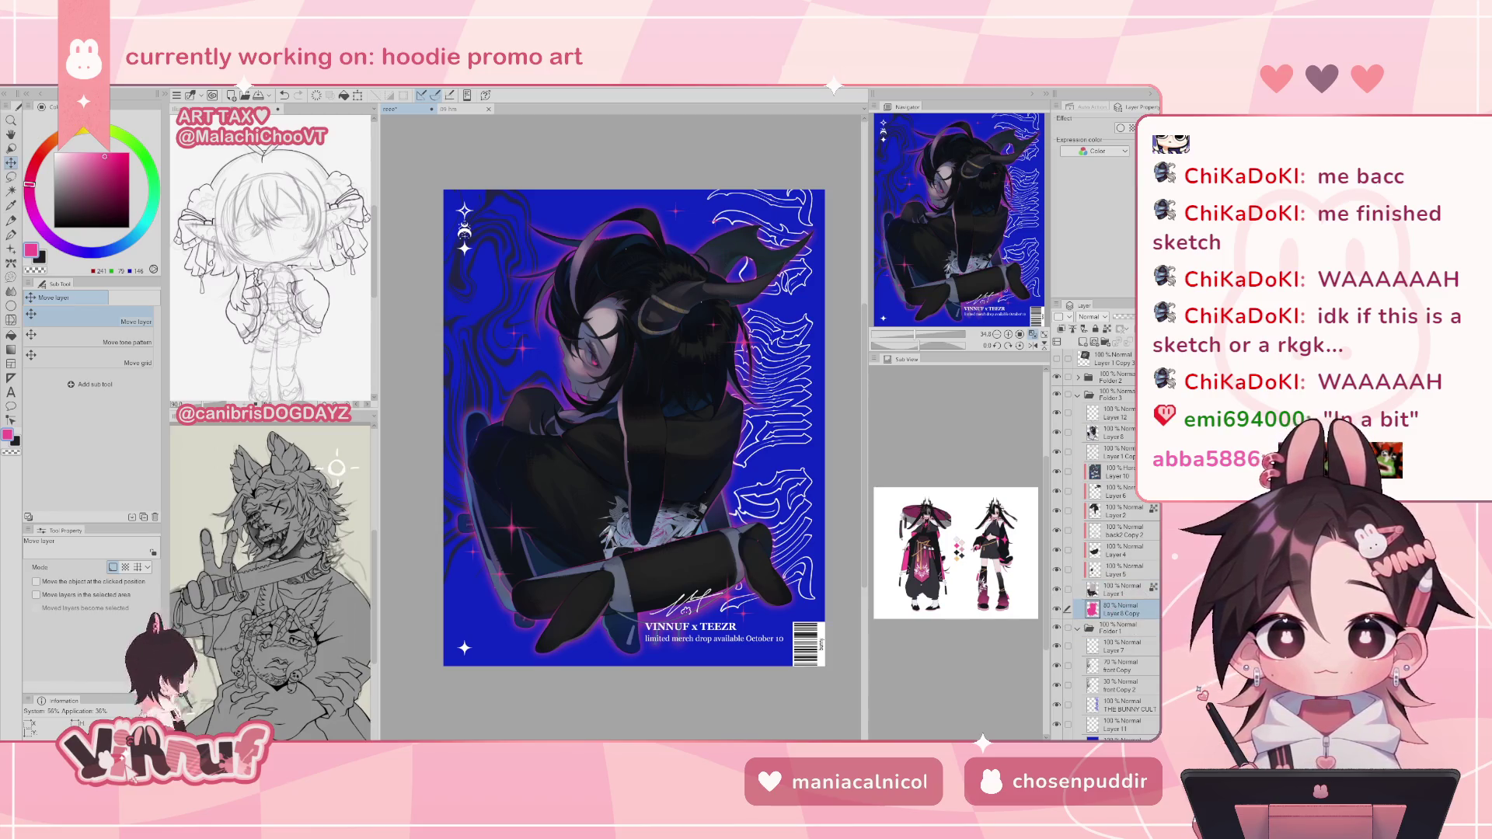
pyautogui.click(1079, 396)
pyautogui.click(1076, 413)
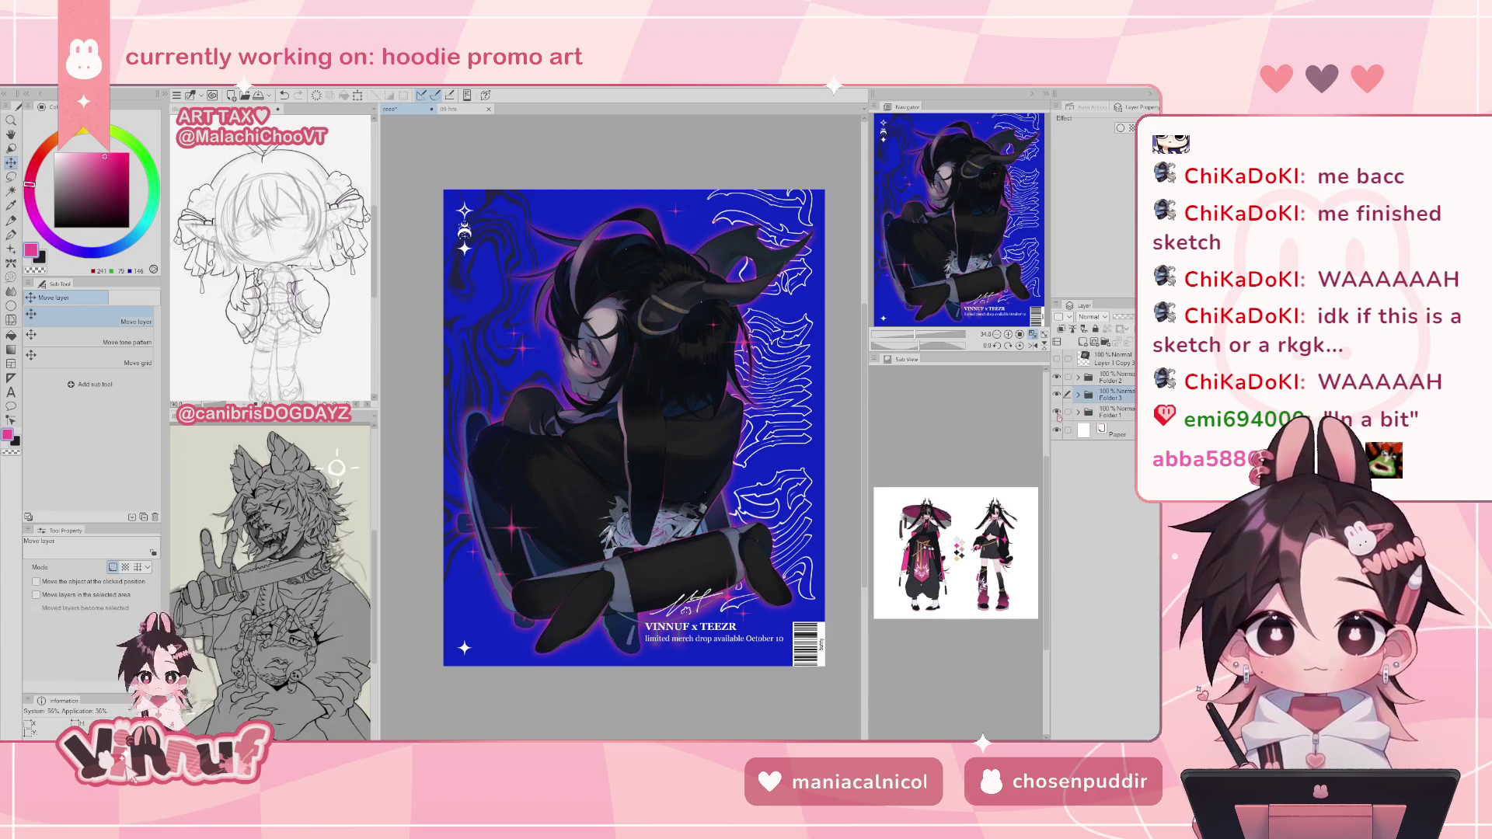
pyautogui.click(1056, 413)
pyautogui.click(1057, 413)
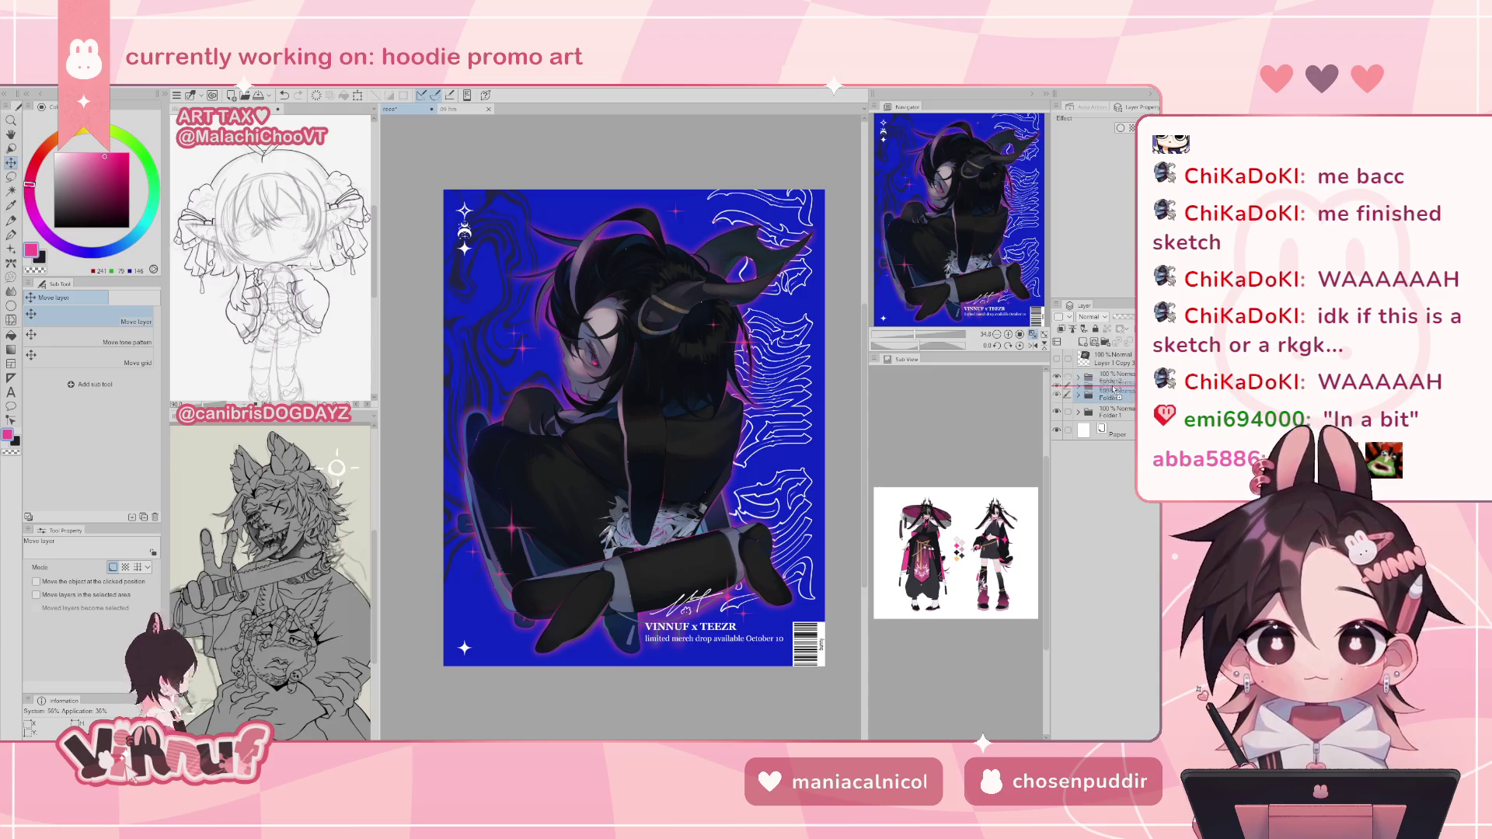
# - Try merging Folder 3's layers at 21% opacity, then undo the merge
pyautogui.rightClick(1114, 398)
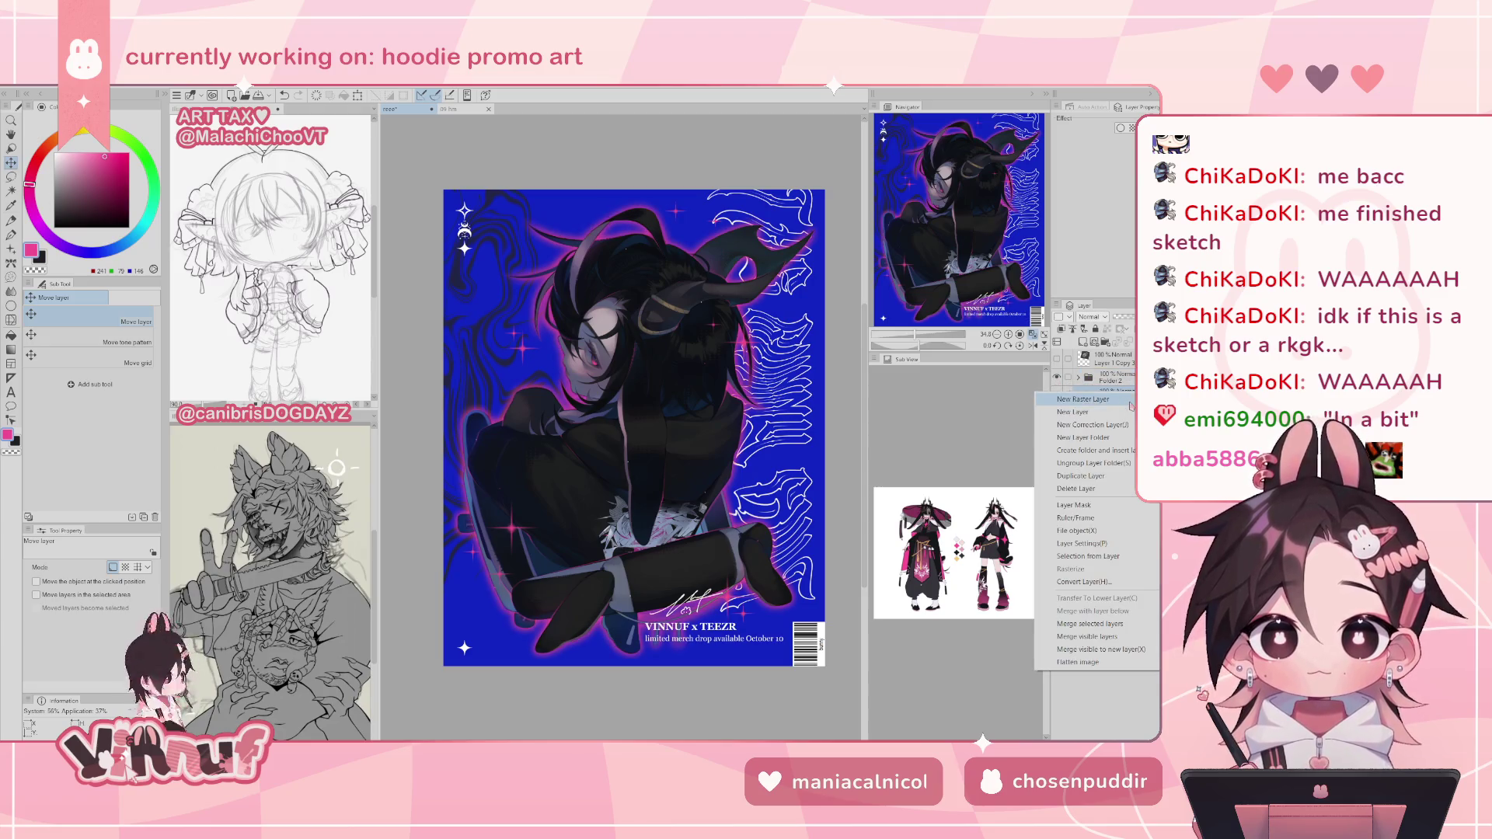
pyautogui.click(1083, 626)
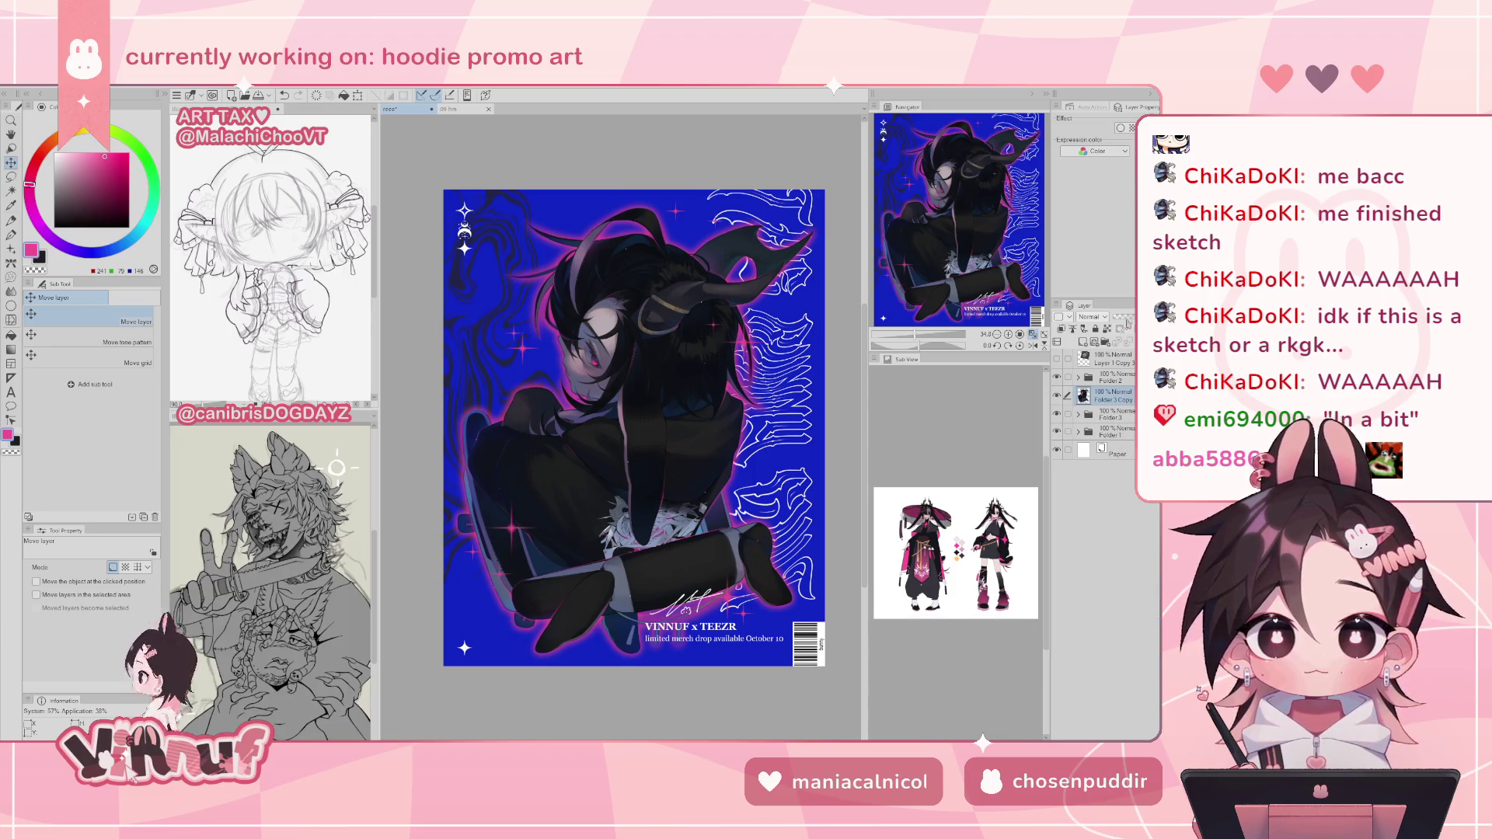
pyautogui.moveTo(1129, 322); pyautogui.dragTo(1120, 318)
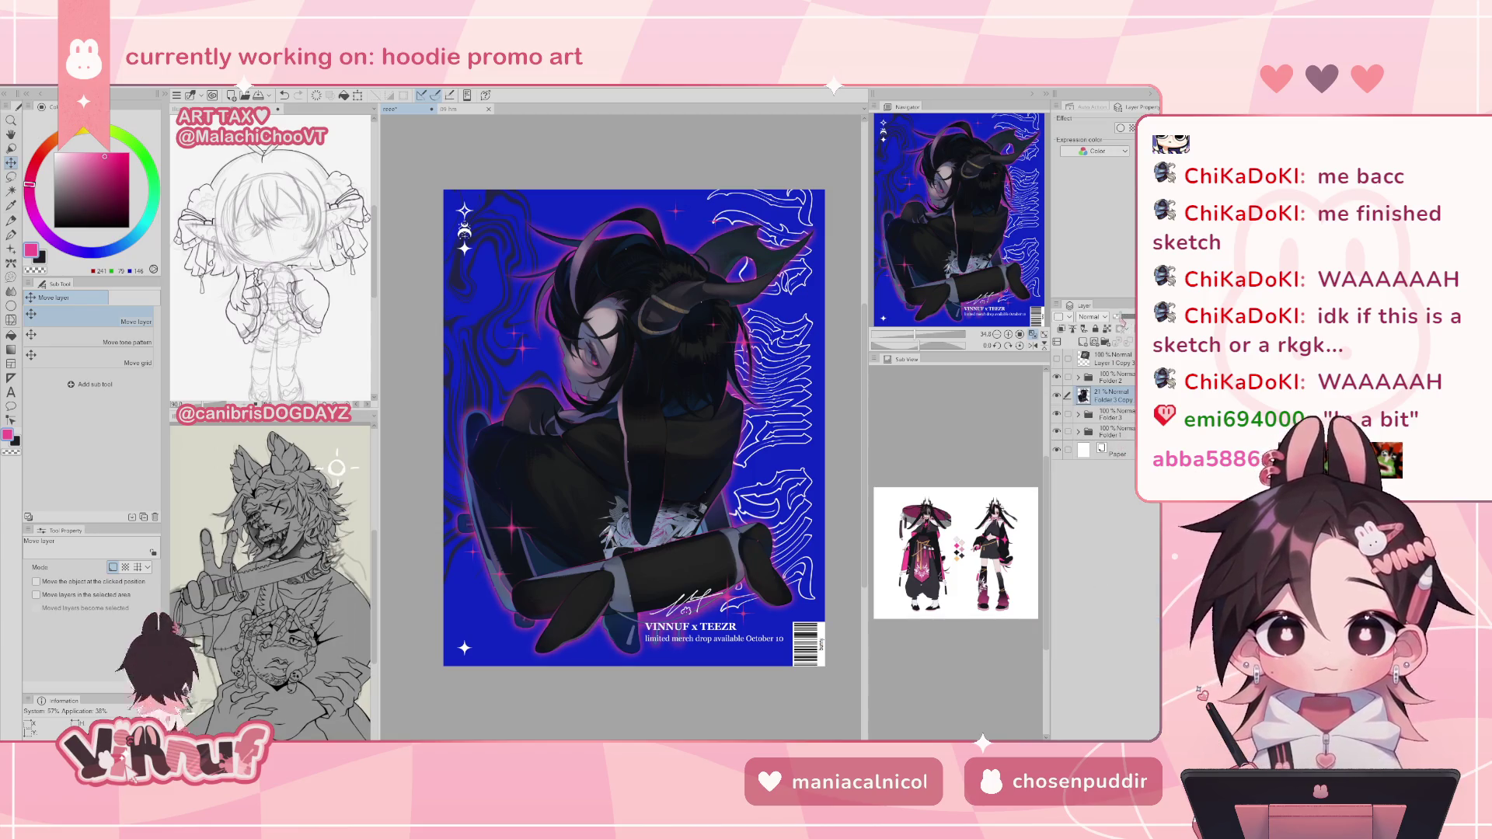
pyautogui.hotkey('ctrl', 'z')
pyautogui.hotkey('ctrl', 'z')
pyautogui.hotkey('ctrl', 'z')
pyautogui.hotkey('ctrl', 'y')
pyautogui.hotkey('ctrl', 'z')
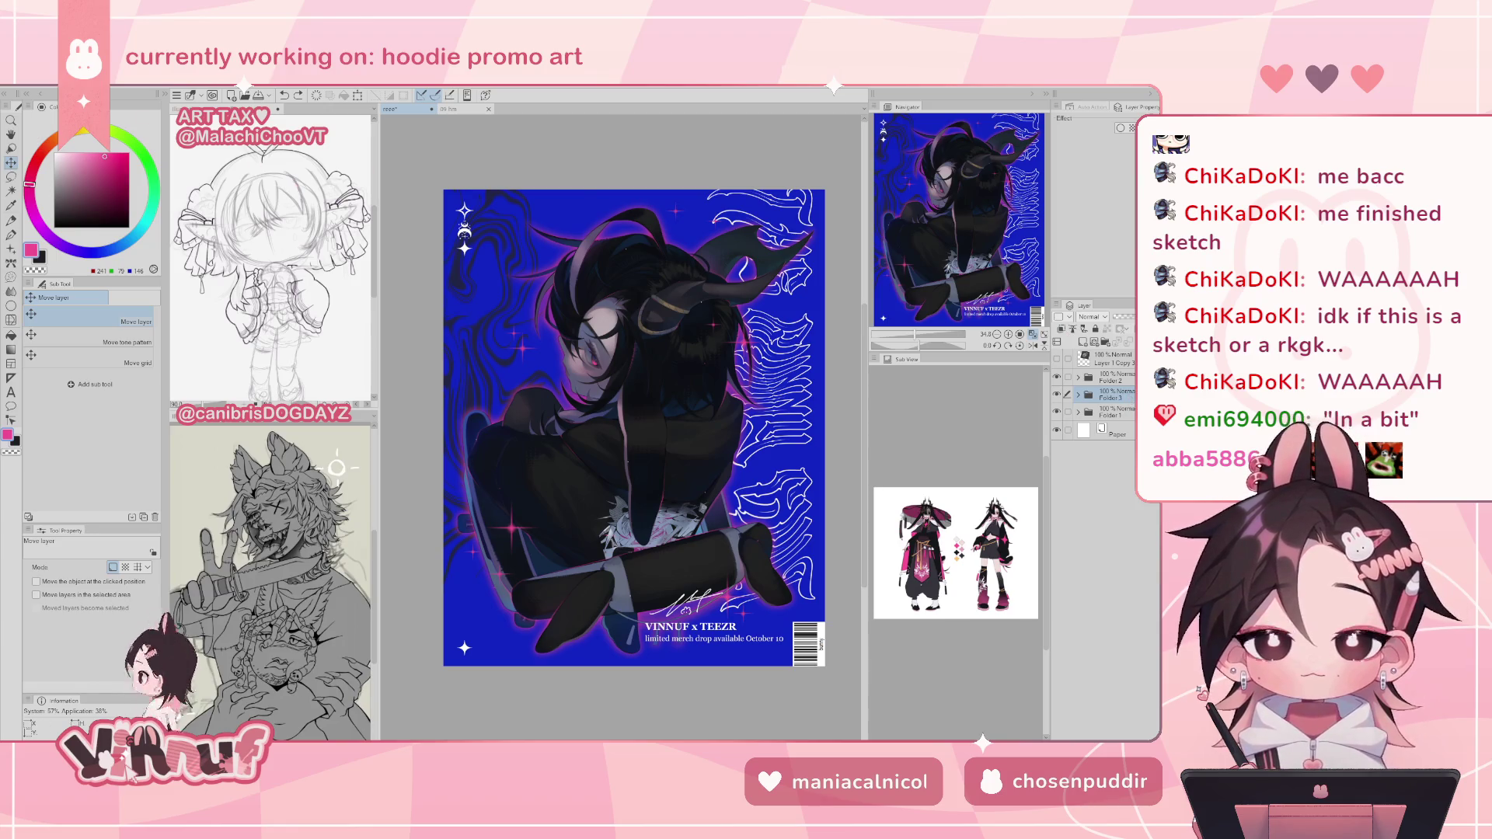
pyautogui.click(117, 87)
# - Add a pink Gradient map correction layer and lower its opacity to 12%
pyautogui.moveTo(155, 121)
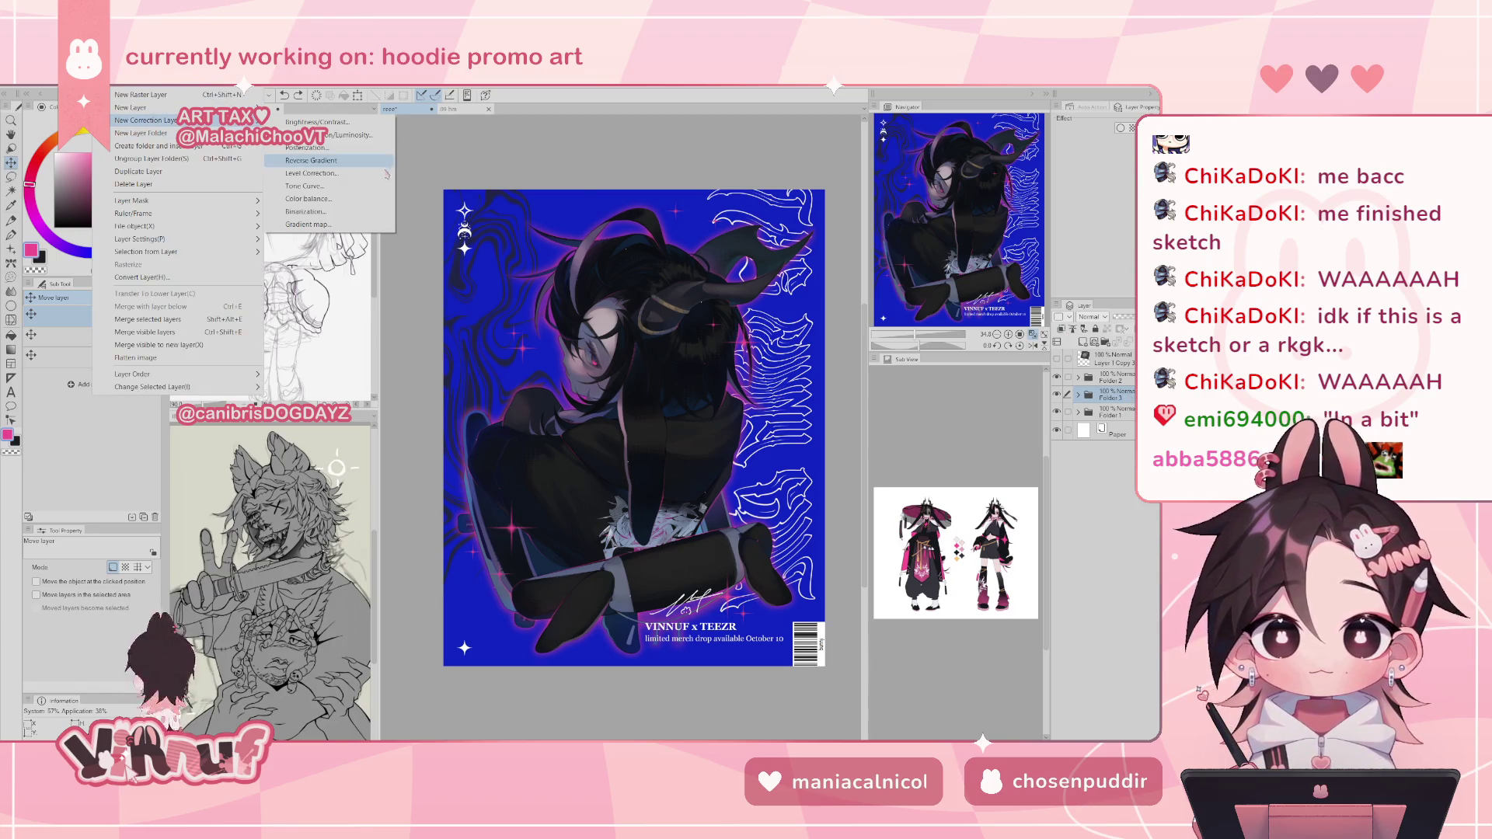
pyautogui.click(355, 224)
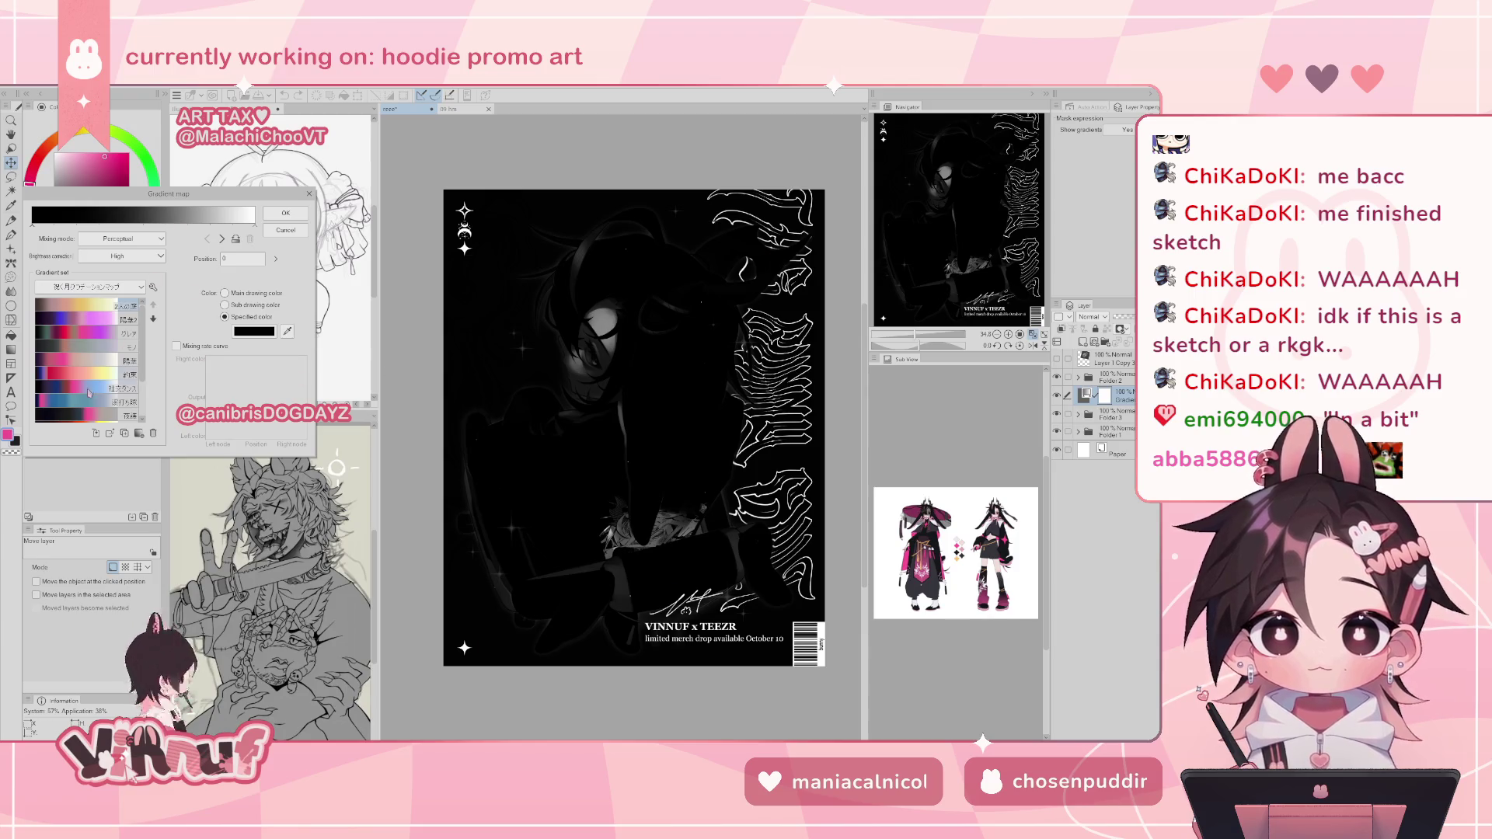
pyautogui.click(73, 361)
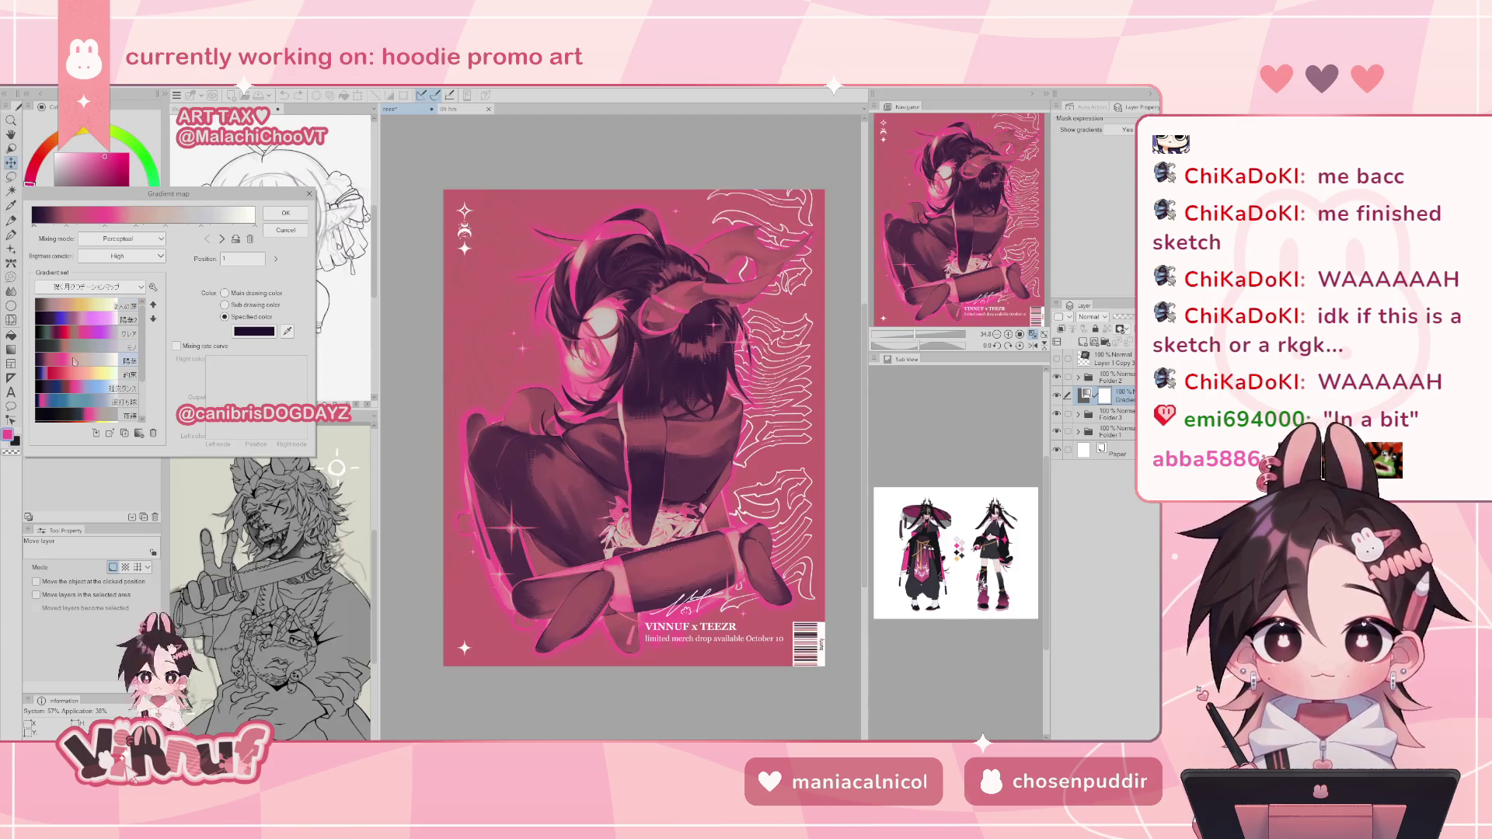
pyautogui.click(285, 213)
pyautogui.moveTo(1133, 317); pyautogui.dragTo(1119, 328)
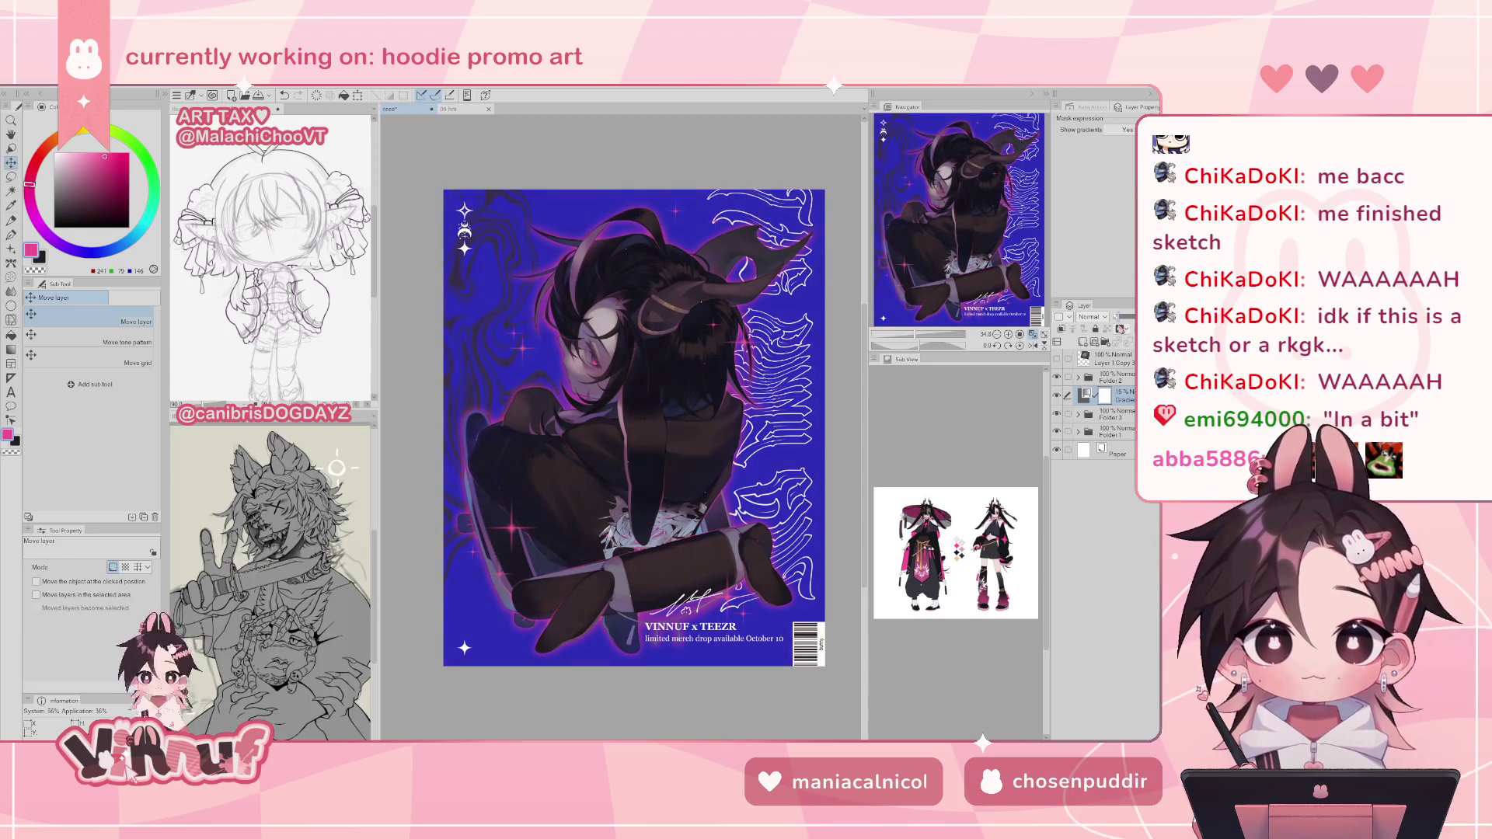
pyautogui.click(1061, 330)
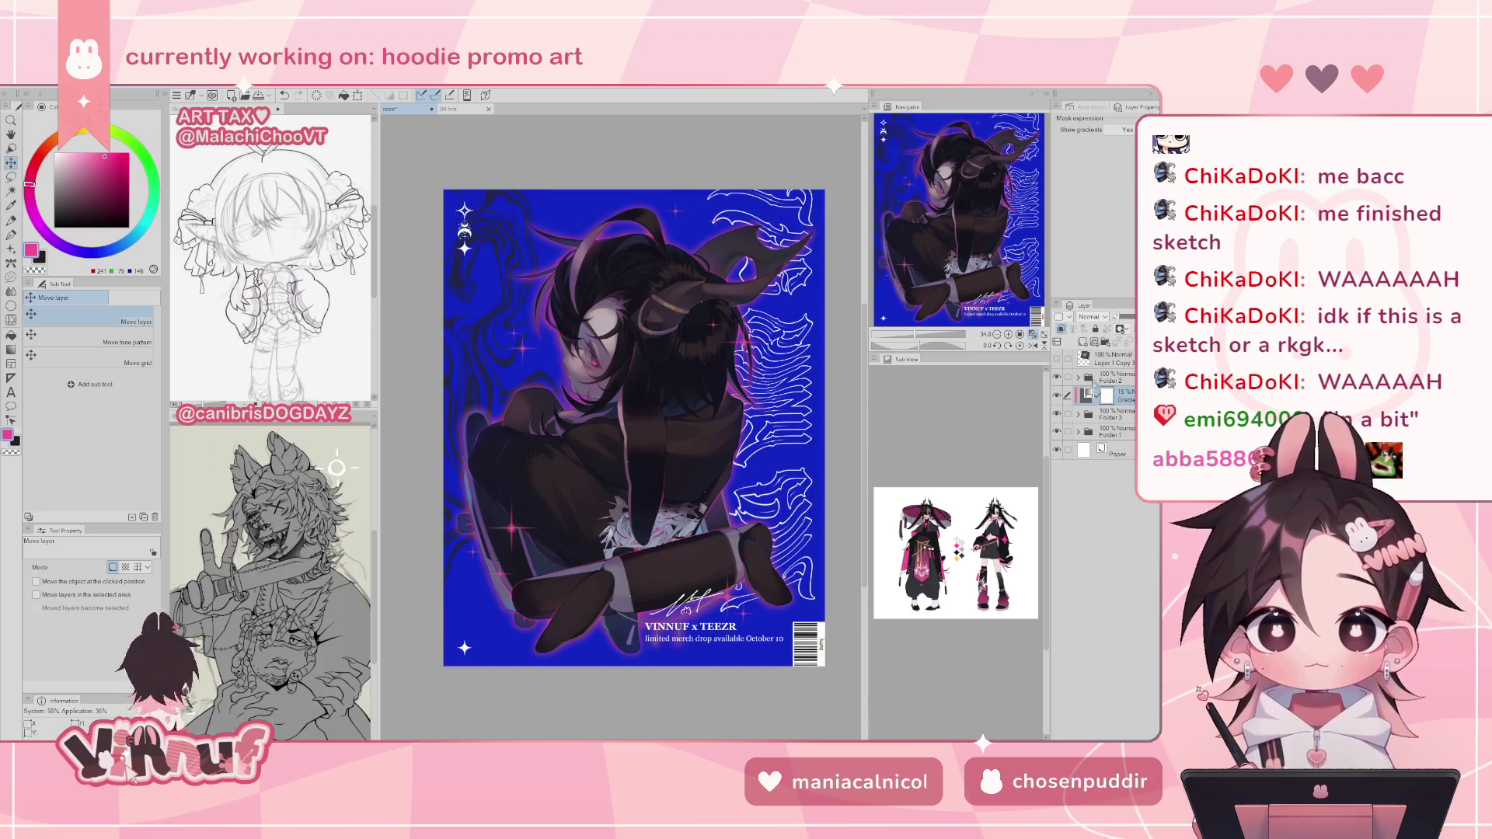
# - Reopen the gradient map and try presets like 夜路2, purple-to-yellow and black-blue-violet-pink
pyautogui.doubleClick(1095, 396)
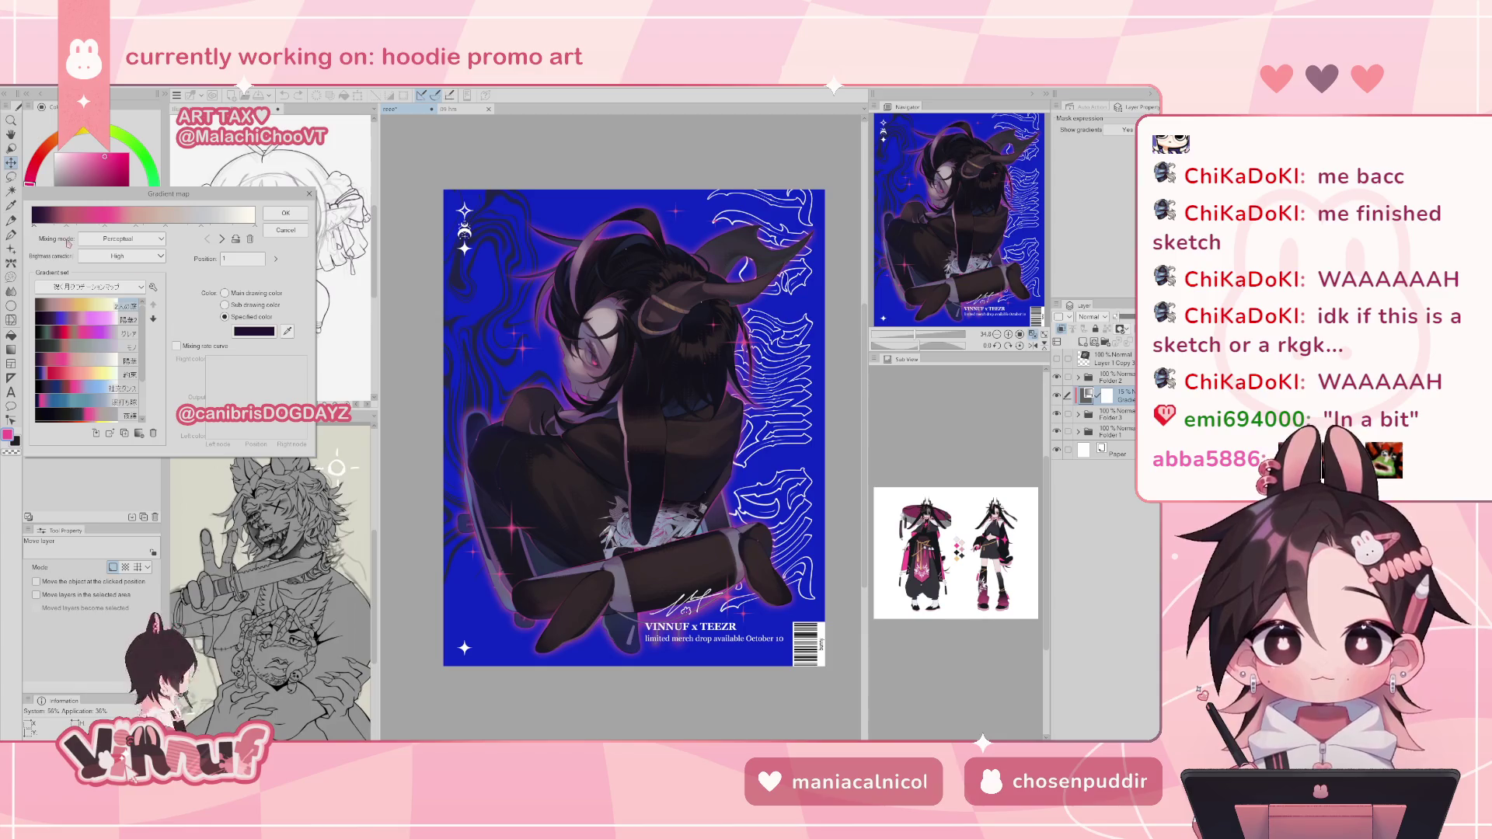
pyautogui.scroll(-3, 117, 349)
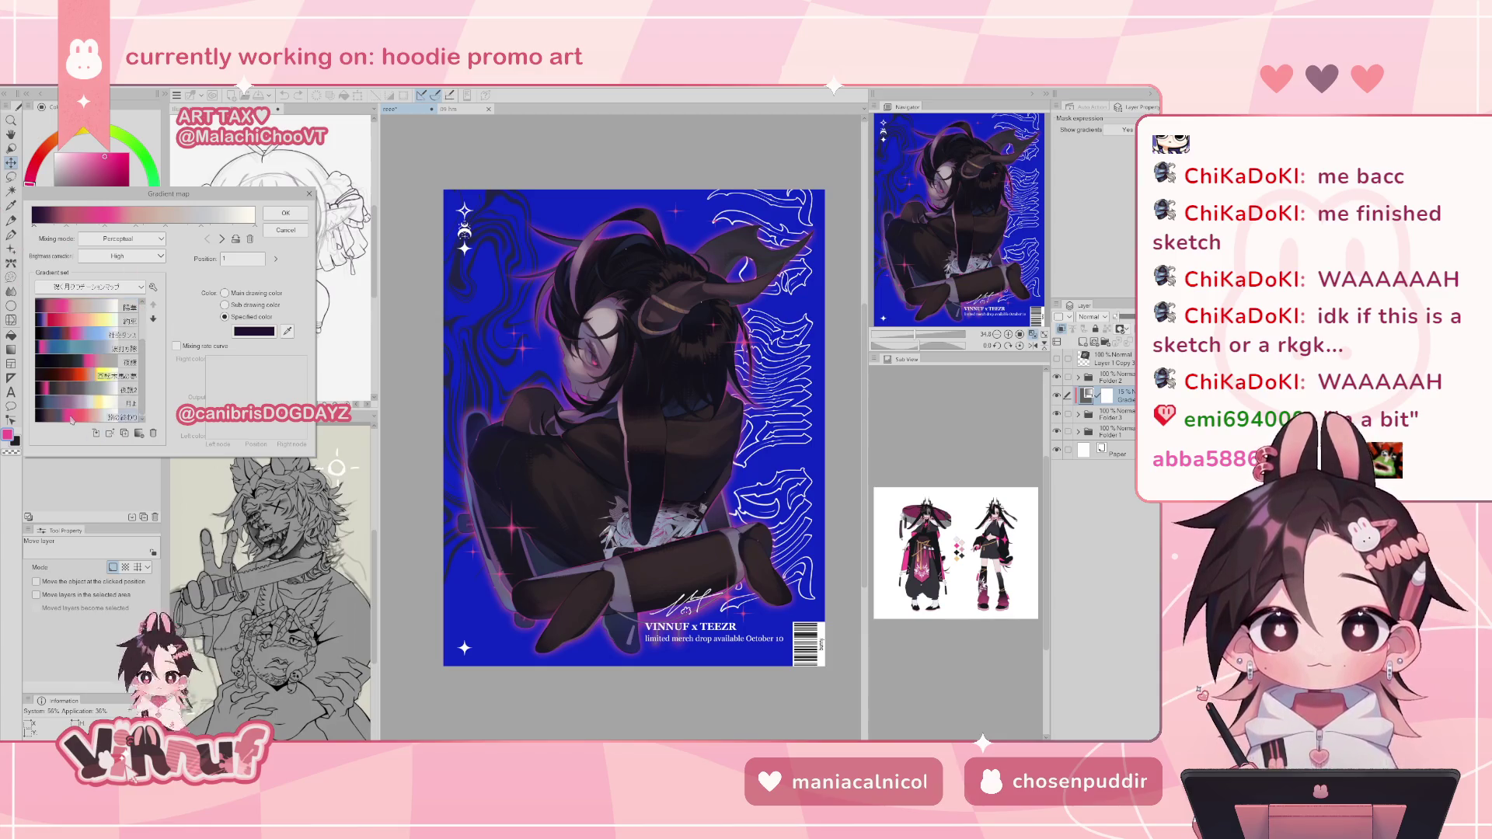
pyautogui.click(71, 419)
pyautogui.click(70, 405)
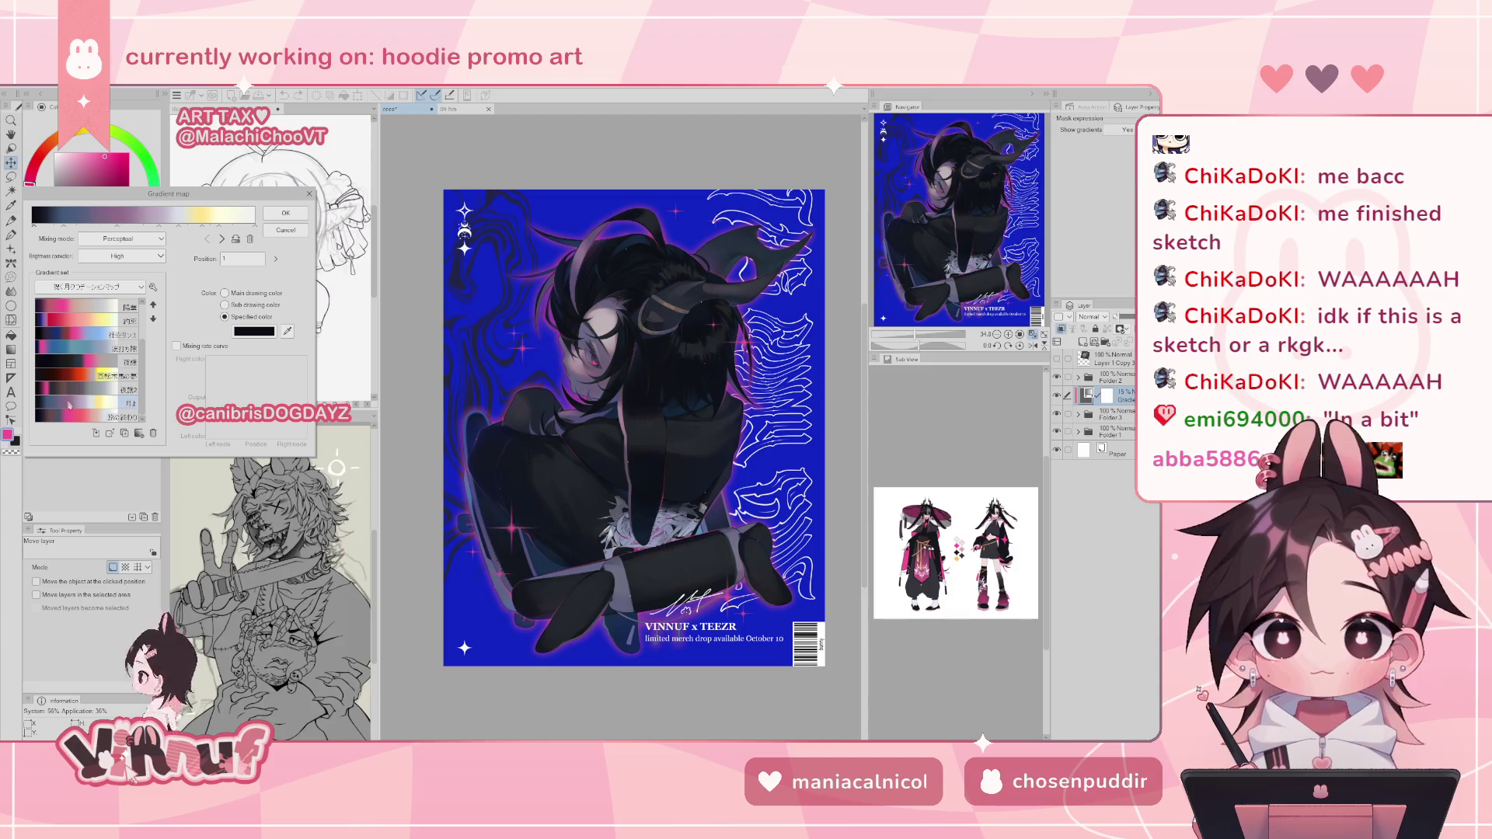
pyautogui.click(73, 392)
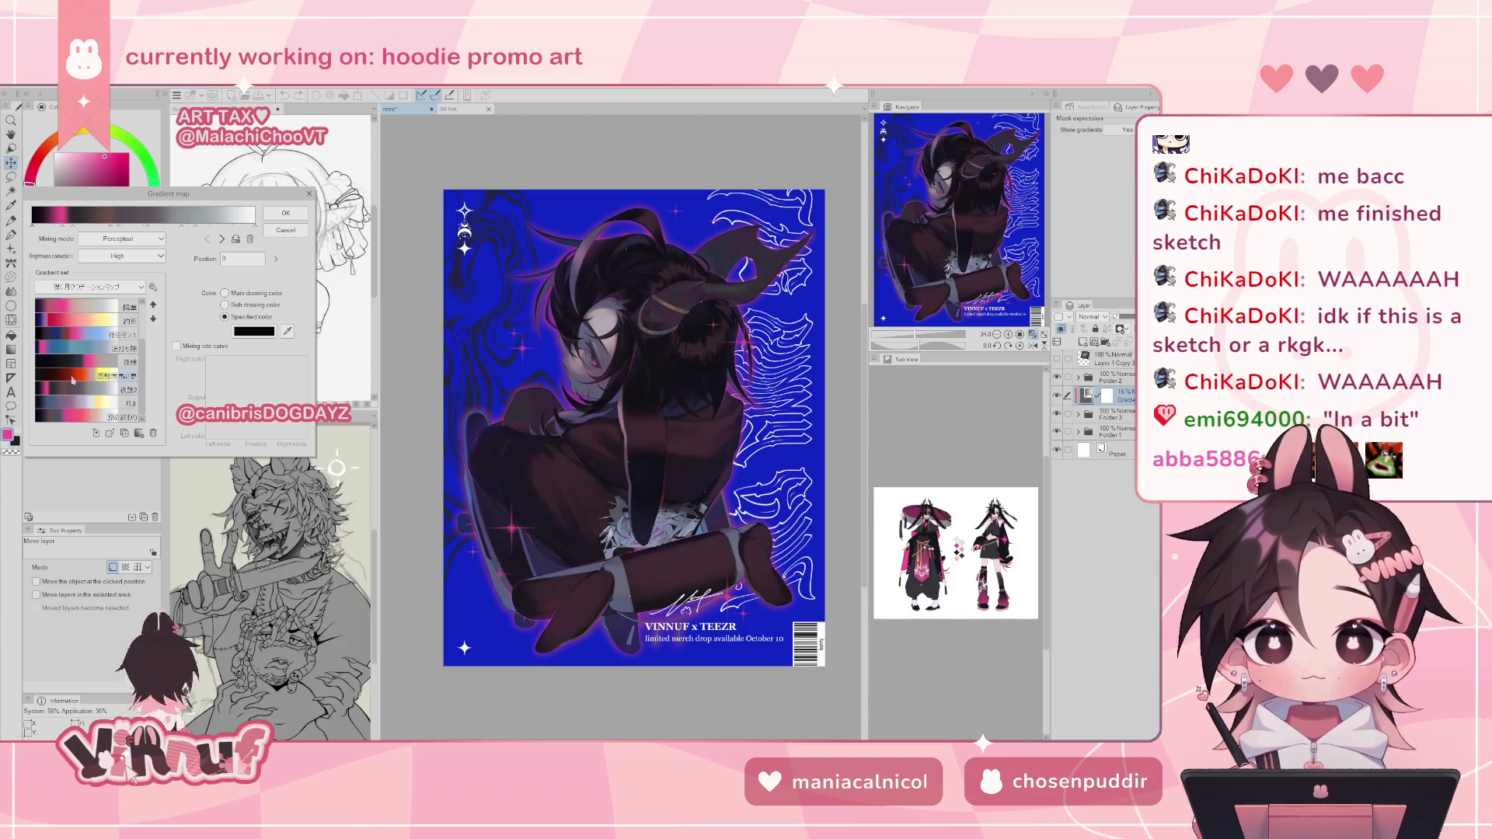
pyautogui.click(72, 361)
pyautogui.click(73, 342)
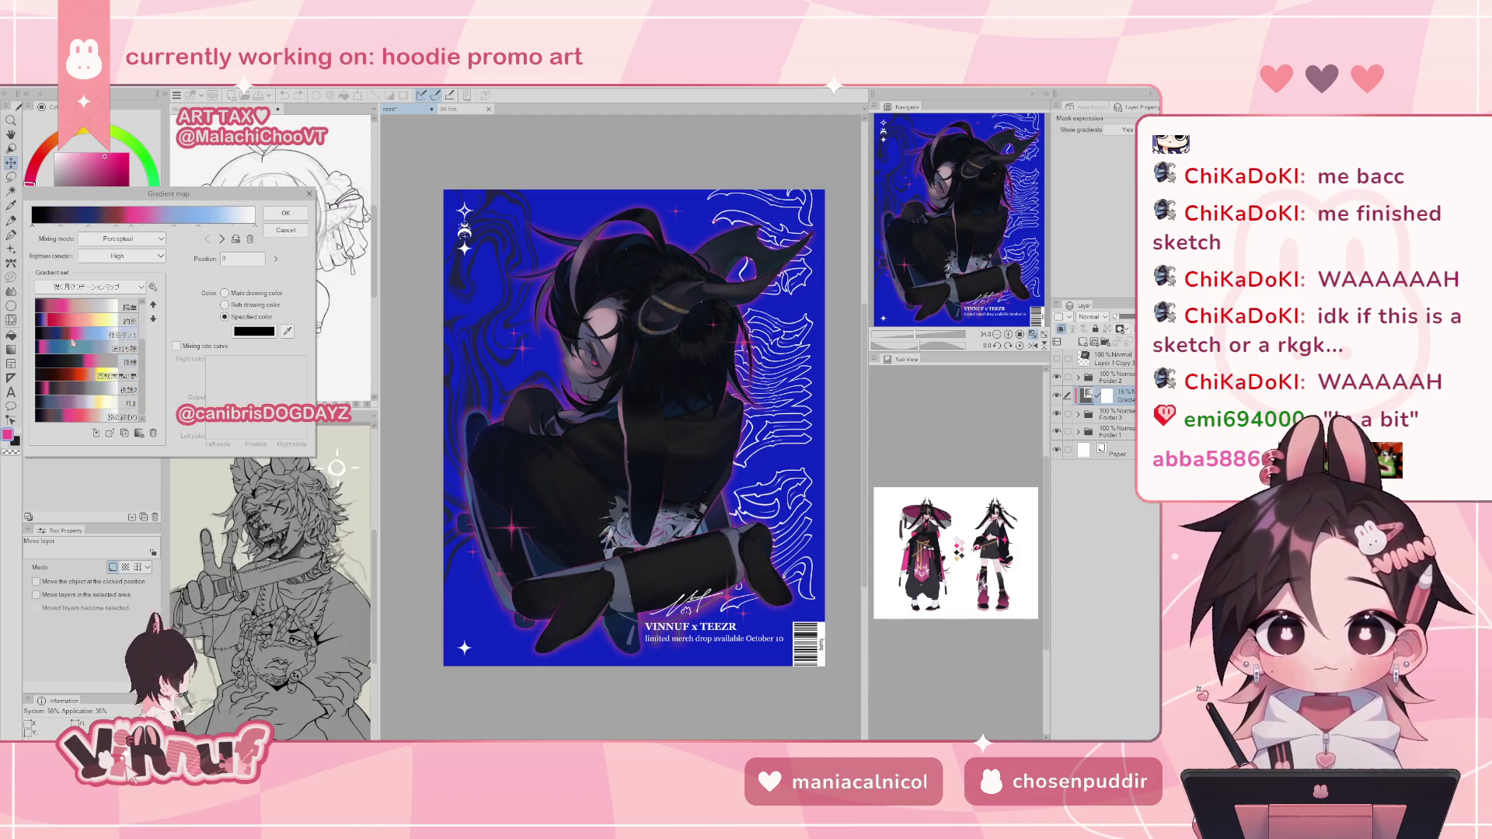
pyautogui.scroll(2, 72, 331)
pyautogui.click(68, 360)
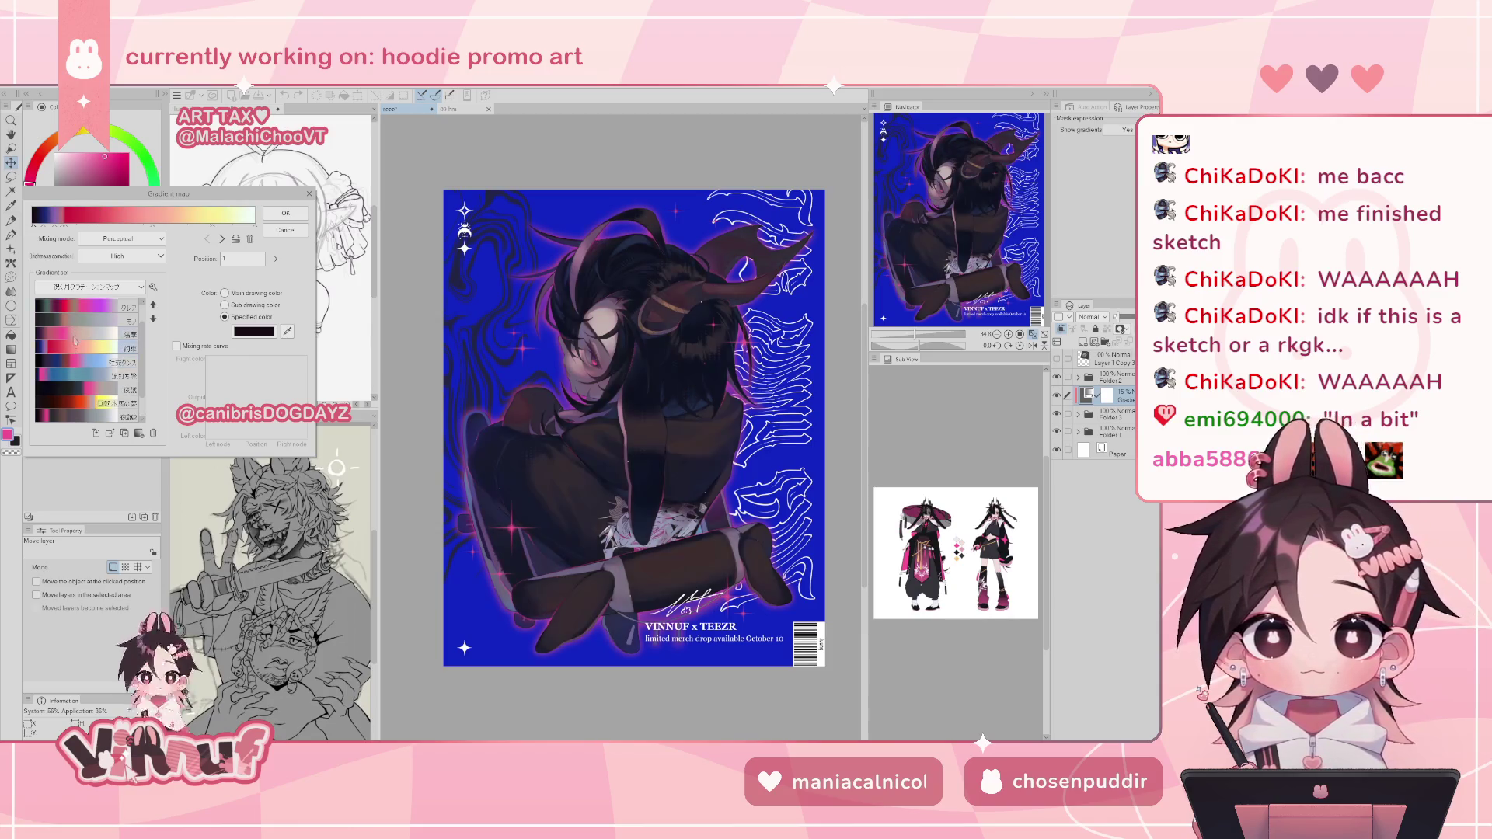
pyautogui.click(69, 373)
pyautogui.click(72, 360)
pyautogui.click(75, 330)
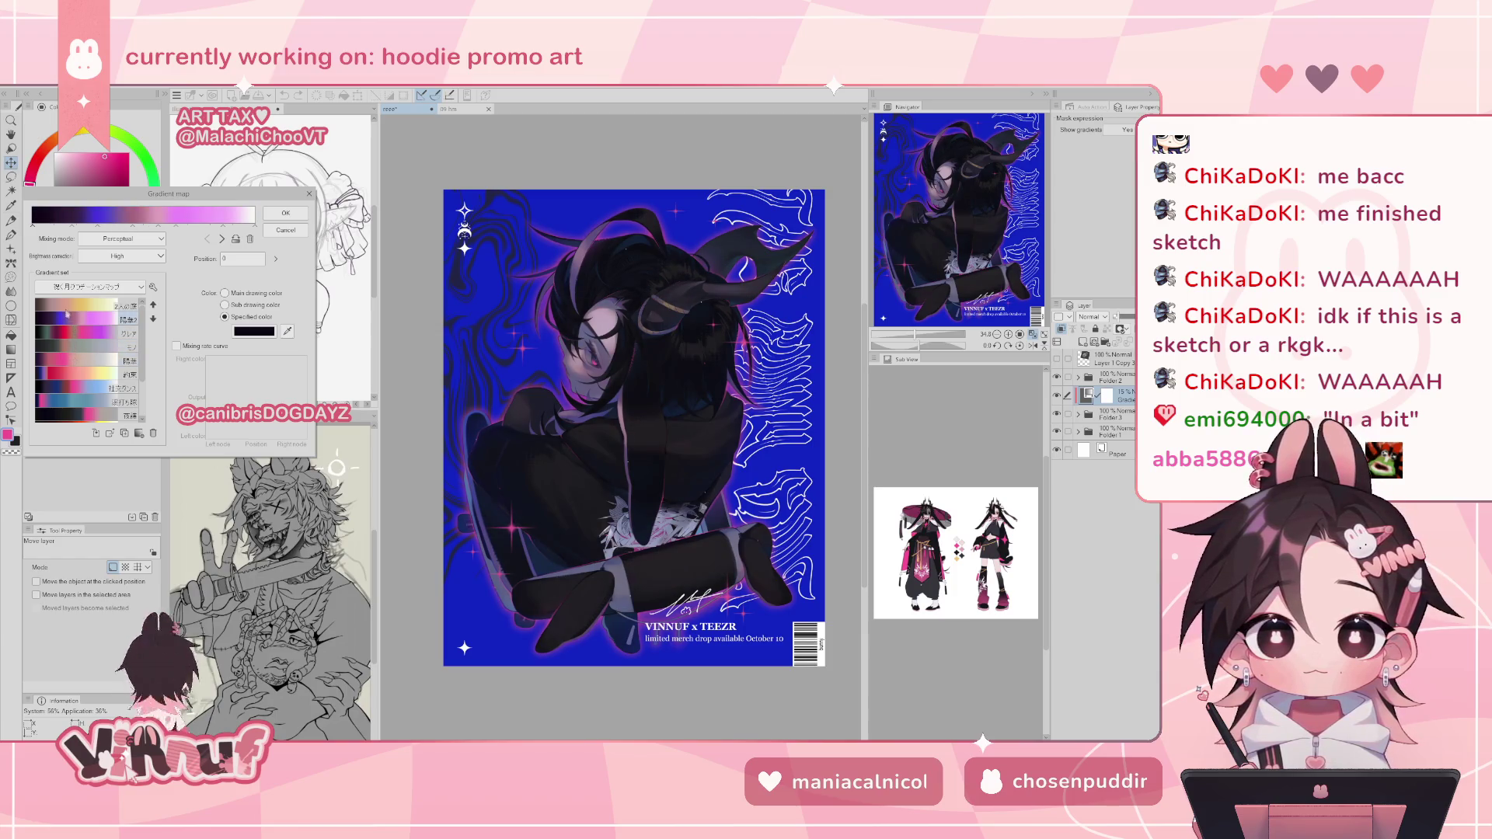
# - Switch to the Sumi 02 set and try machine, soda, tomato and dark-blue-to-beige presets
pyautogui.click(91, 287)
pyautogui.click(69, 344)
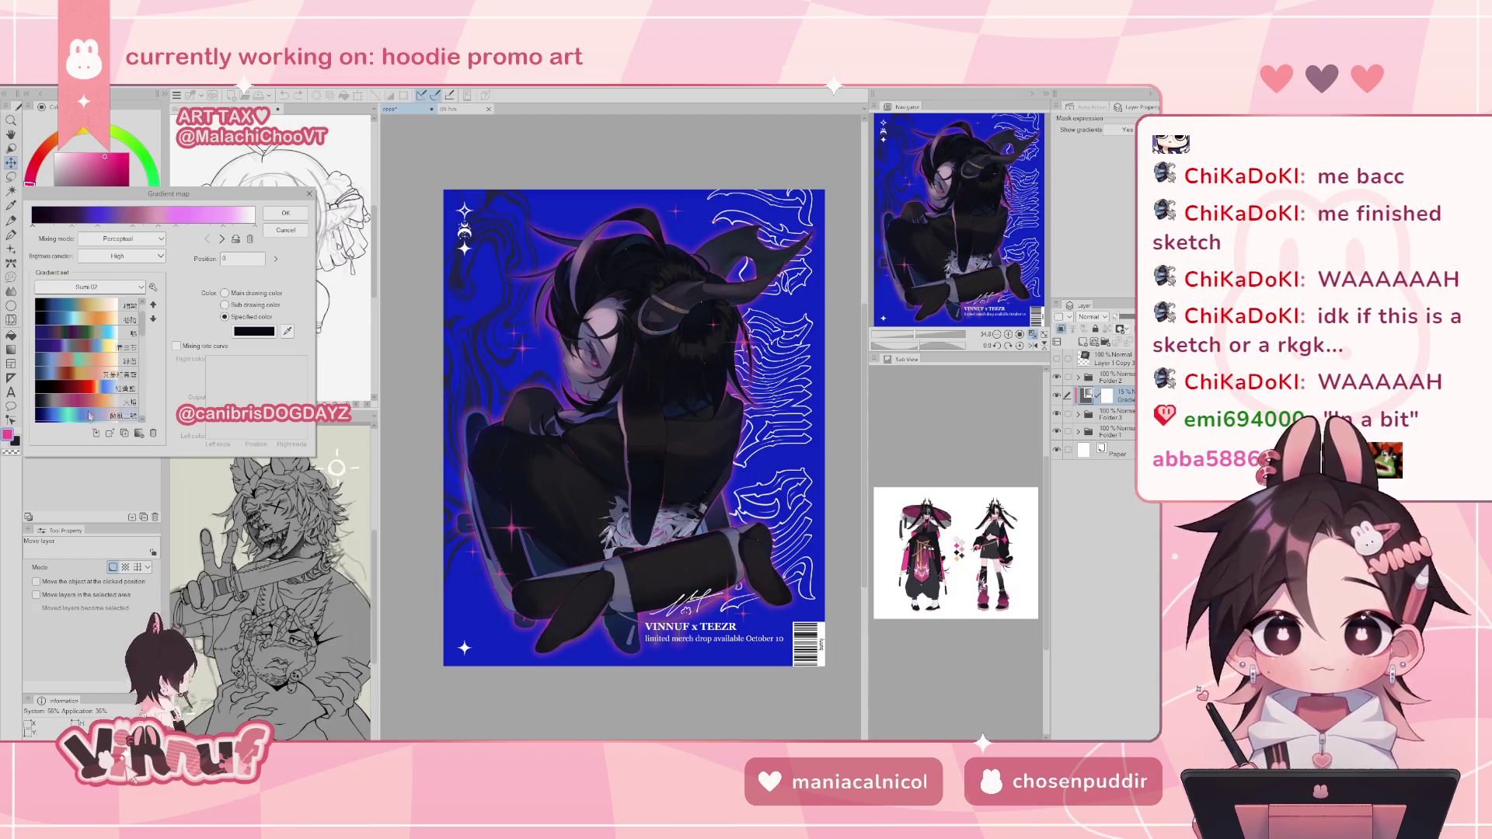
pyautogui.scroll(-5, 133, 402)
pyautogui.click(69, 414)
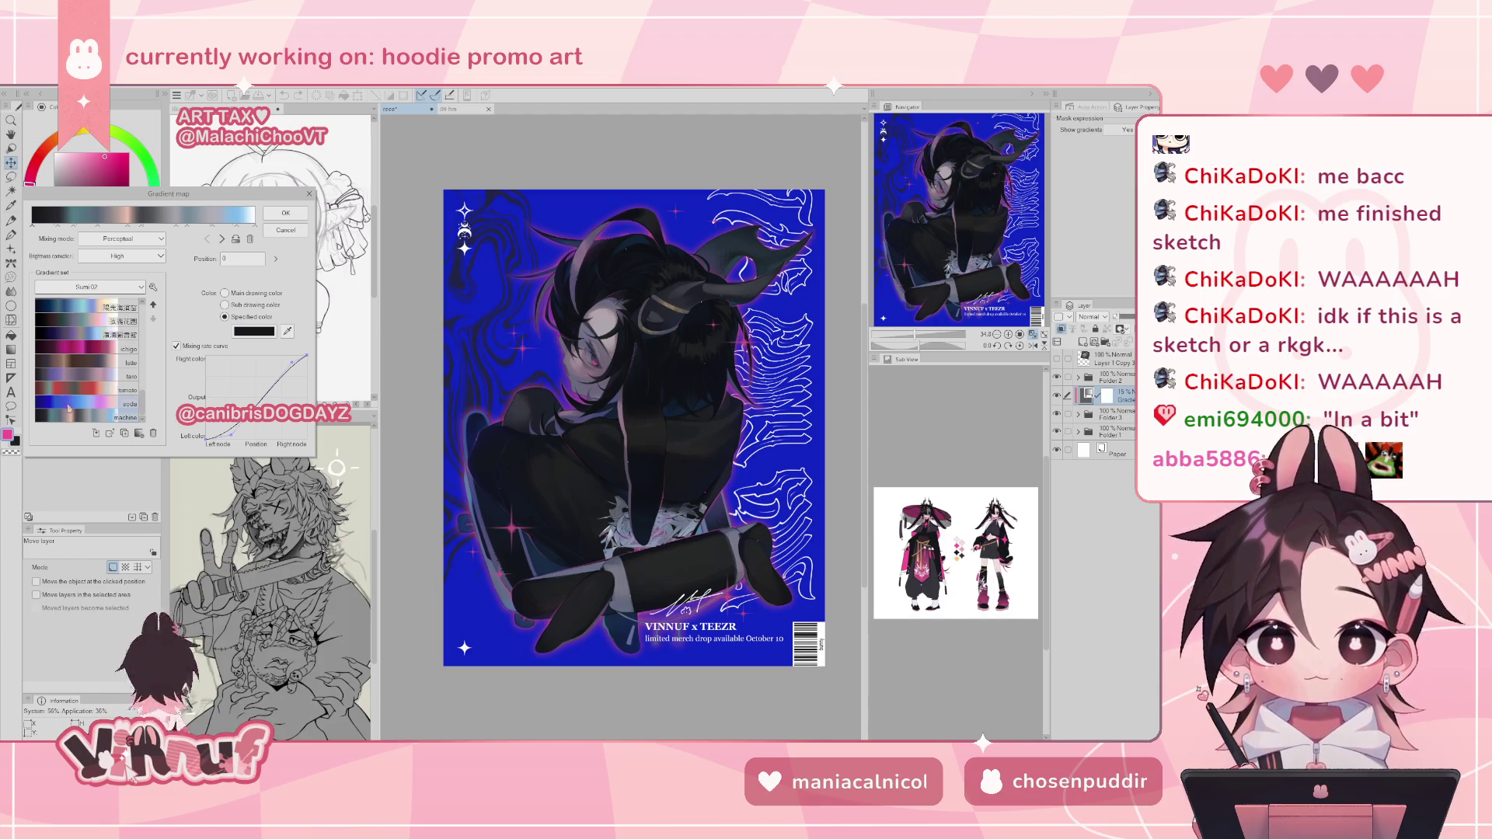
pyautogui.click(58, 402)
pyautogui.click(63, 395)
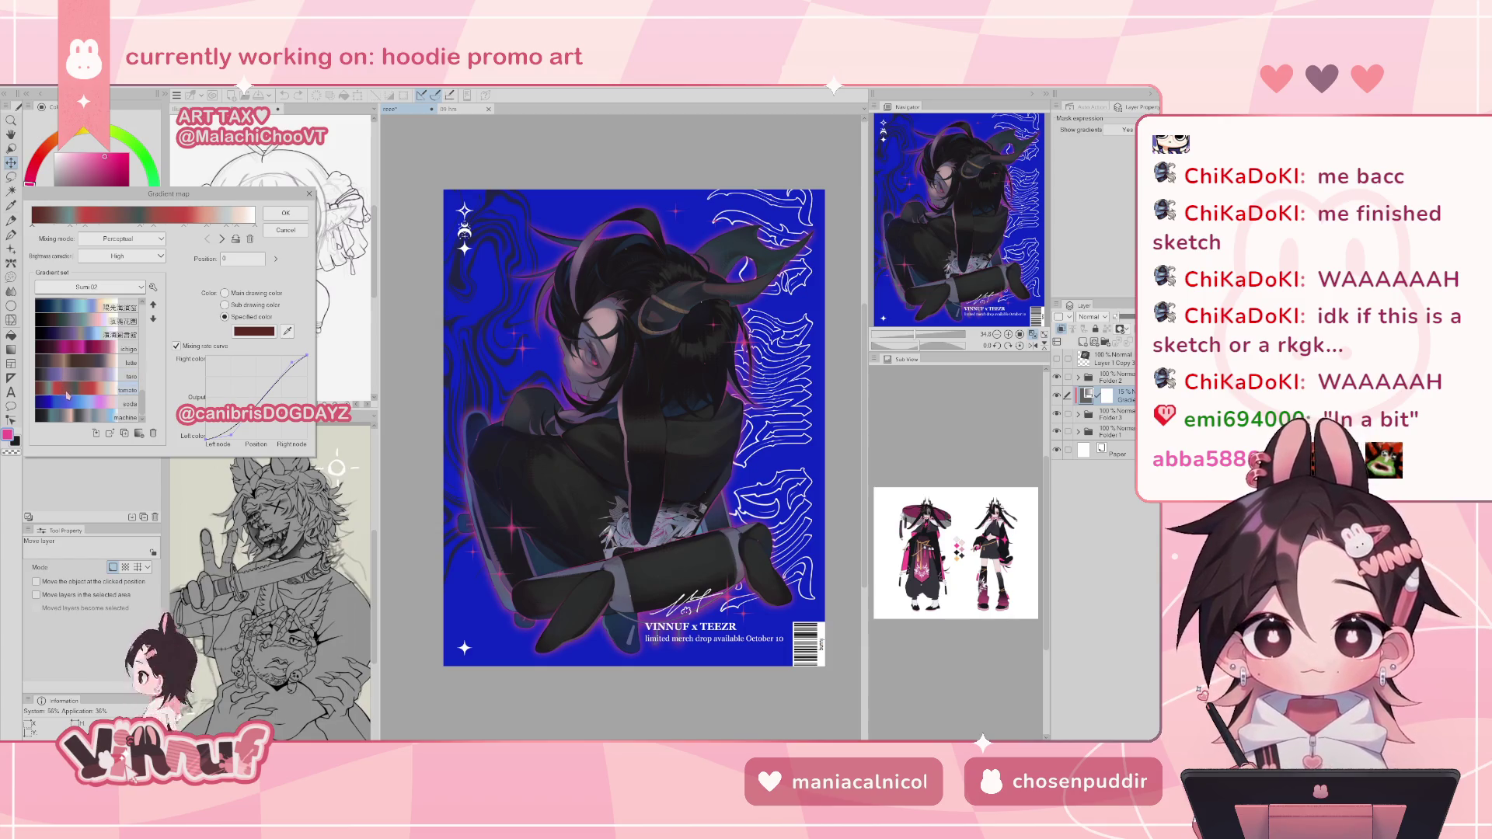
pyautogui.click(68, 376)
pyautogui.click(71, 362)
pyautogui.click(71, 349)
pyautogui.click(74, 334)
pyautogui.click(76, 324)
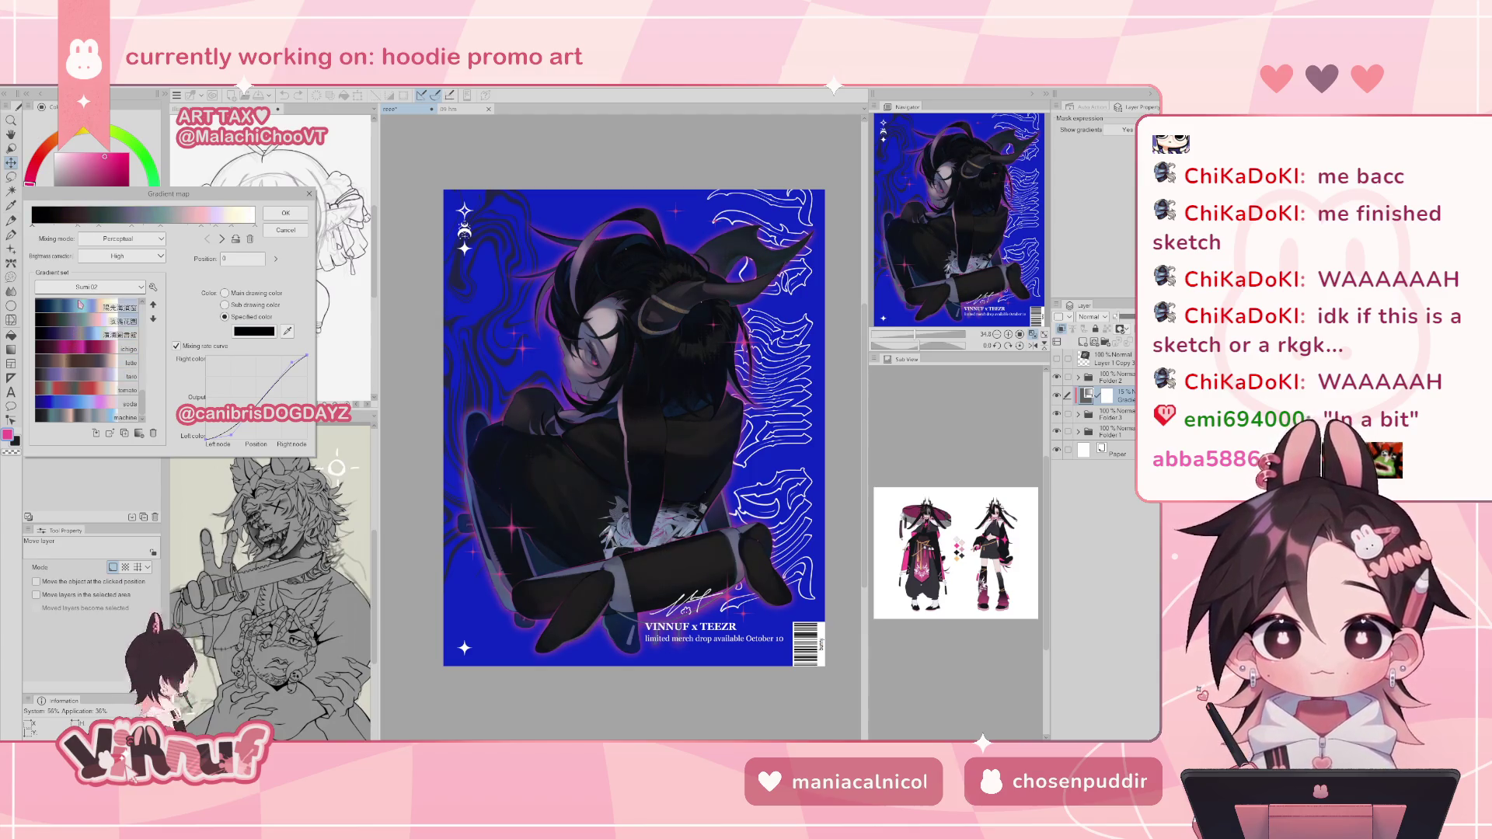
pyautogui.click(80, 305)
pyautogui.scroll(2, 87, 289)
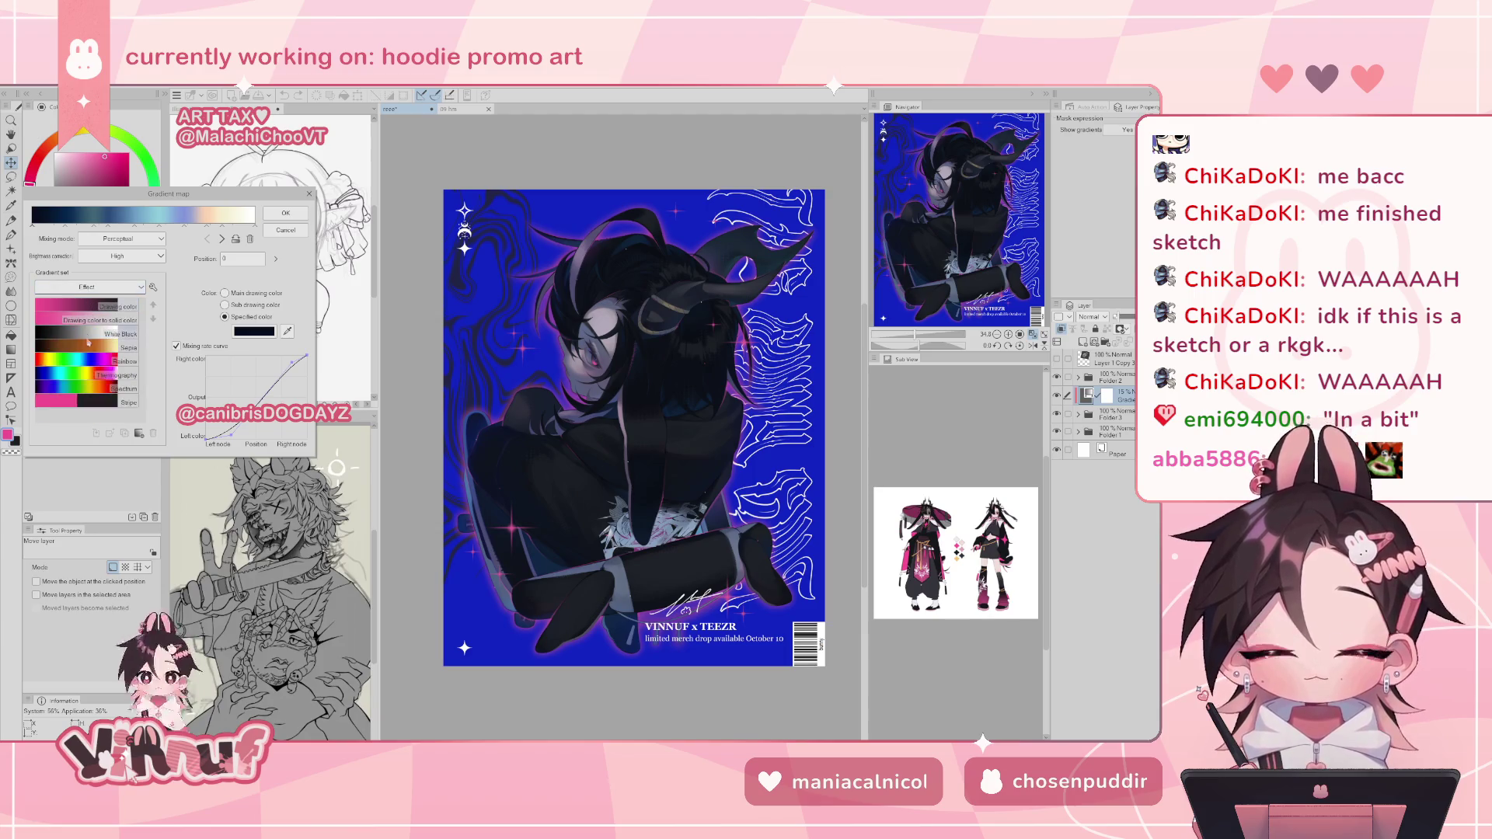
# - In Sumi 02, try black-blue-orange, pastel, red-navy-peach, navy-teal-pink and black-pink-orange presets
pyautogui.click(86, 287)
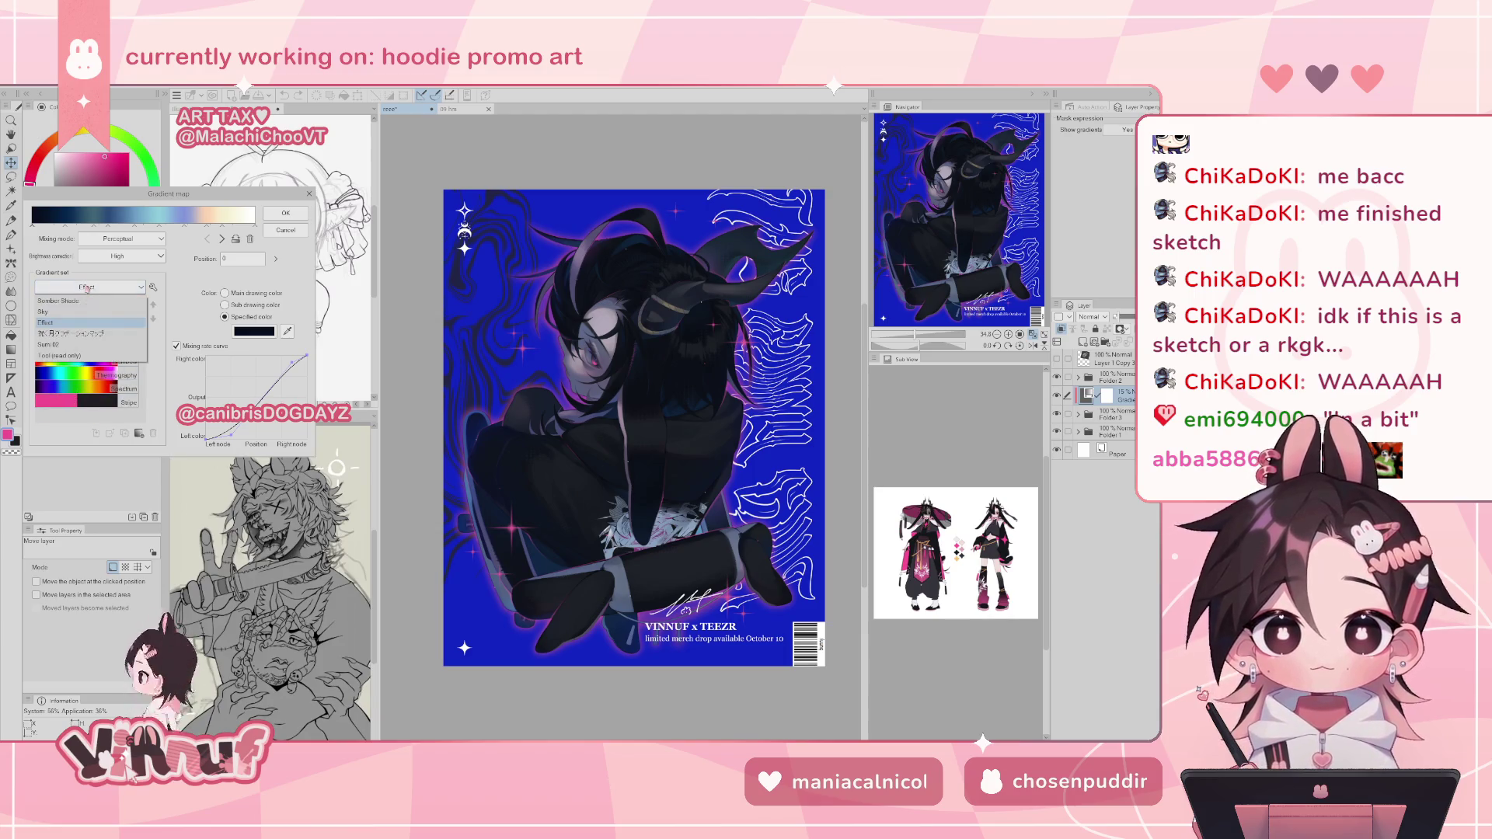
pyautogui.click(74, 346)
pyautogui.click(81, 349)
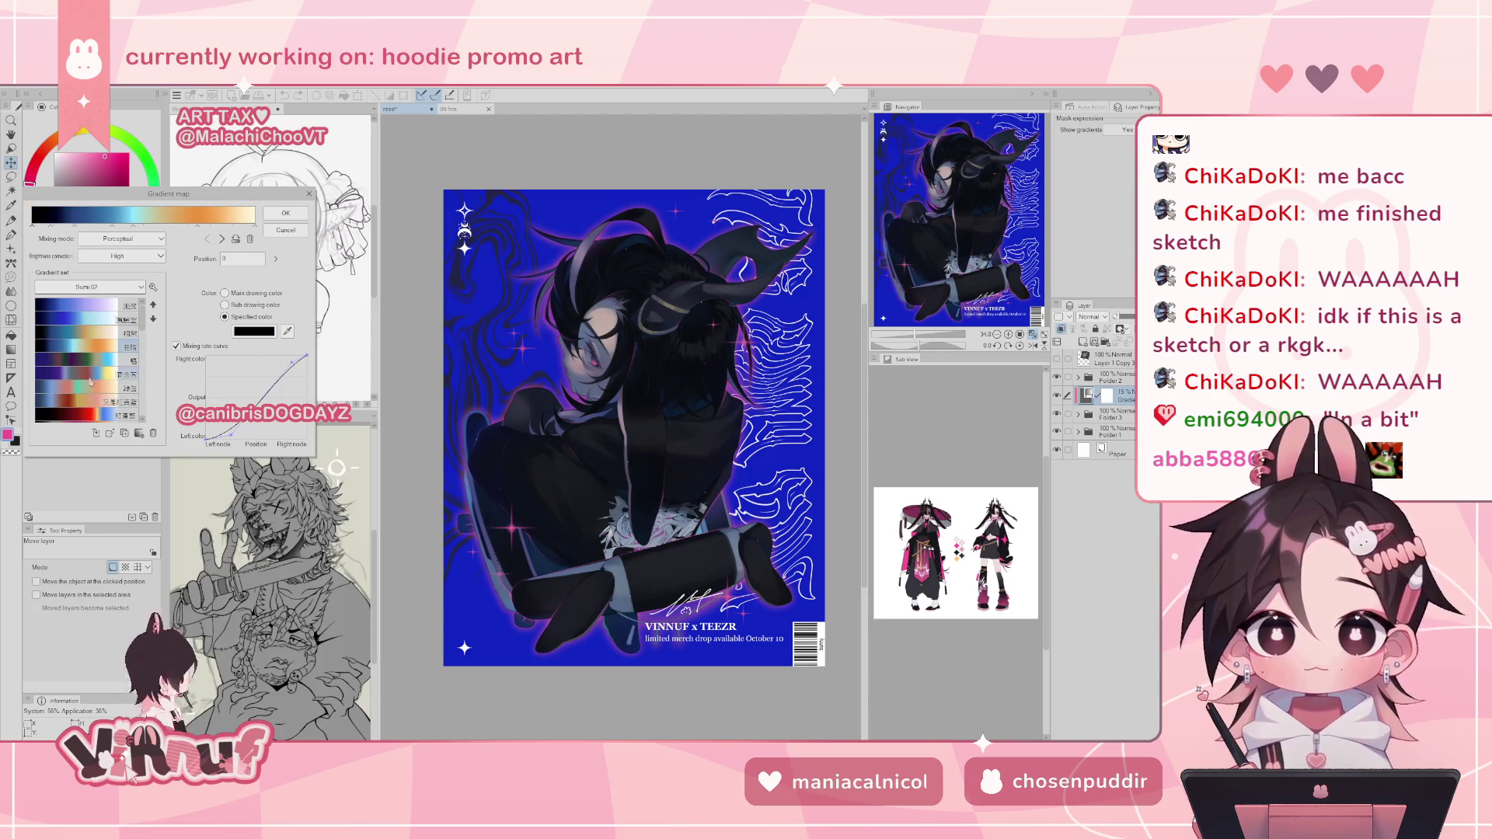
pyautogui.click(86, 329)
pyautogui.click(85, 327)
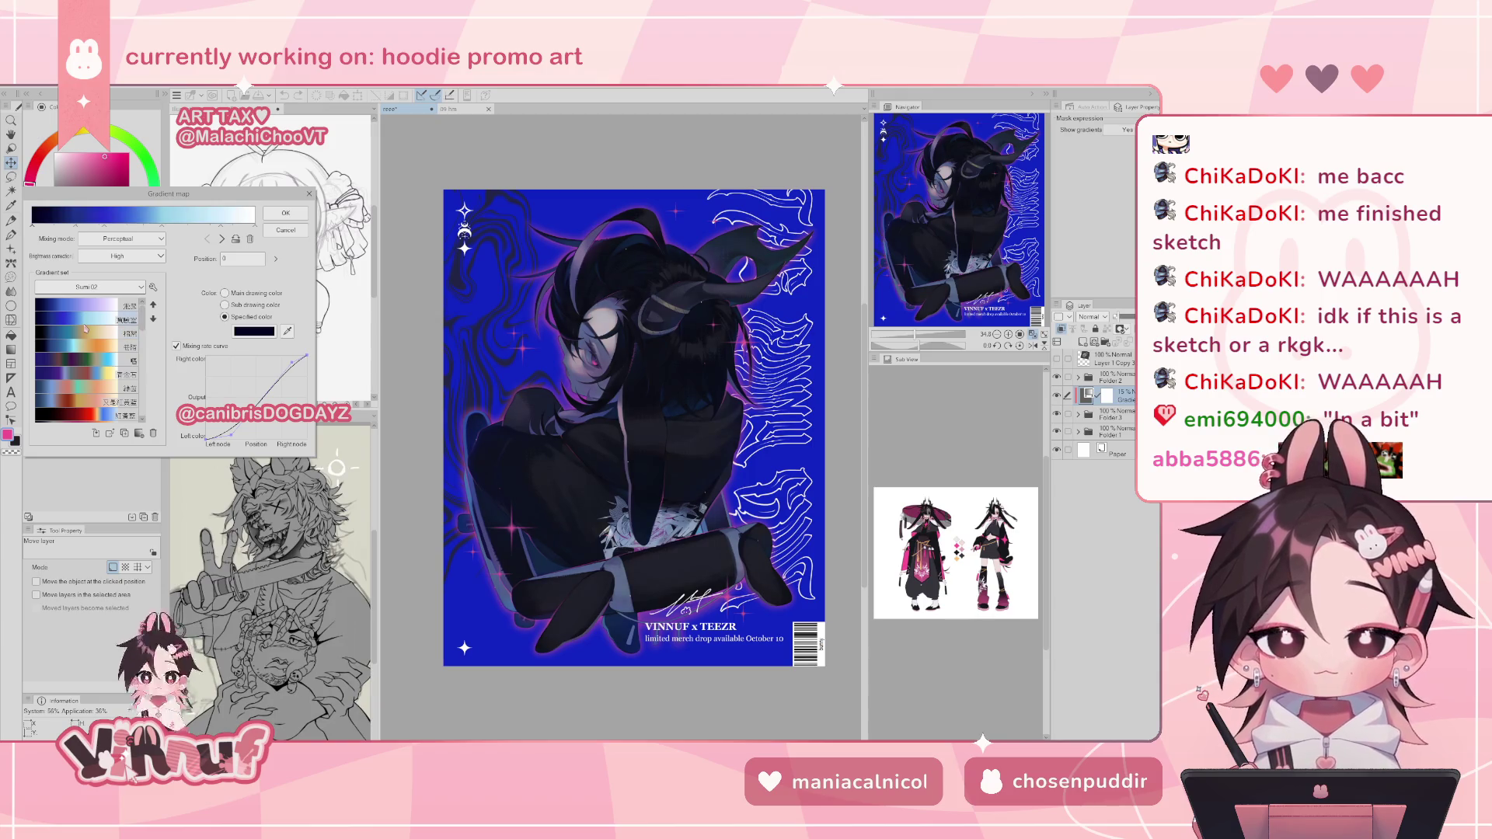
pyautogui.scroll(-2, 86, 375)
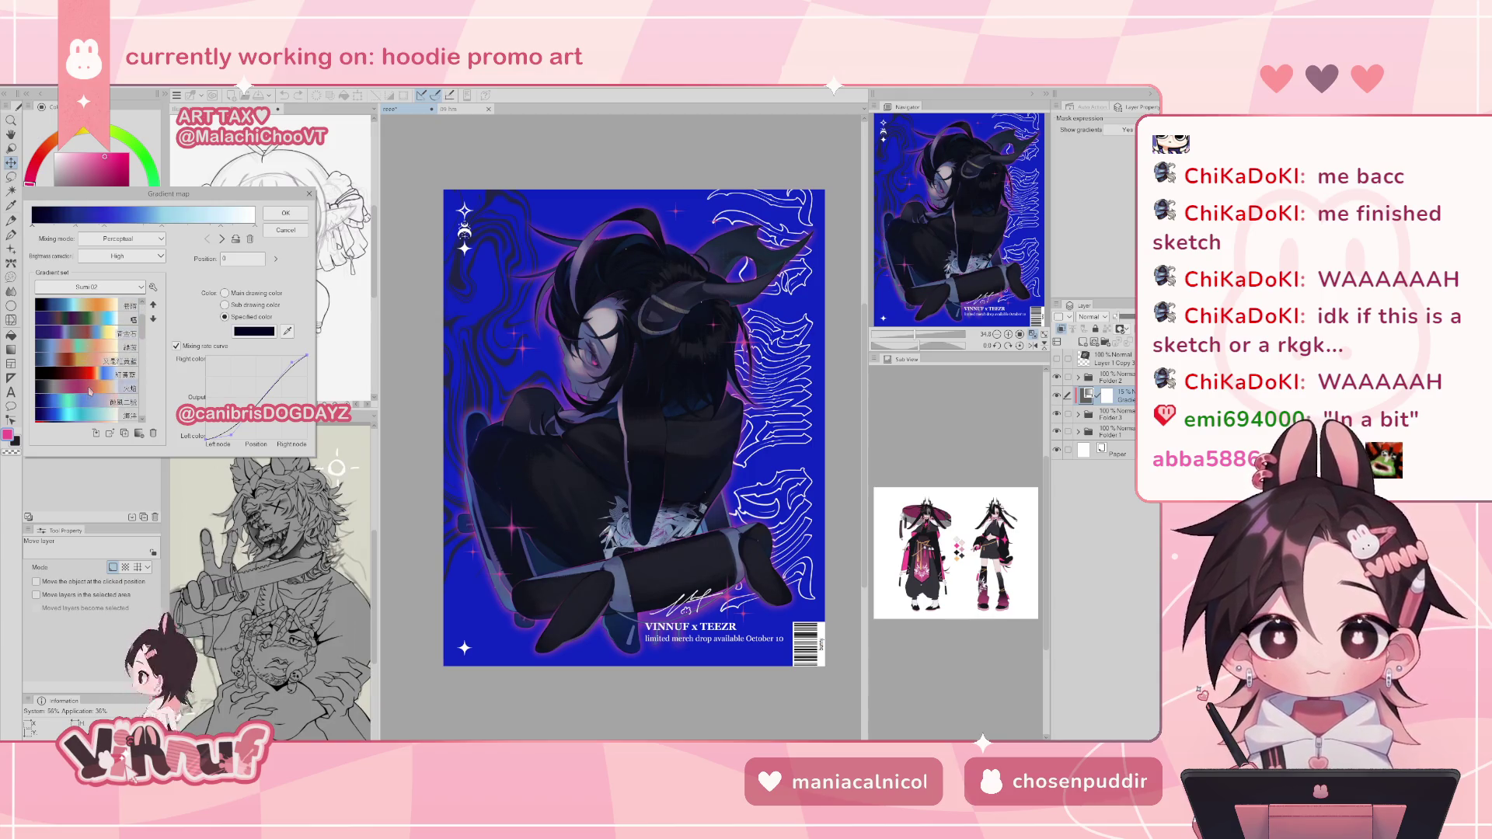
pyautogui.click(85, 381)
pyautogui.scroll(-2, 85, 384)
pyautogui.click(86, 387)
pyautogui.click(86, 387)
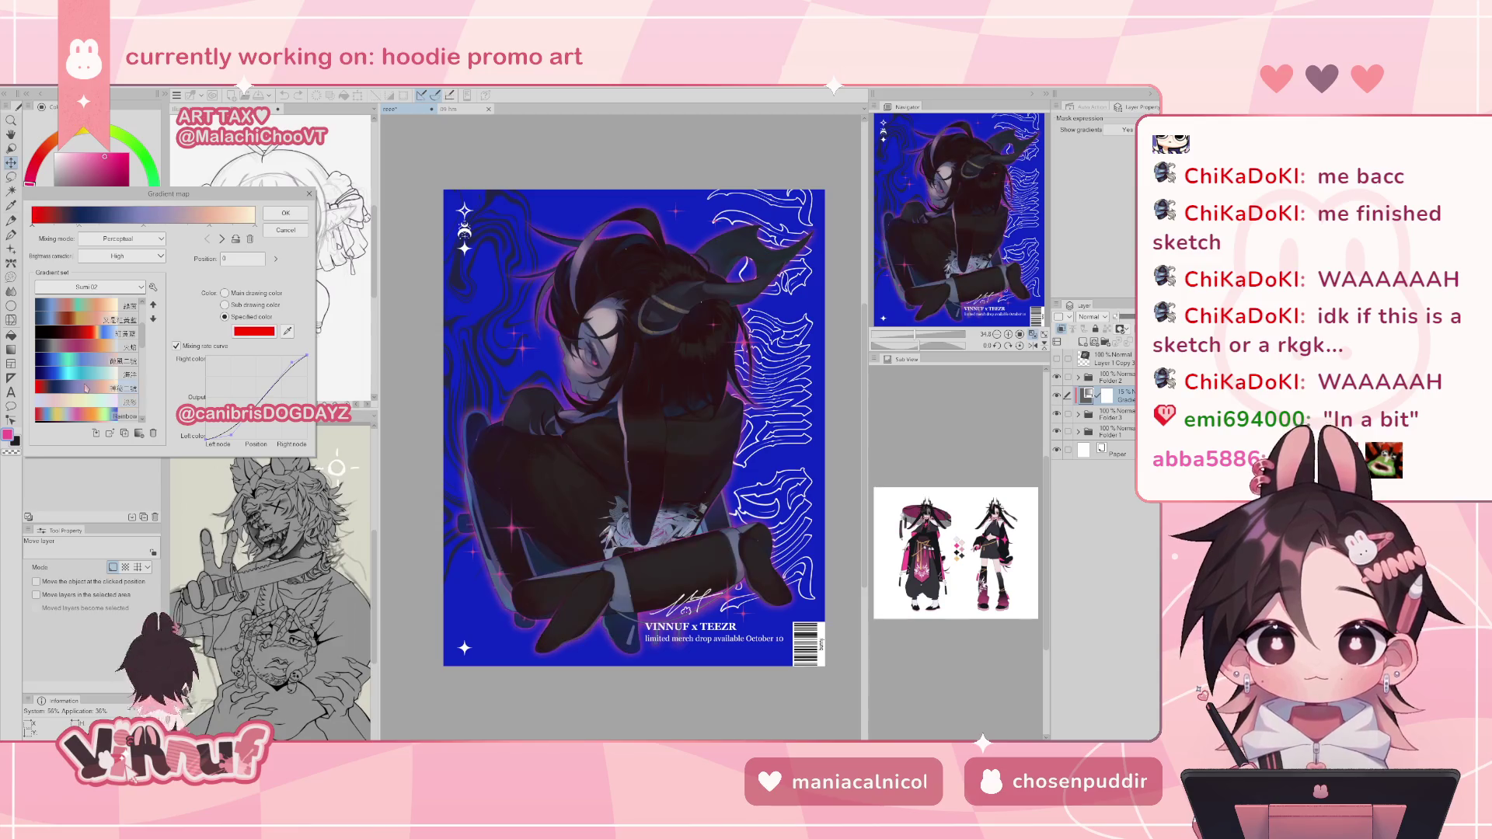
pyautogui.click(83, 374)
pyautogui.click(80, 357)
pyautogui.click(80, 347)
pyautogui.click(80, 362)
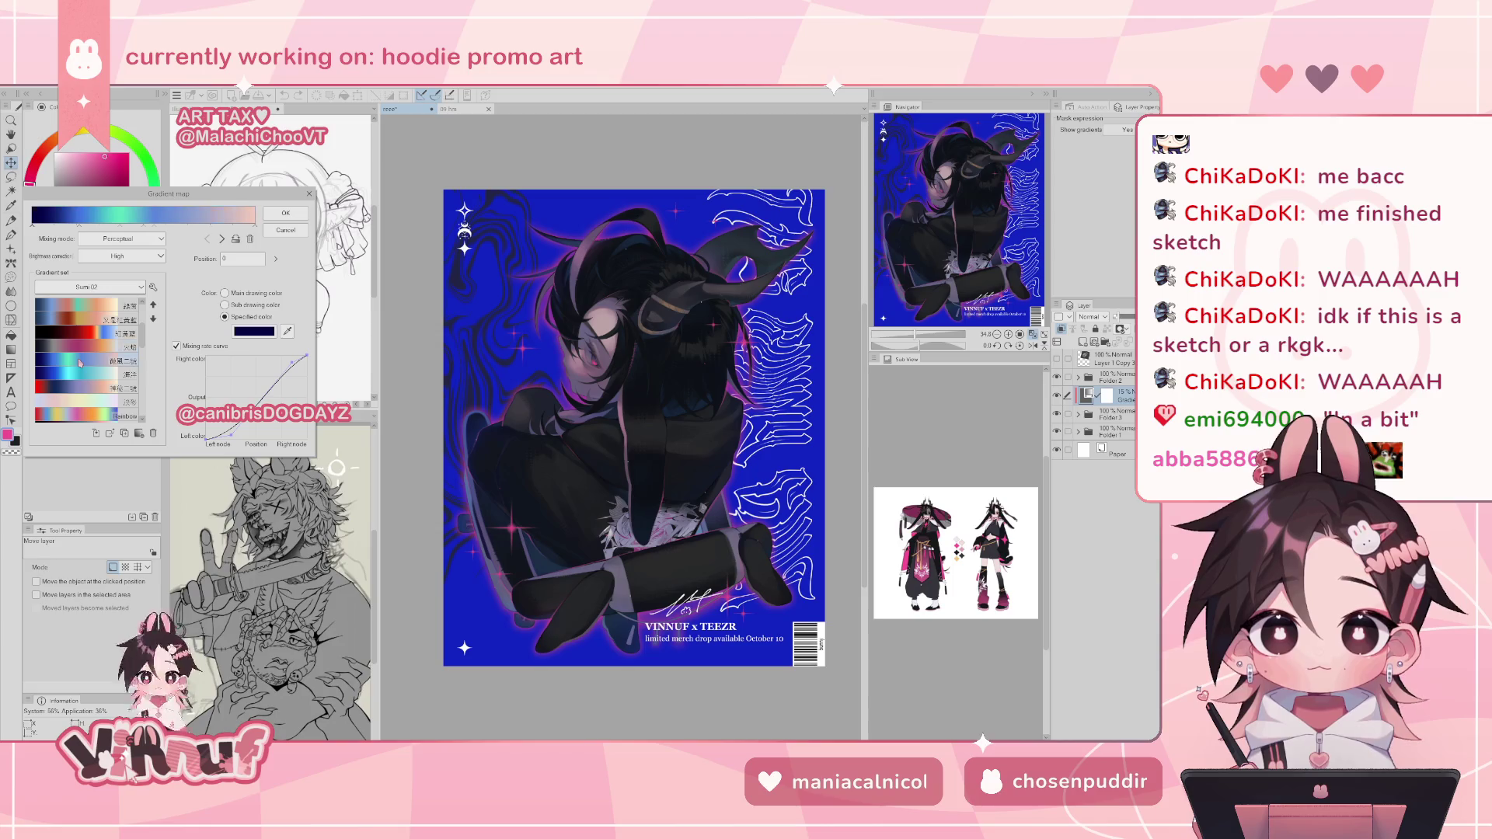
pyautogui.click(78, 354)
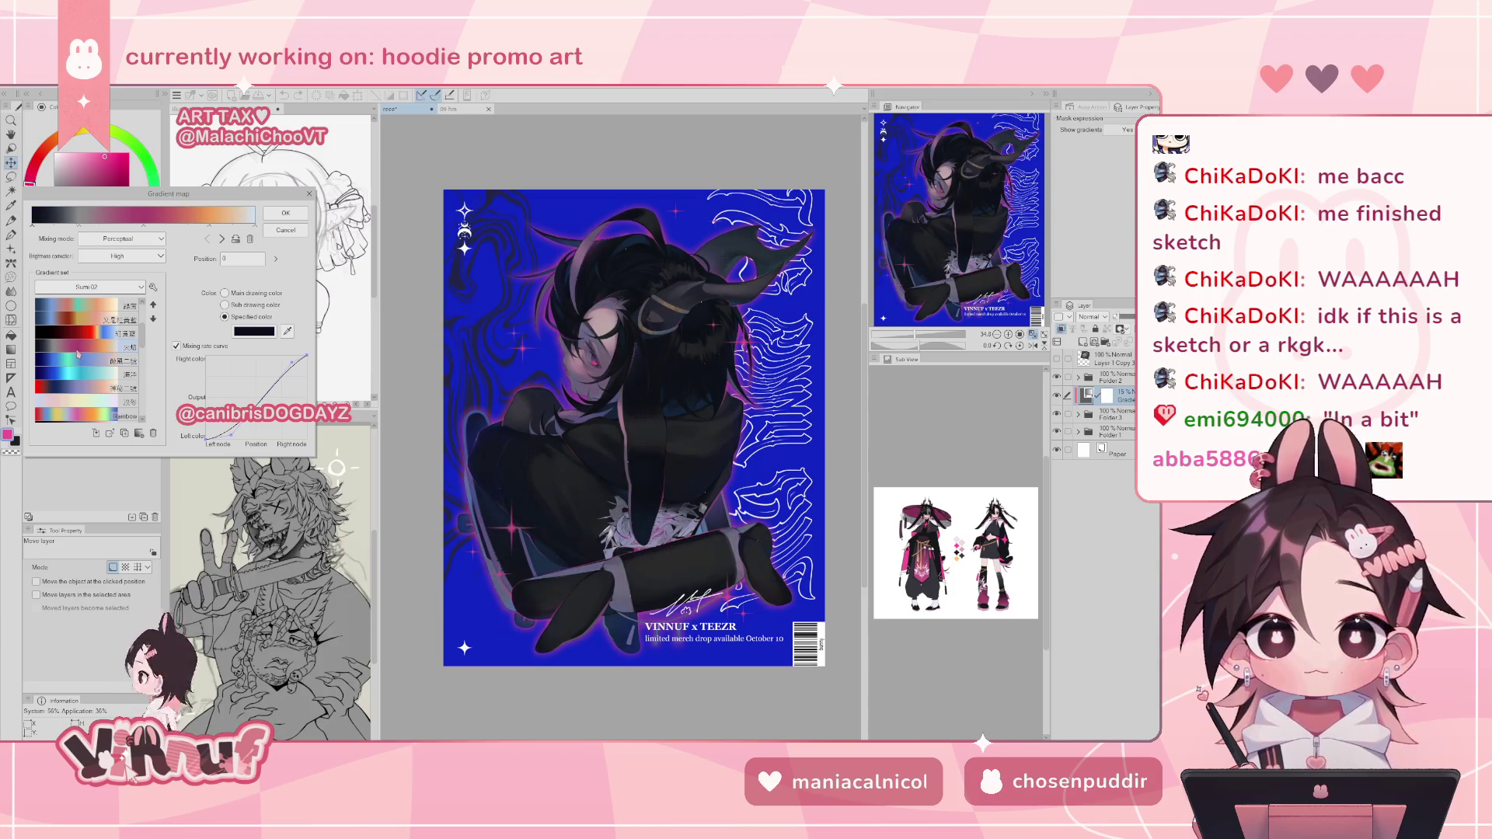
# - Try black-to-red, black-pink-cyan, blue-purple-cyan, navy-to-green and teal-to-yellow gradient presets
pyautogui.scroll(-3, 78, 373)
pyautogui.click(76, 399)
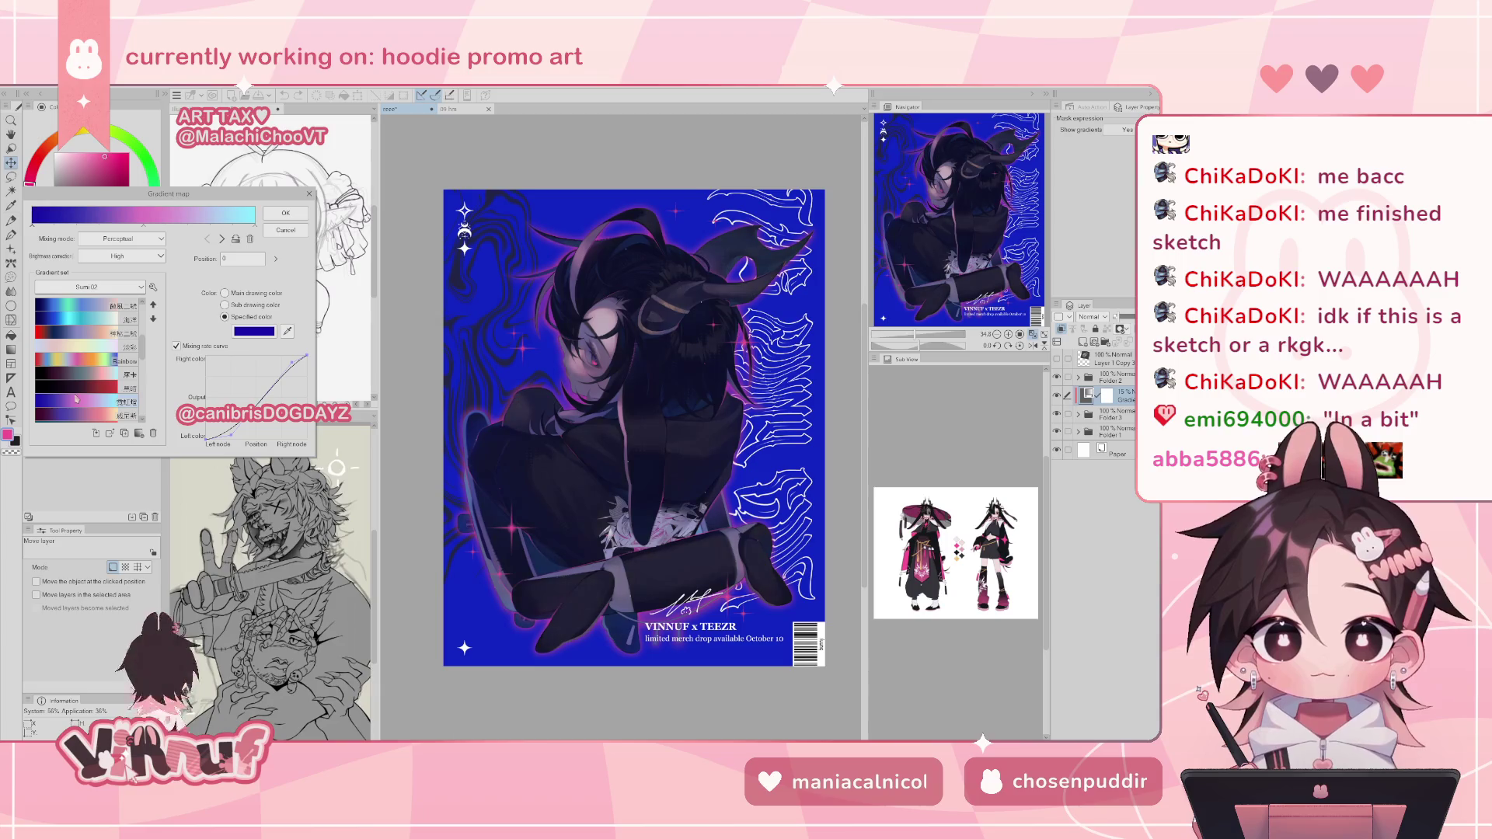
pyautogui.click(79, 387)
pyautogui.click(78, 374)
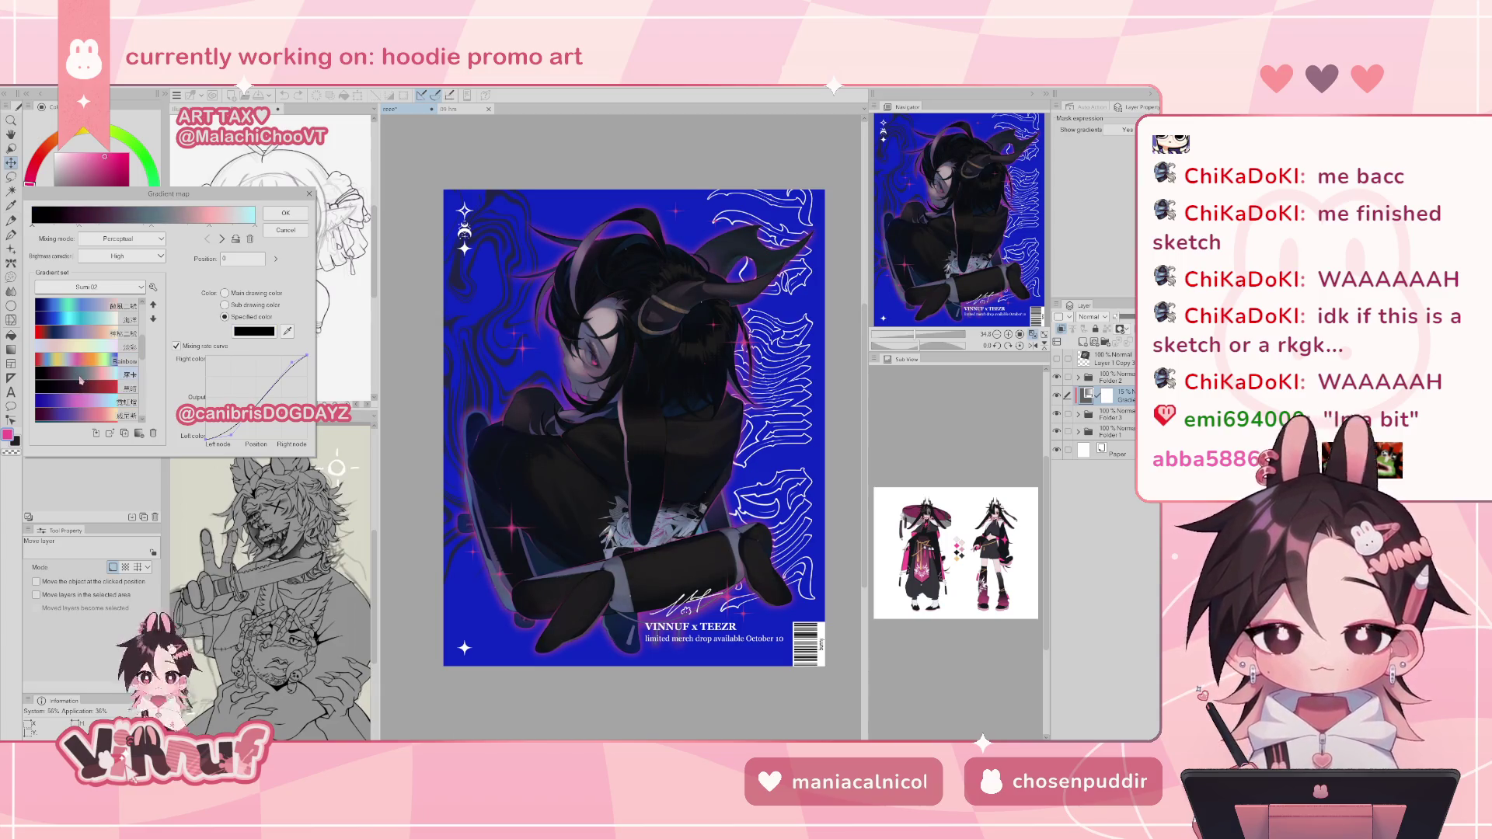
pyautogui.click(79, 334)
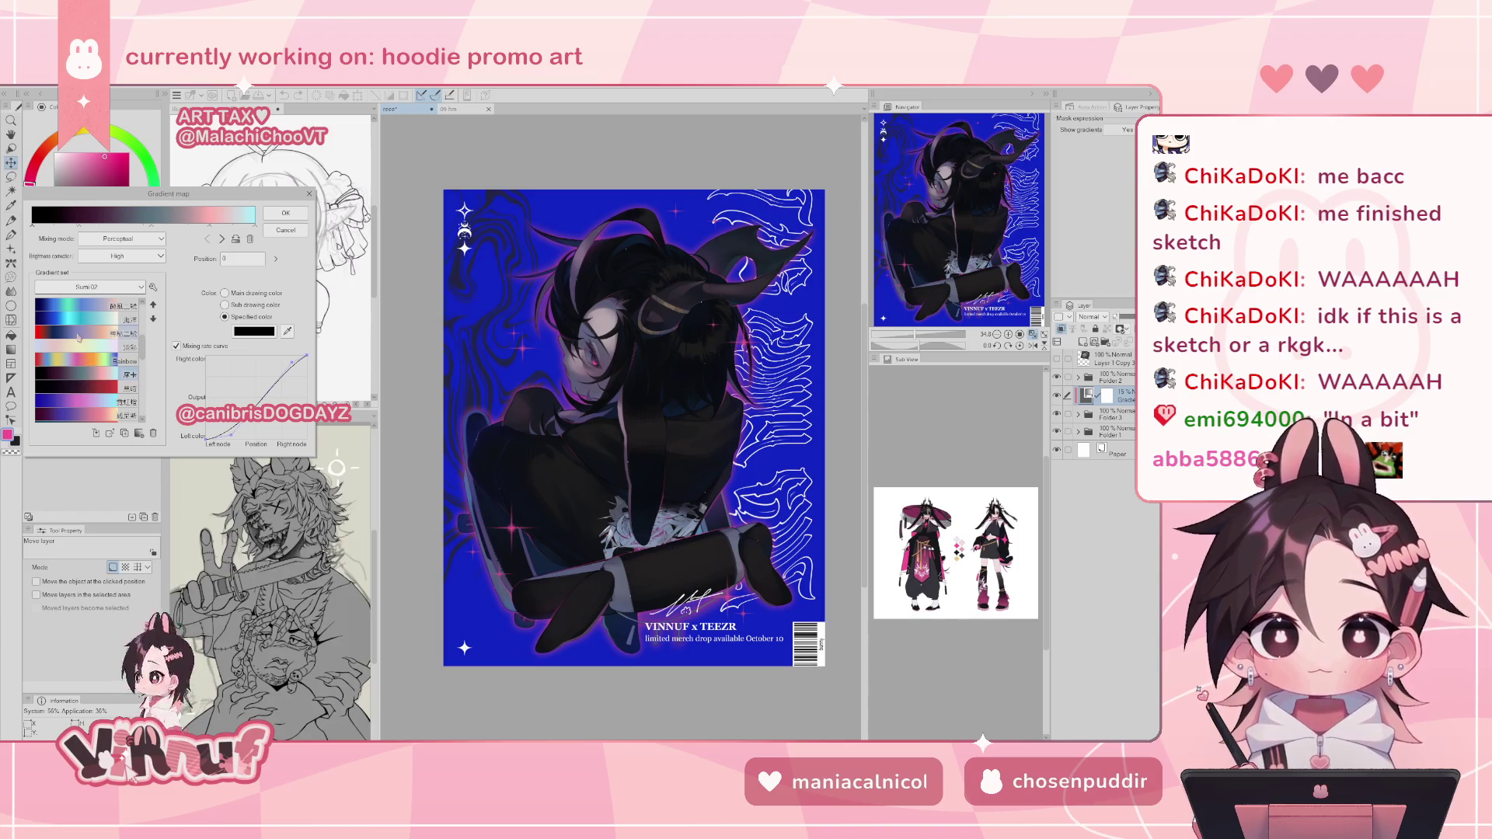
pyautogui.click(71, 398)
pyautogui.click(72, 398)
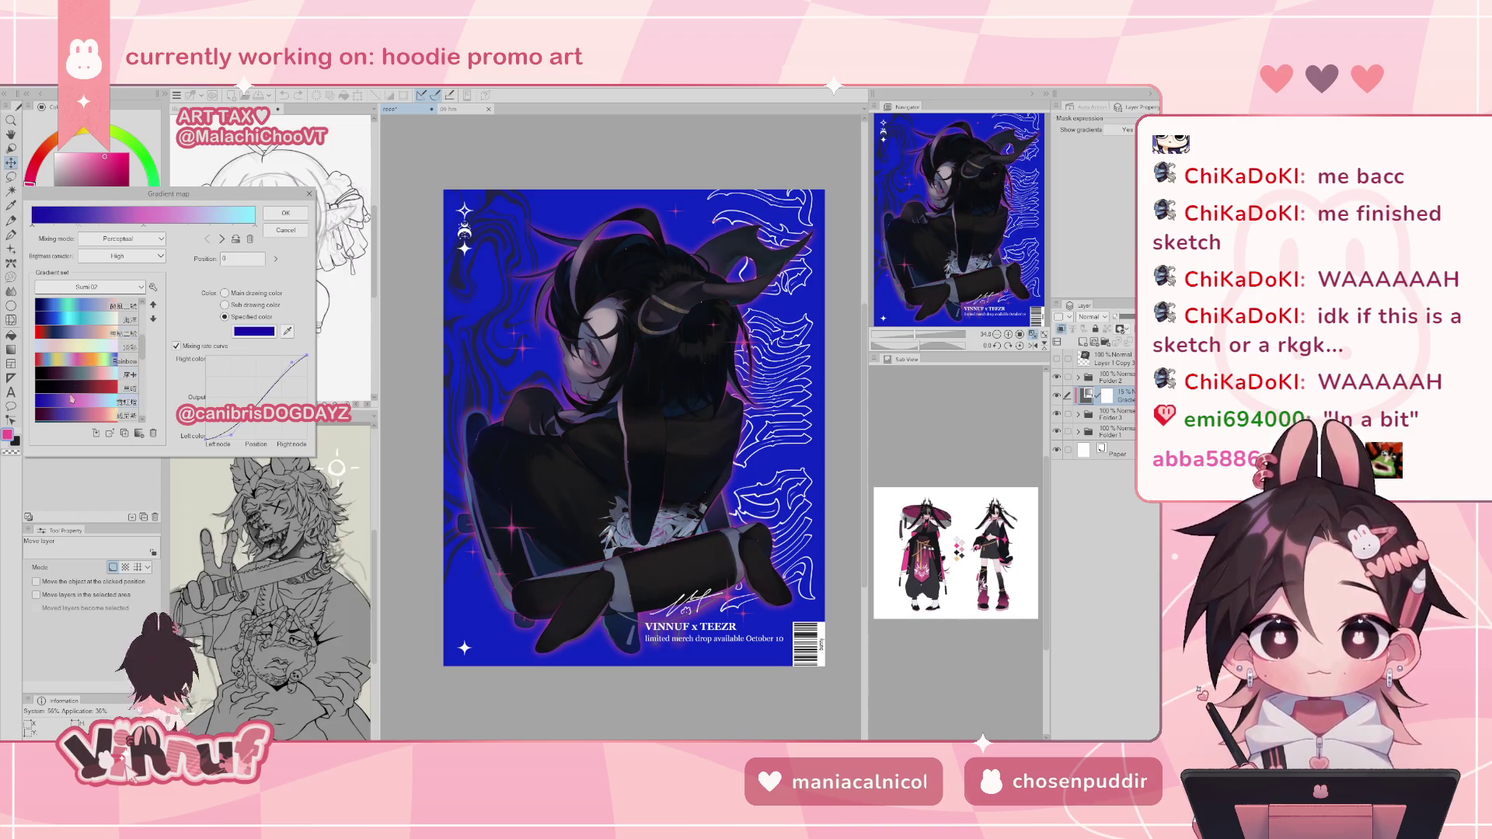
pyautogui.scroll(-3, 71, 399)
pyautogui.click(89, 335)
pyautogui.scroll(-2, 90, 335)
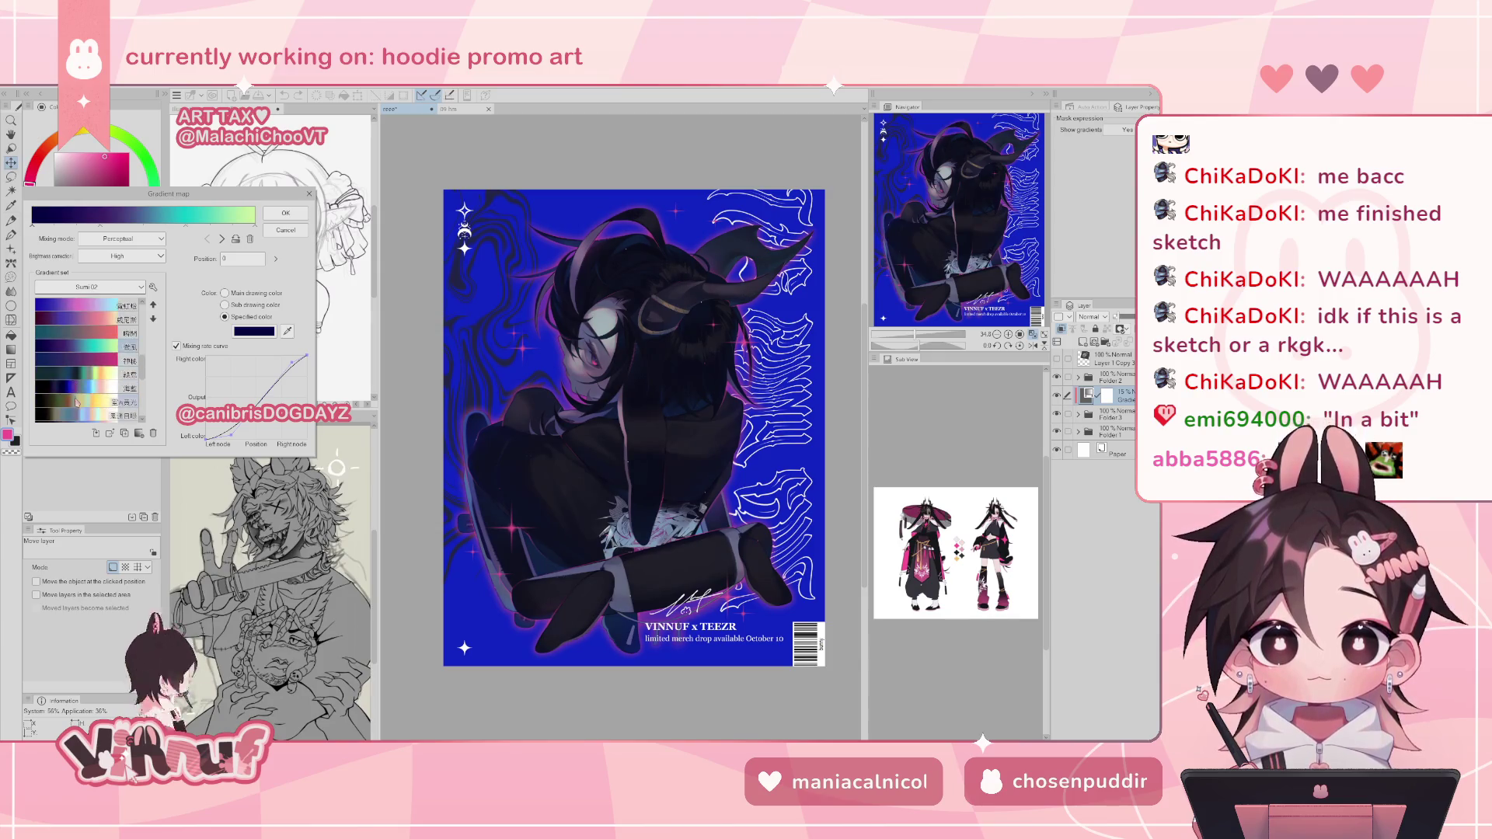
pyautogui.click(89, 349)
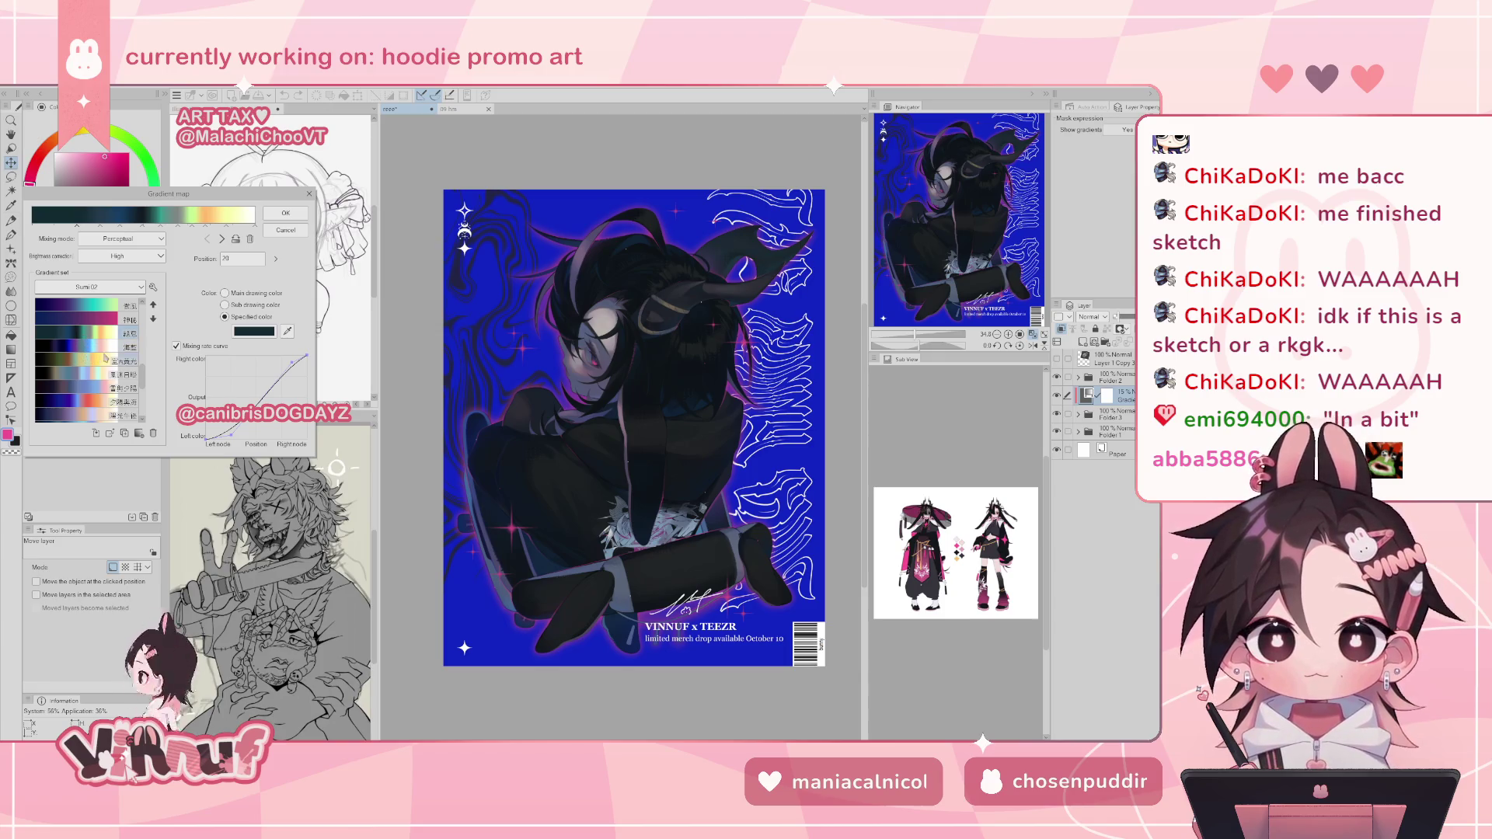
# - Preview black-blue-pink, navy-lavender-orange-cream, latte and tomato presets, then zoom in on the poster
pyautogui.click(84, 362)
pyautogui.click(76, 376)
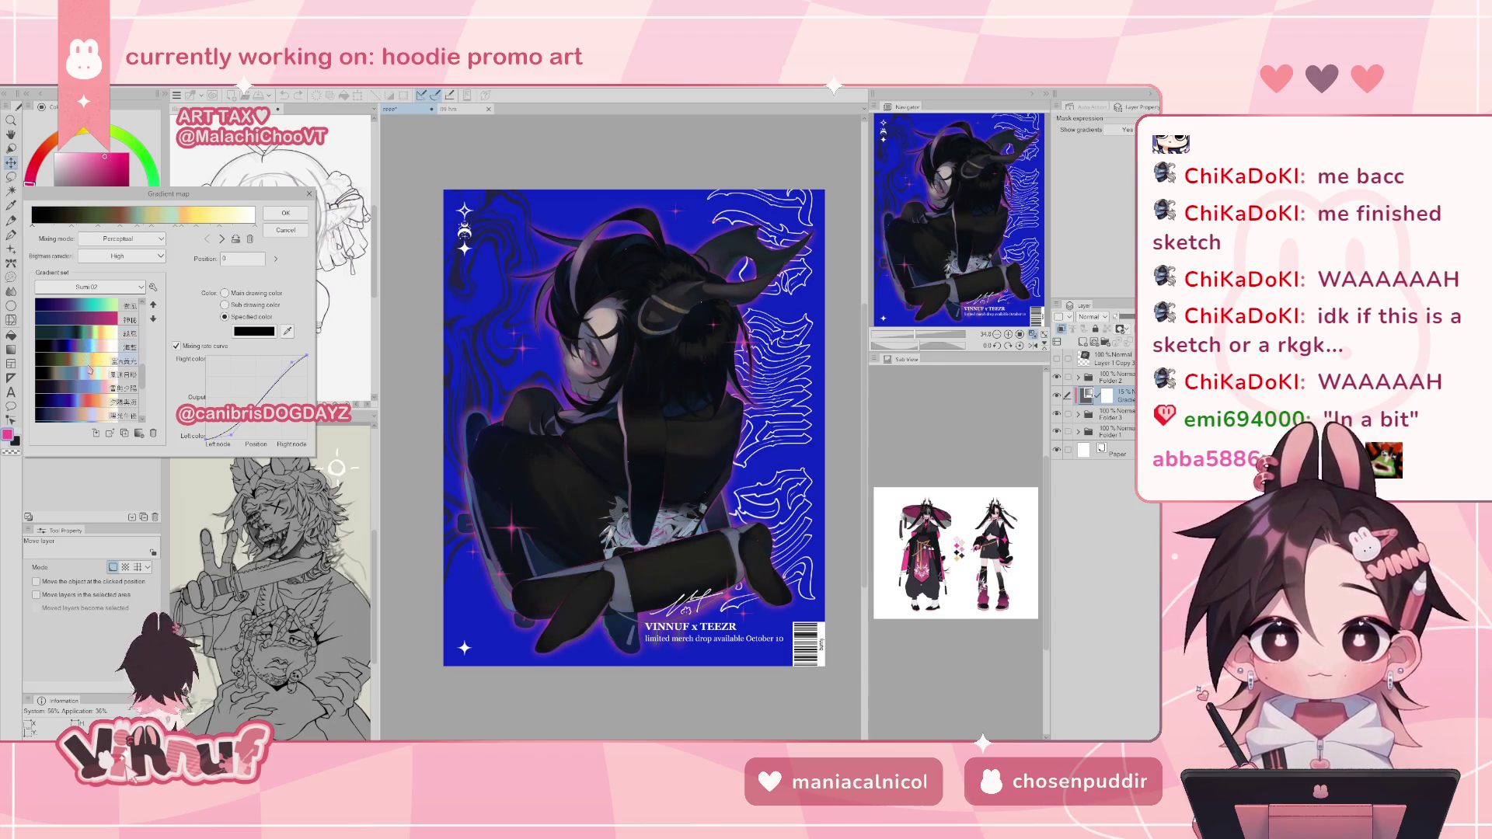
pyautogui.click(69, 397)
pyautogui.click(70, 403)
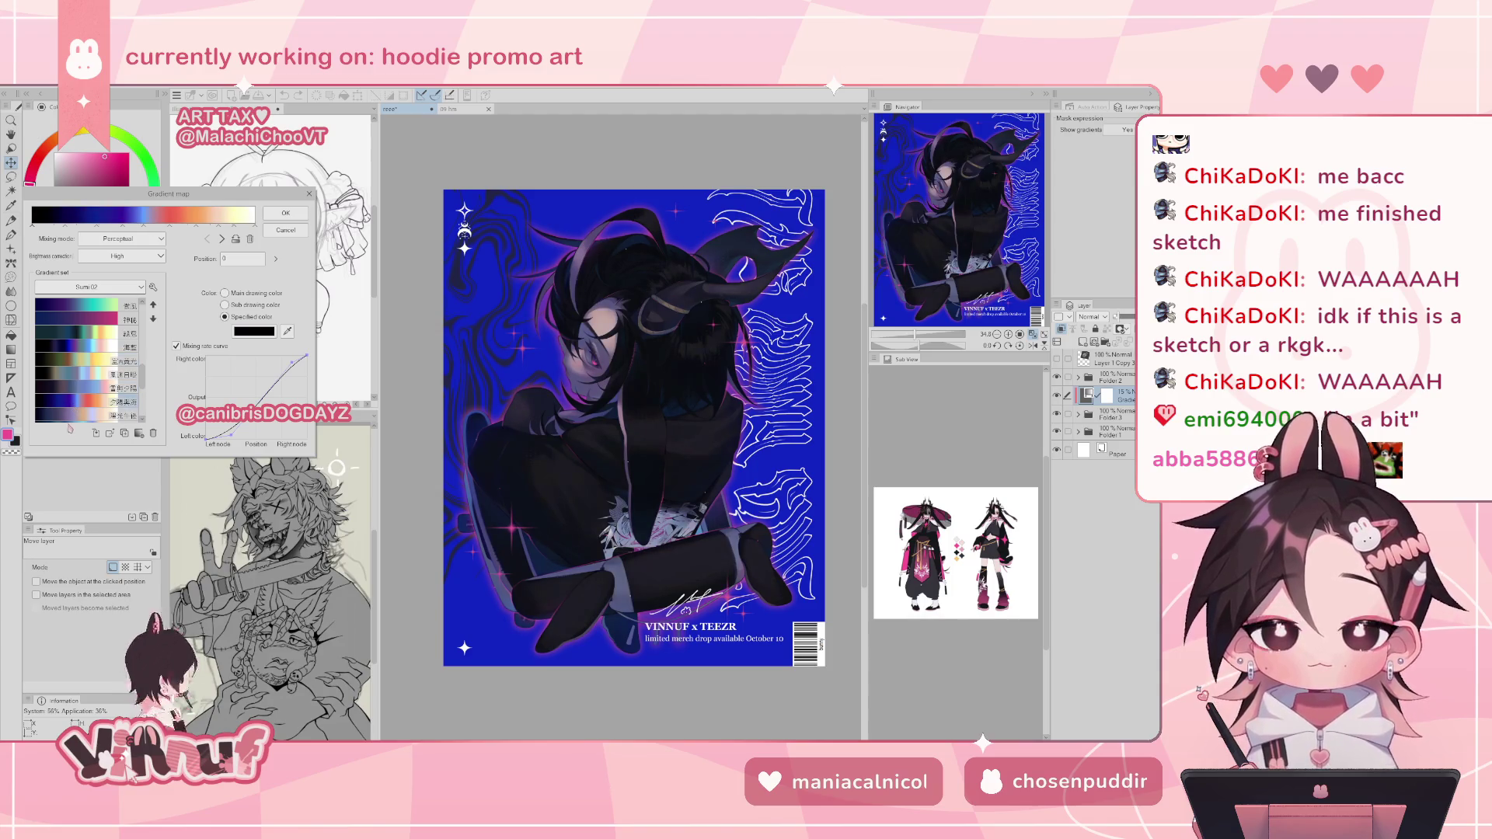
pyautogui.click(67, 418)
pyautogui.scroll(-2, 78, 400)
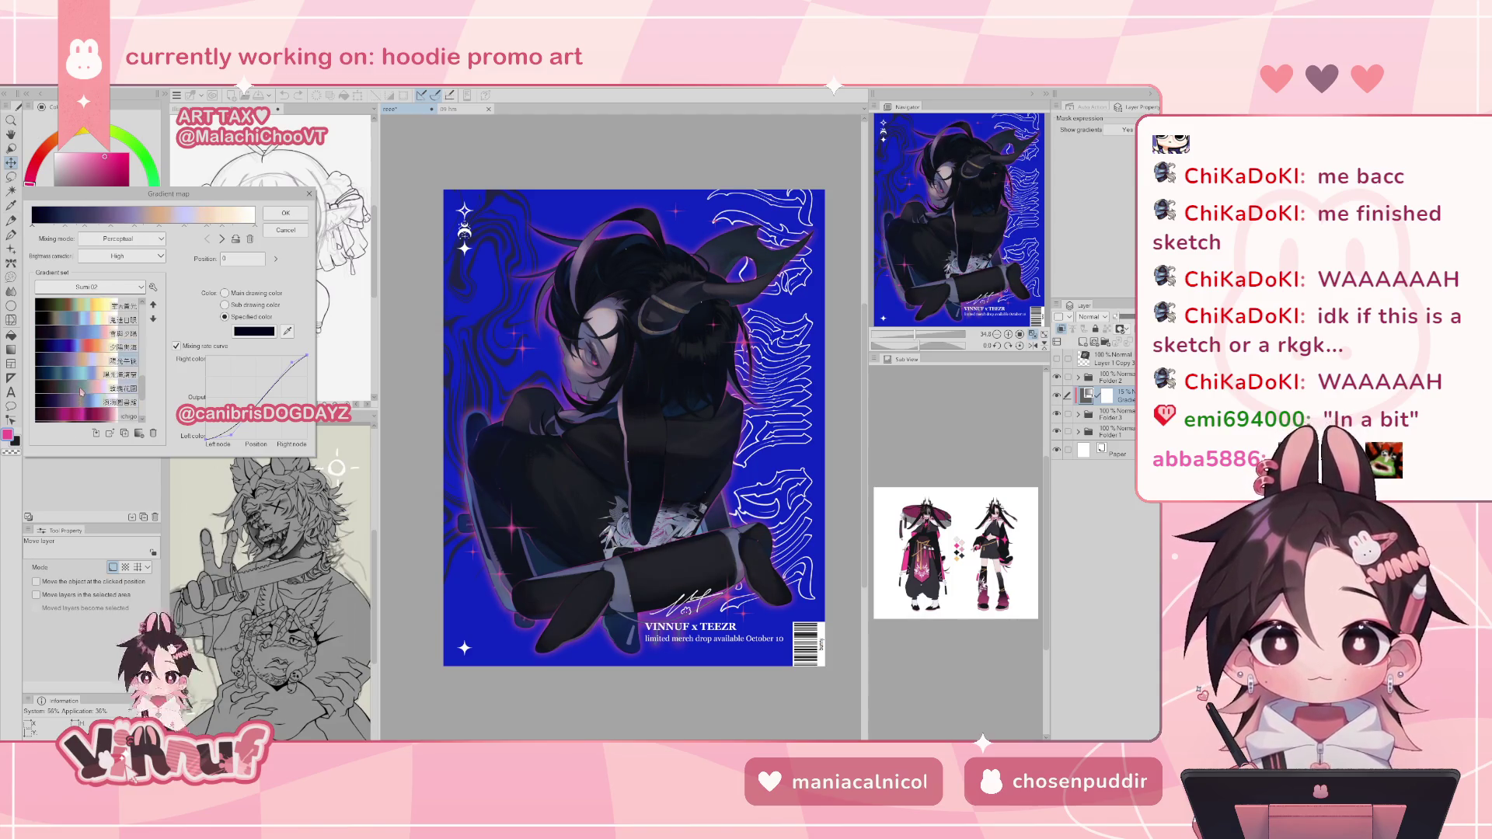
pyautogui.scroll(-1, 81, 392)
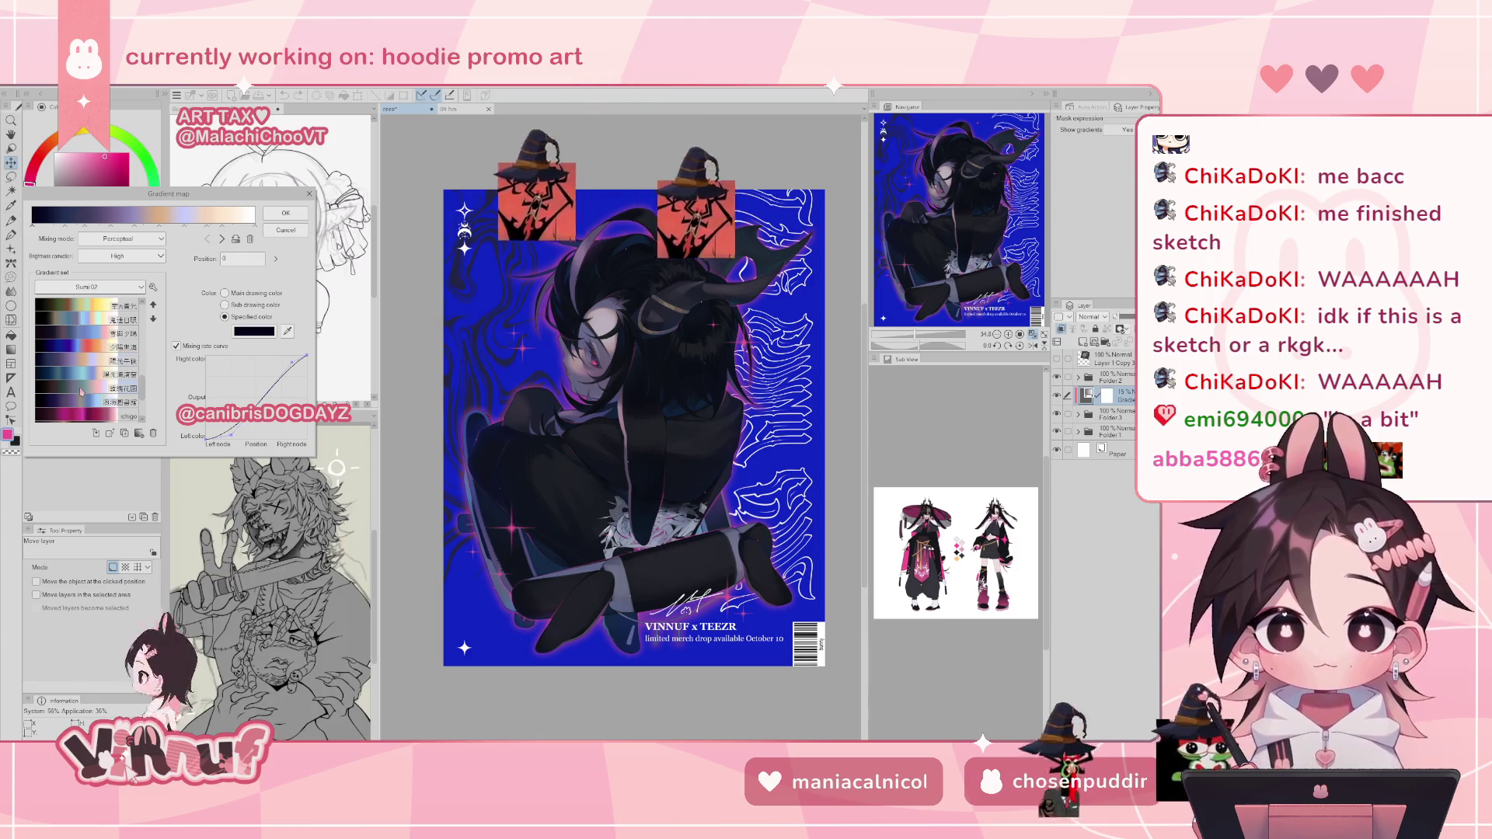
pyautogui.click(80, 390)
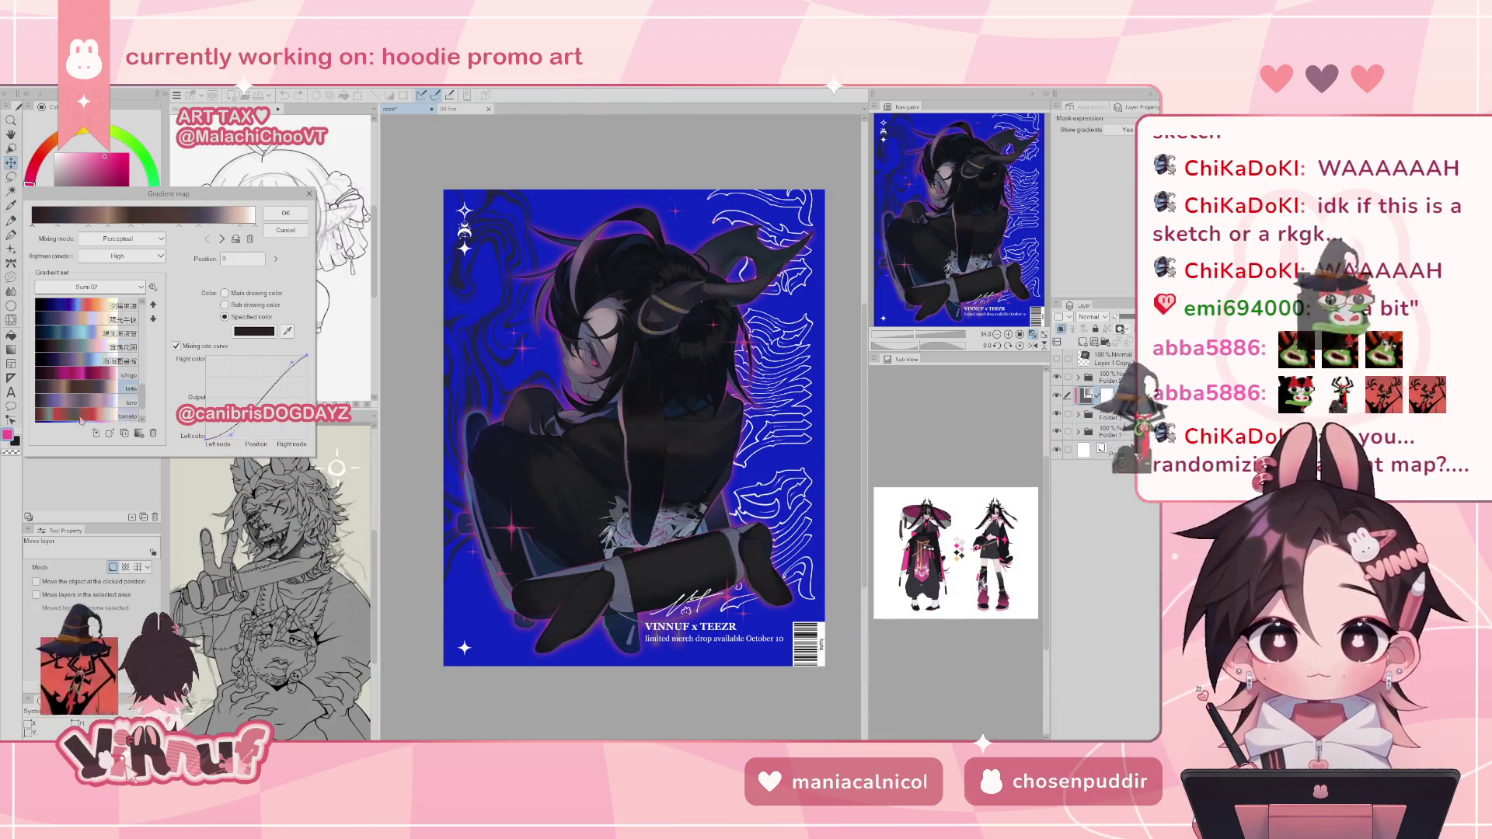
pyautogui.click(81, 417)
pyautogui.scroll(-1, 81, 421)
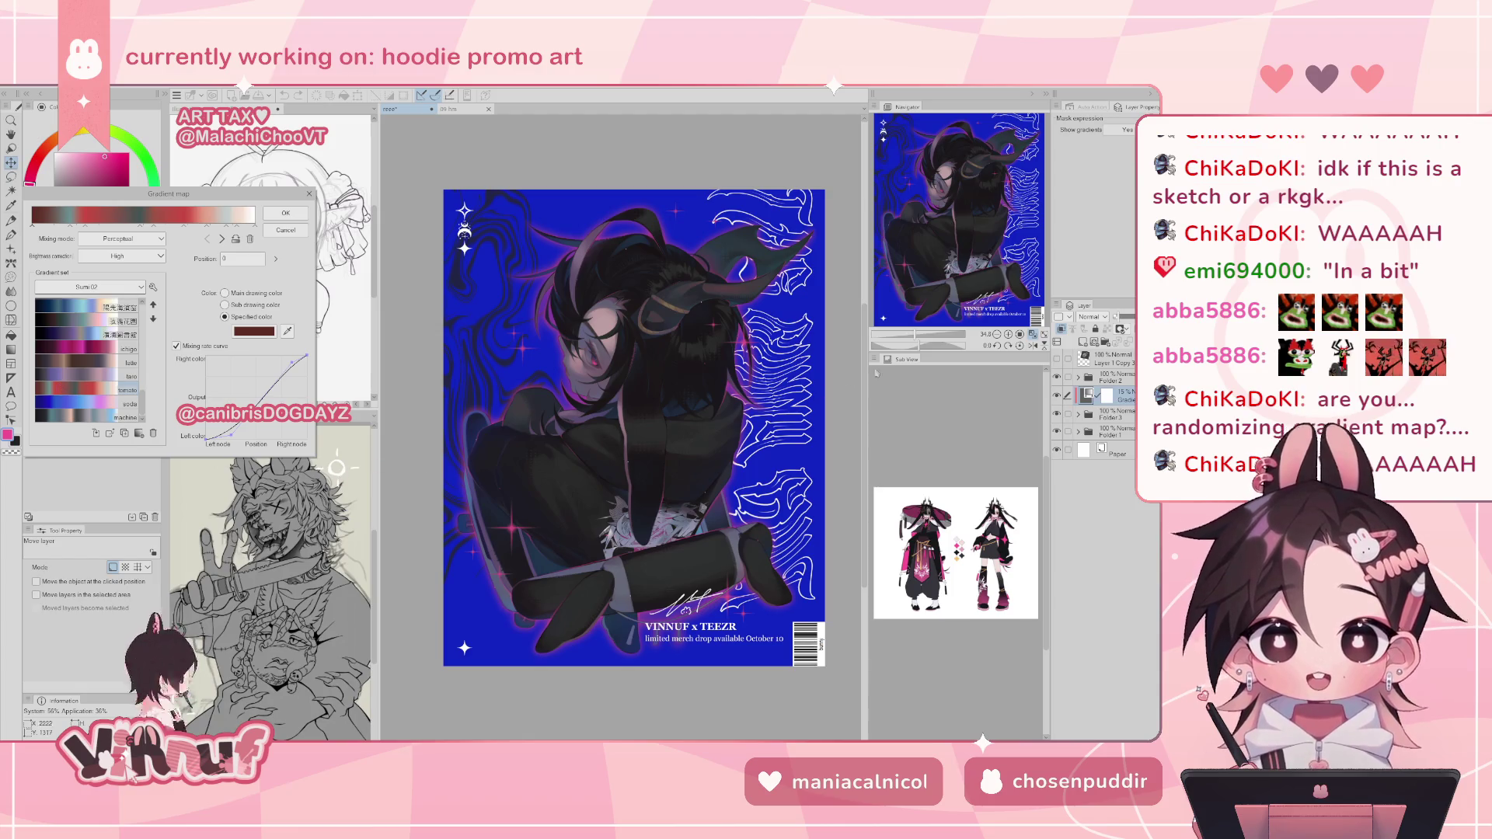
pyautogui.click(1032, 334)
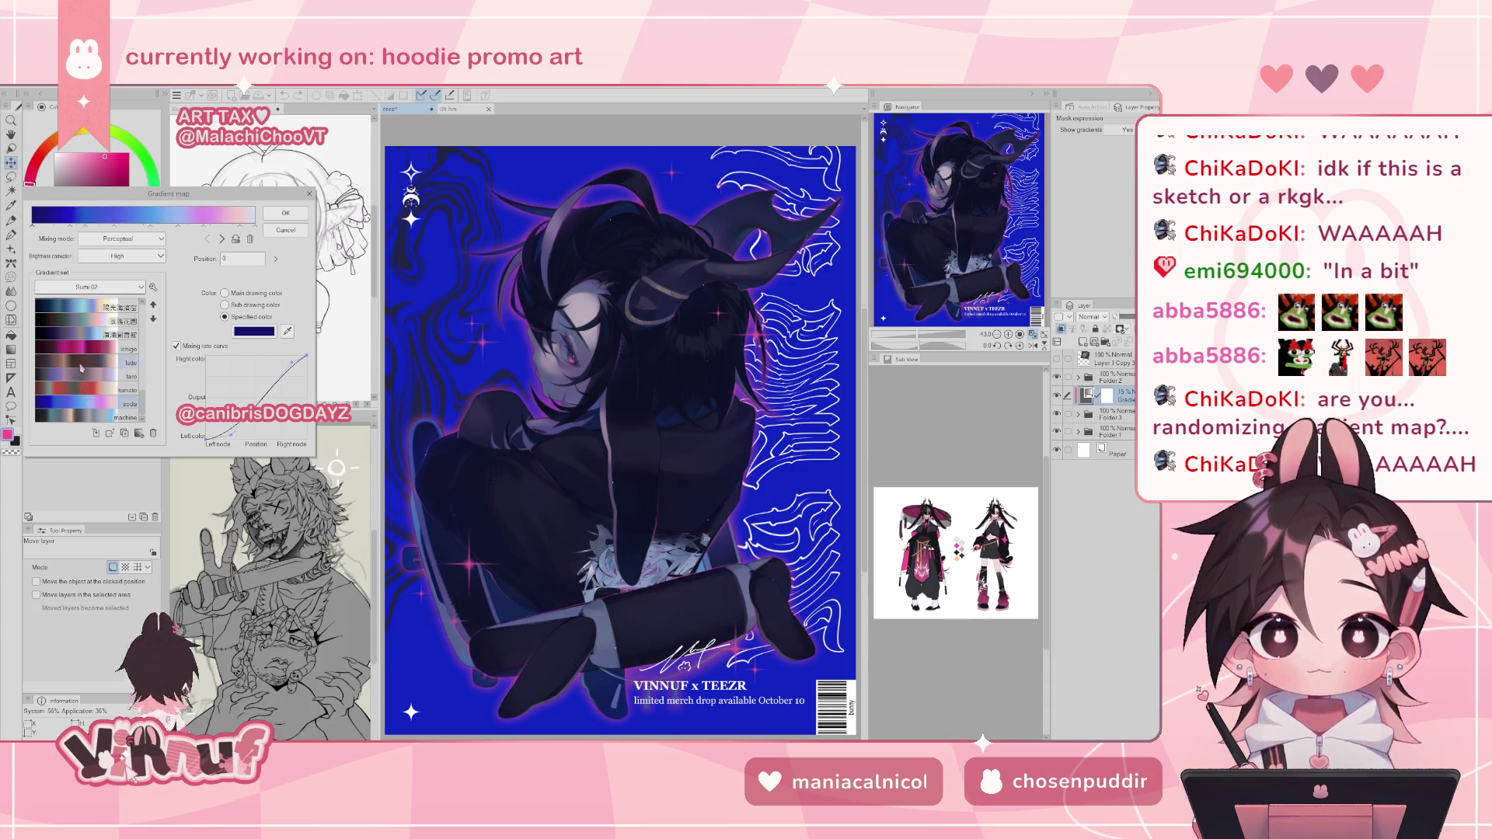
# - Compare latte, ichigo, dark-to-light-blue, navy-blue-peach and machine presets, settling on tomato
pyautogui.click(80, 369)
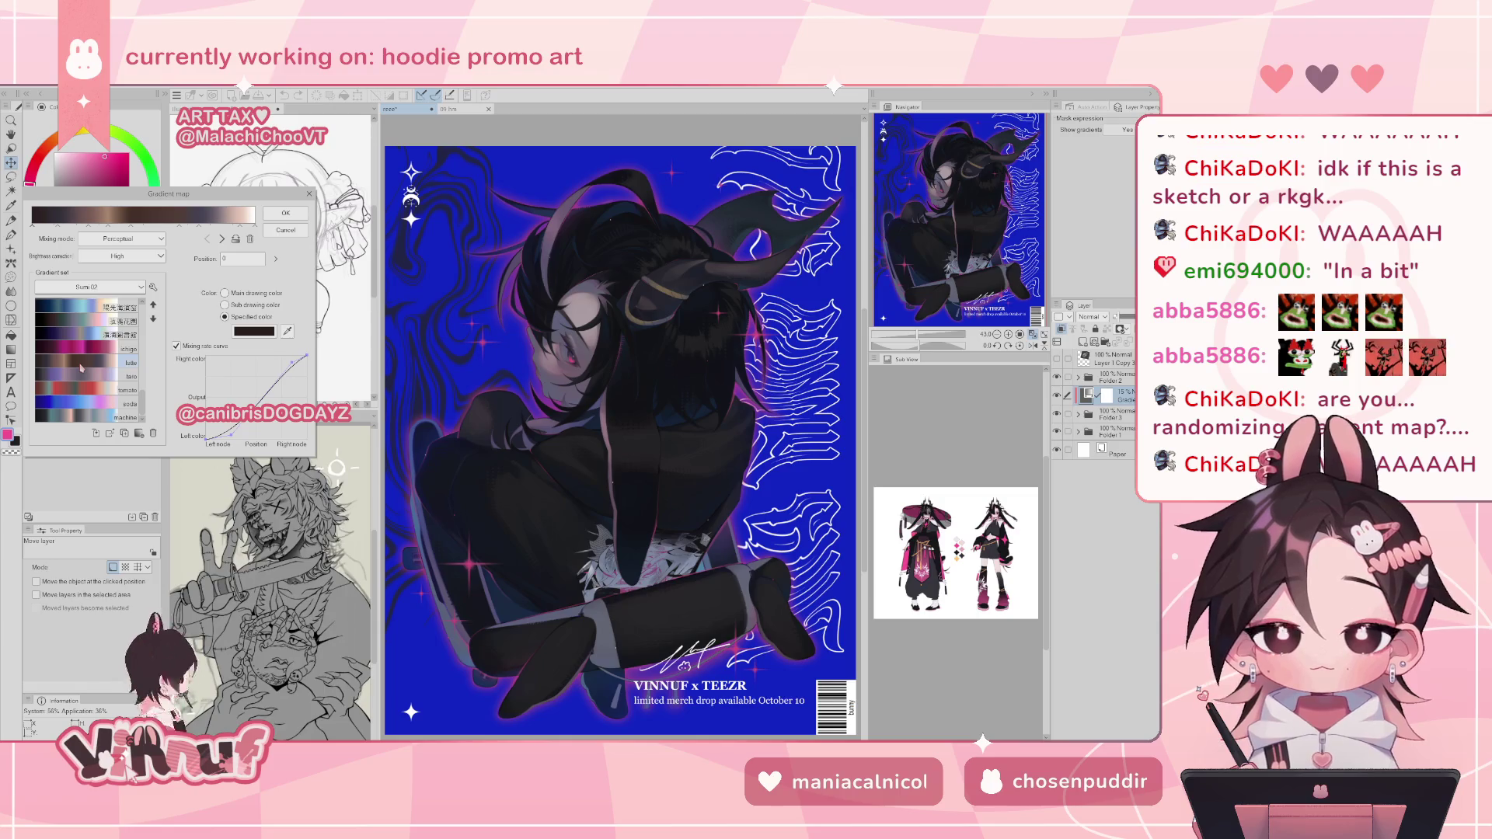
pyautogui.click(81, 348)
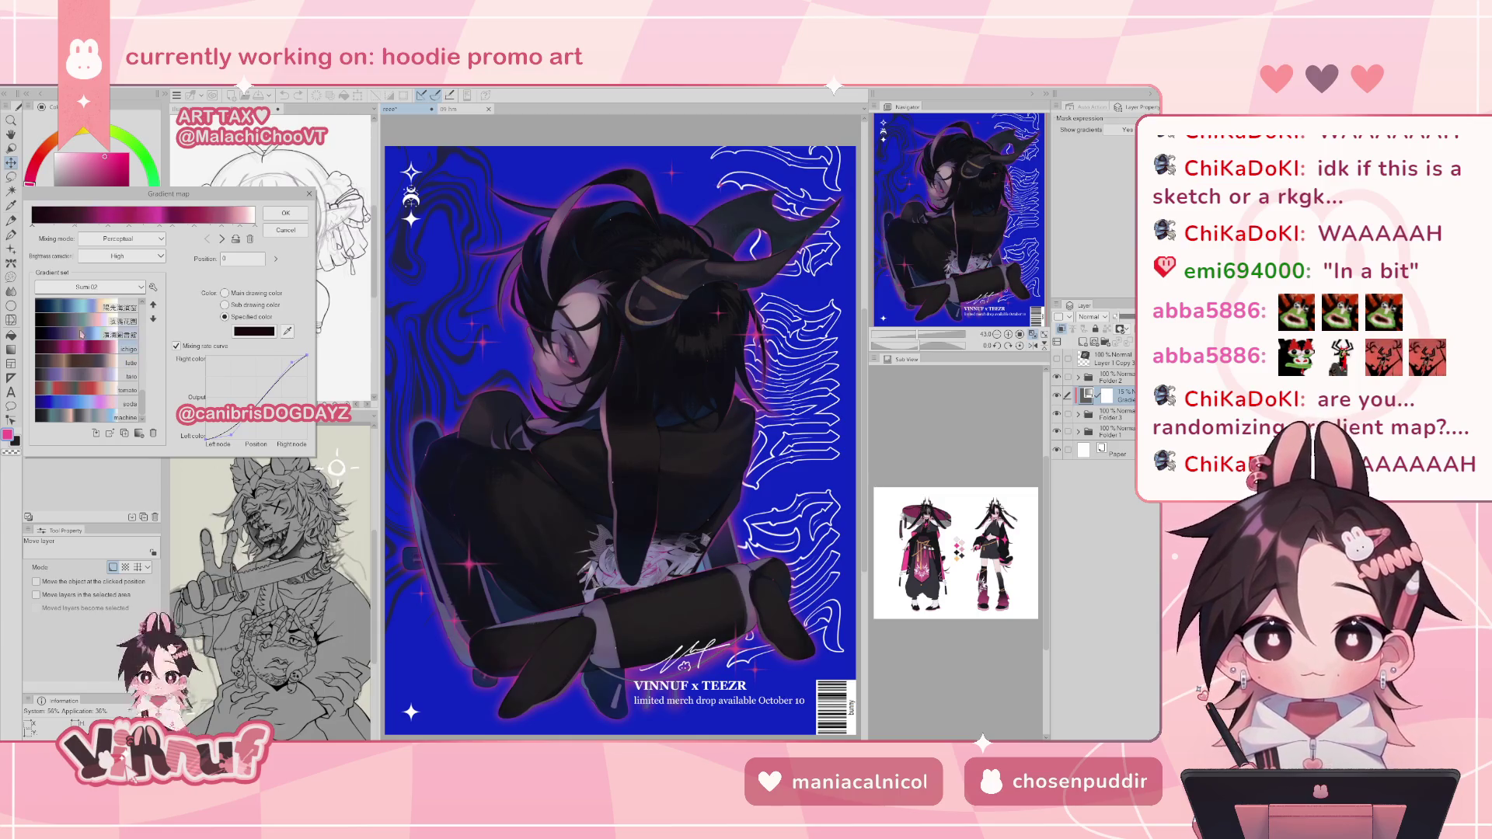
pyautogui.click(80, 333)
pyautogui.click(81, 321)
pyautogui.click(80, 310)
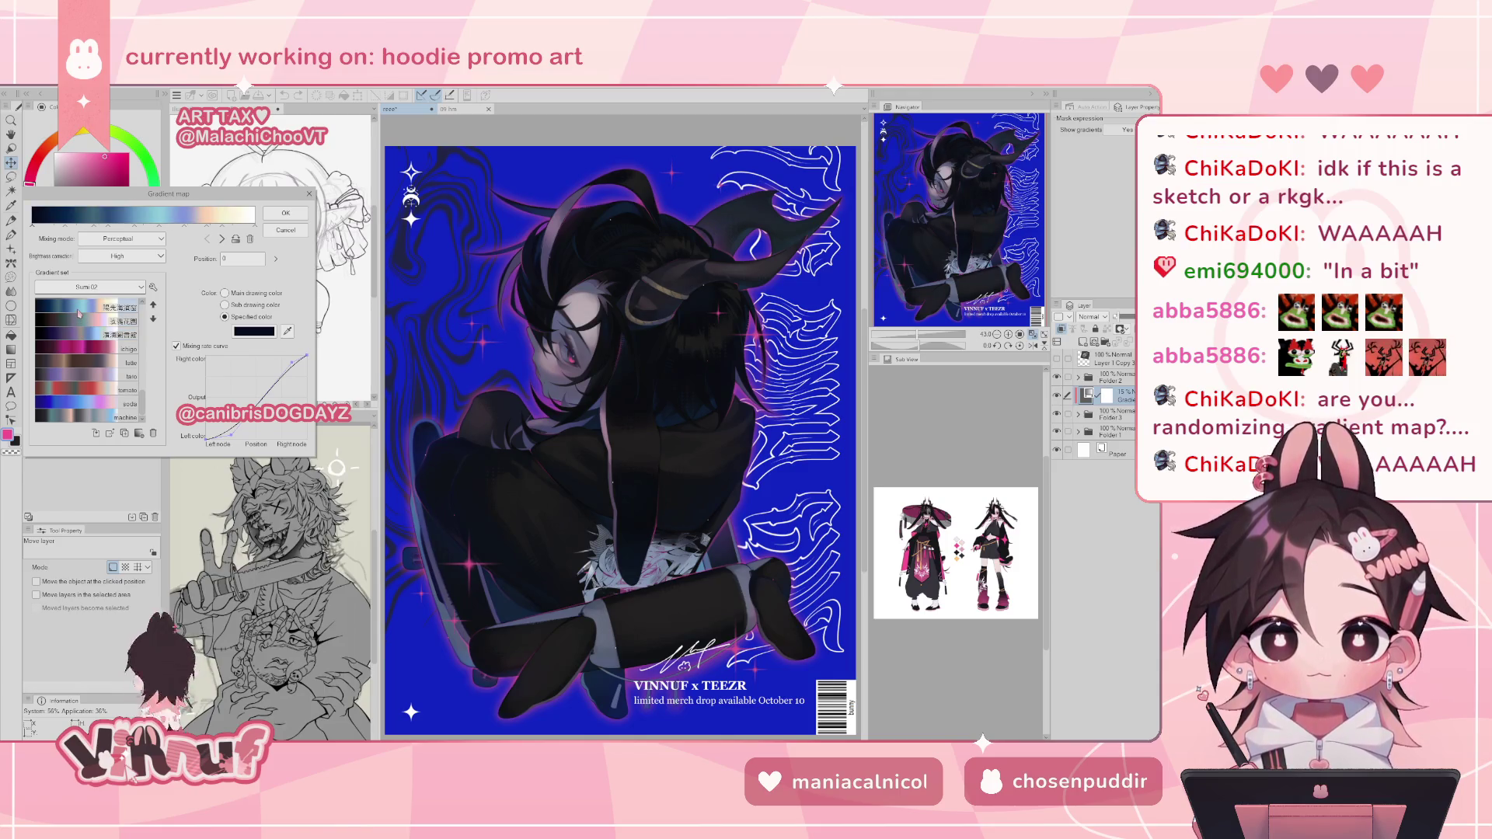
pyautogui.click(70, 363)
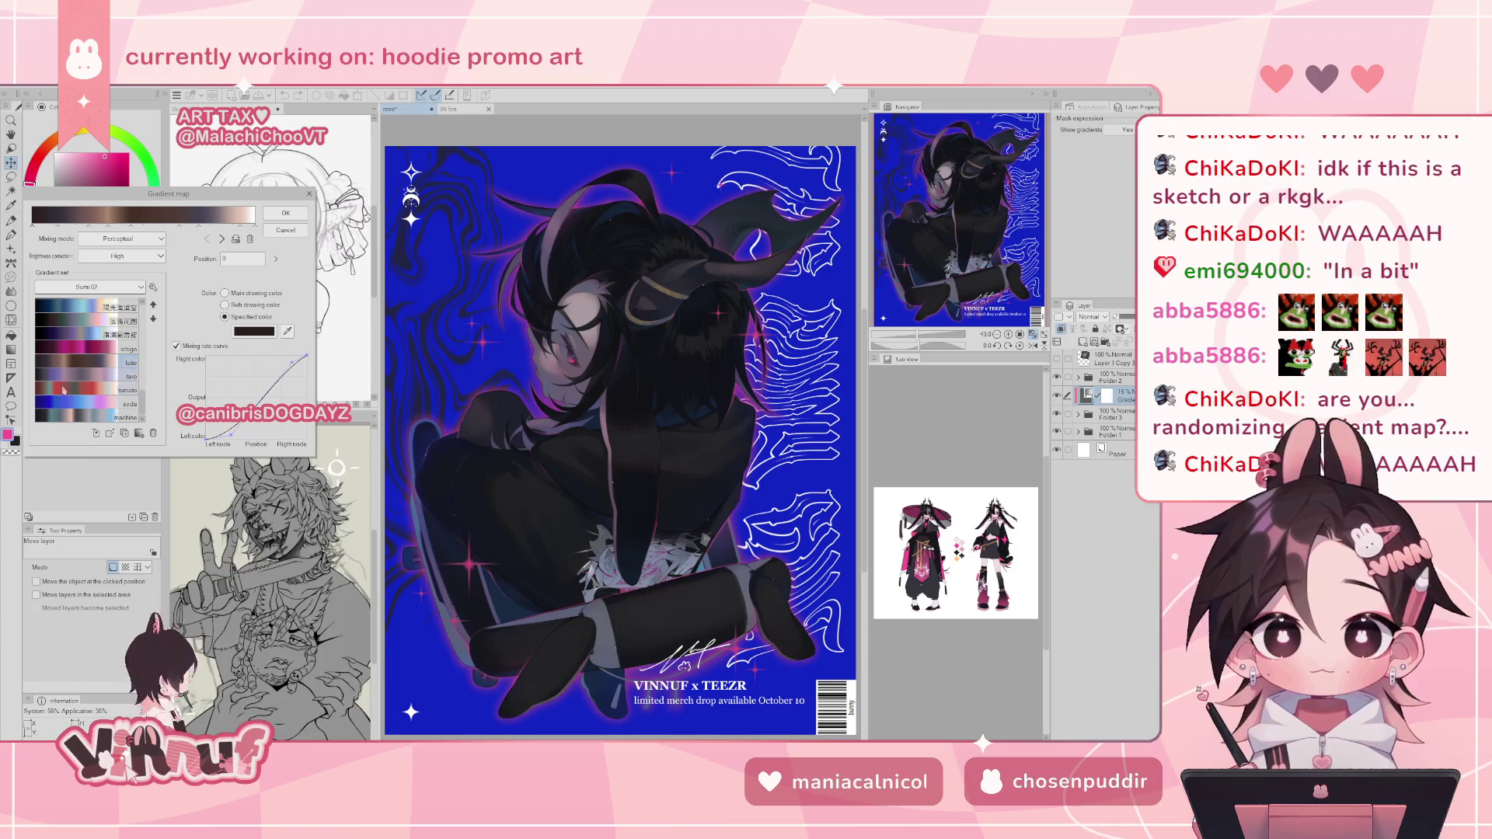
pyautogui.click(67, 392)
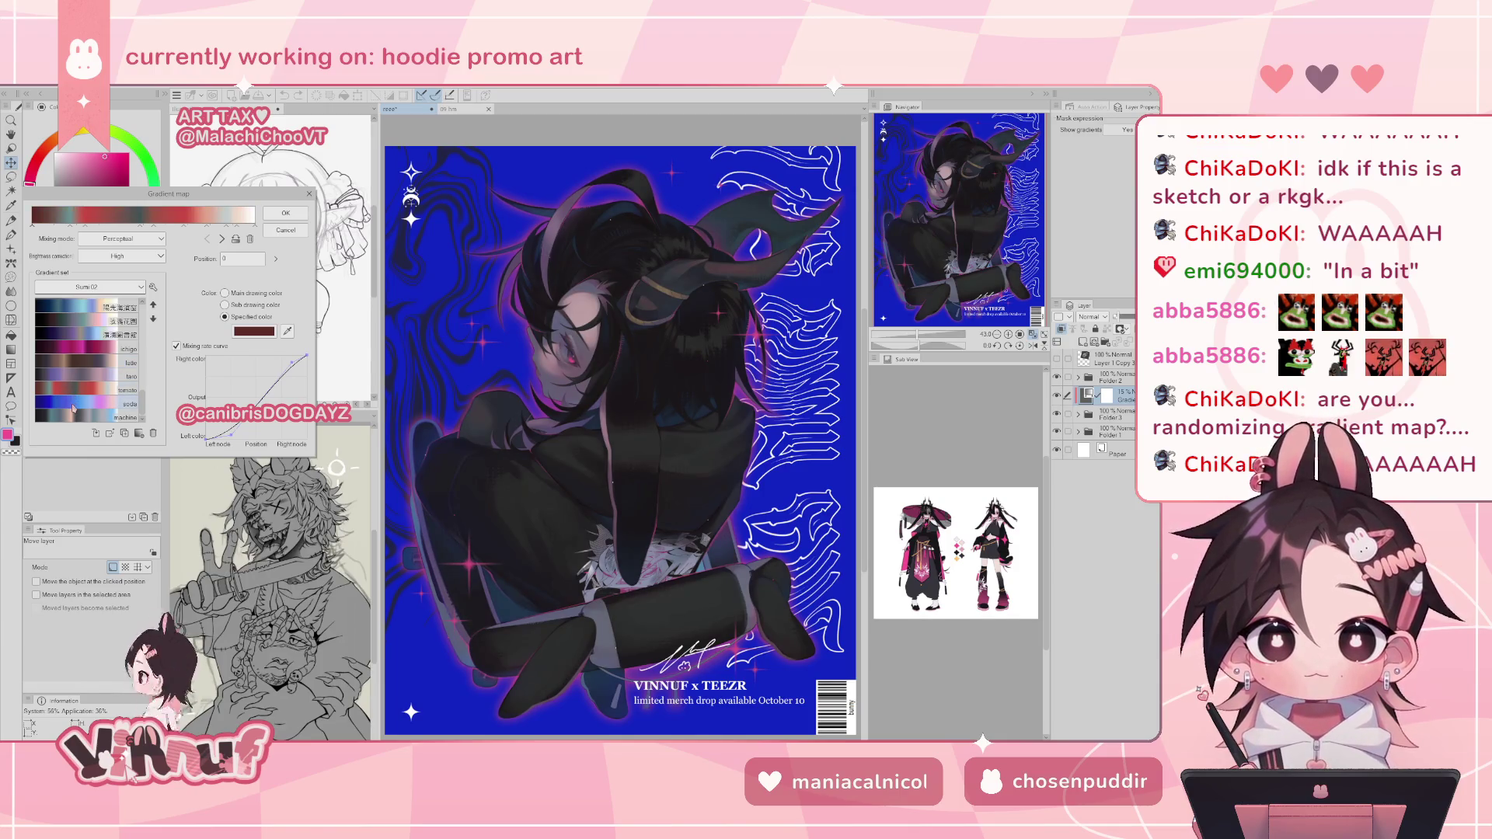
pyautogui.click(75, 418)
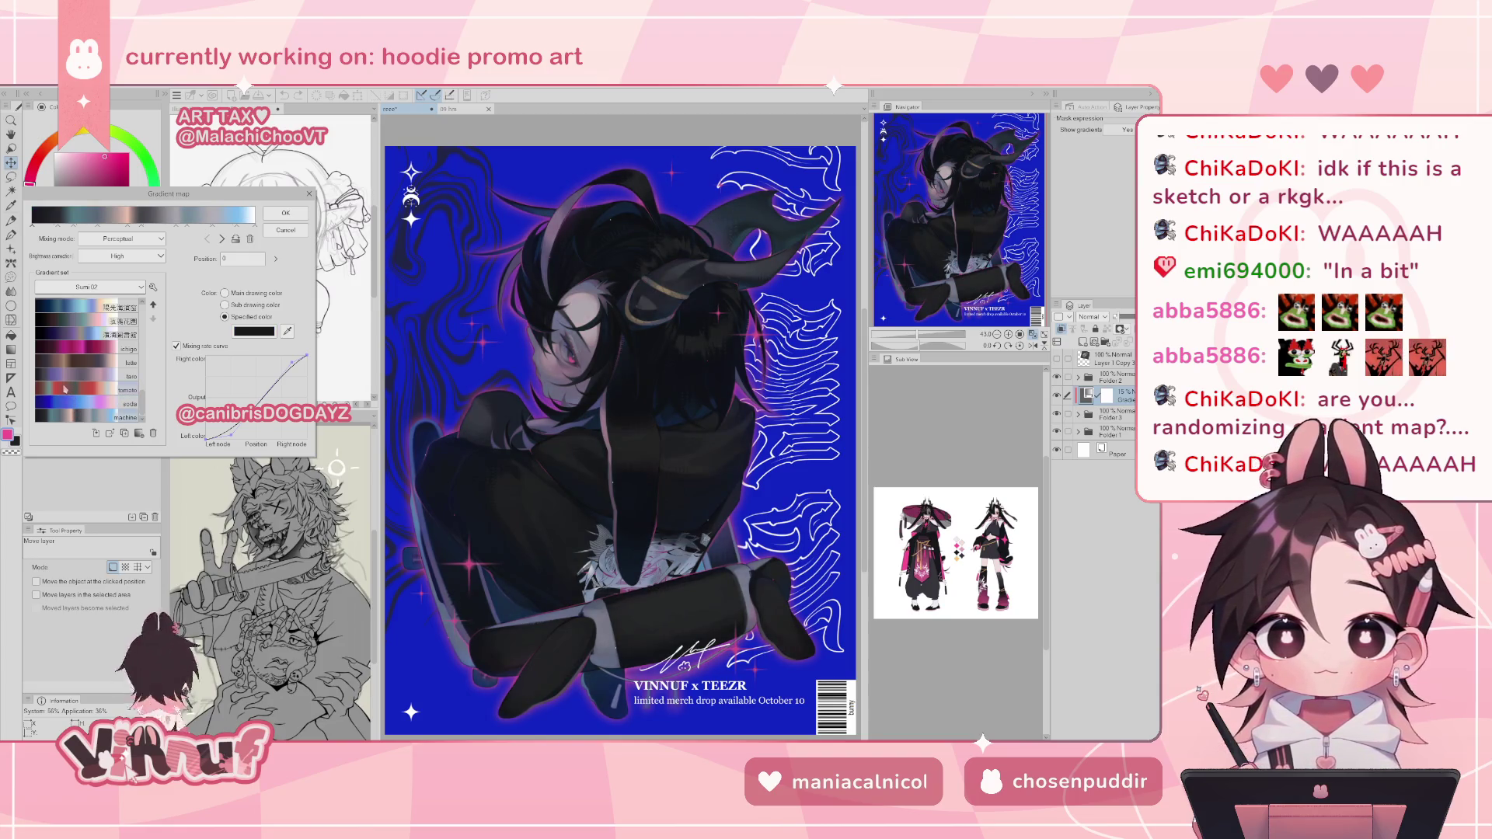
pyautogui.click(66, 388)
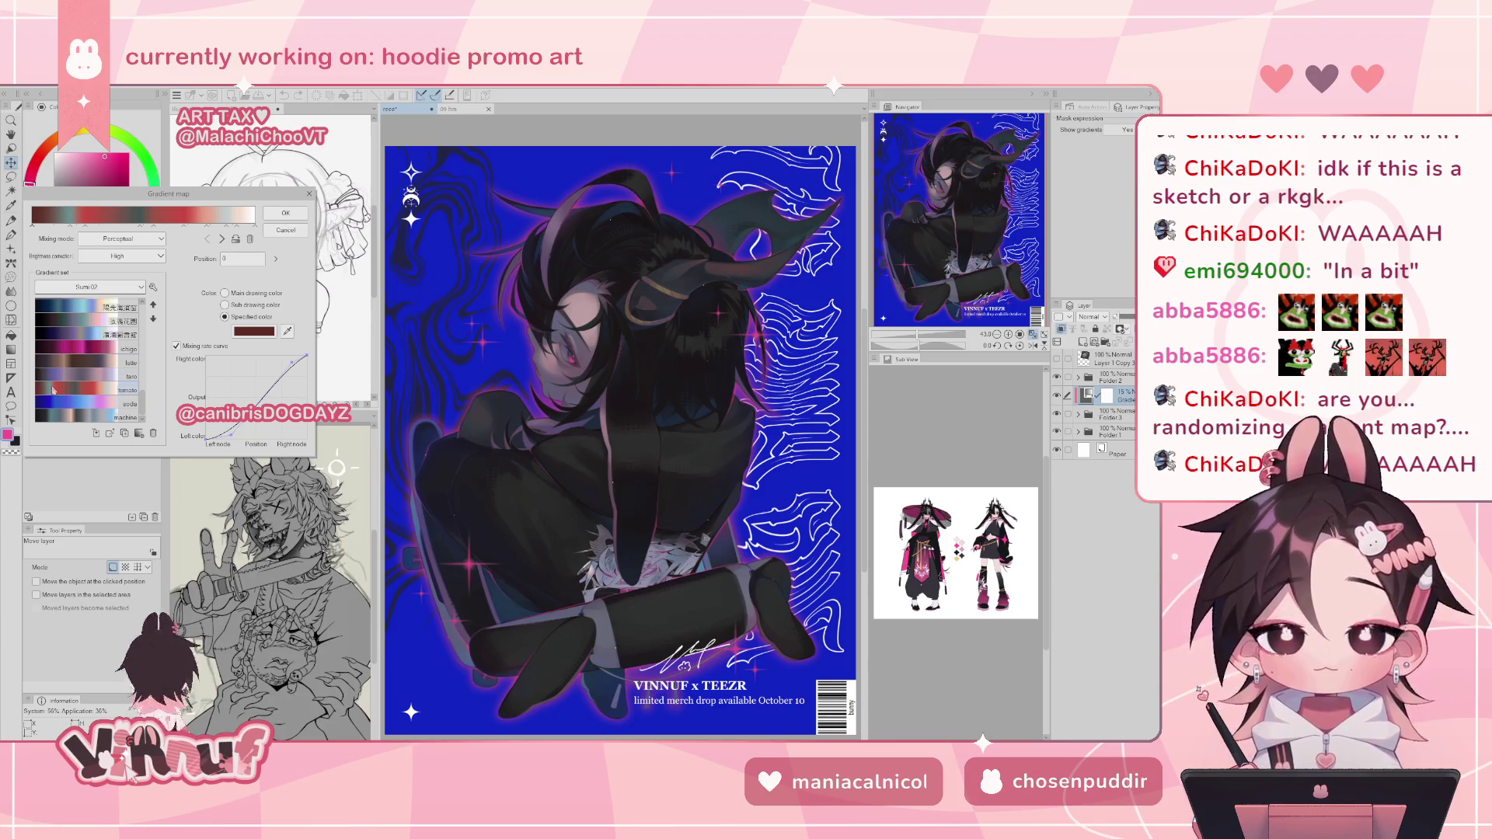
# - Confirm the tomato gradient map, raise its opacity to 40%, and undo a stray vector layer
pyautogui.click(288, 213)
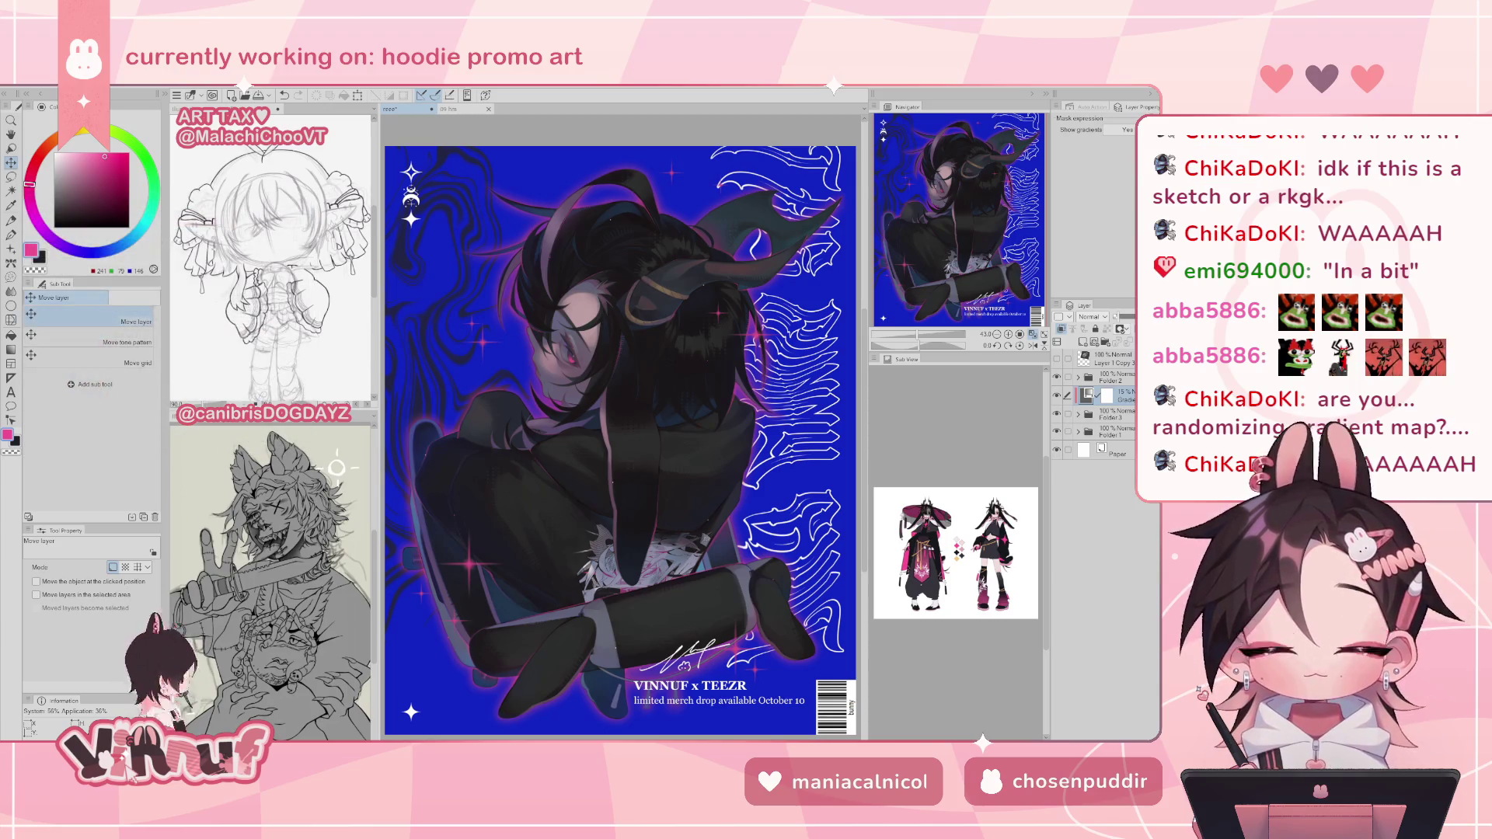
pyautogui.moveTo(1129, 316)
pyautogui.mouseDown()
pyautogui.moveTo(1157, 316)
pyautogui.moveTo(1119, 329)
pyautogui.mouseUp()
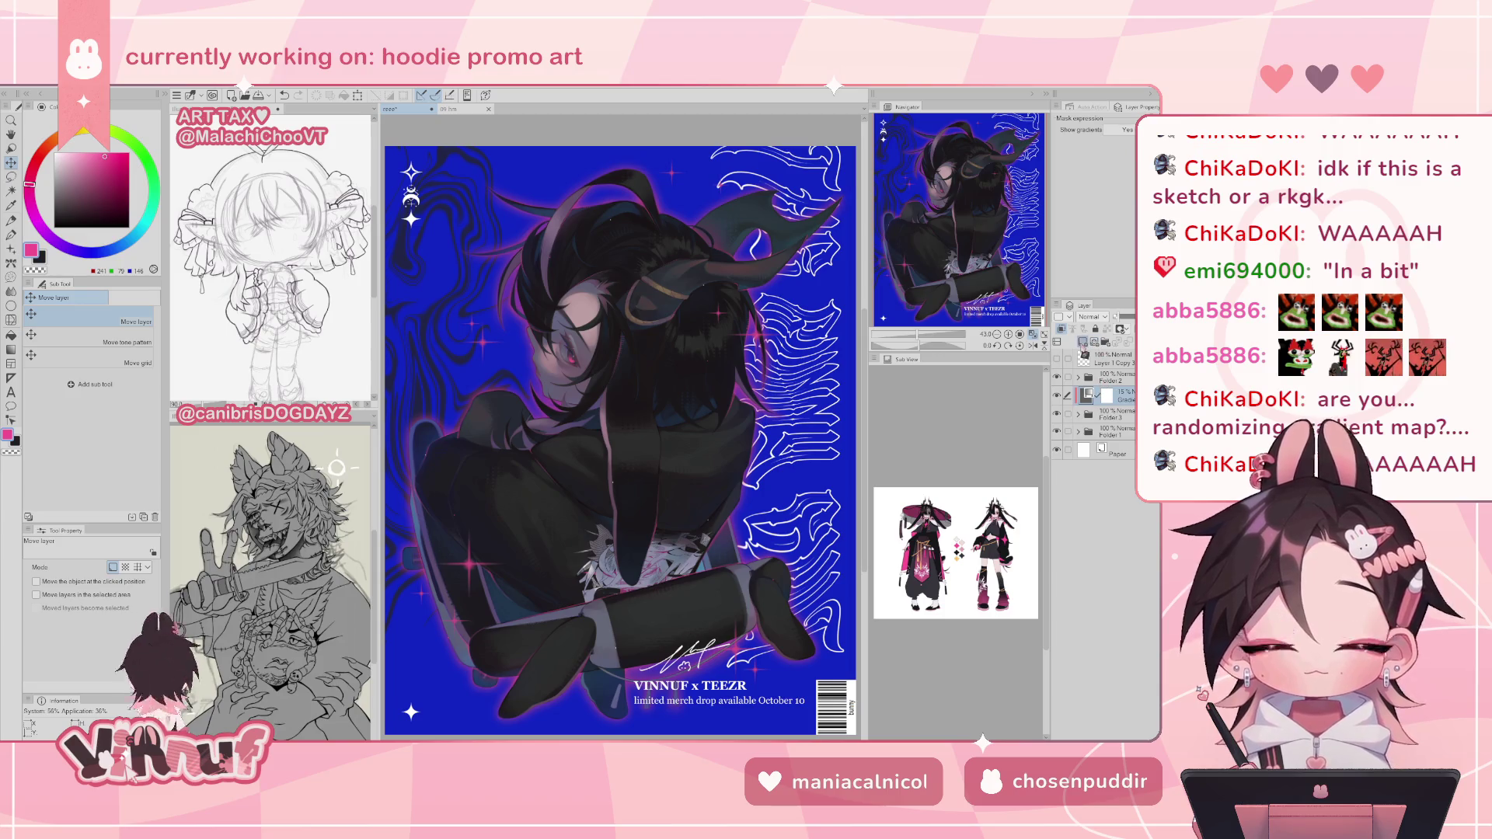
pyautogui.click(1094, 342)
pyautogui.hotkey('ctrl', 'z')
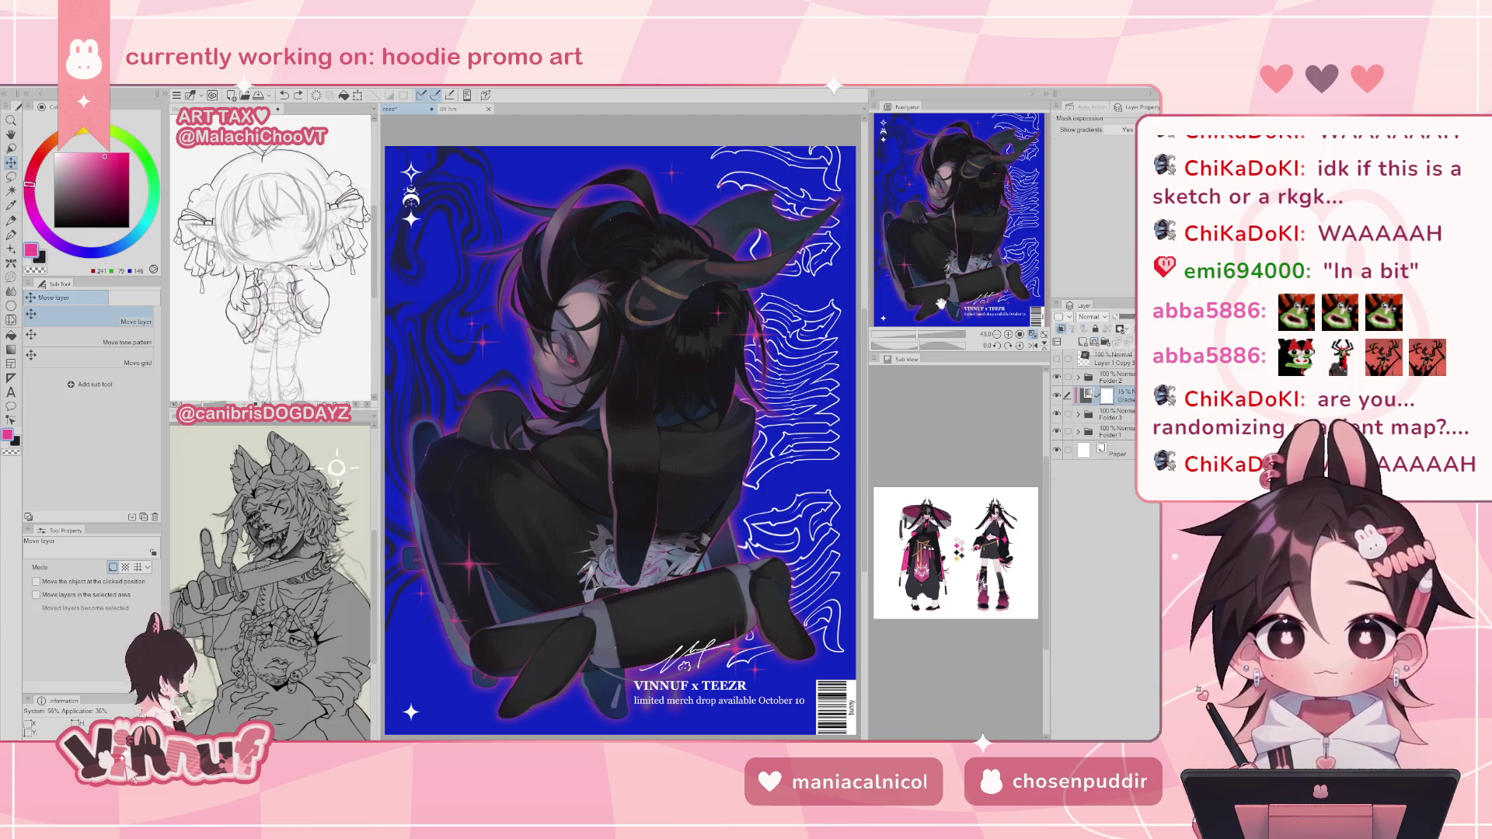
# - Add a Hue/Saturation/Luminosity correction layer with default values
pyautogui.click(49, 88)
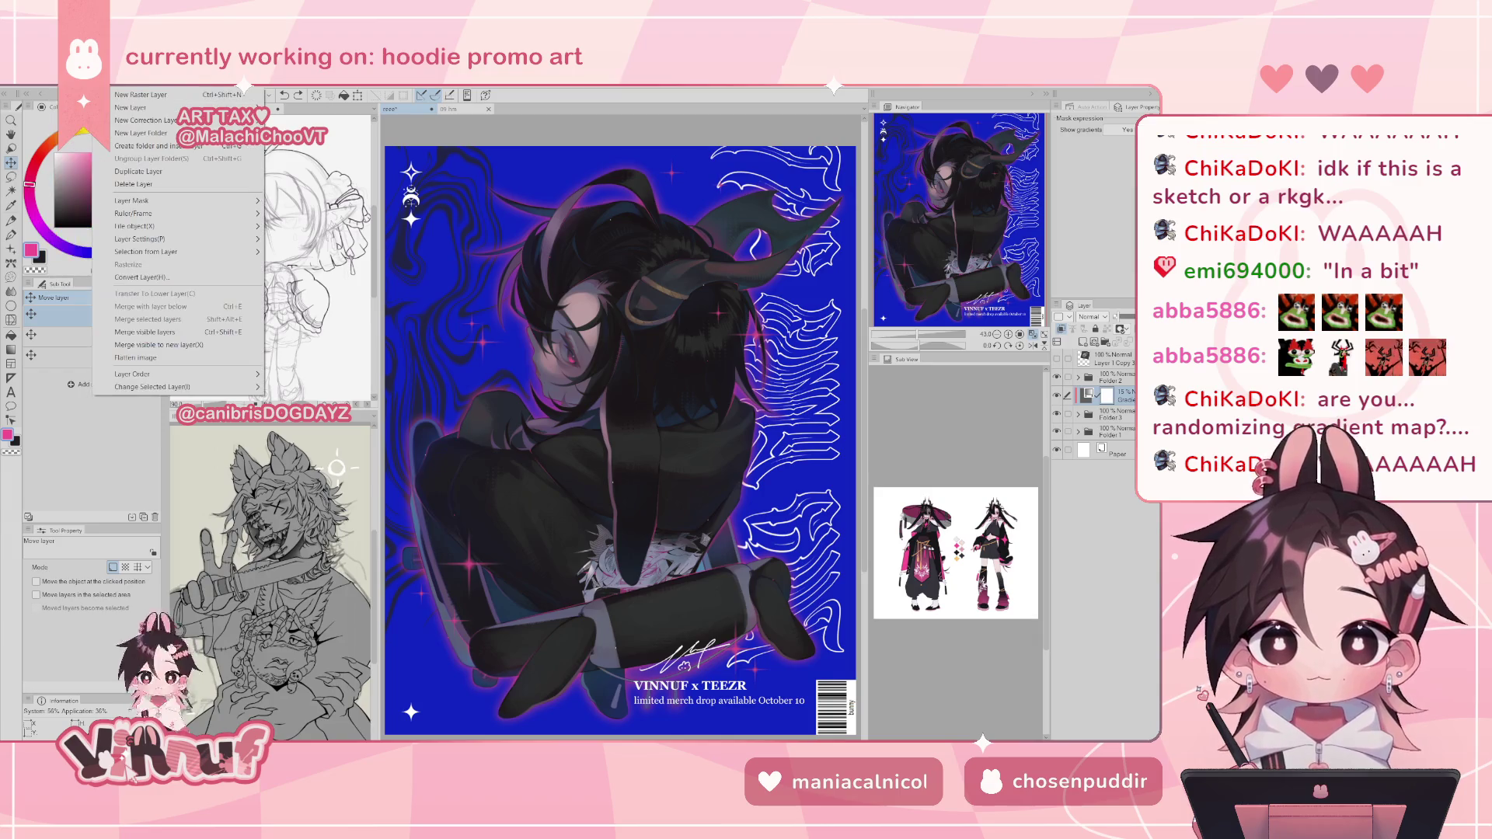
pyautogui.moveTo(132, 120)
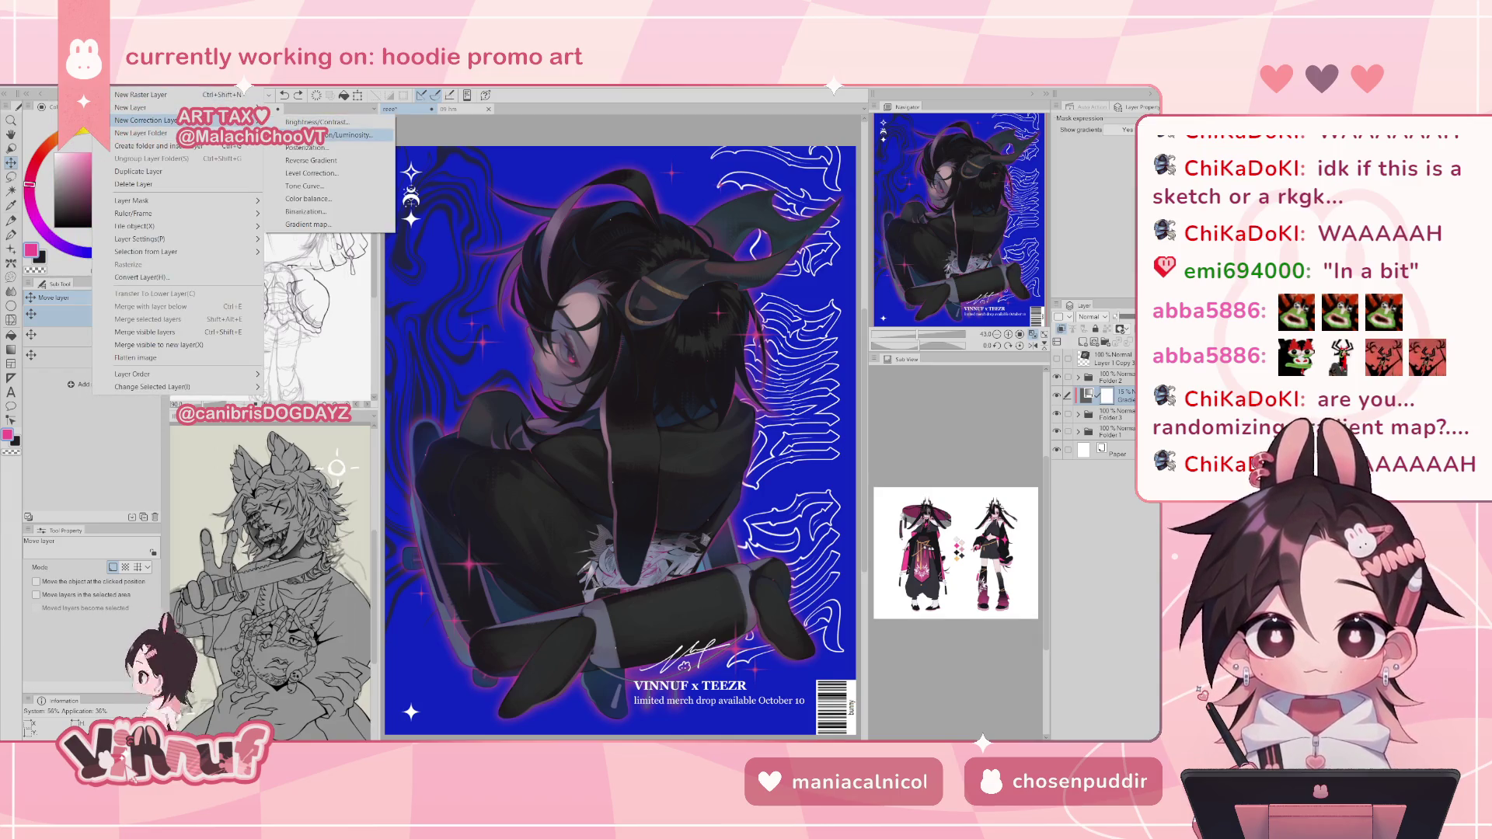
pyautogui.click(303, 158)
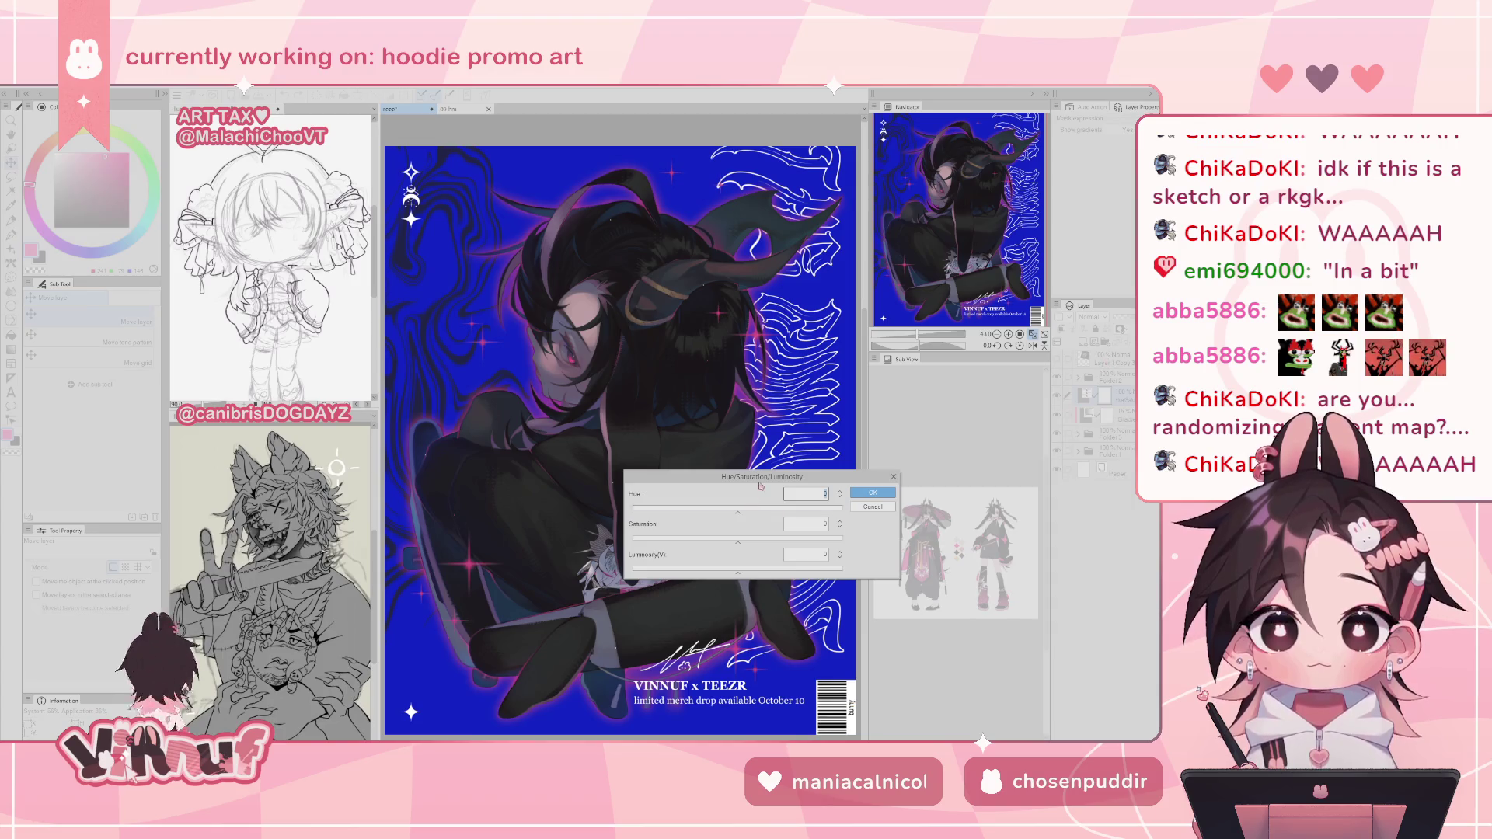
pyautogui.moveTo(762, 479); pyautogui.dragTo(589, 485)
pyautogui.click(699, 499)
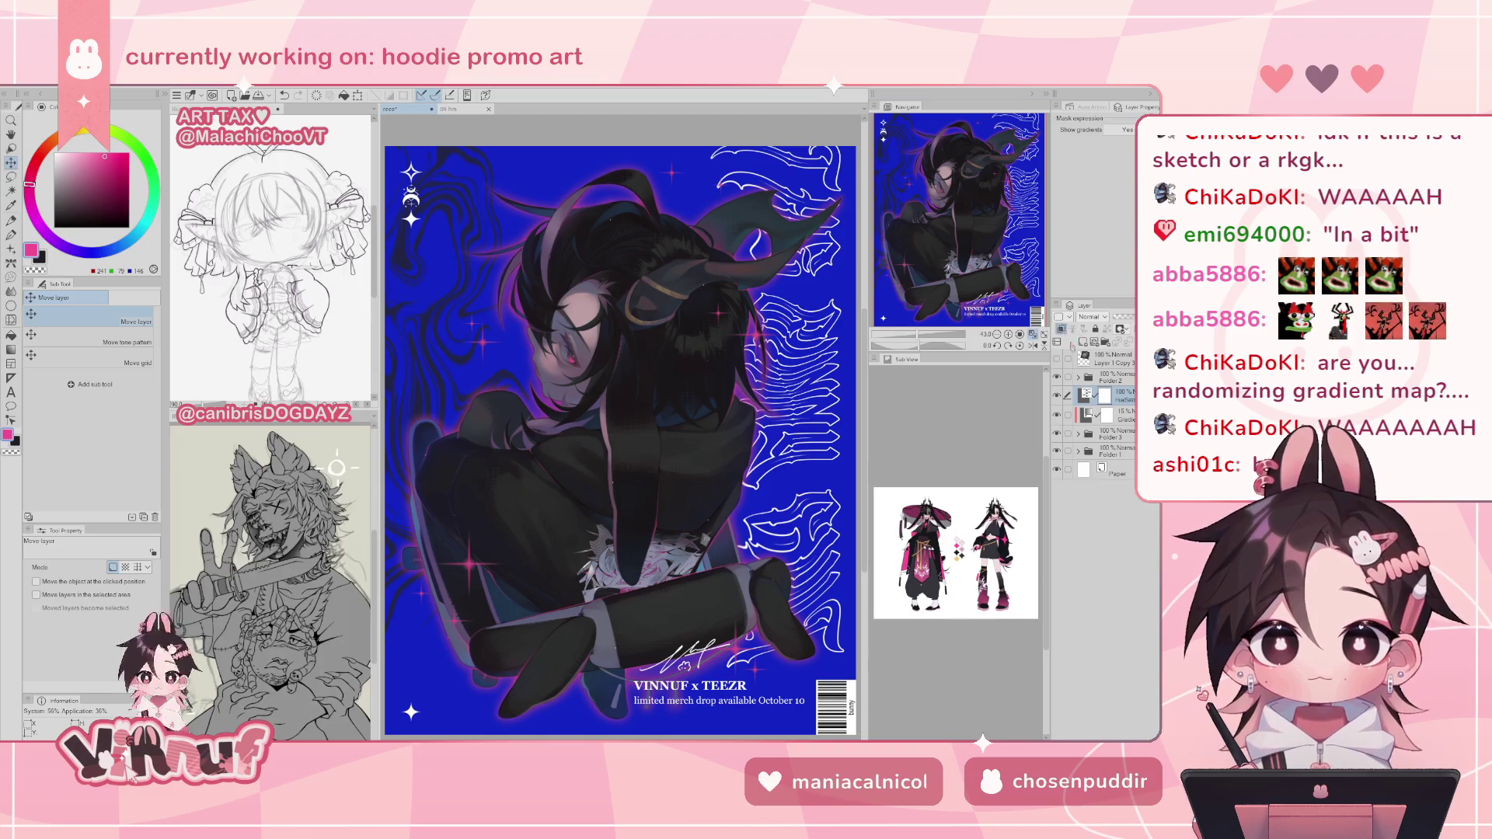
# - Reopen the correction layer's settings and shift its hue to -6
pyautogui.doubleClick(1087, 394)
pyautogui.moveTo(564, 519); pyautogui.dragTo(558, 524)
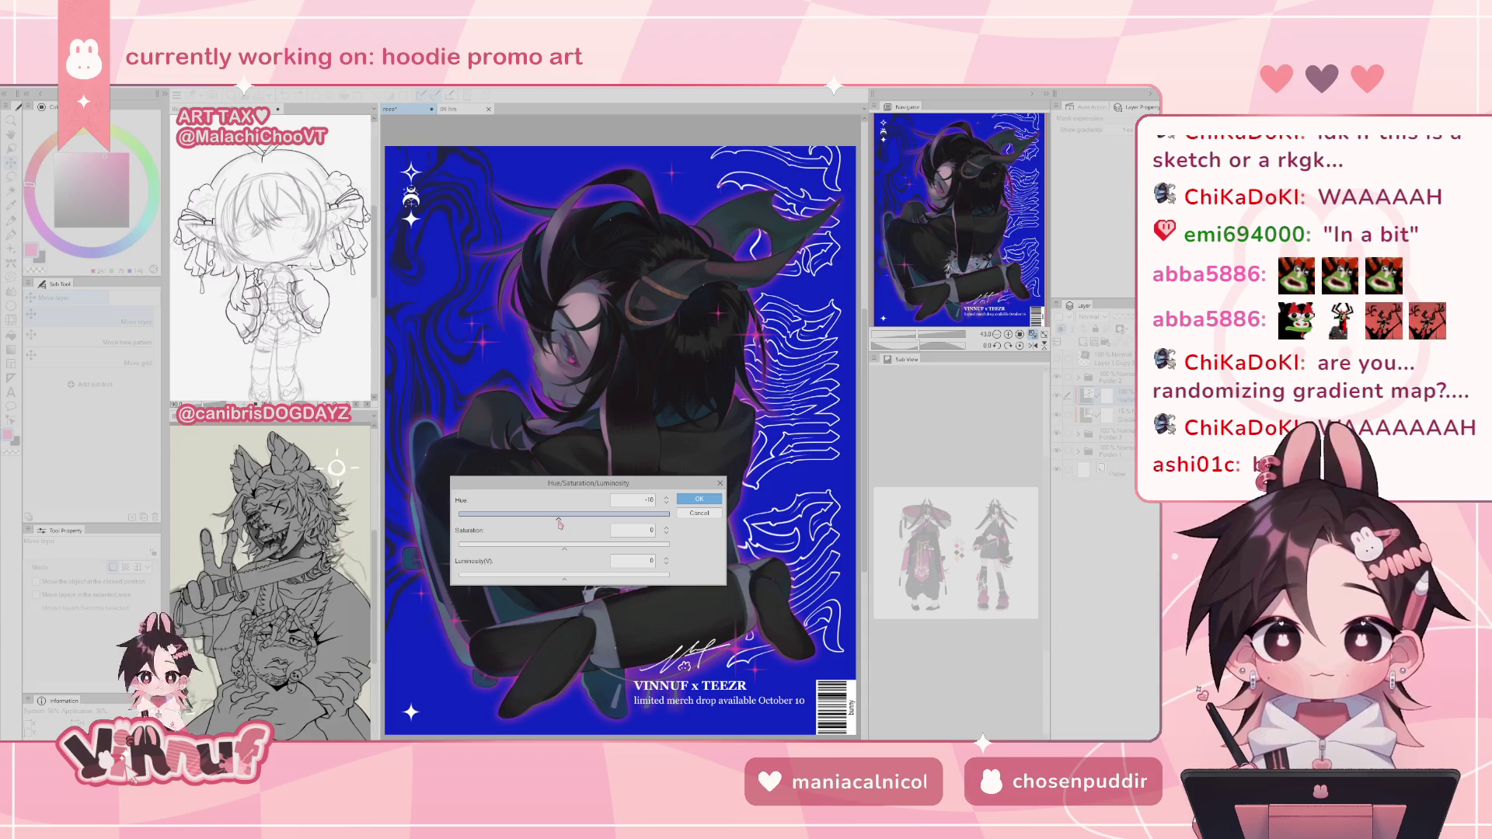
pyautogui.moveTo(559, 525); pyautogui.dragTo(561, 526)
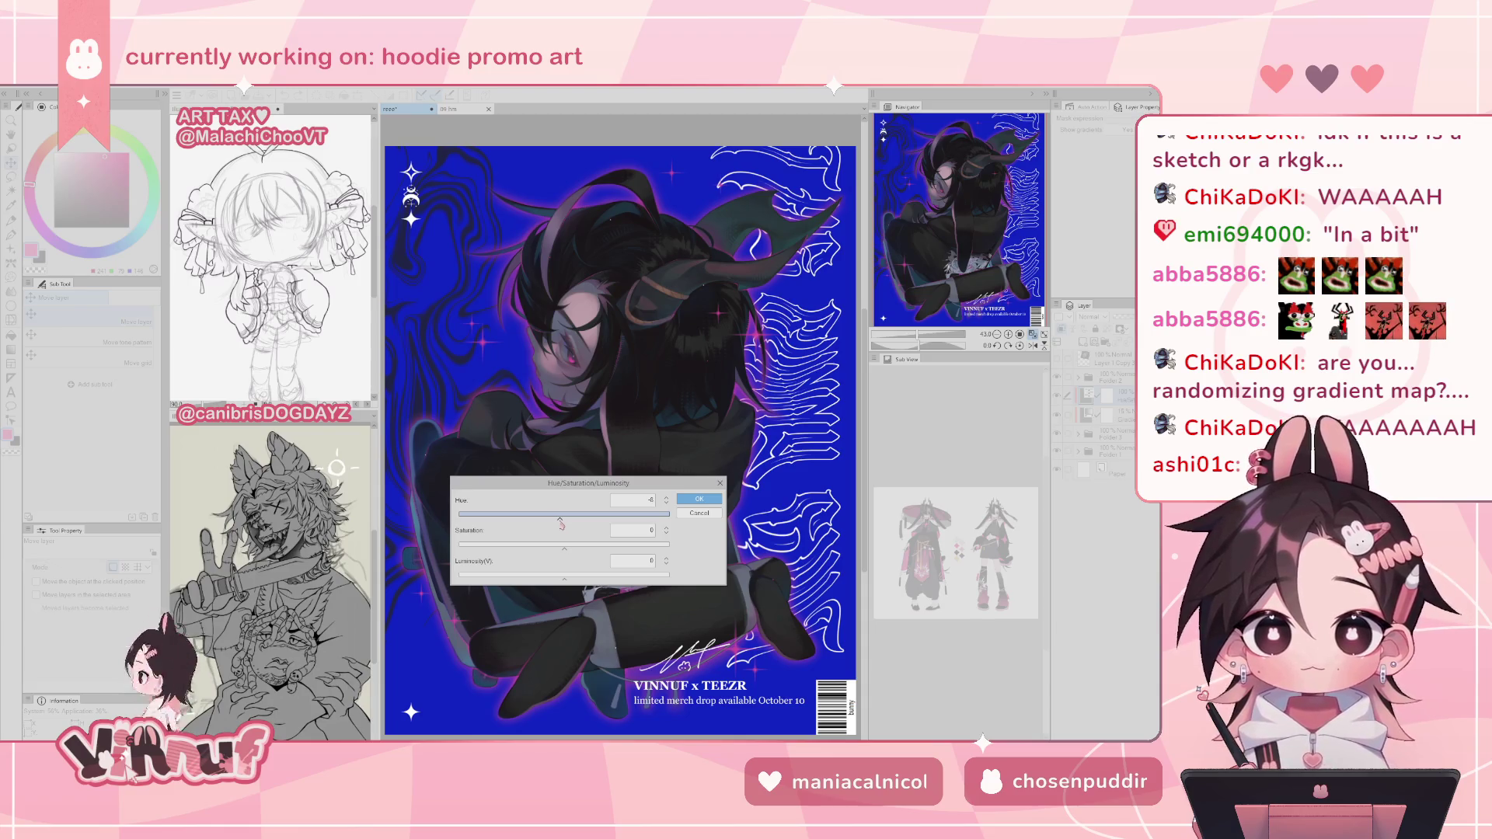
pyautogui.click(698, 499)
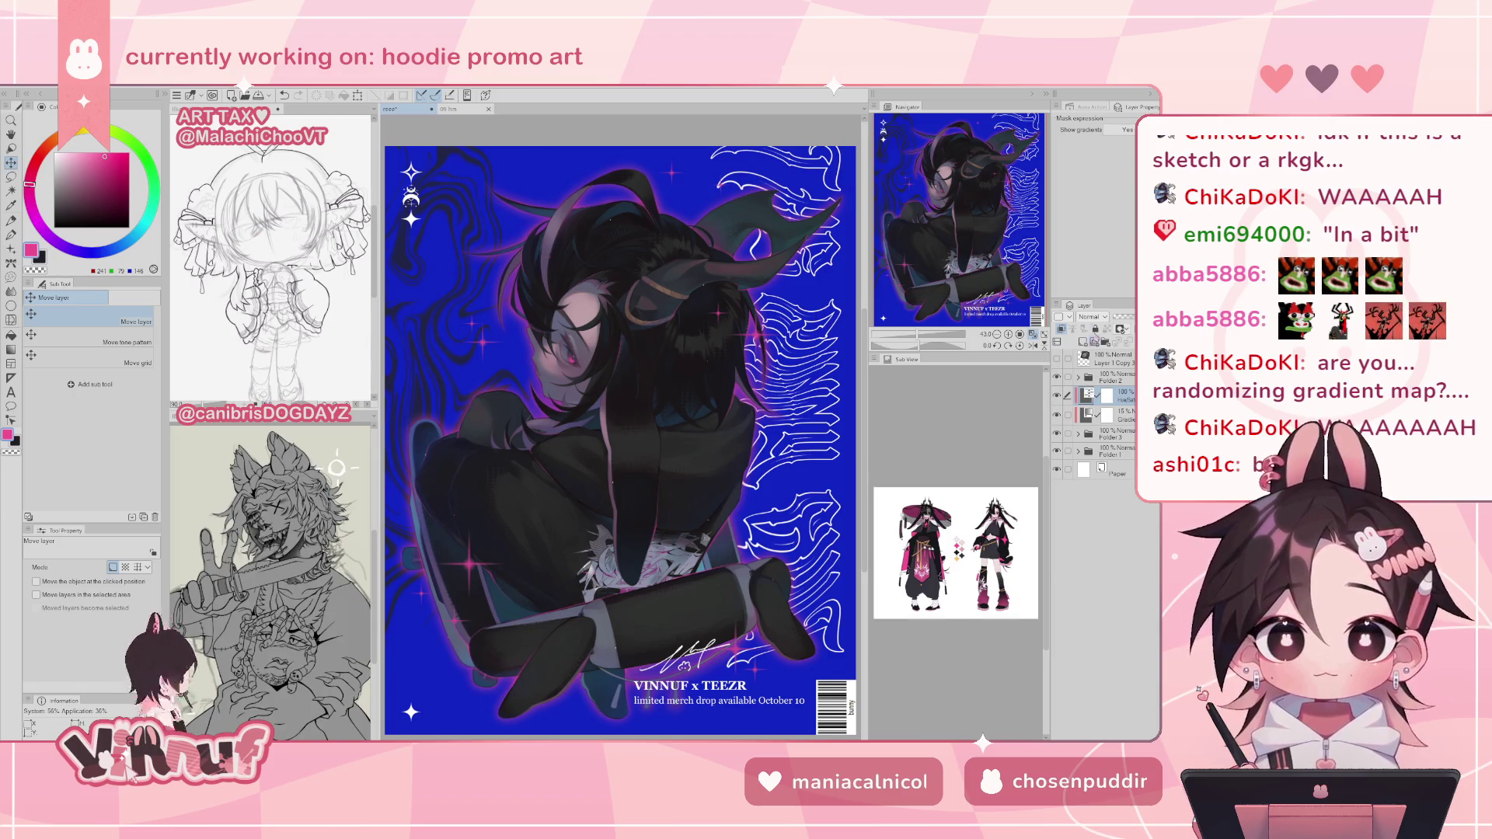
# - Add a Color Balance correction layer and adjust the midtones' cyan–red and magenta–green balance
pyautogui.rightClick(94, 88)
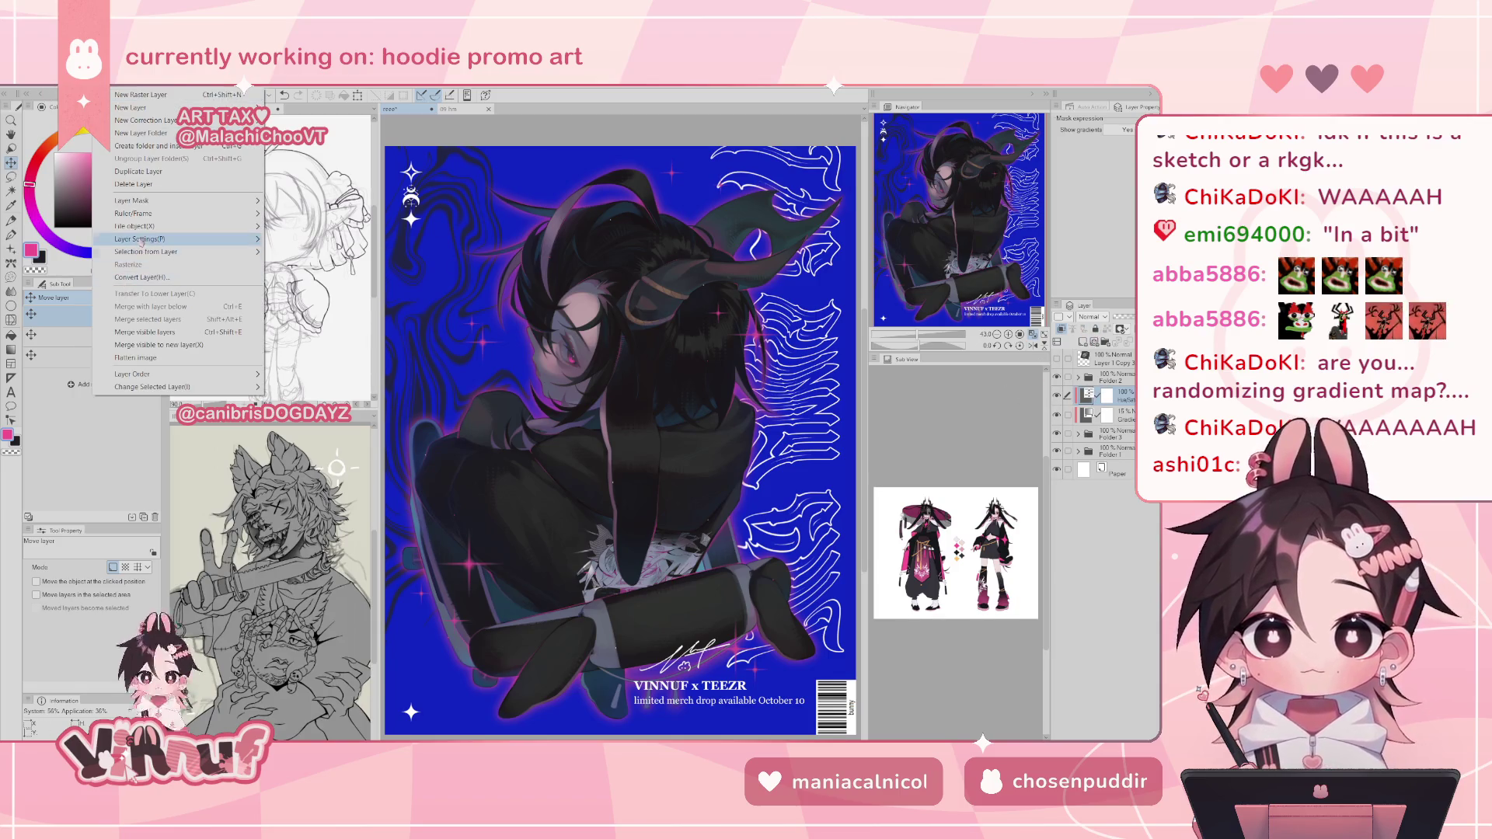
pyautogui.moveTo(142, 251)
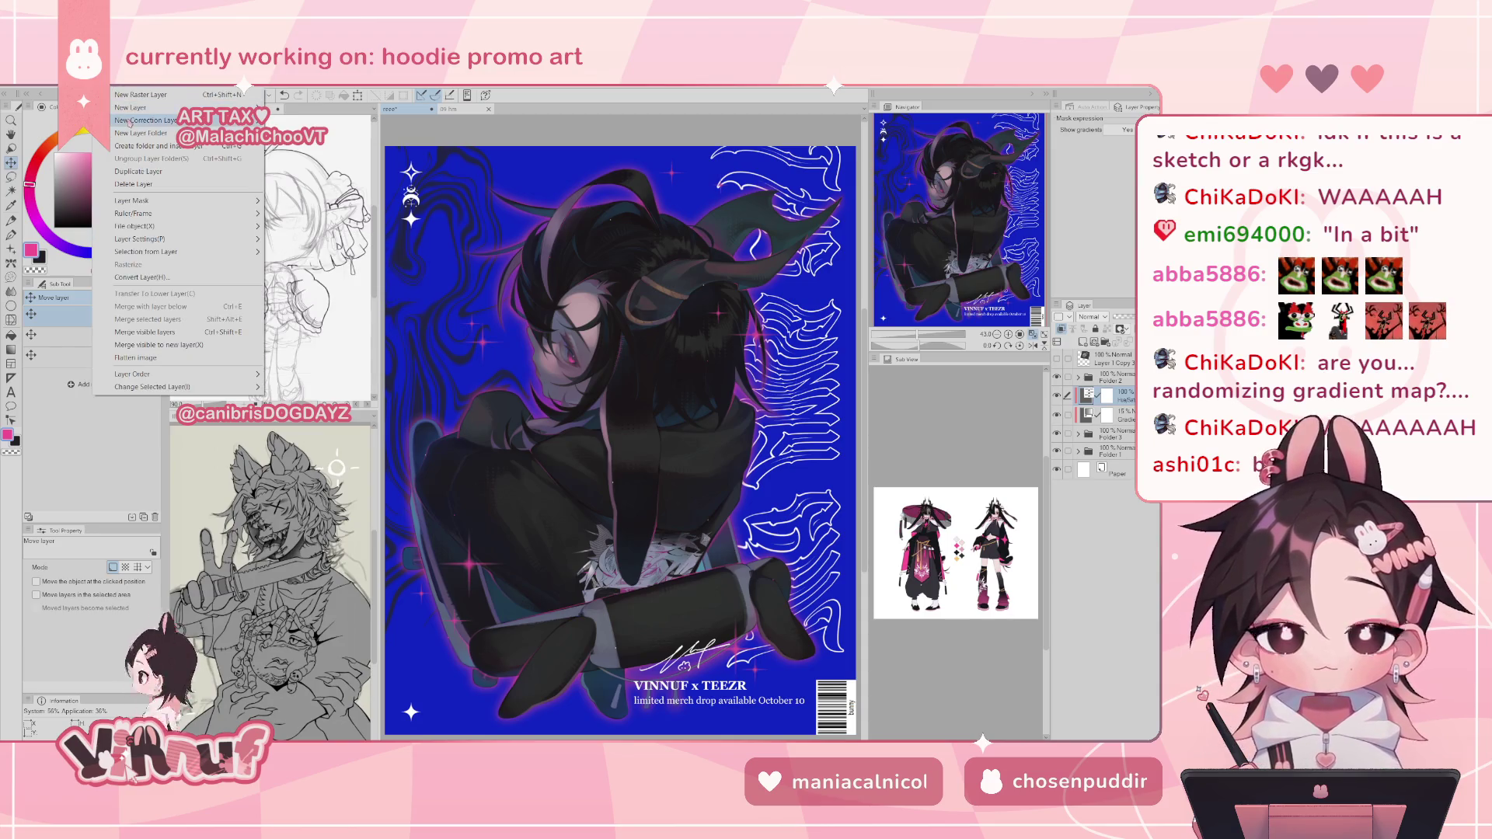
pyautogui.moveTo(148, 120)
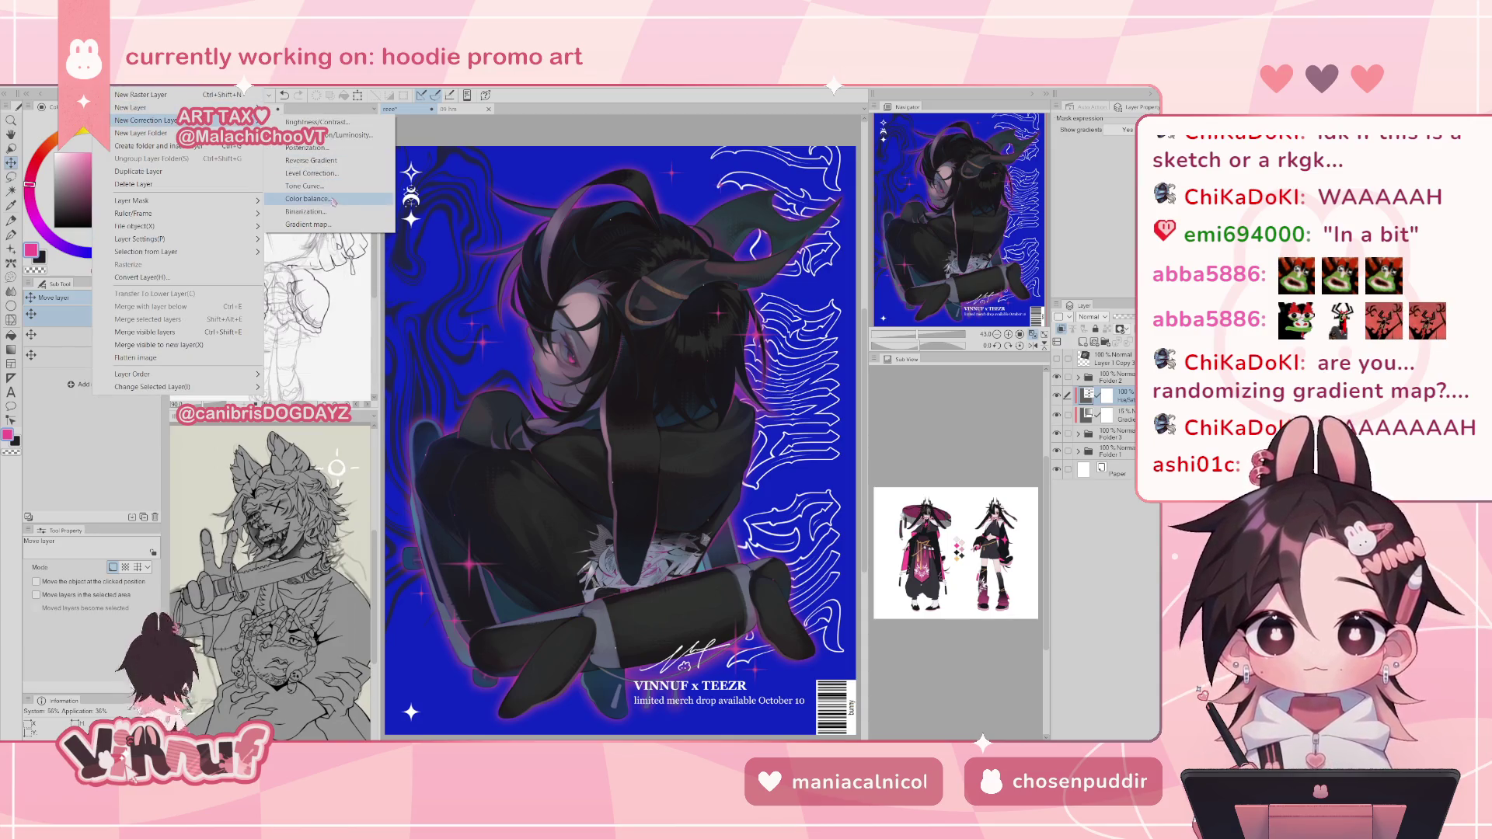
pyautogui.click(340, 204)
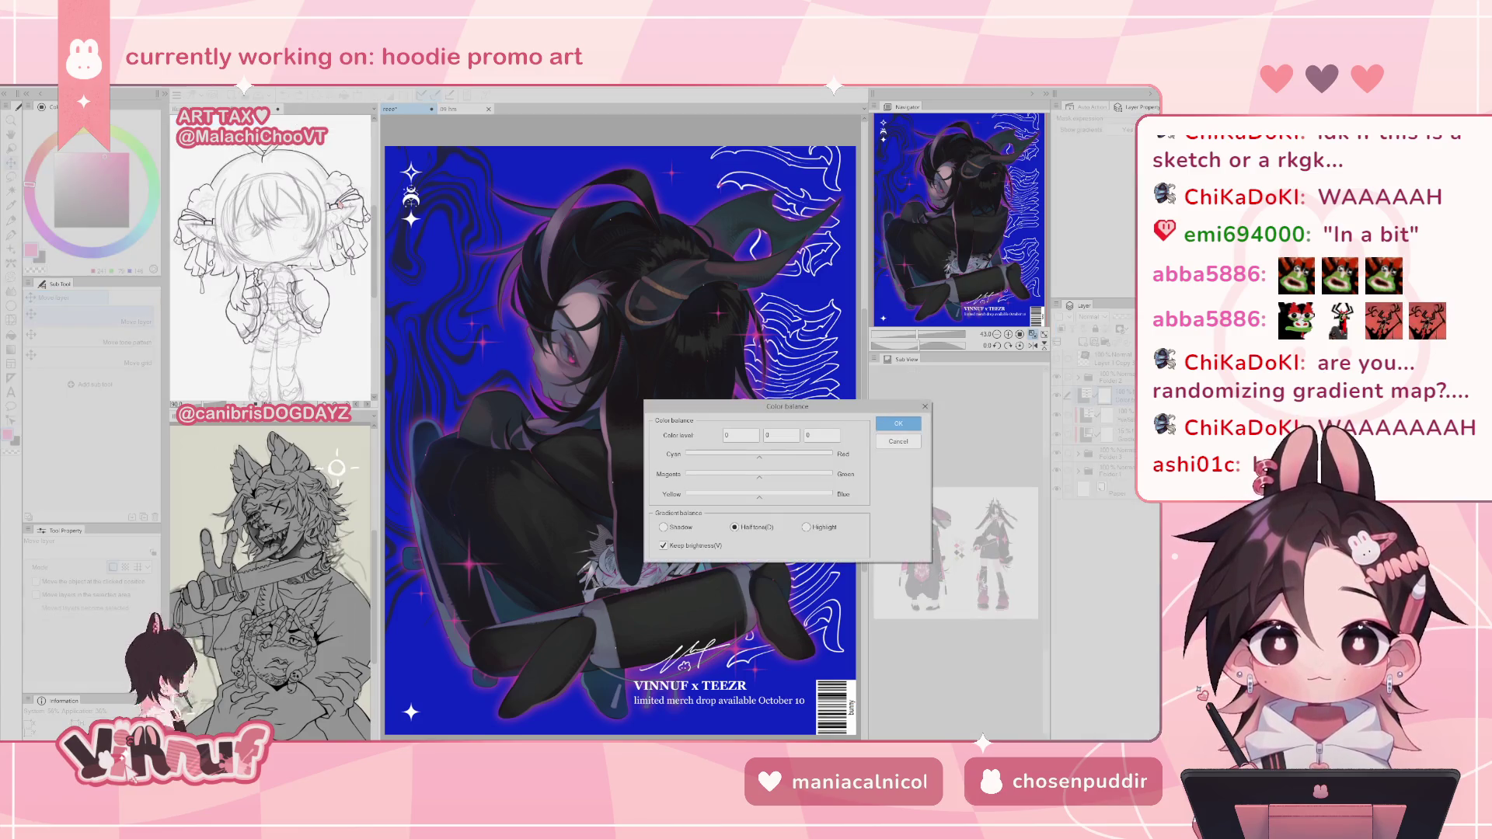
pyautogui.moveTo(744, 408)
pyautogui.mouseDown()
pyautogui.moveTo(532, 490)
pyautogui.moveTo(465, 474)
pyautogui.moveTo(495, 575)
pyautogui.mouseUp()
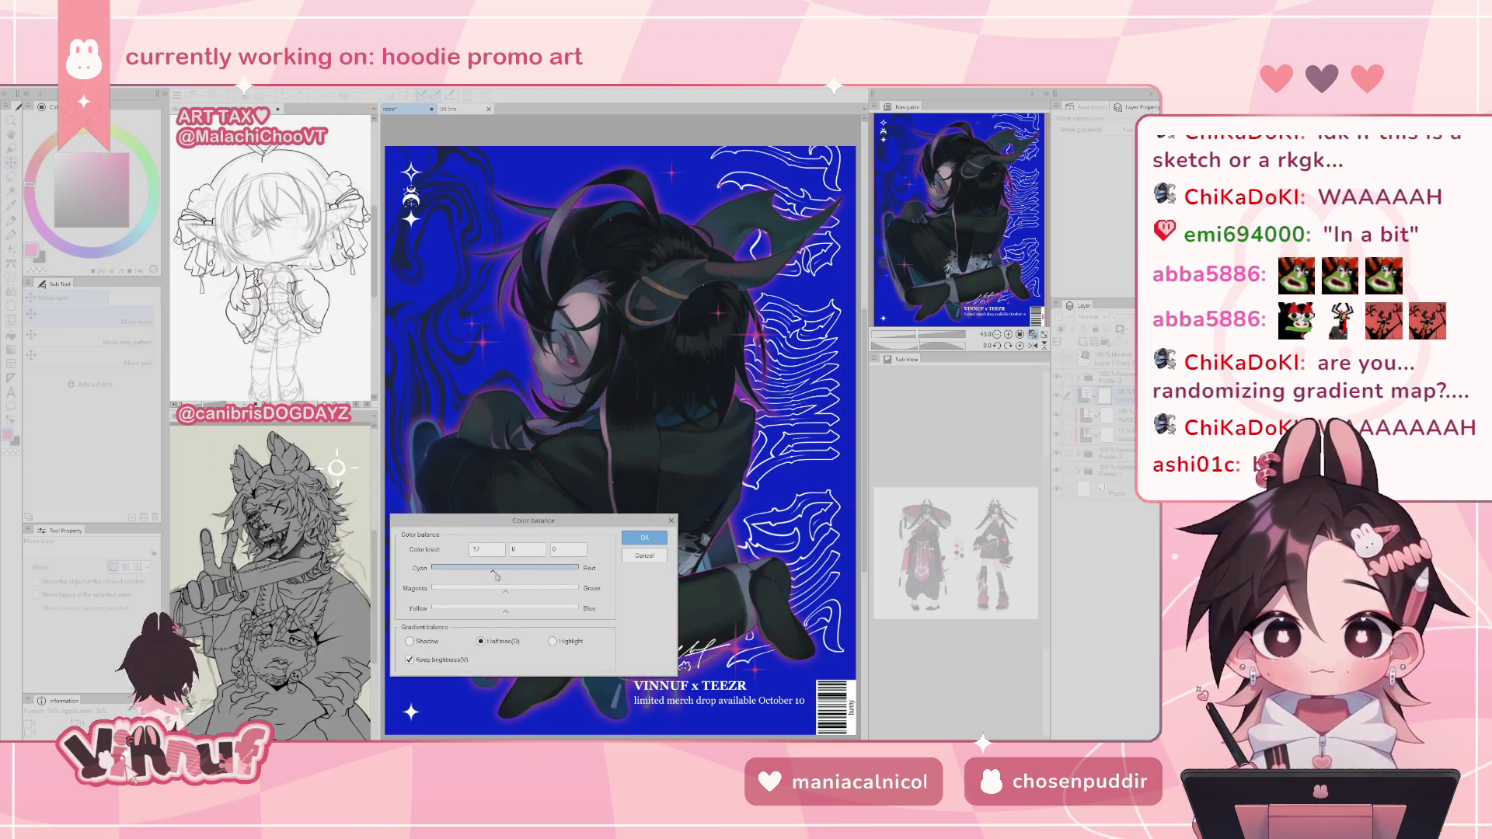
pyautogui.moveTo(501, 575)
pyautogui.mouseDown()
pyautogui.moveTo(494, 594)
pyautogui.moveTo(524, 614)
pyautogui.moveTo(491, 615)
pyautogui.moveTo(504, 615)
pyautogui.mouseUp()
pyautogui.click(517, 589)
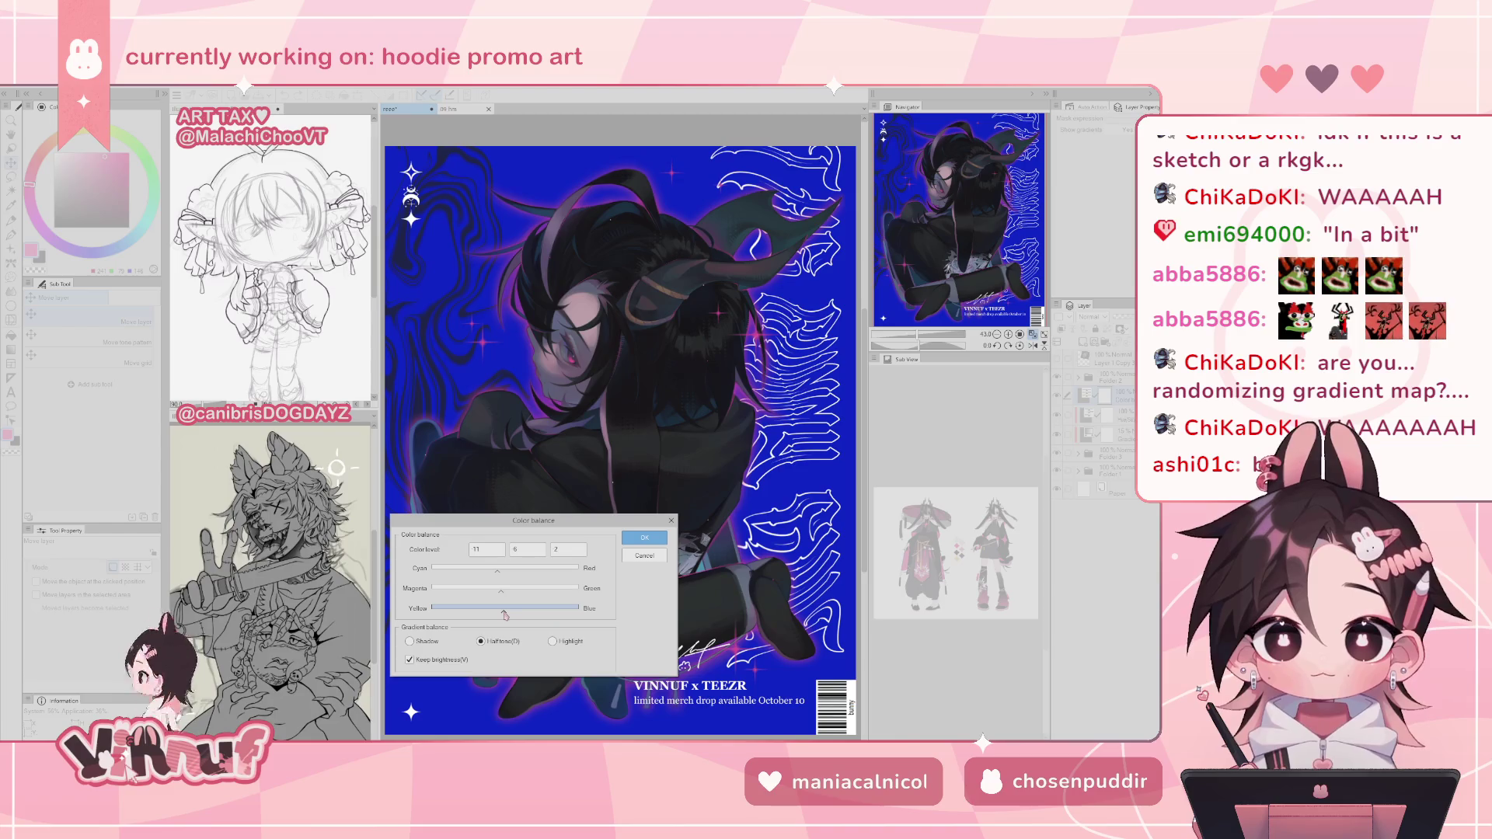
# - Tint the shadows toward magenta–green, then nudge all three highlight balances and apply
pyautogui.click(409, 641)
pyautogui.moveTo(505, 589)
pyautogui.mouseDown()
pyautogui.moveTo(472, 590)
pyautogui.moveTo(525, 591)
pyautogui.moveTo(487, 595)
pyautogui.moveTo(506, 595)
pyautogui.moveTo(488, 611)
pyautogui.moveTo(526, 613)
pyautogui.moveTo(505, 614)
pyautogui.moveTo(513, 574)
pyautogui.moveTo(486, 574)
pyautogui.moveTo(505, 571)
pyautogui.mouseUp()
pyautogui.doubleClick(551, 549)
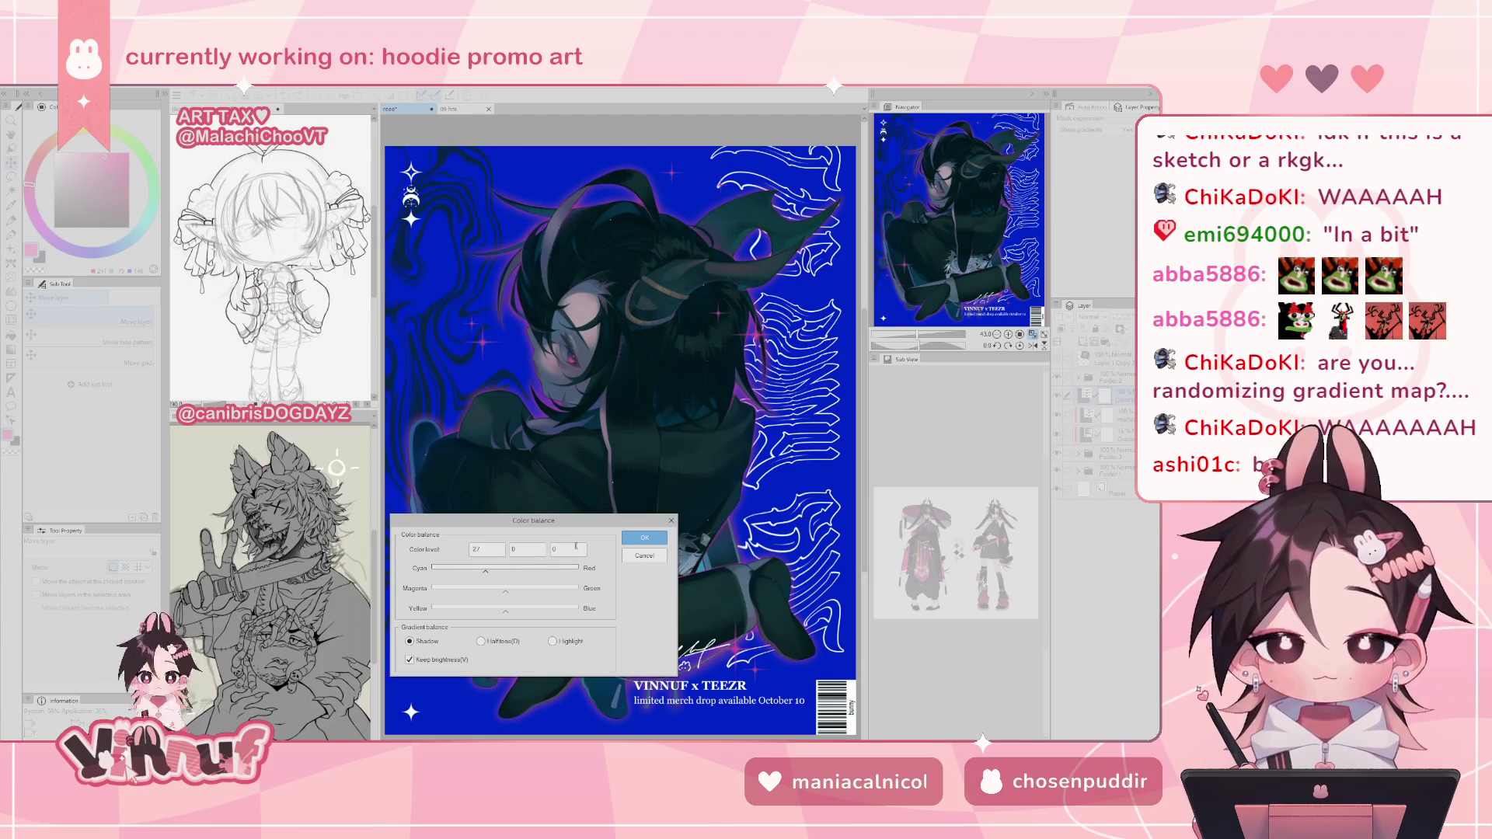
pyautogui.click(552, 641)
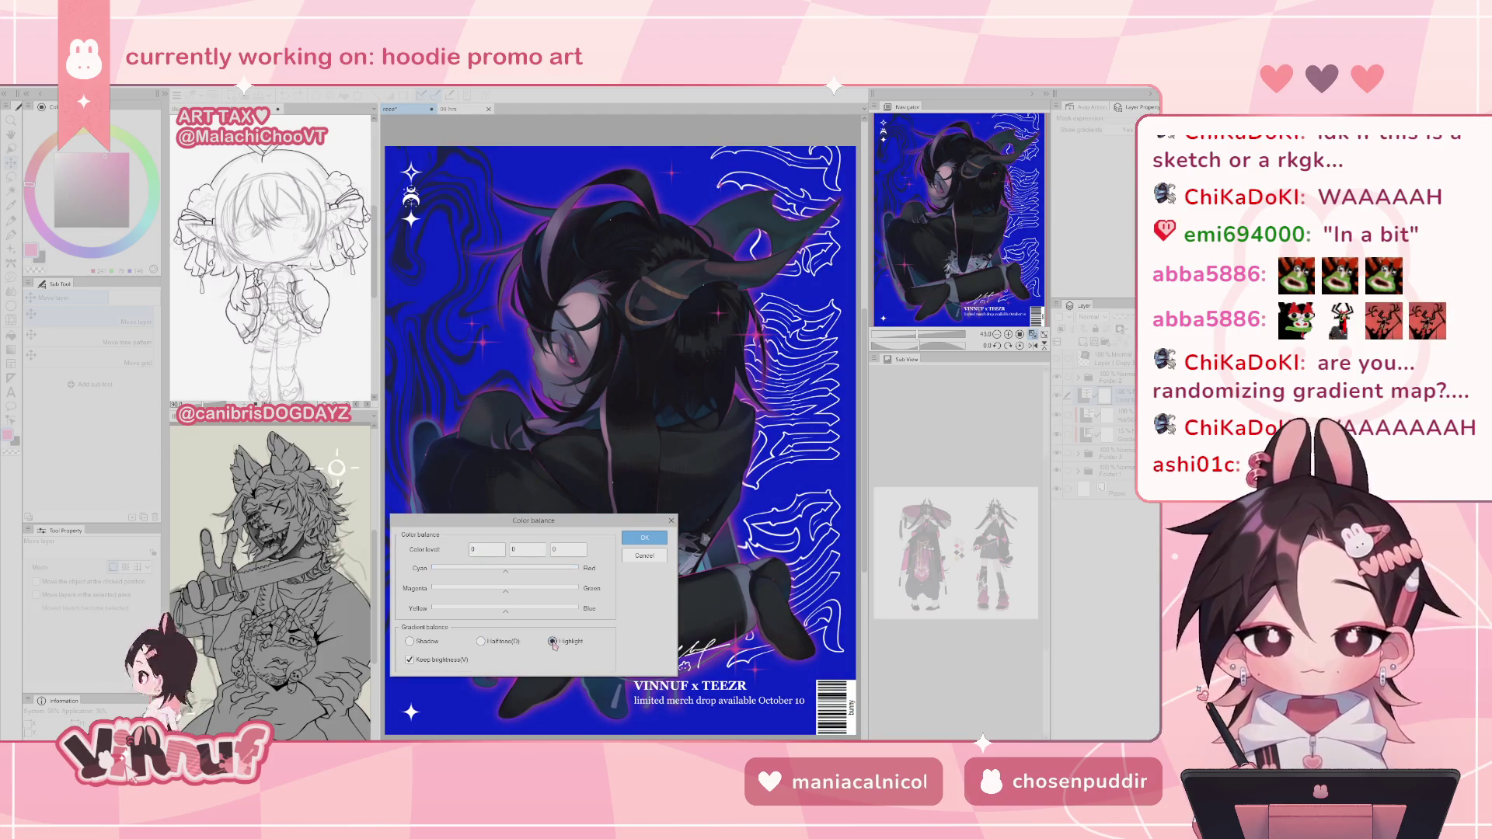
pyautogui.moveTo(505, 591)
pyautogui.mouseDown()
pyautogui.moveTo(534, 591)
pyautogui.moveTo(489, 595)
pyautogui.moveTo(506, 595)
pyautogui.mouseUp()
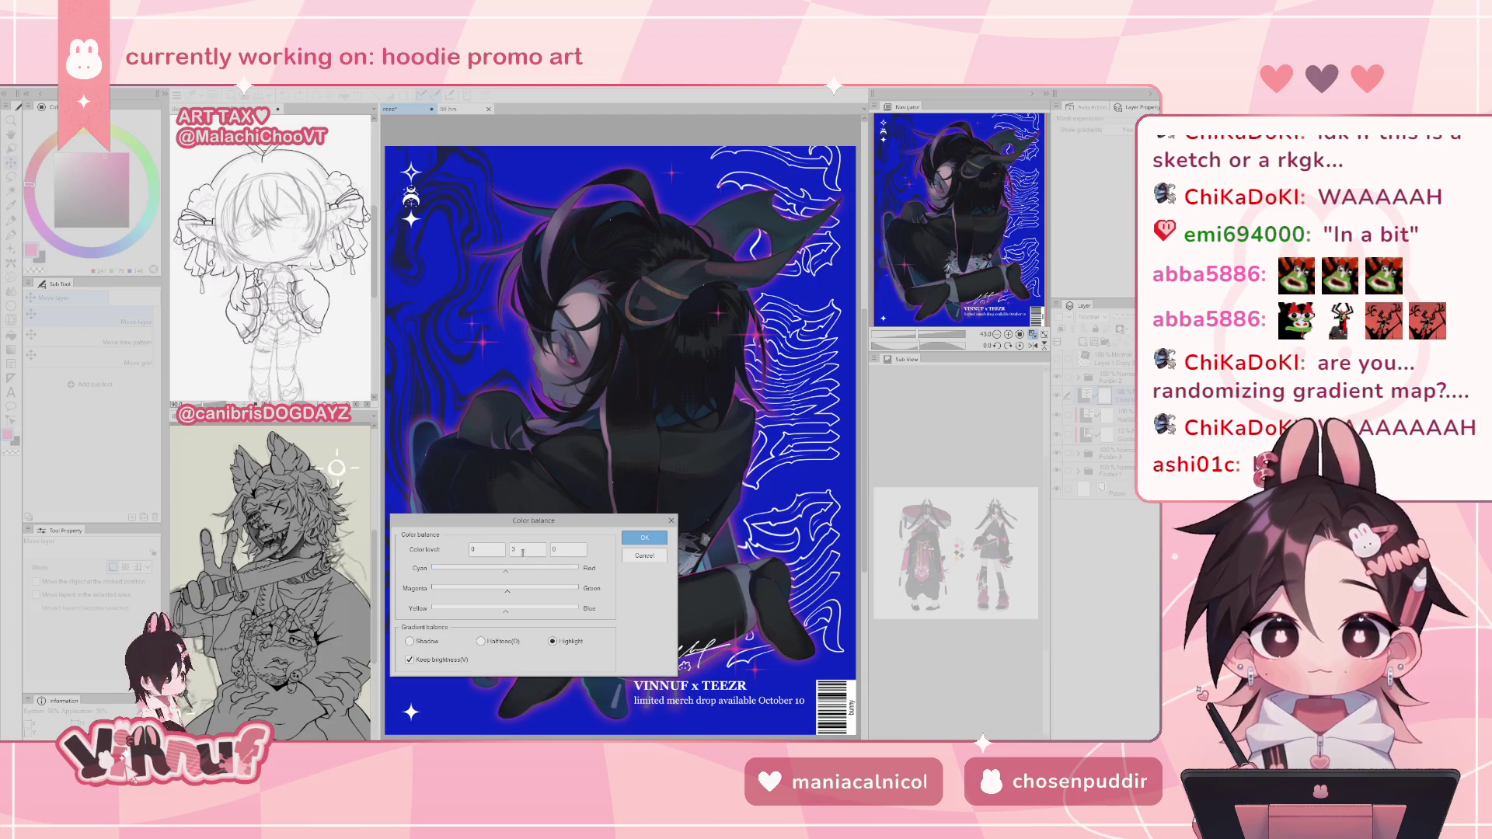
pyautogui.click(502, 568)
pyautogui.click(507, 612)
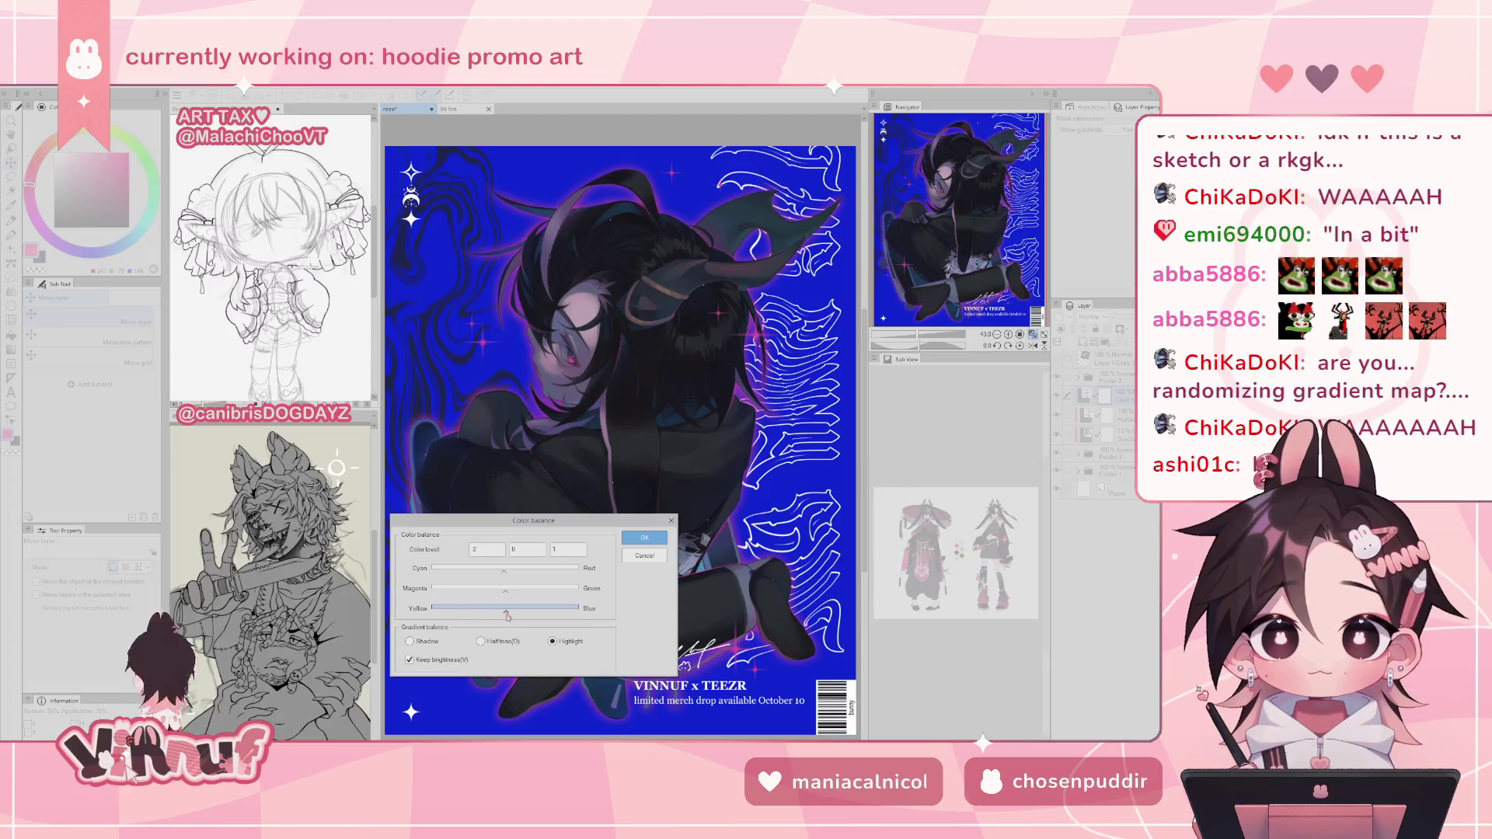
pyautogui.click(644, 537)
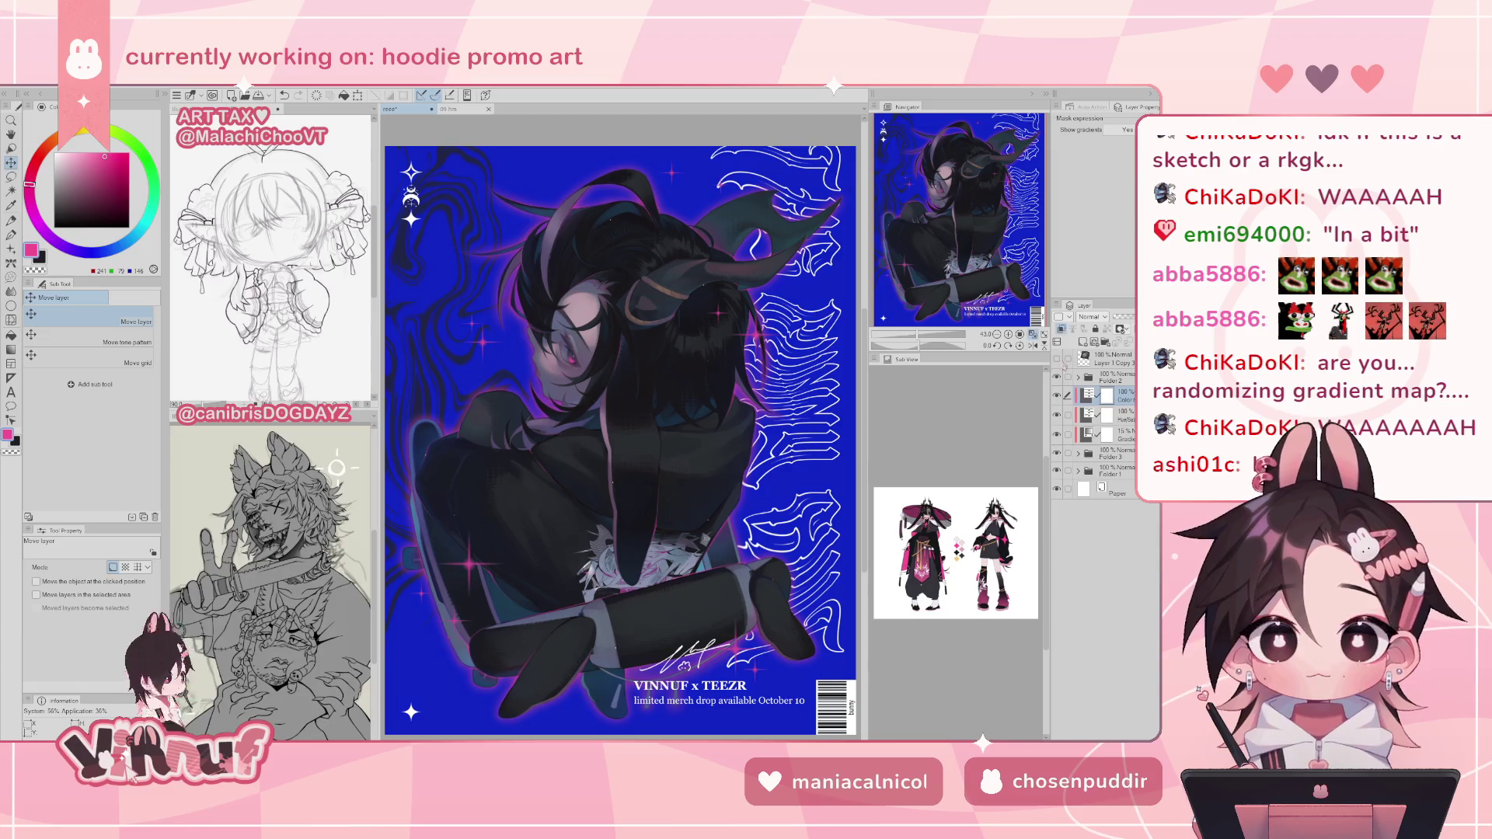
# - Clear the selection, toggle the adjustment and gradient map layers to compare, and fit the poster
pyautogui.hotkey('ctrl', 'd')
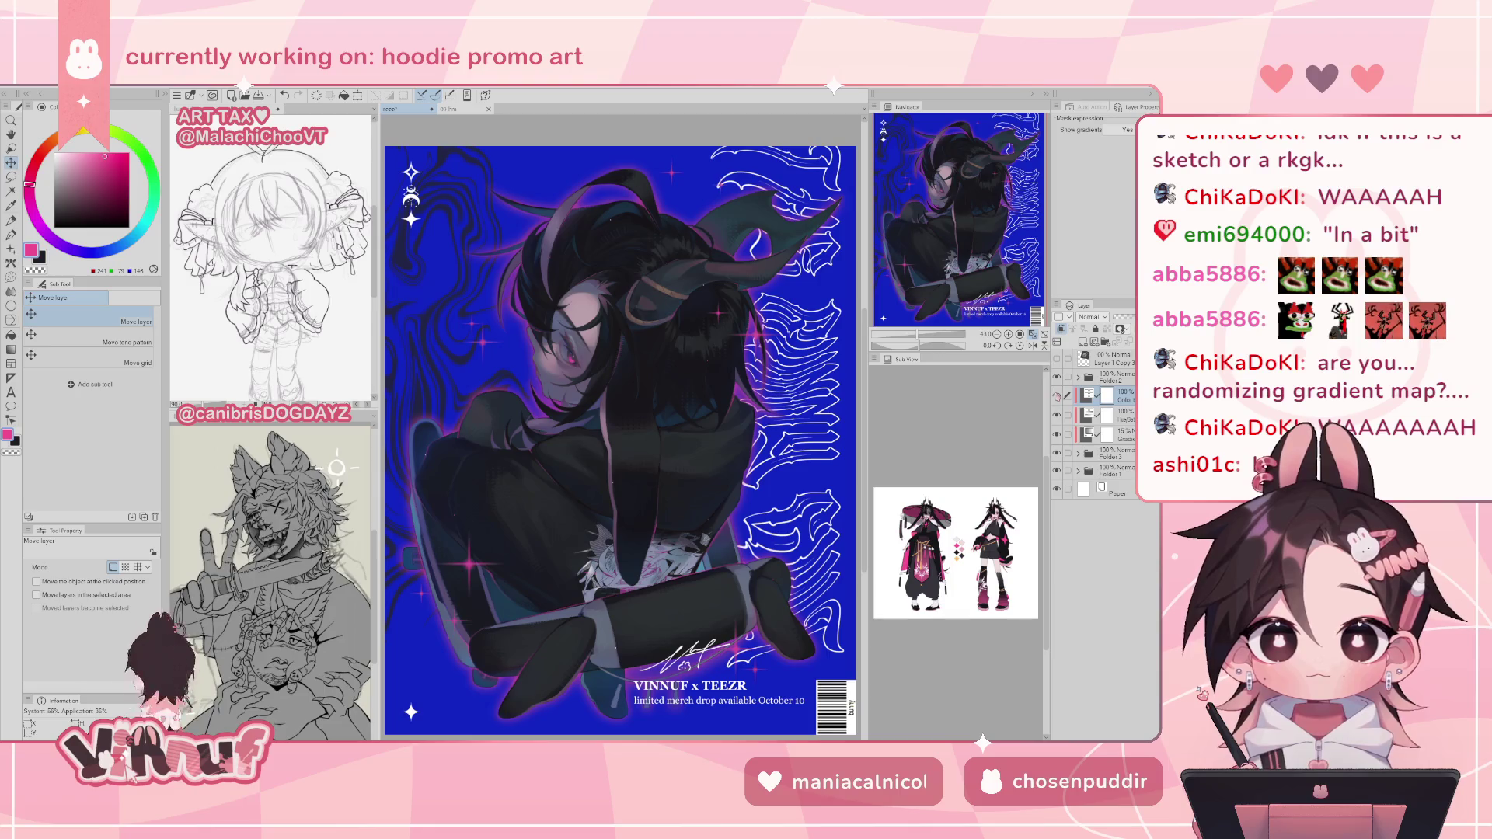
pyautogui.click(1056, 396)
pyautogui.click(1057, 434)
pyautogui.scroll(-2, 688, 467)
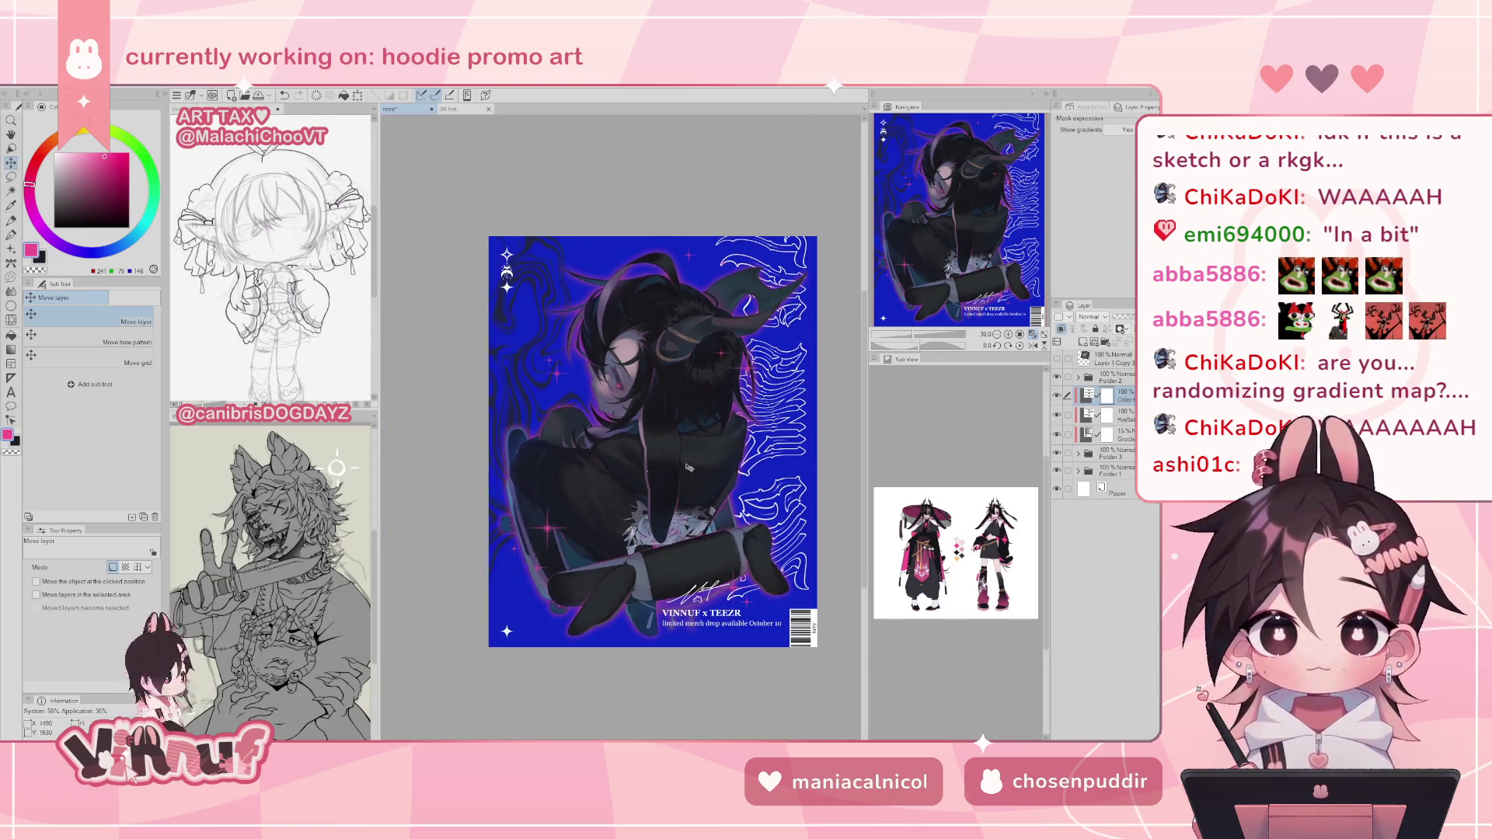
pyautogui.scroll(1, 688, 468)
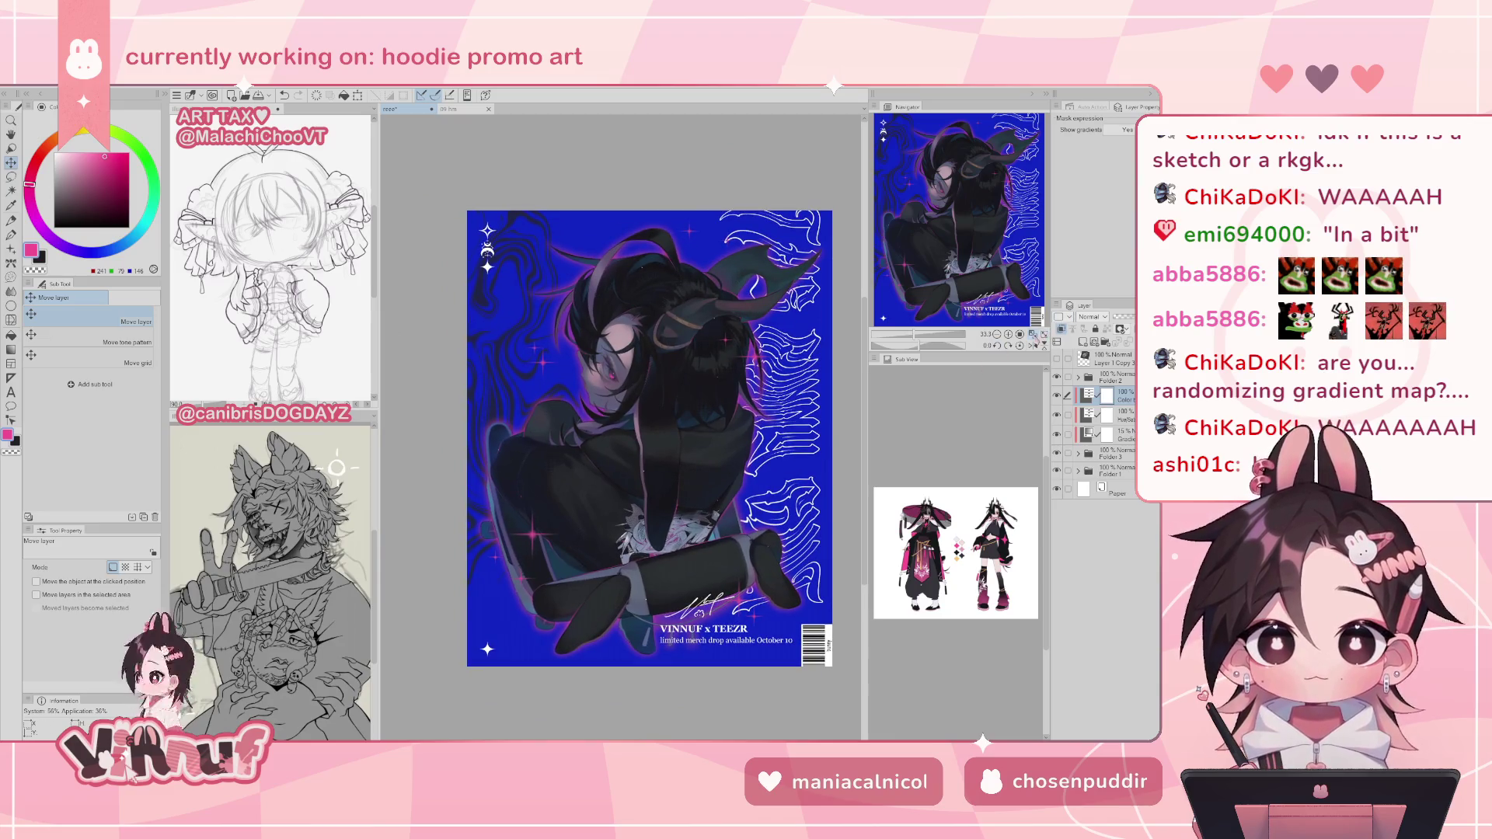
pyautogui.click(1034, 337)
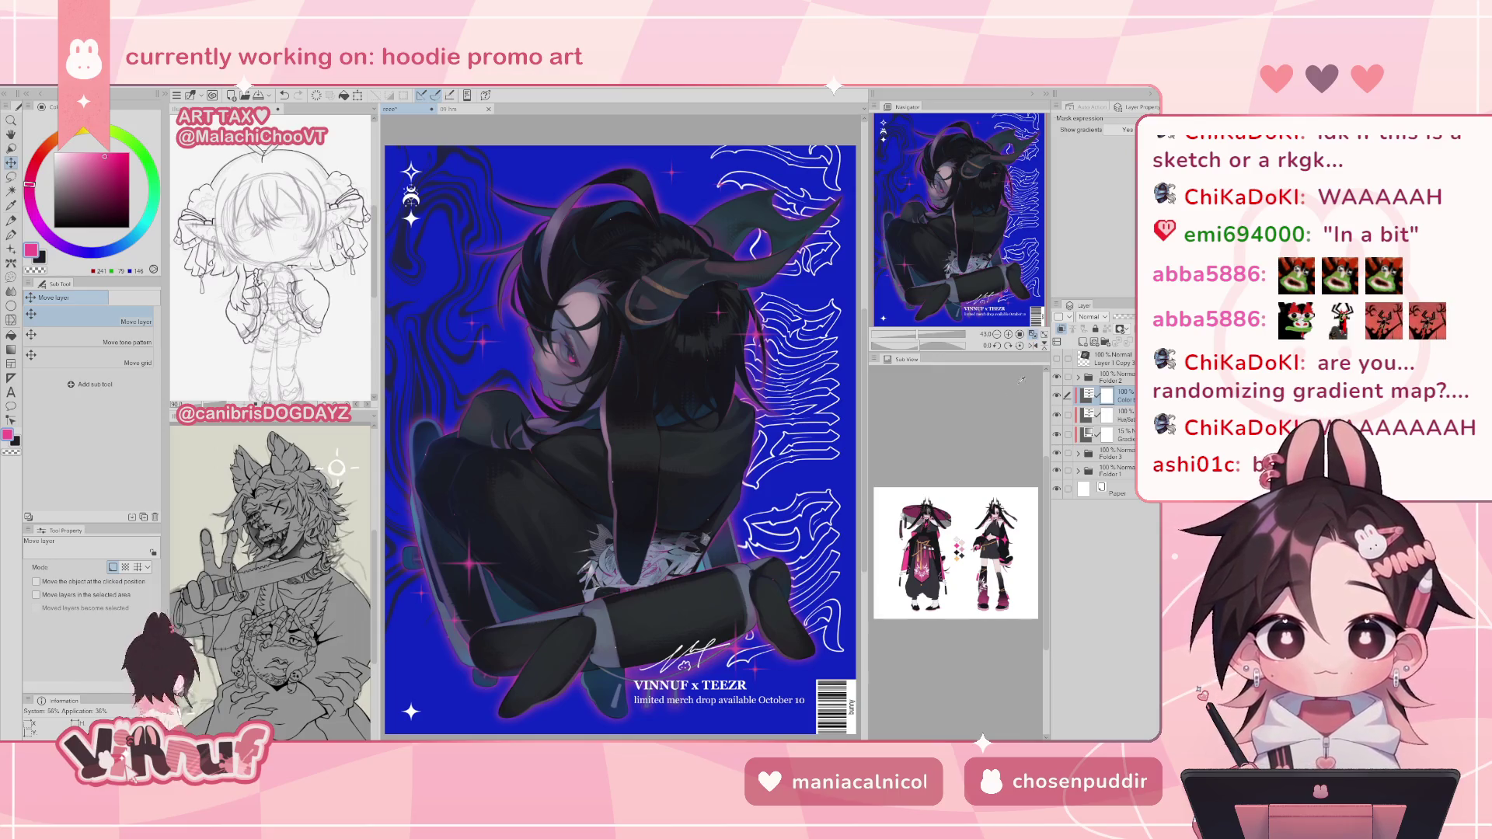
pyautogui.click(1059, 398)
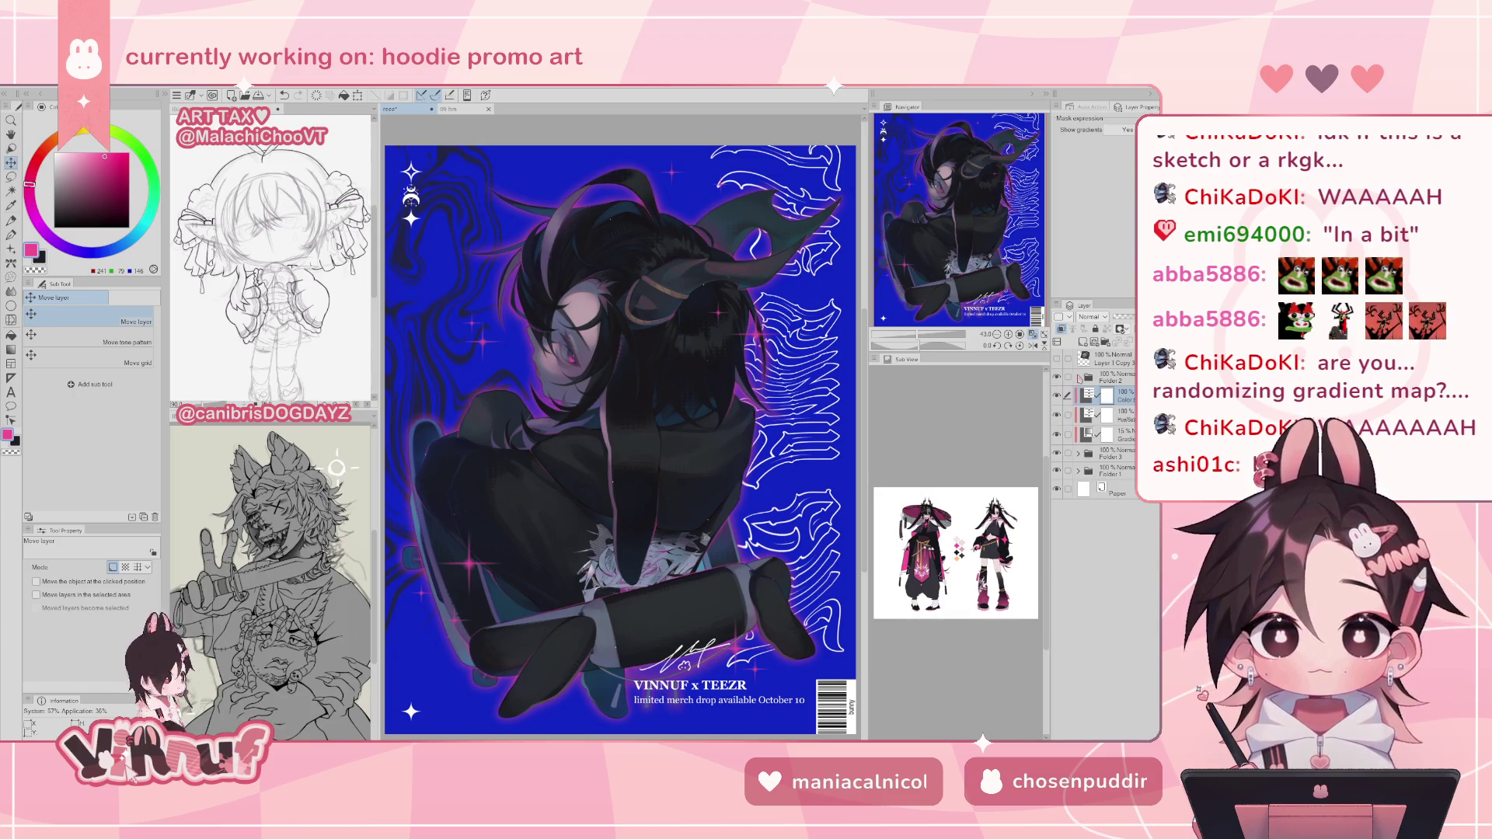
# - Duplicate the layers from Layer 1 Copy 3 down to Folder 1, then undo the duplicate
pyautogui.click(1079, 378)
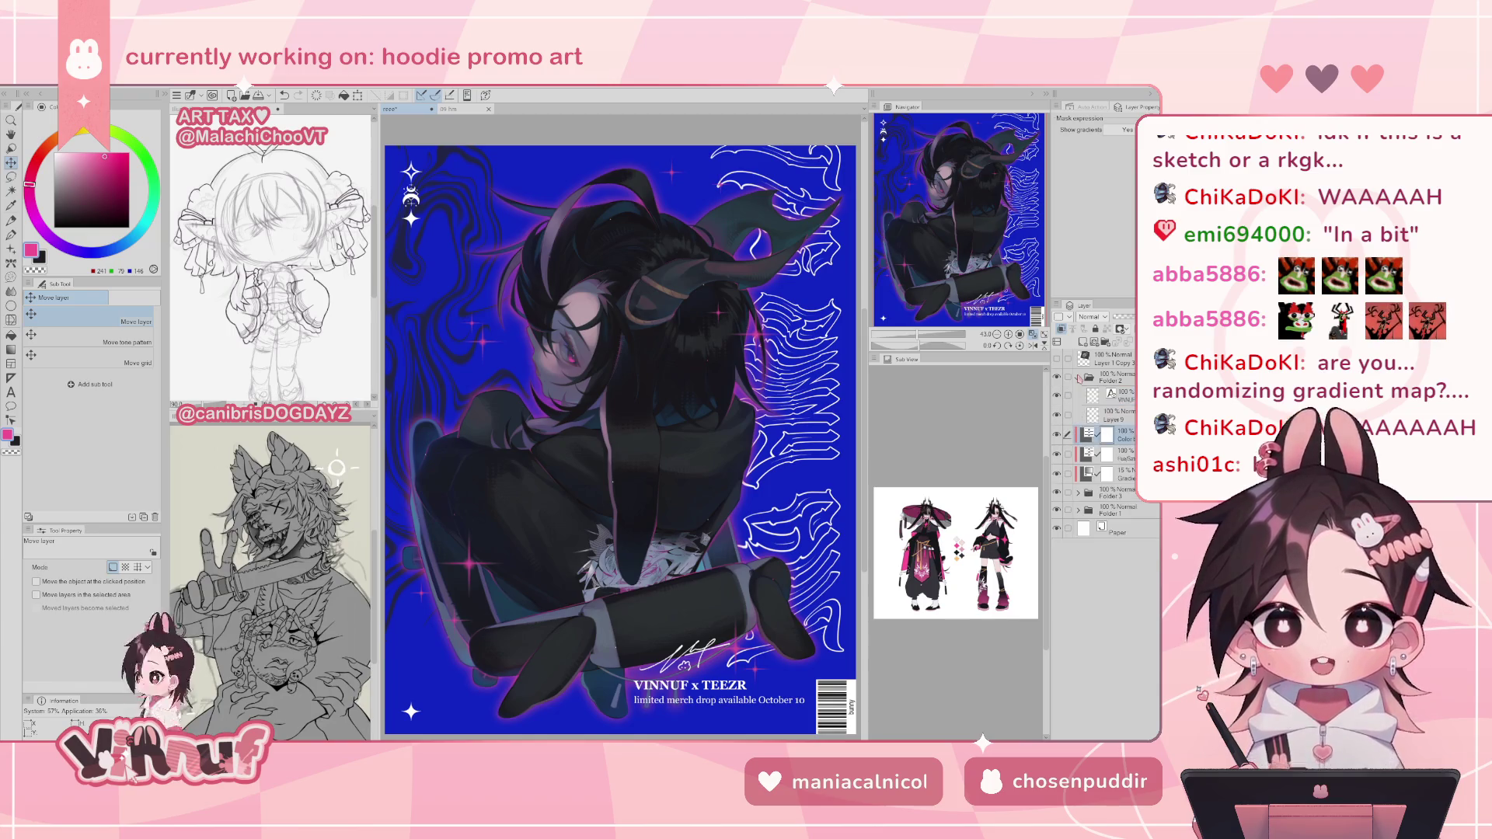
pyautogui.click(1077, 378)
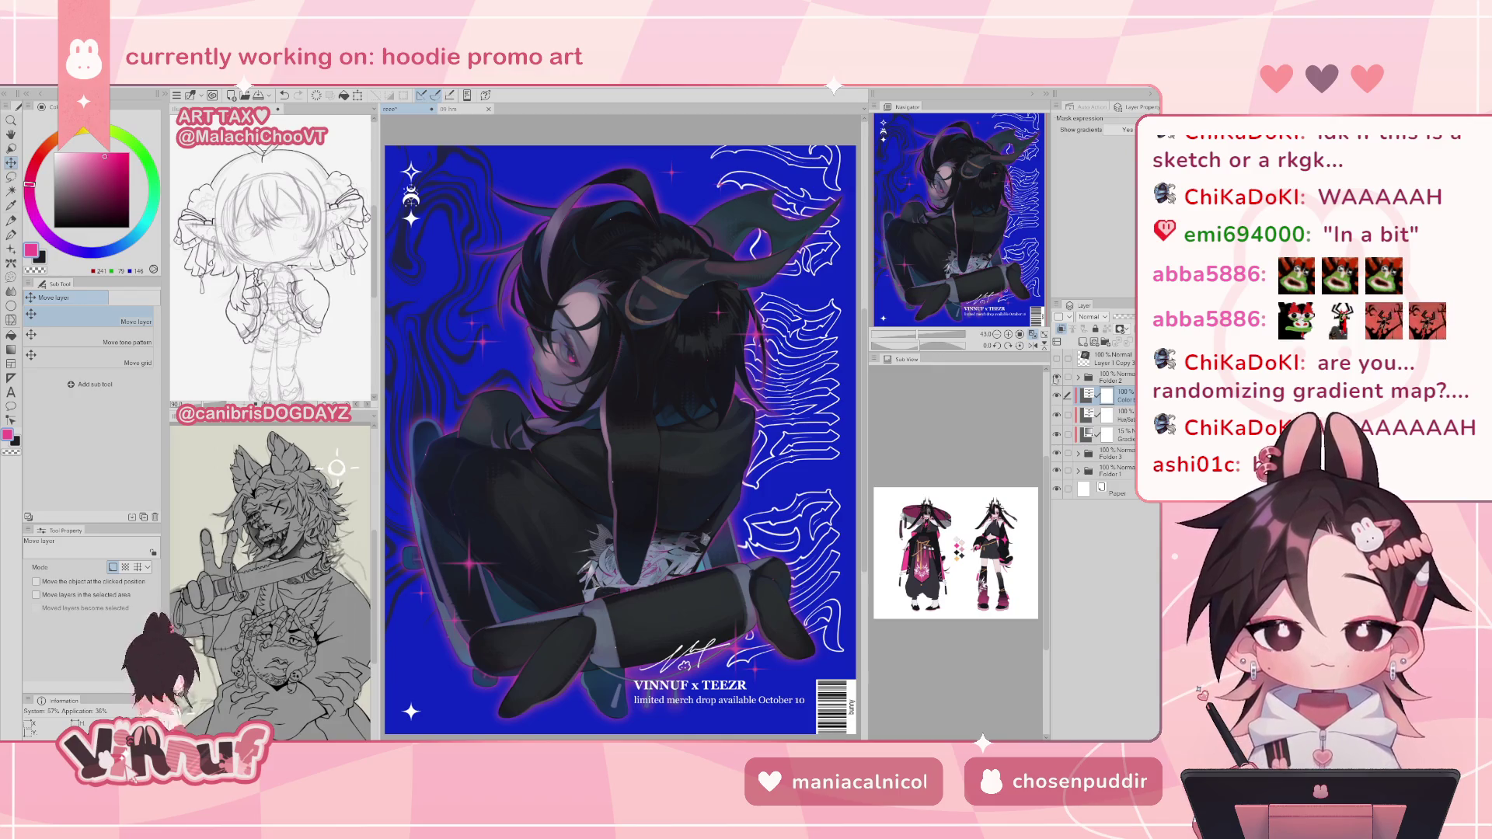
pyautogui.scroll(-1, 680, 423)
pyautogui.click(1115, 378)
pyautogui.click(1115, 359)
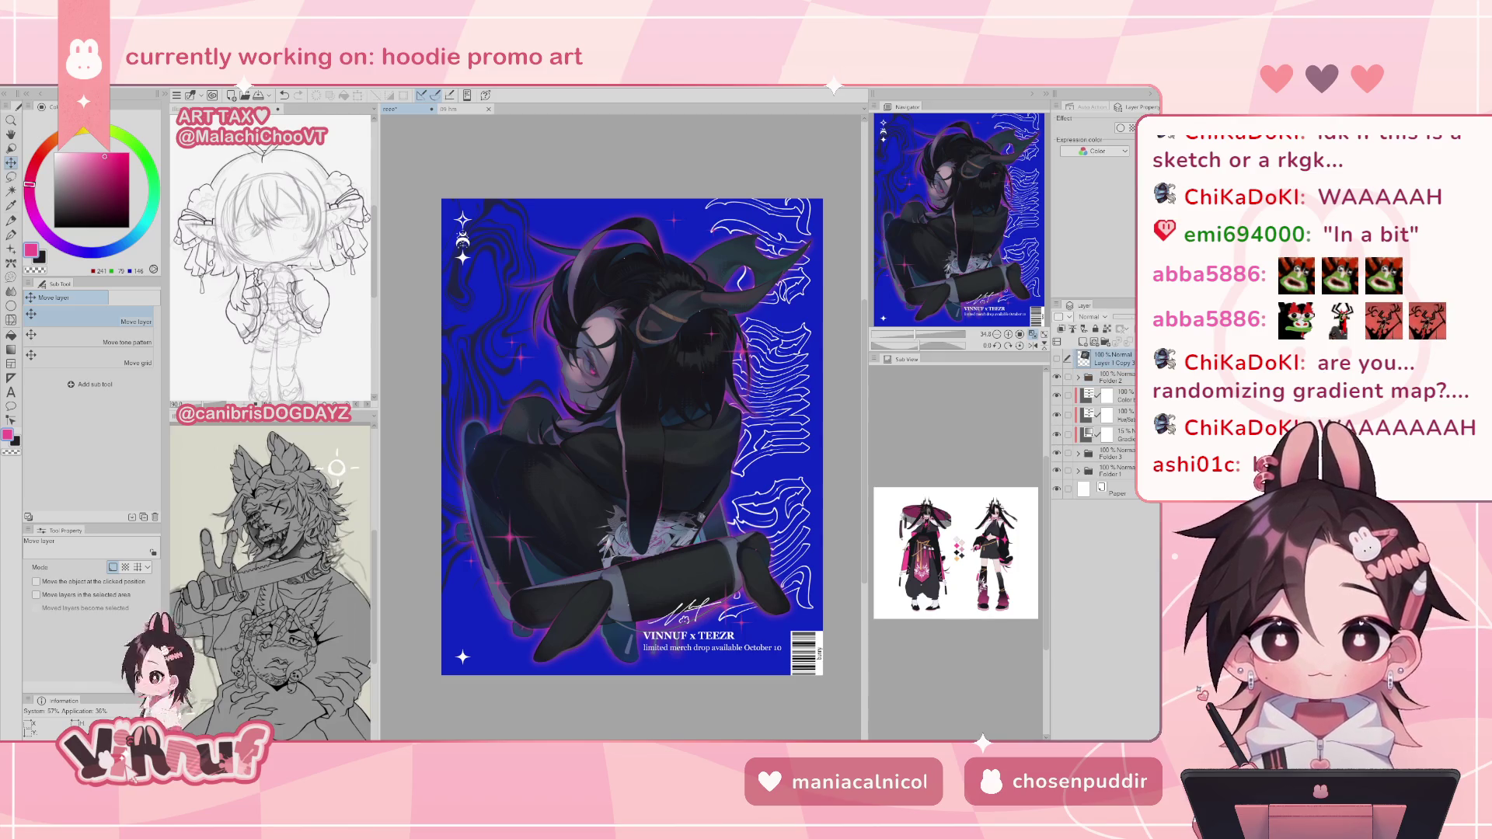
pyautogui.moveTo(1115, 359); pyautogui.dragTo(1110, 438)
pyautogui.keyDown('shift'); pyautogui.click(1111, 449); pyautogui.keyUp('shift')
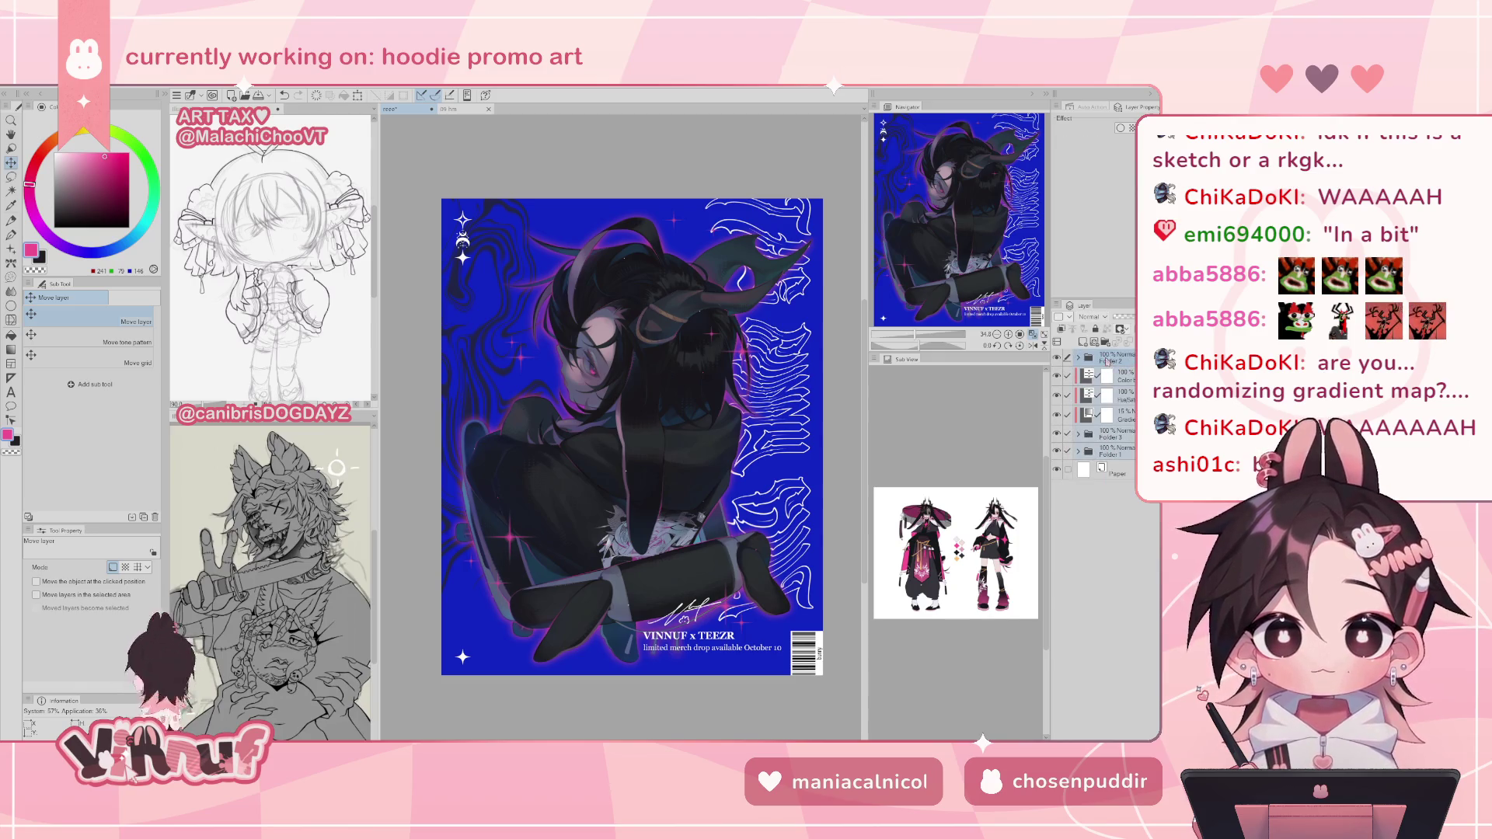
pyautogui.rightClick(1107, 363)
pyautogui.click(1096, 594)
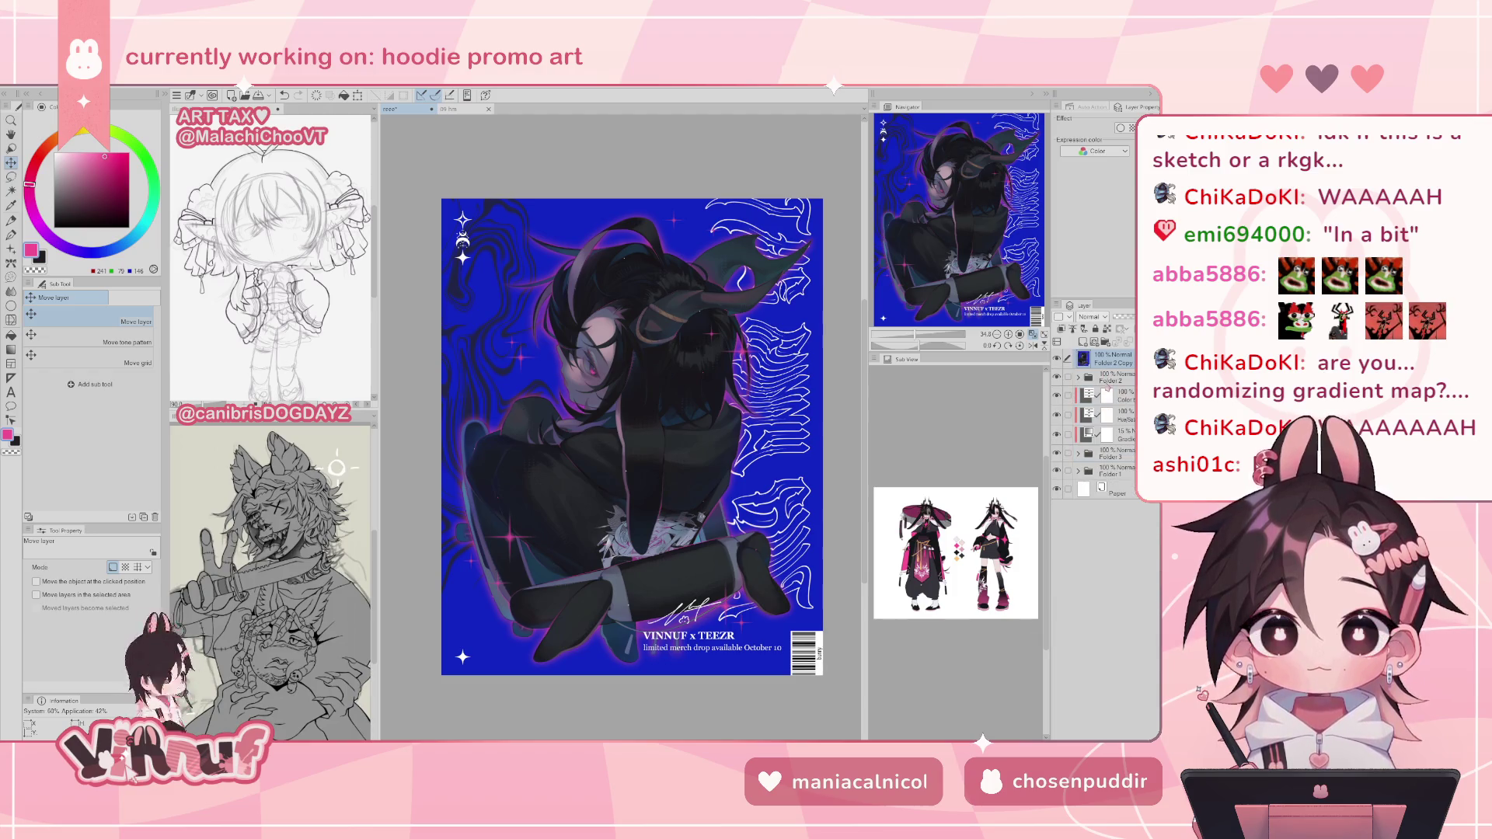
pyautogui.hotkey('ctrl', 'z')
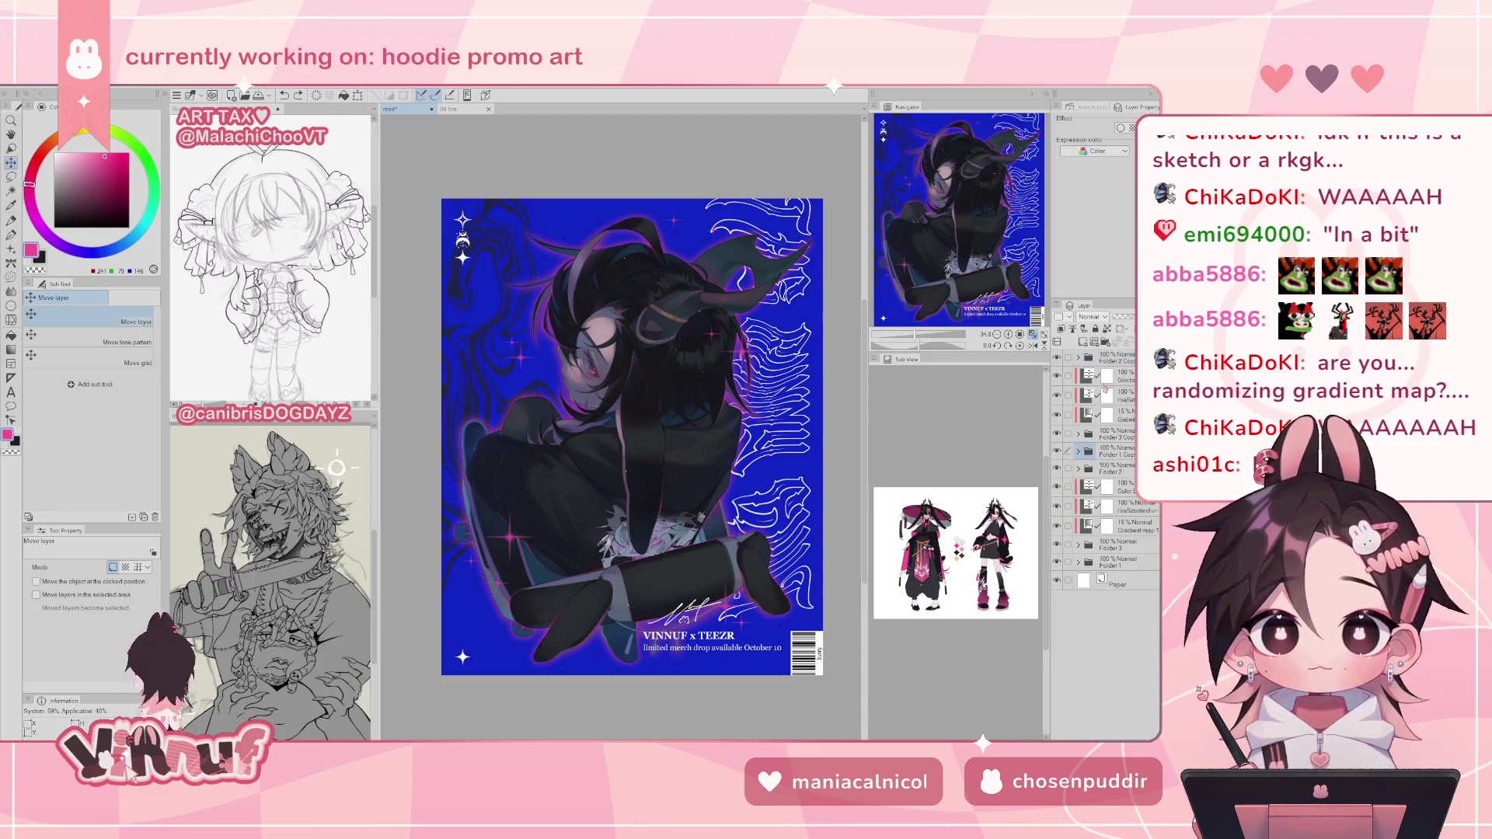
# - Copy Folder 3, merge the copy into one layer, and place it at the top inside Folder 3
pyautogui.click(1112, 439)
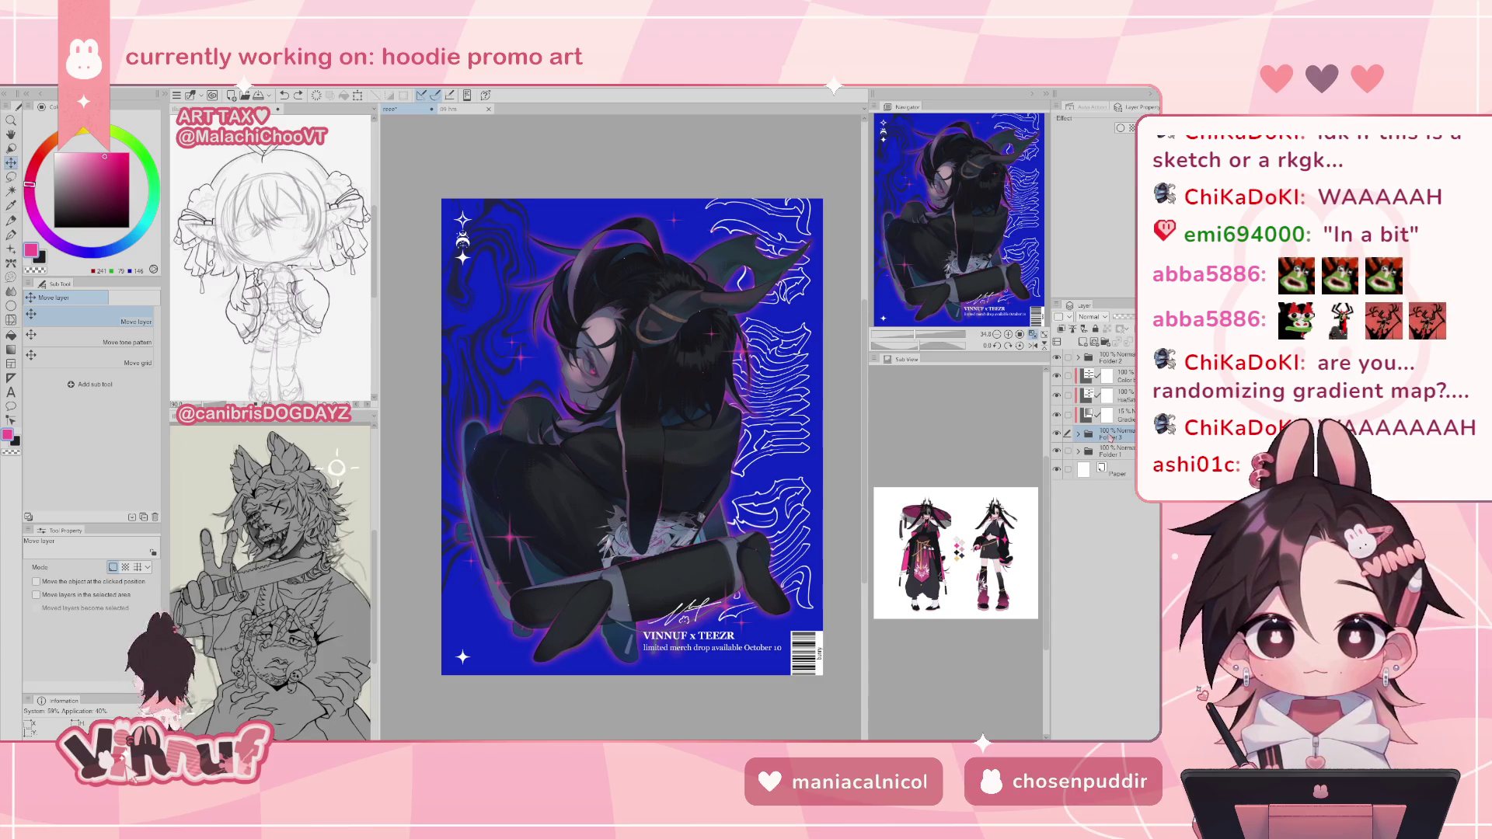
pyautogui.moveTo(1111, 439); pyautogui.dragTo(1113, 432)
pyautogui.rightClick(1113, 432)
pyautogui.click(1103, 665)
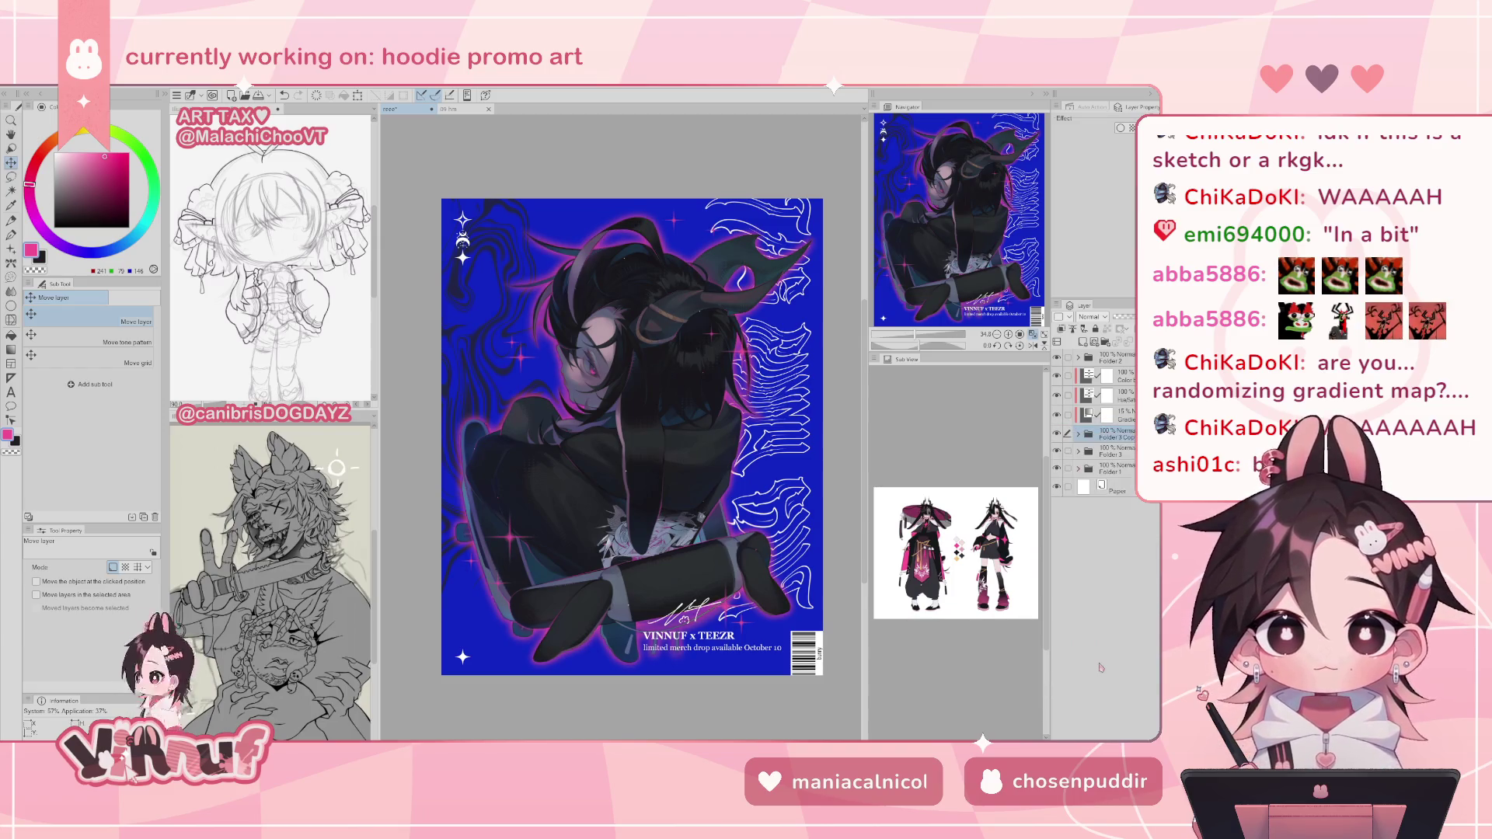
pyautogui.click(1078, 453)
pyautogui.moveTo(1112, 433); pyautogui.dragTo(1125, 464)
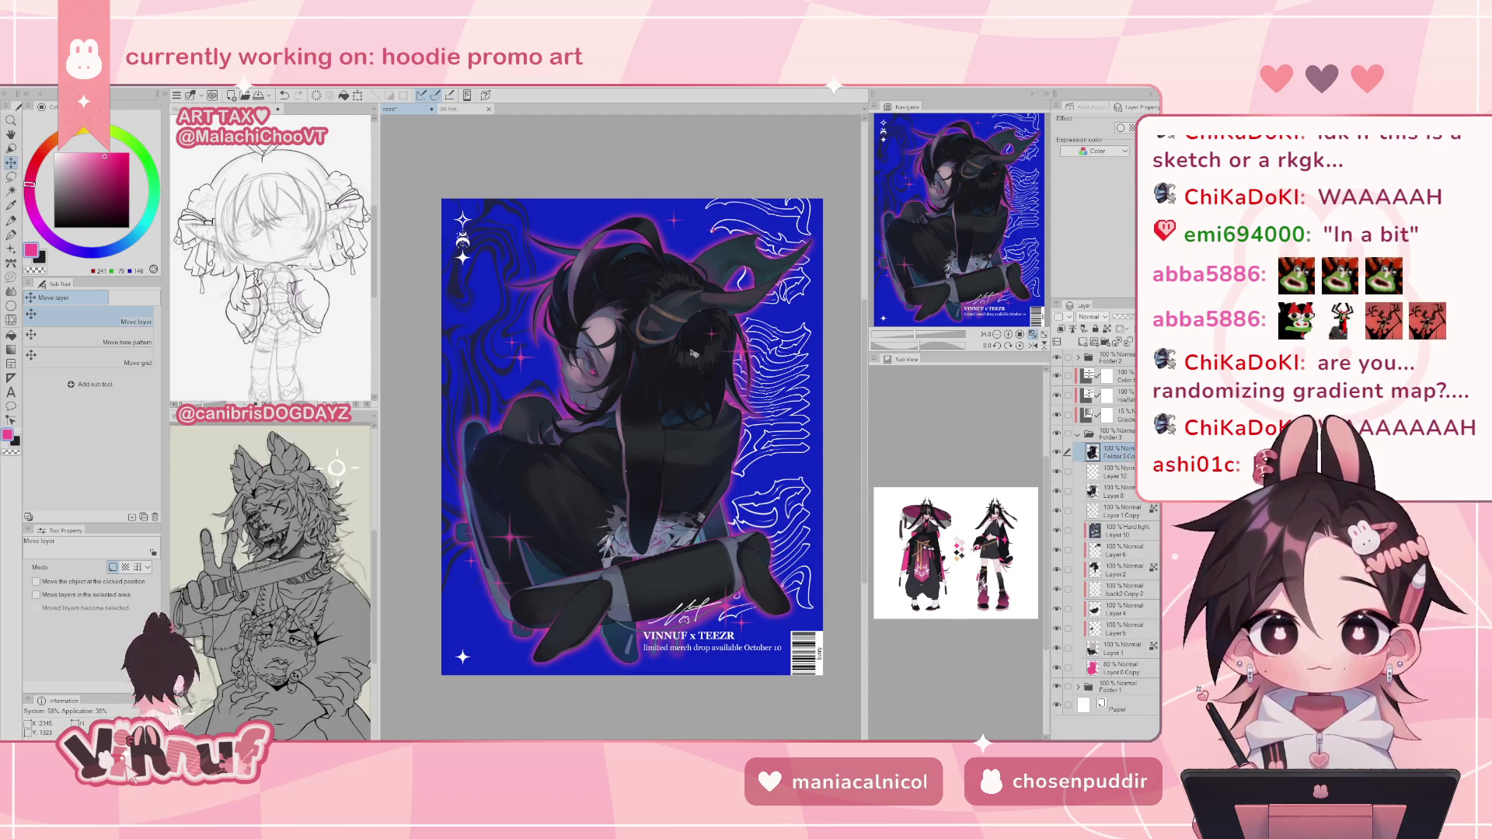
# - Apply a strength-2 Gaussian blur to the merged layer, undoing an accidental opacity drop
pyautogui.scroll(2, 685, 321)
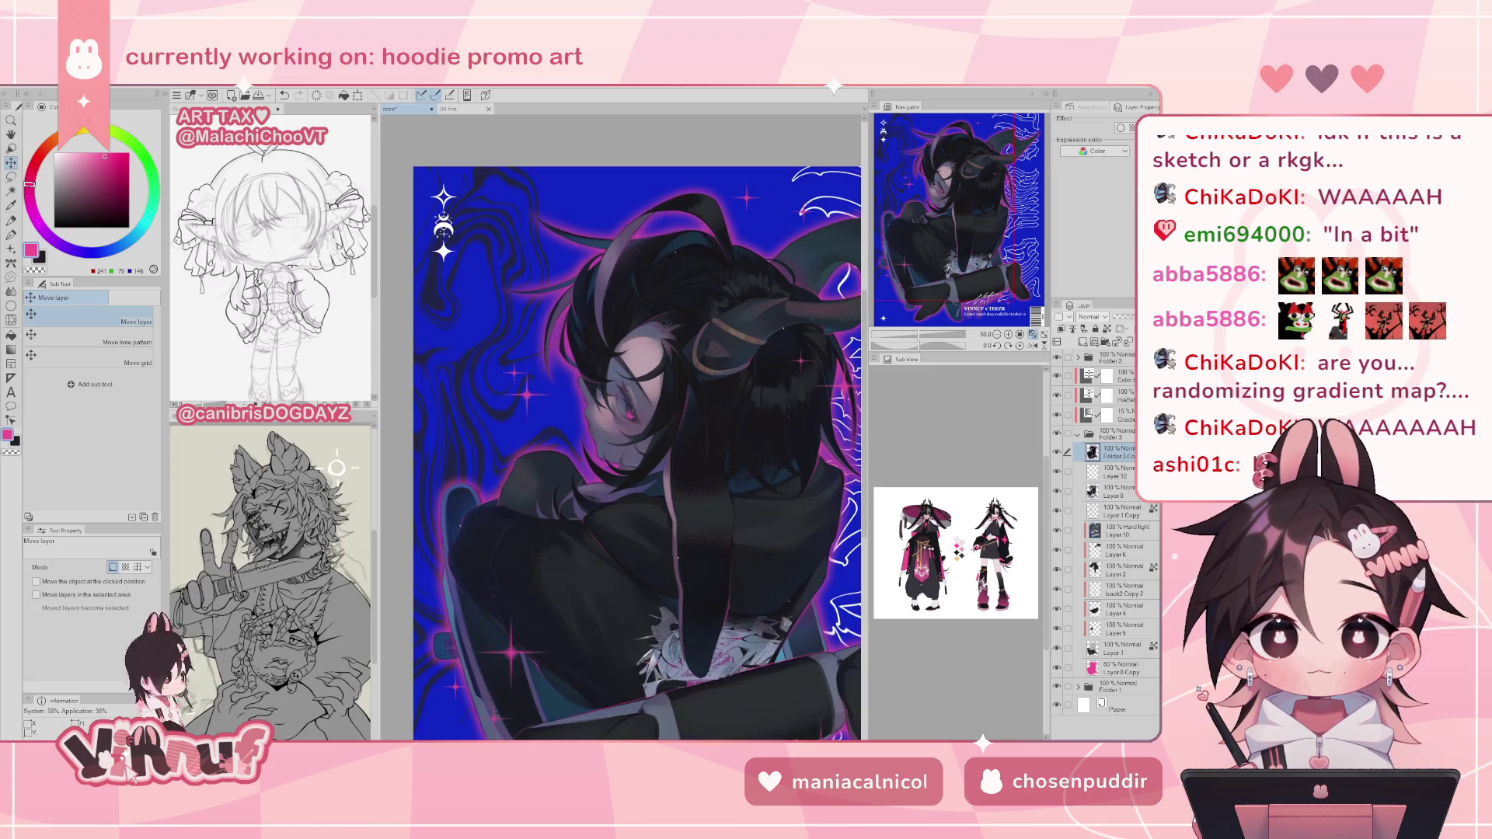
pyautogui.click(176, 95)
pyautogui.moveTo(218, 125)
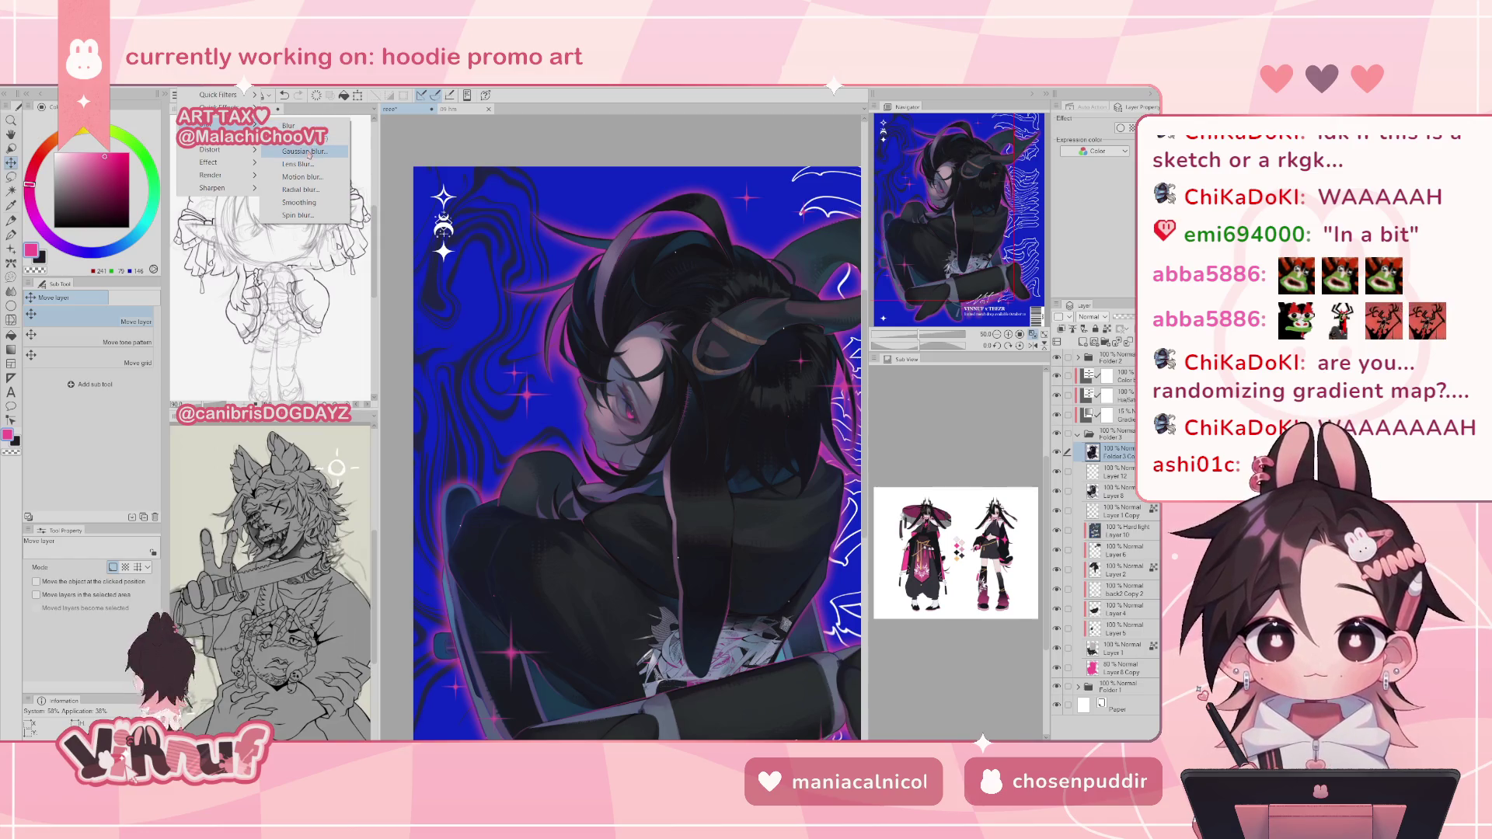
pyautogui.click(304, 151)
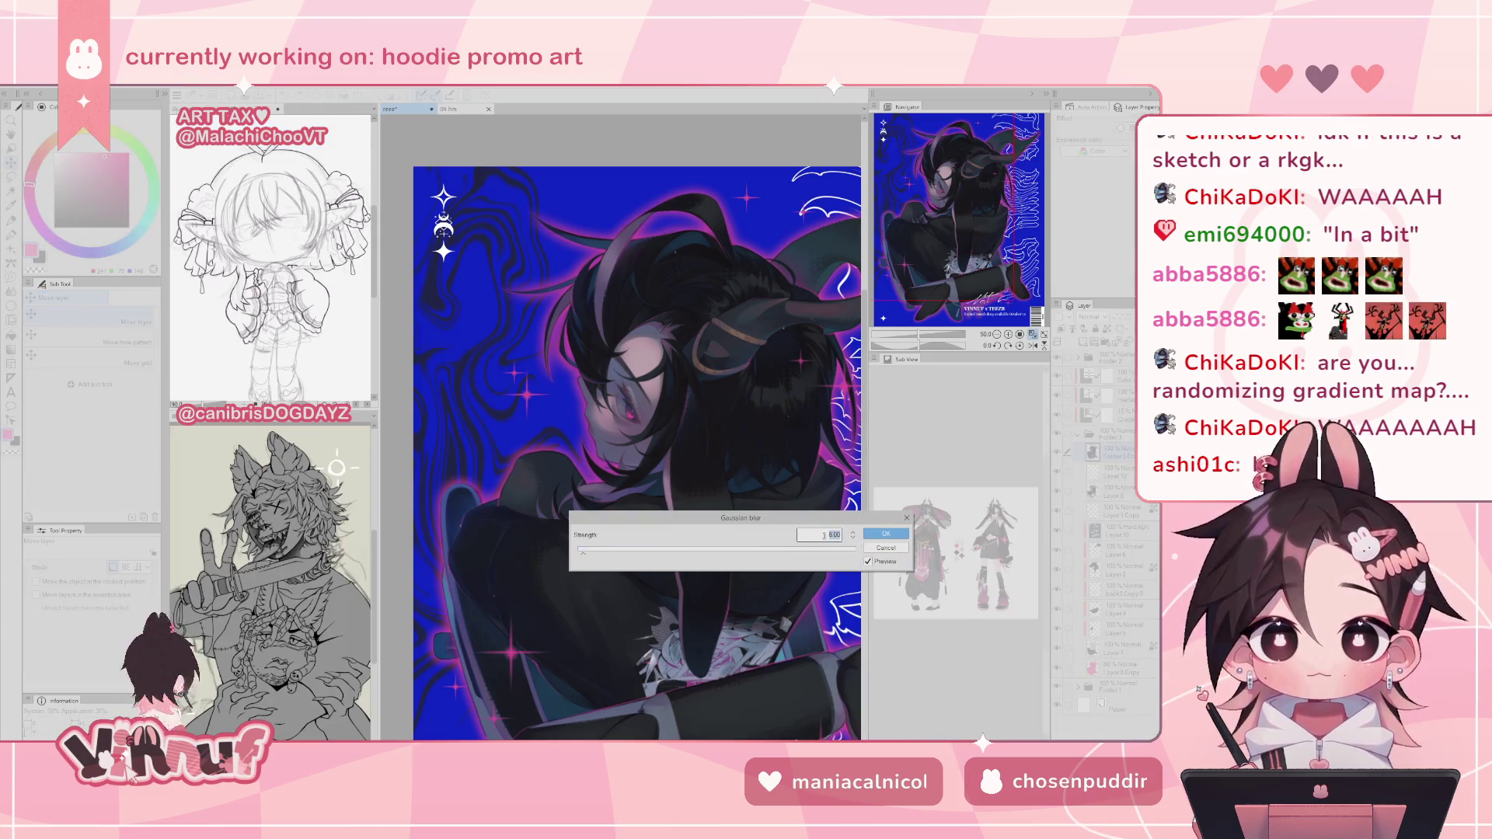
pyautogui.write('20')
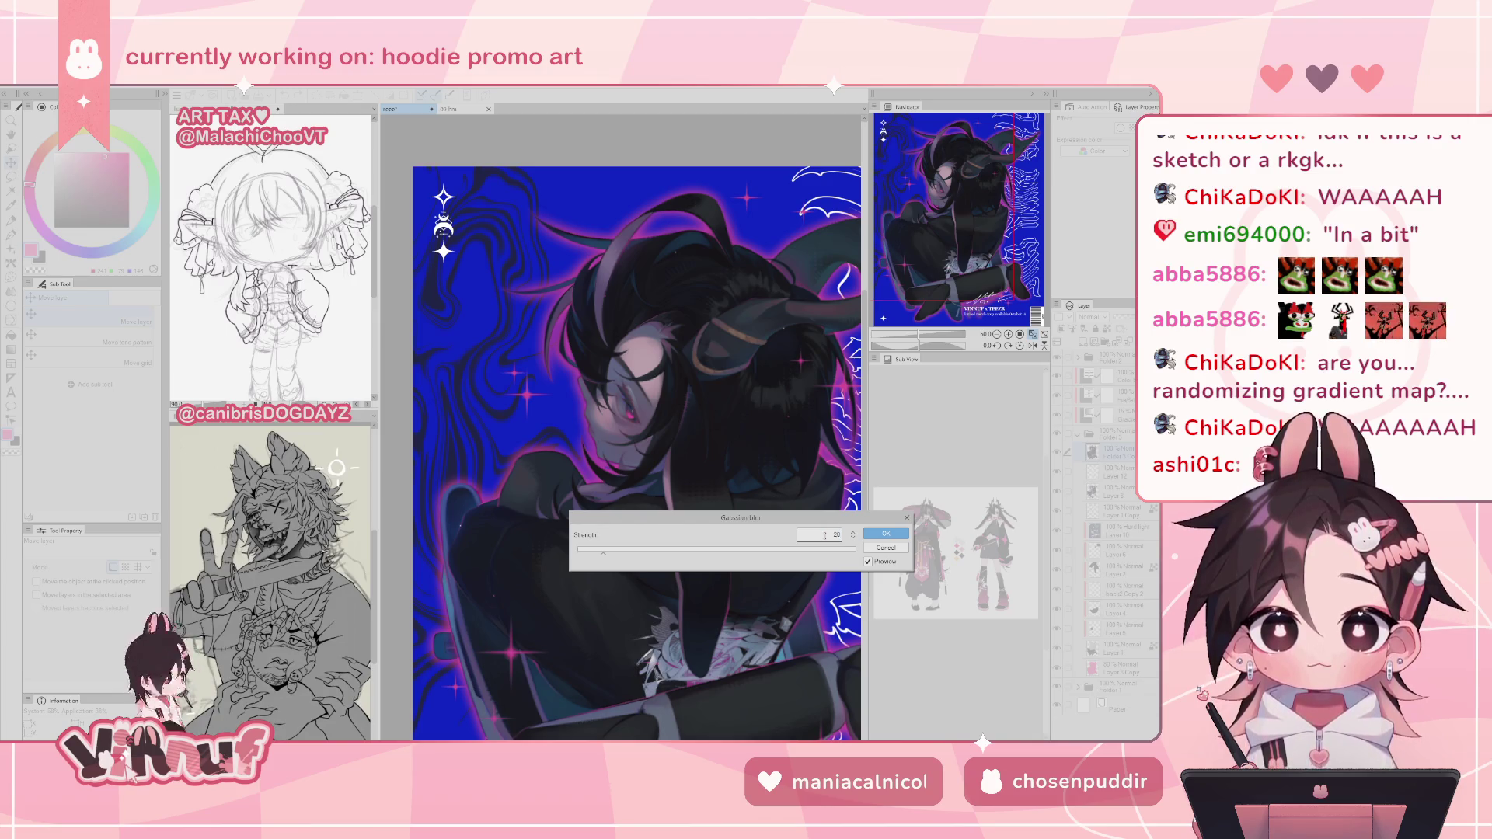
pyautogui.click(885, 528)
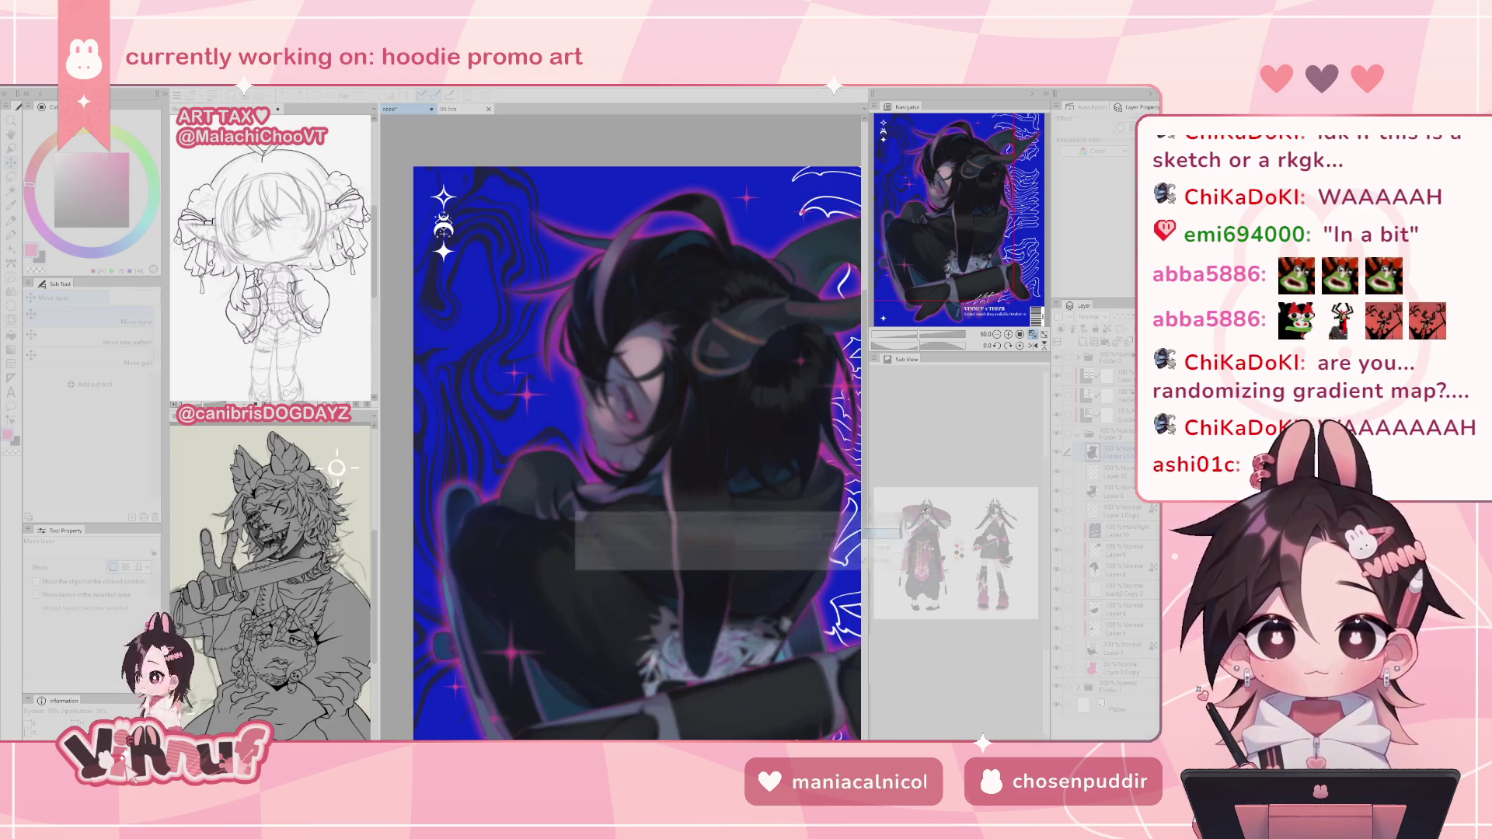
pyautogui.moveTo(1121, 321); pyautogui.dragTo(1114, 317)
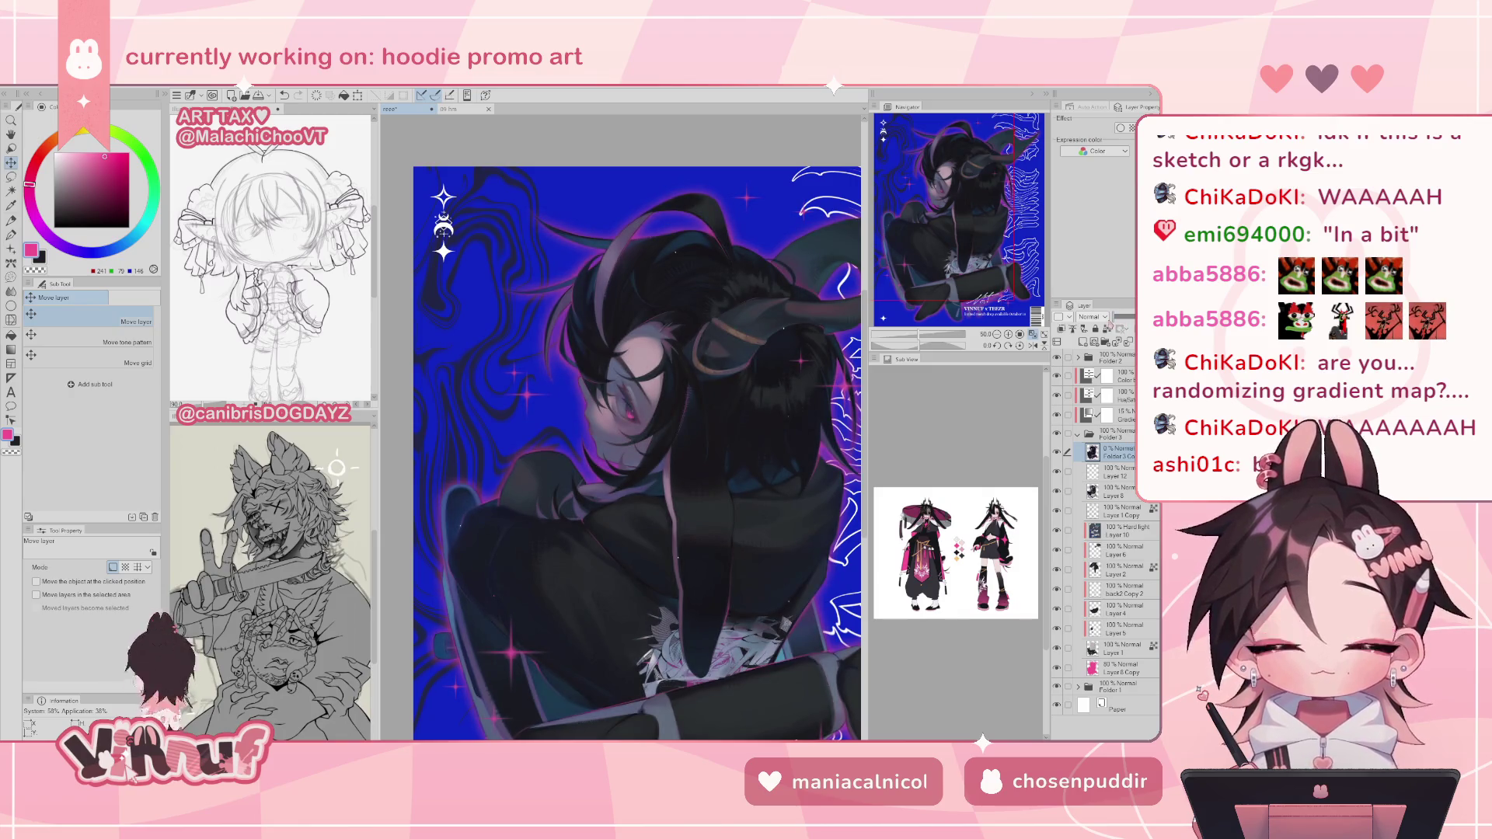
pyautogui.hotkey('ctrl', 'z')
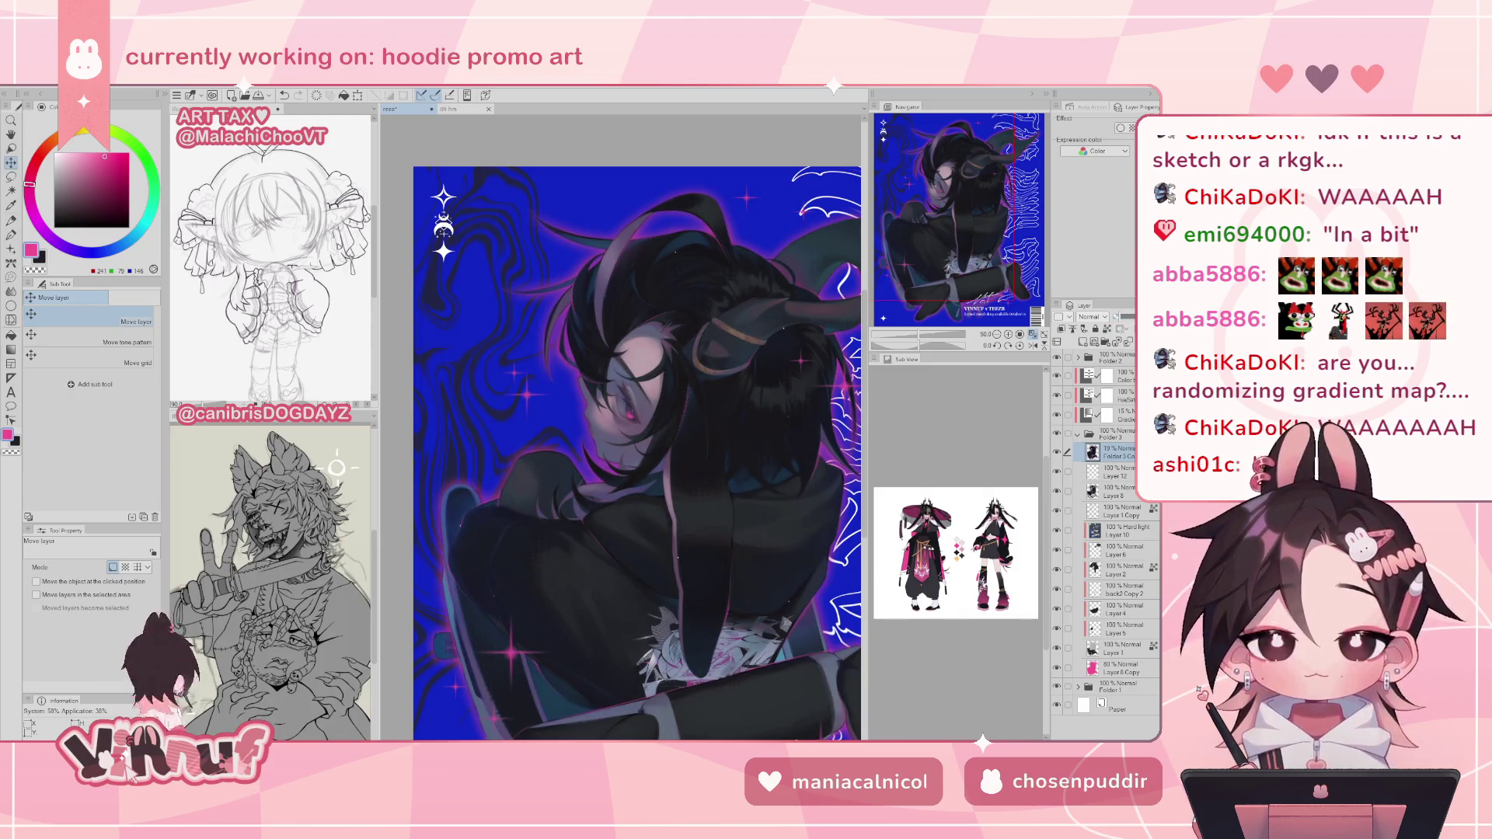
pyautogui.scroll(2, 768, 386)
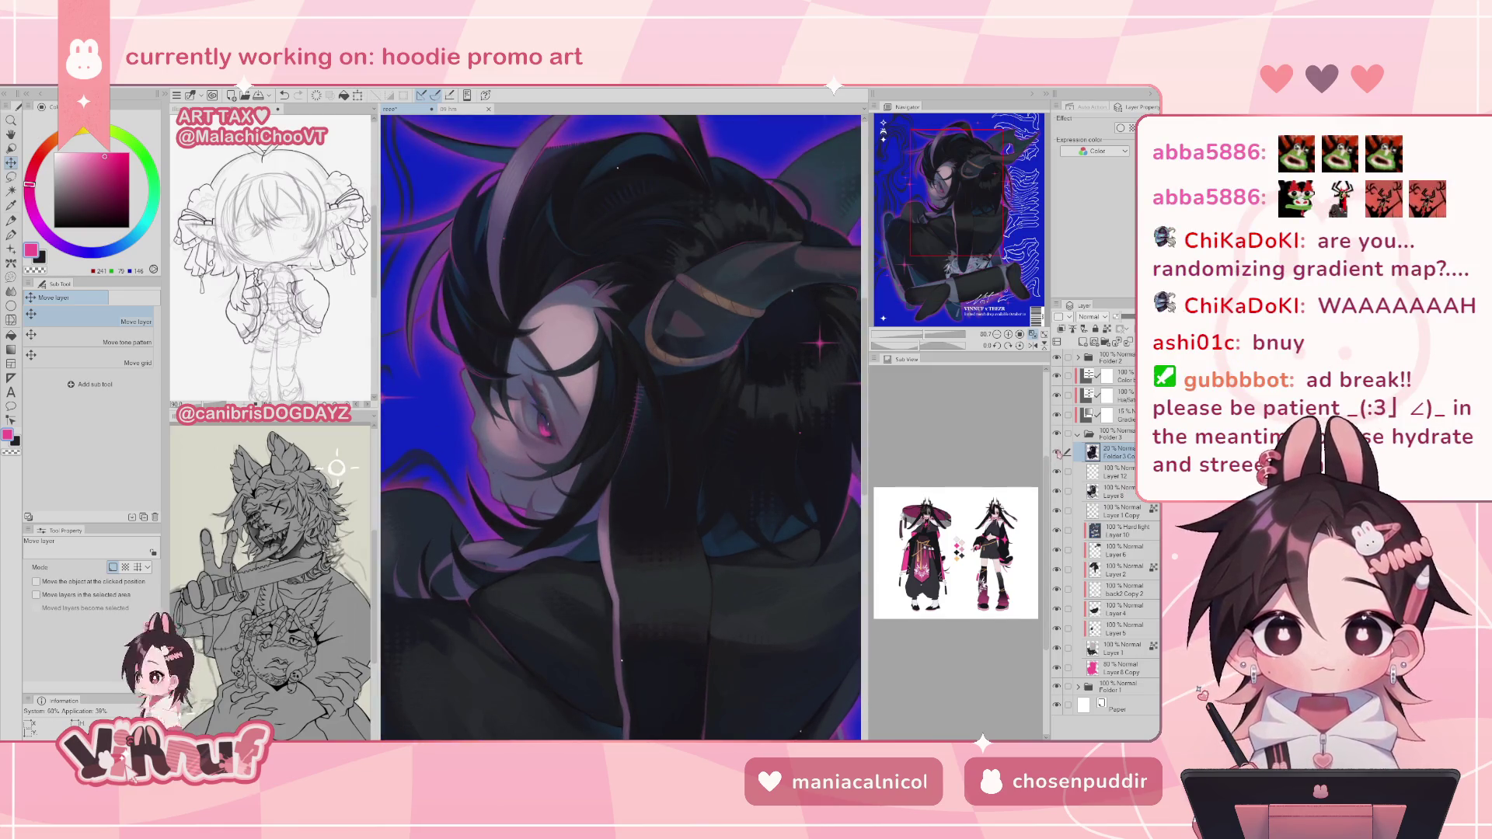
# - Inspect the legs, title text and face up close, then fit the poster back in view
pyautogui.press('e')
pyautogui.hotkey('ctrl', '0')
pyautogui.moveTo(917, 342); pyautogui.dragTo(926, 342)
pyautogui.moveTo(952, 195); pyautogui.dragTo(959, 220)
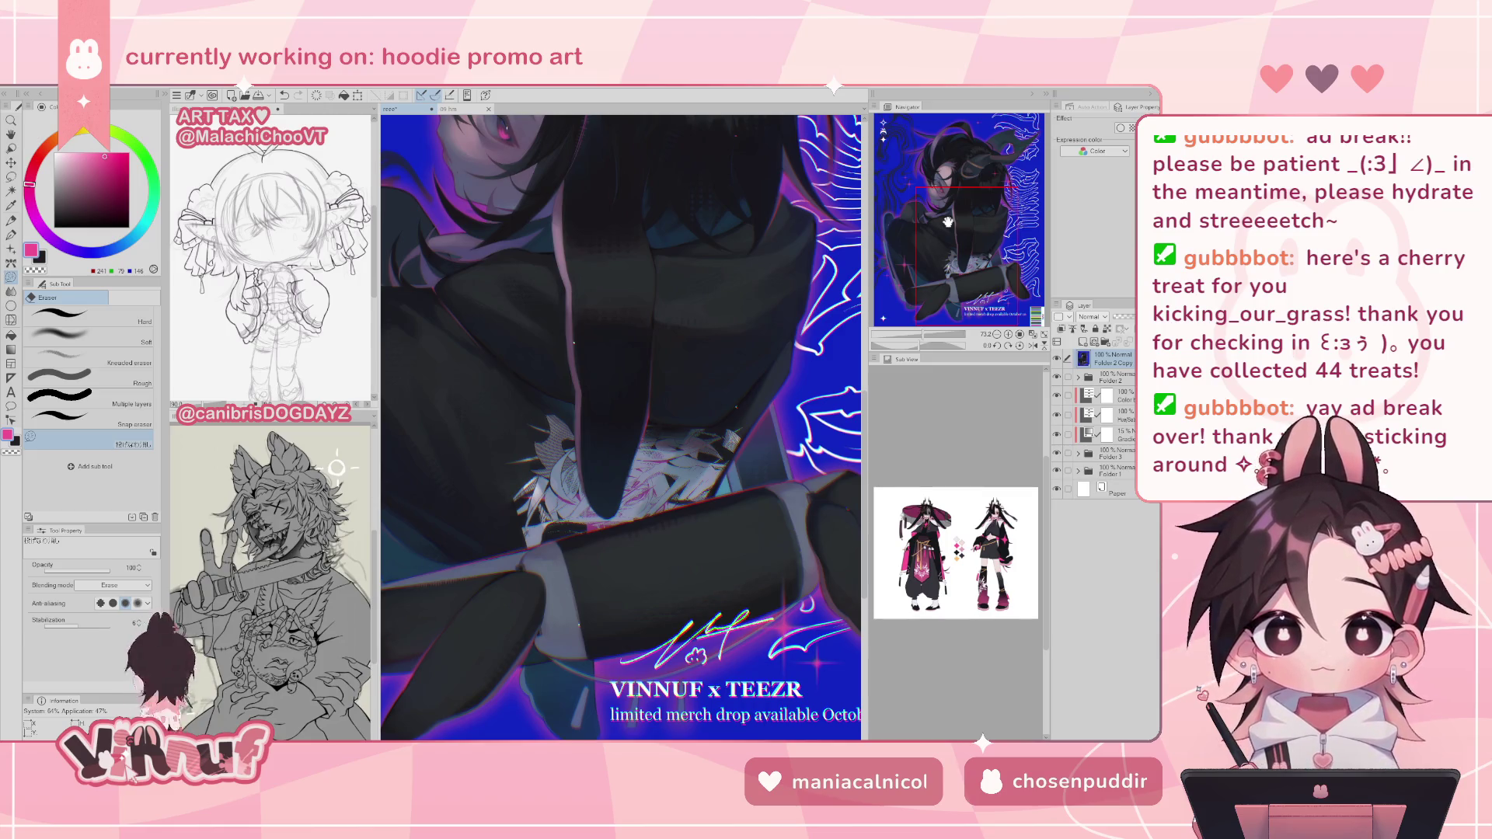
pyautogui.moveTo(951, 222)
pyautogui.mouseDown()
pyautogui.moveTo(912, 162)
pyautogui.moveTo(939, 178)
pyautogui.moveTo(945, 160)
pyautogui.mouseUp()
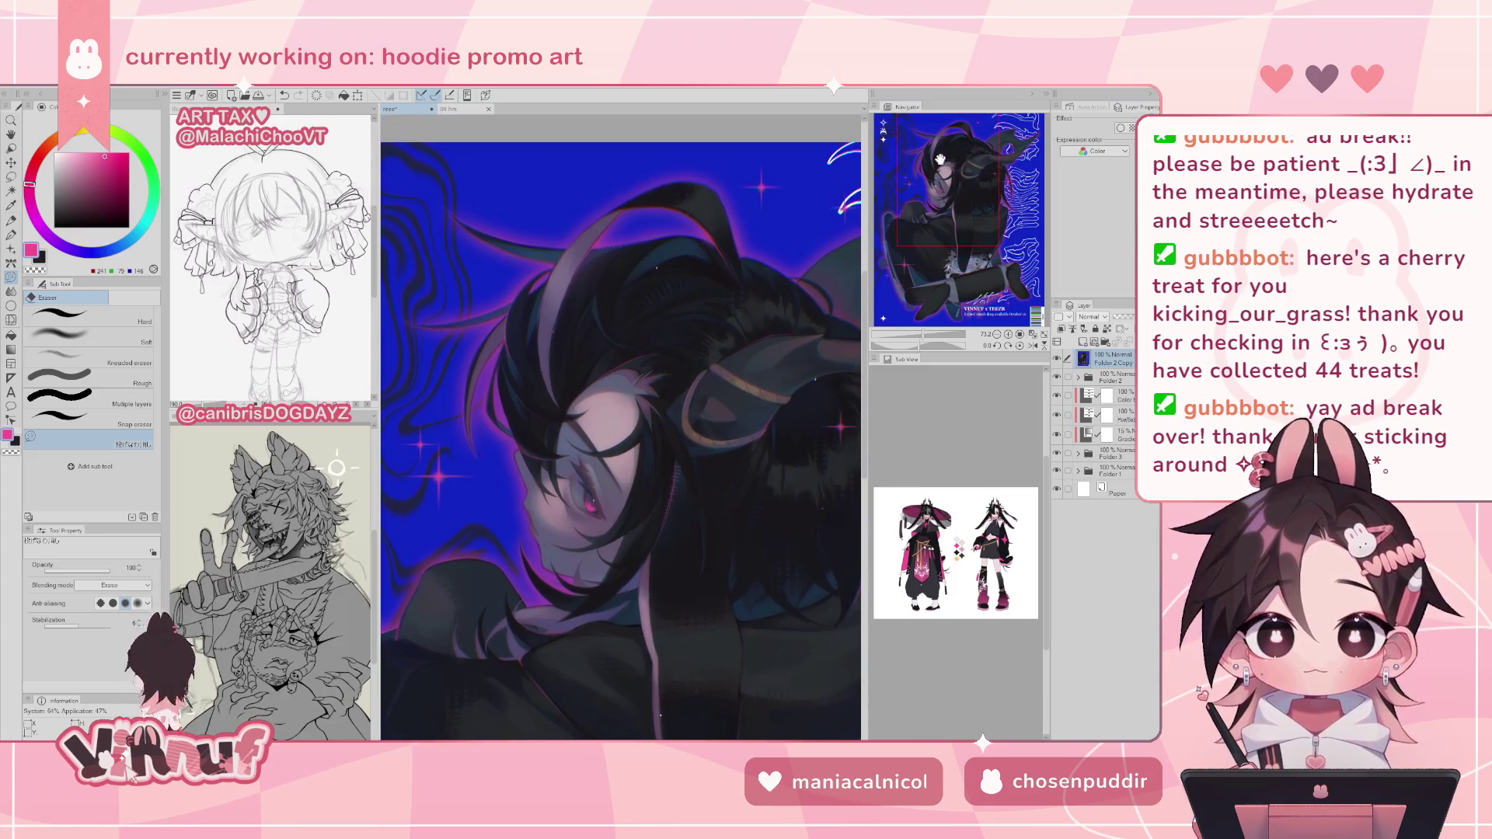
pyautogui.scroll(2, 697, 227)
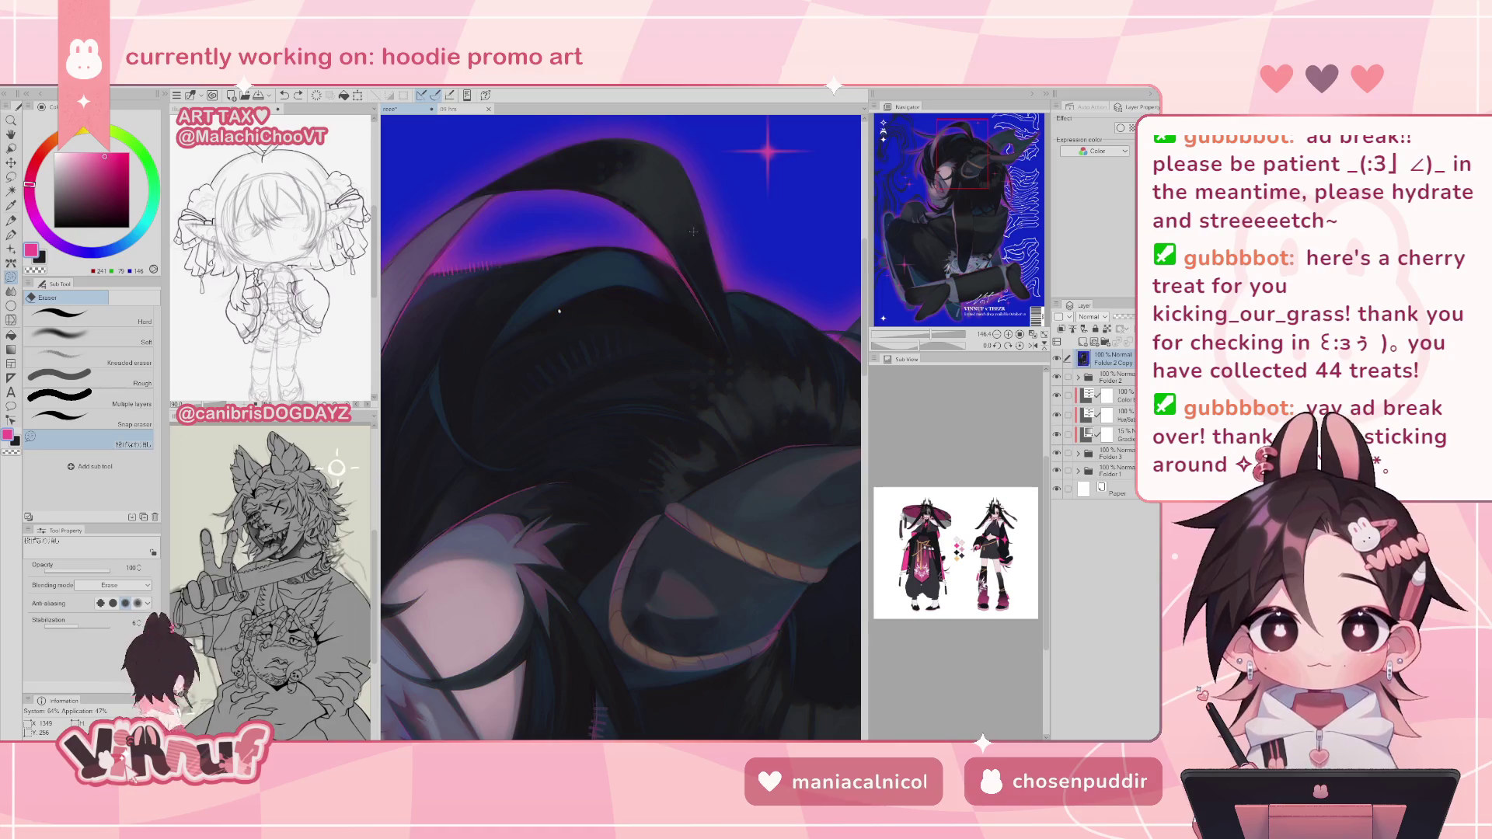
pyautogui.scroll(-3, 695, 235)
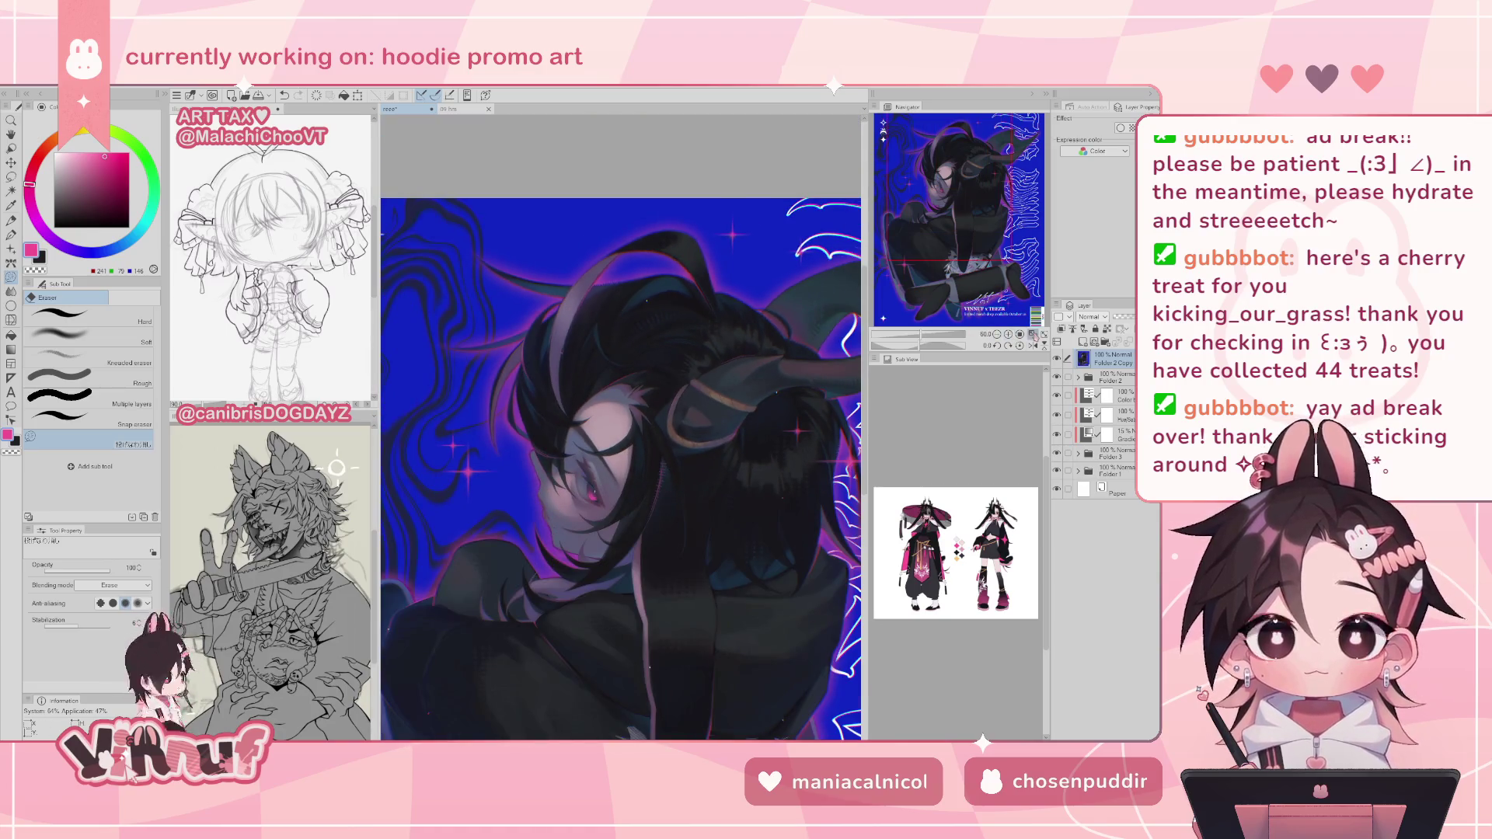
pyautogui.click(1033, 335)
# - Apply the Noise effect to the artwork and hide Folder 2 Copy to compare
pyautogui.click(176, 95)
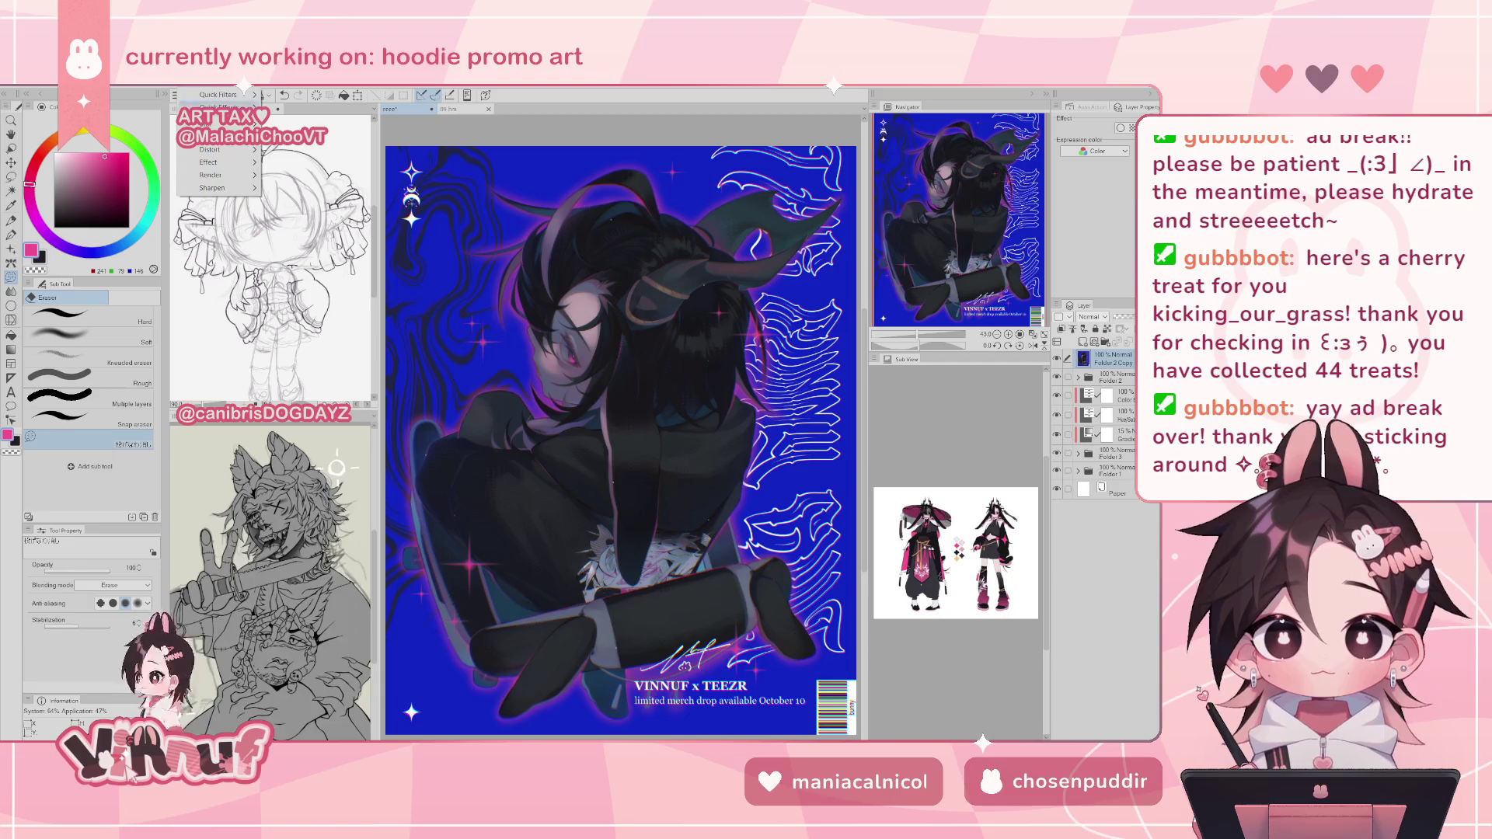
pyautogui.moveTo(220, 165)
pyautogui.click(299, 215)
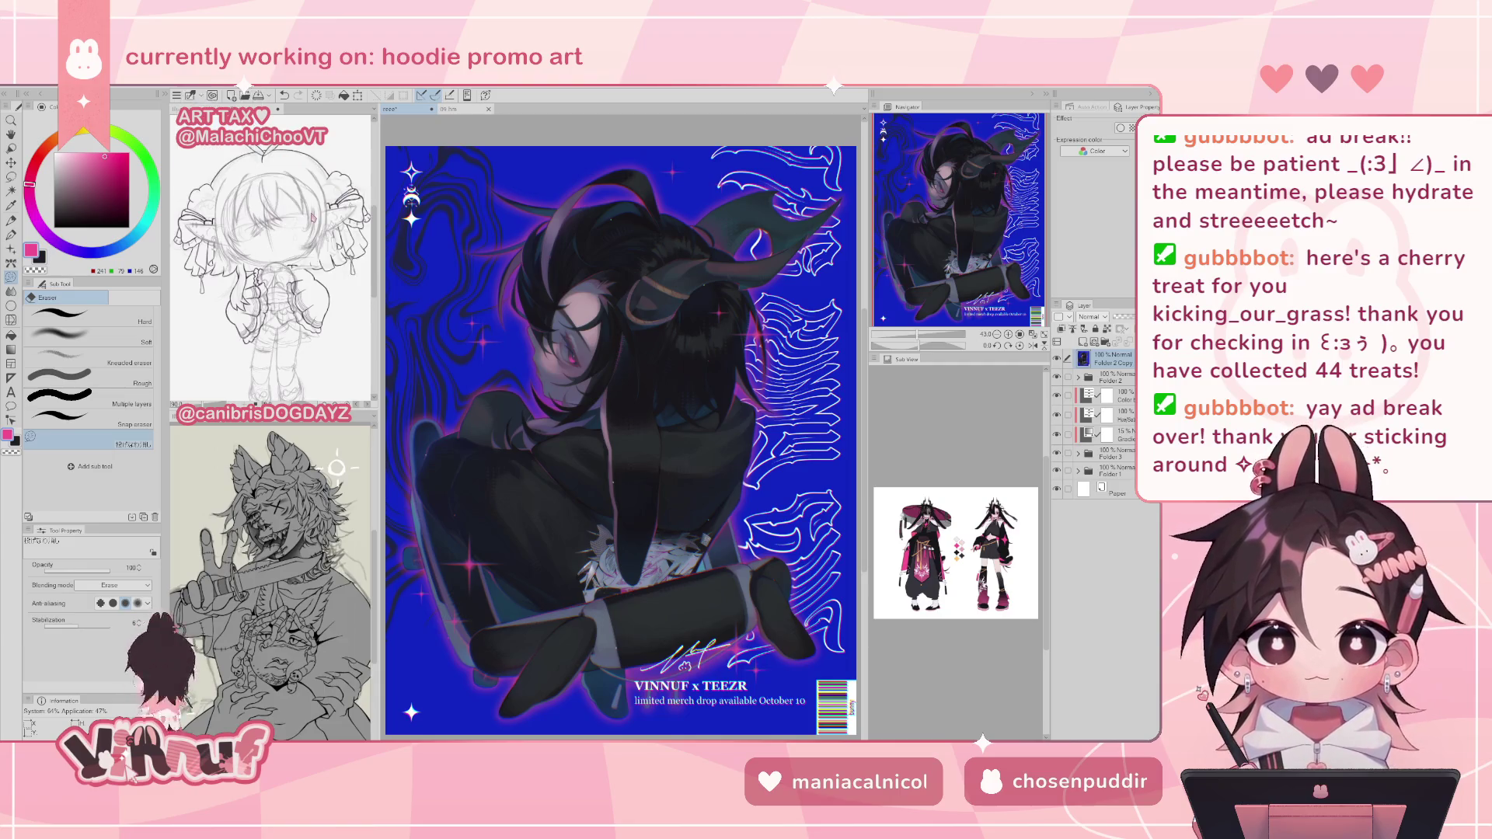
pyautogui.click(670, 405)
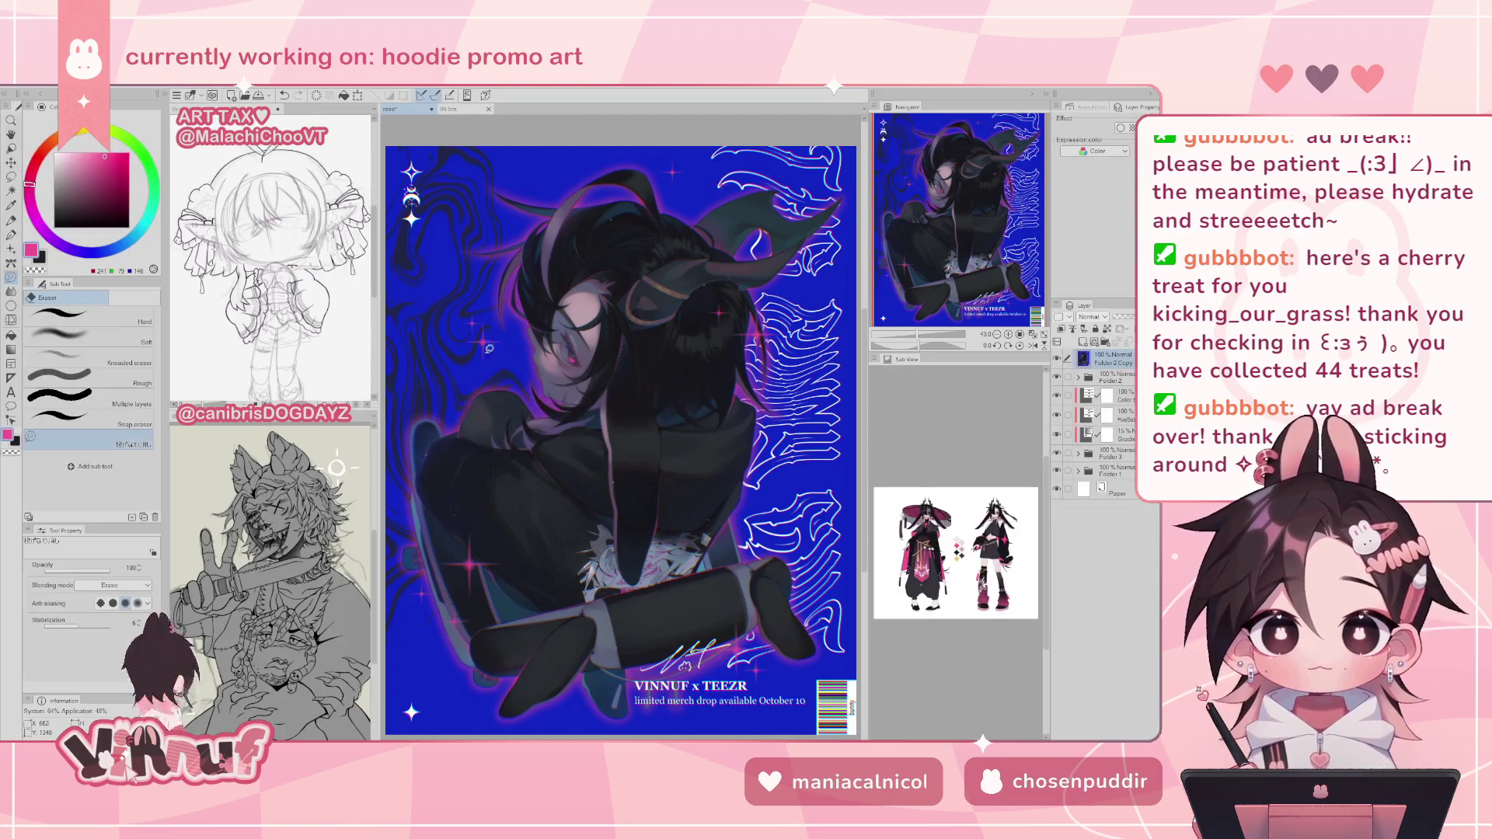
pyautogui.scroll(4, 691, 395)
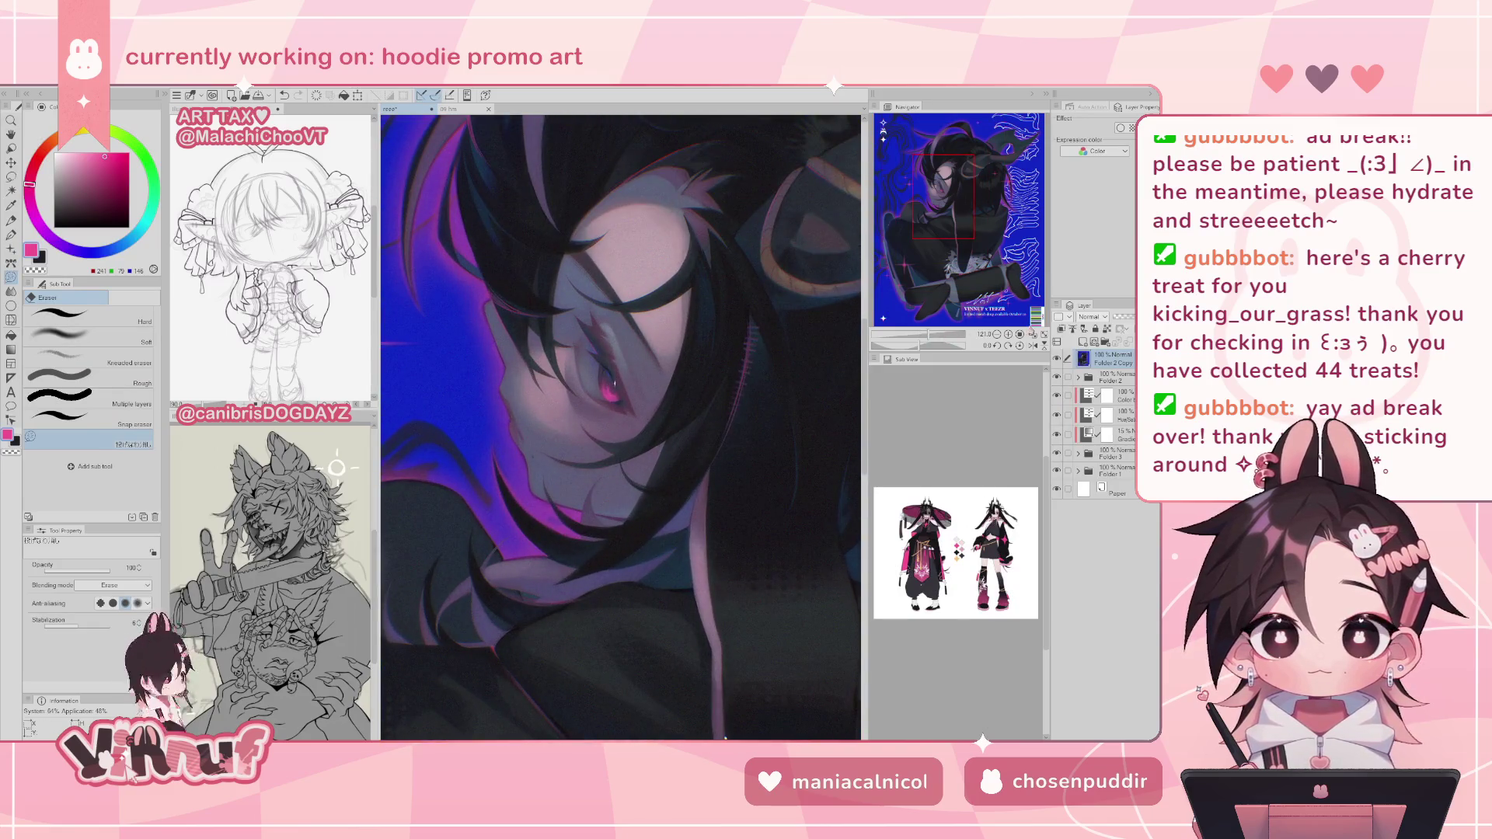
pyautogui.click(1033, 335)
pyautogui.click(1056, 359)
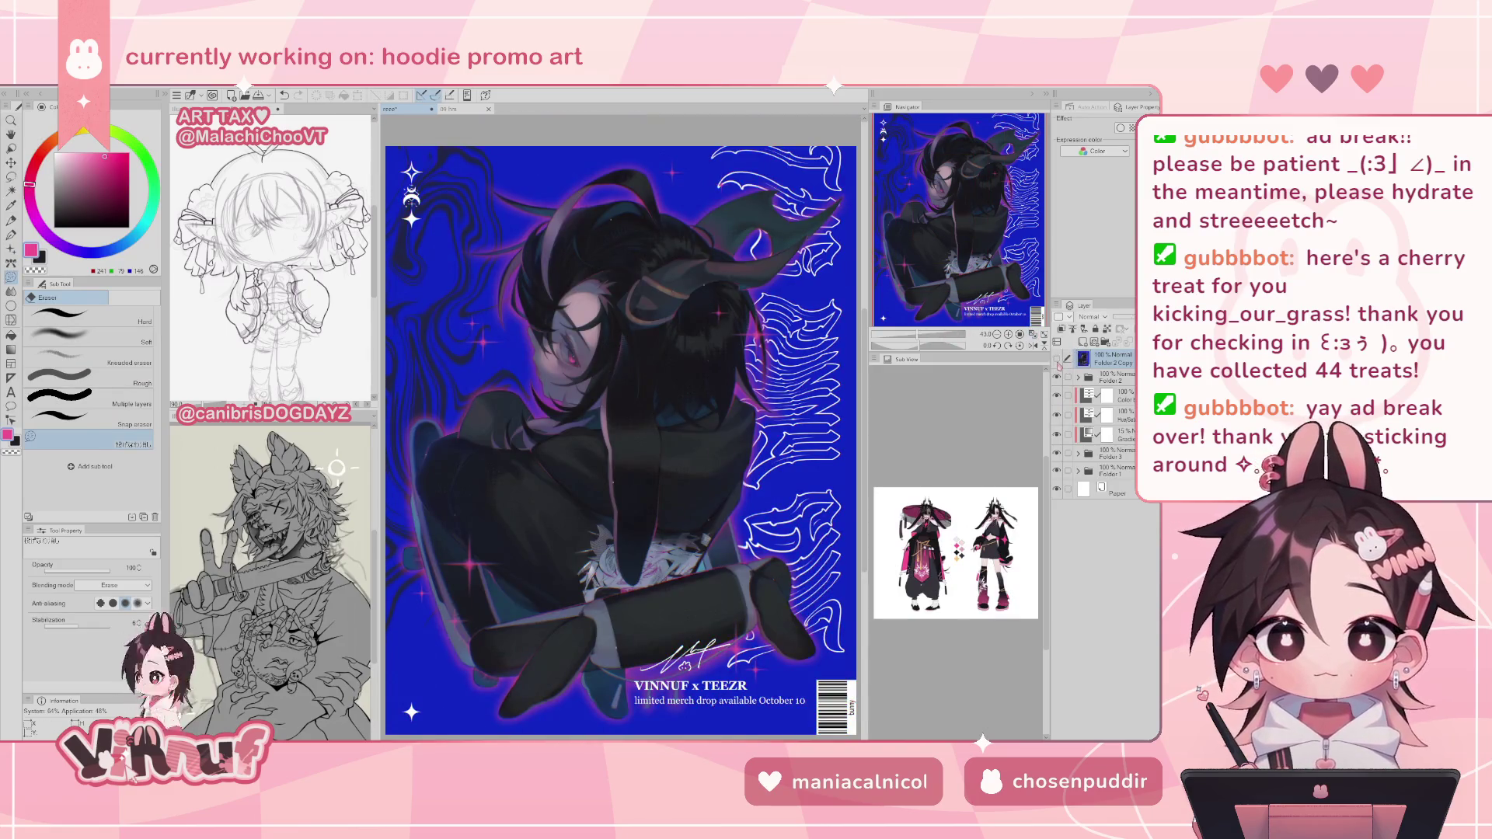
pyautogui.scroll(4, 417, 395)
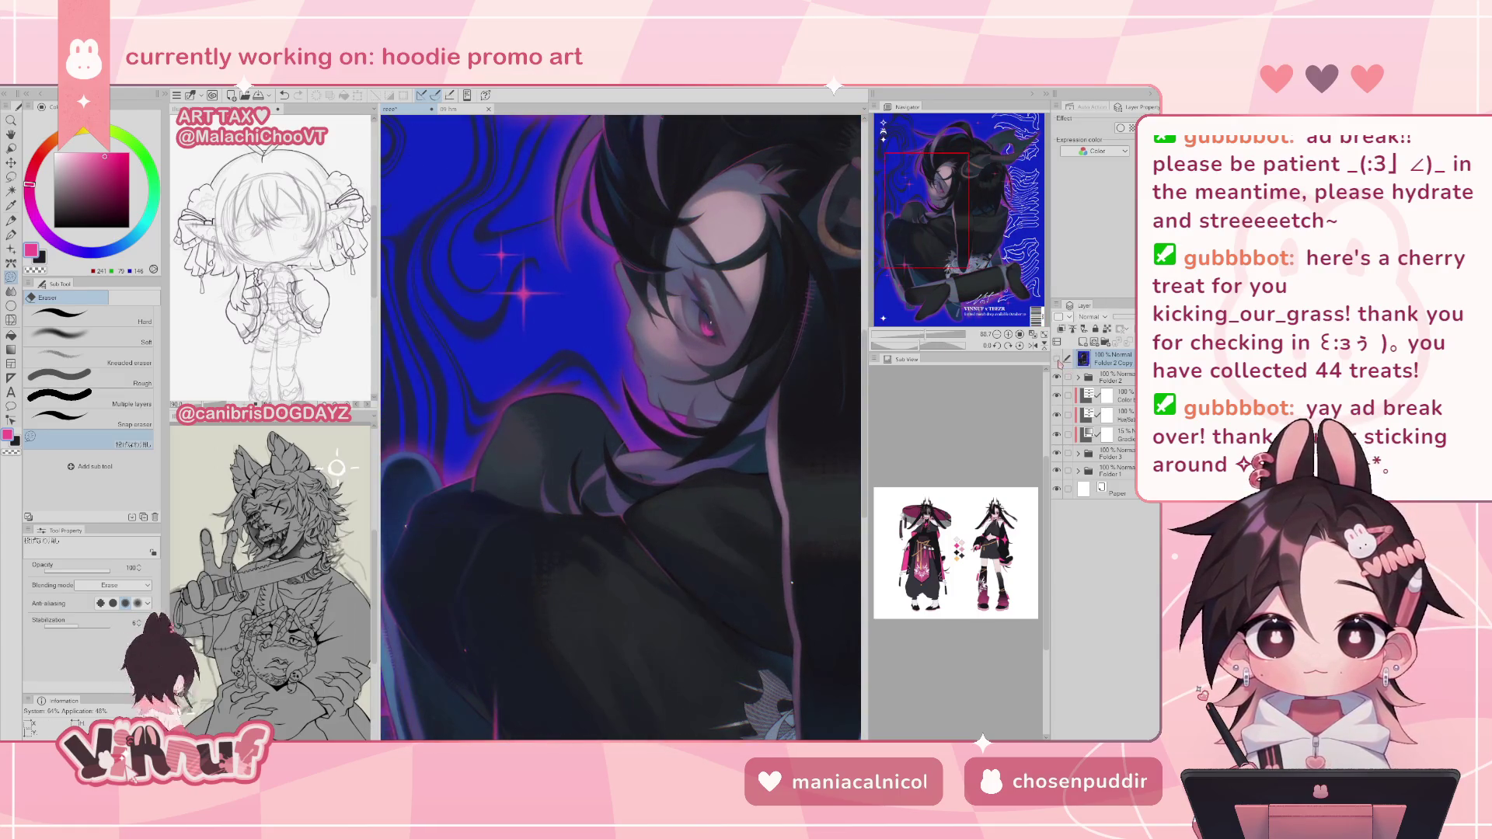
pyautogui.click(1033, 335)
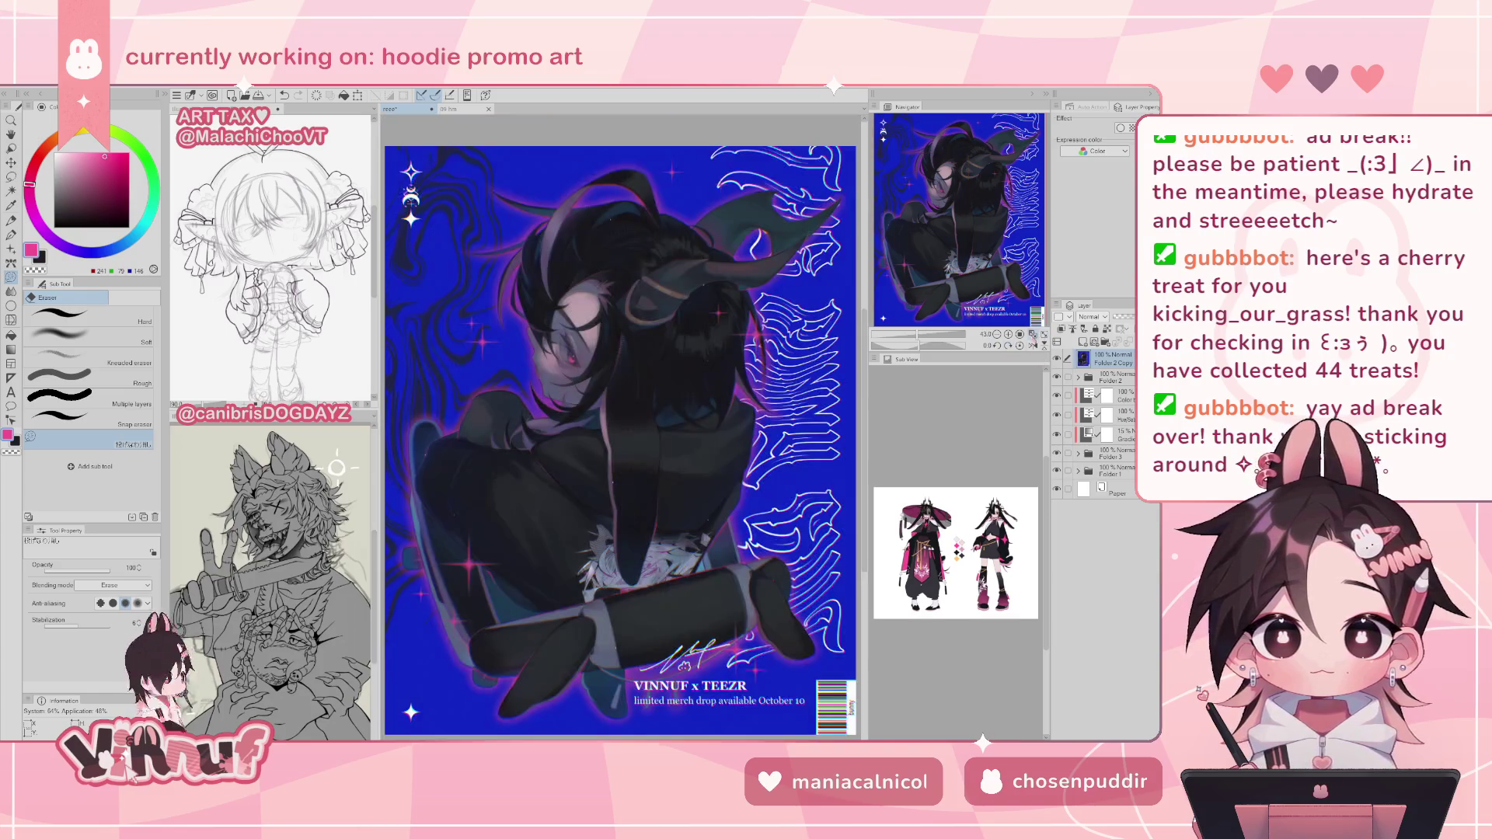
# - Flip the canvas to check the composition, set Layer 13 to Overlay, and pick a lighter pink
pyautogui.press('h')
pyautogui.press('h')
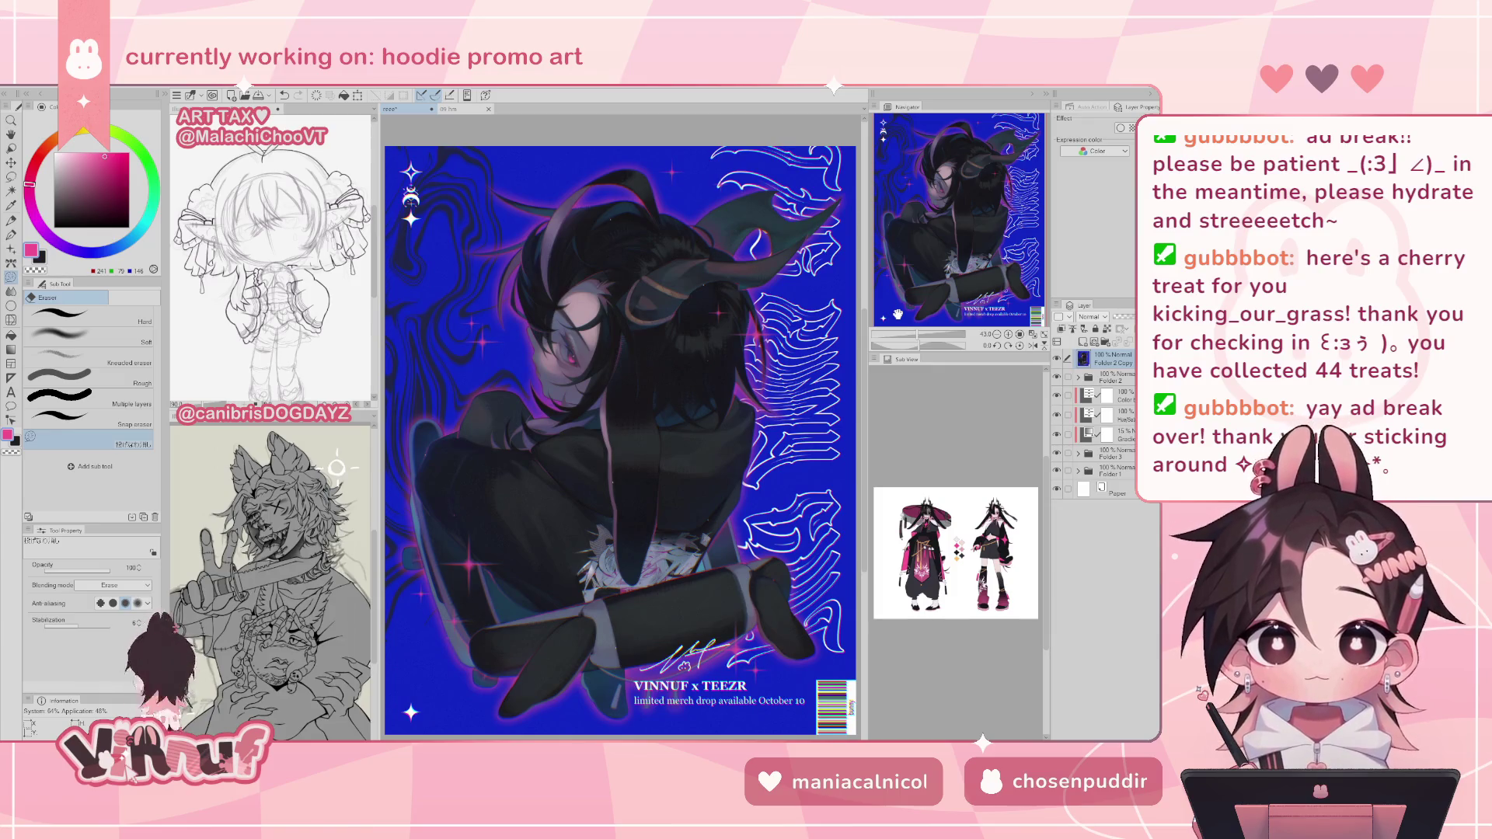
pyautogui.press('h')
pyautogui.scroll(-3, 925, 320)
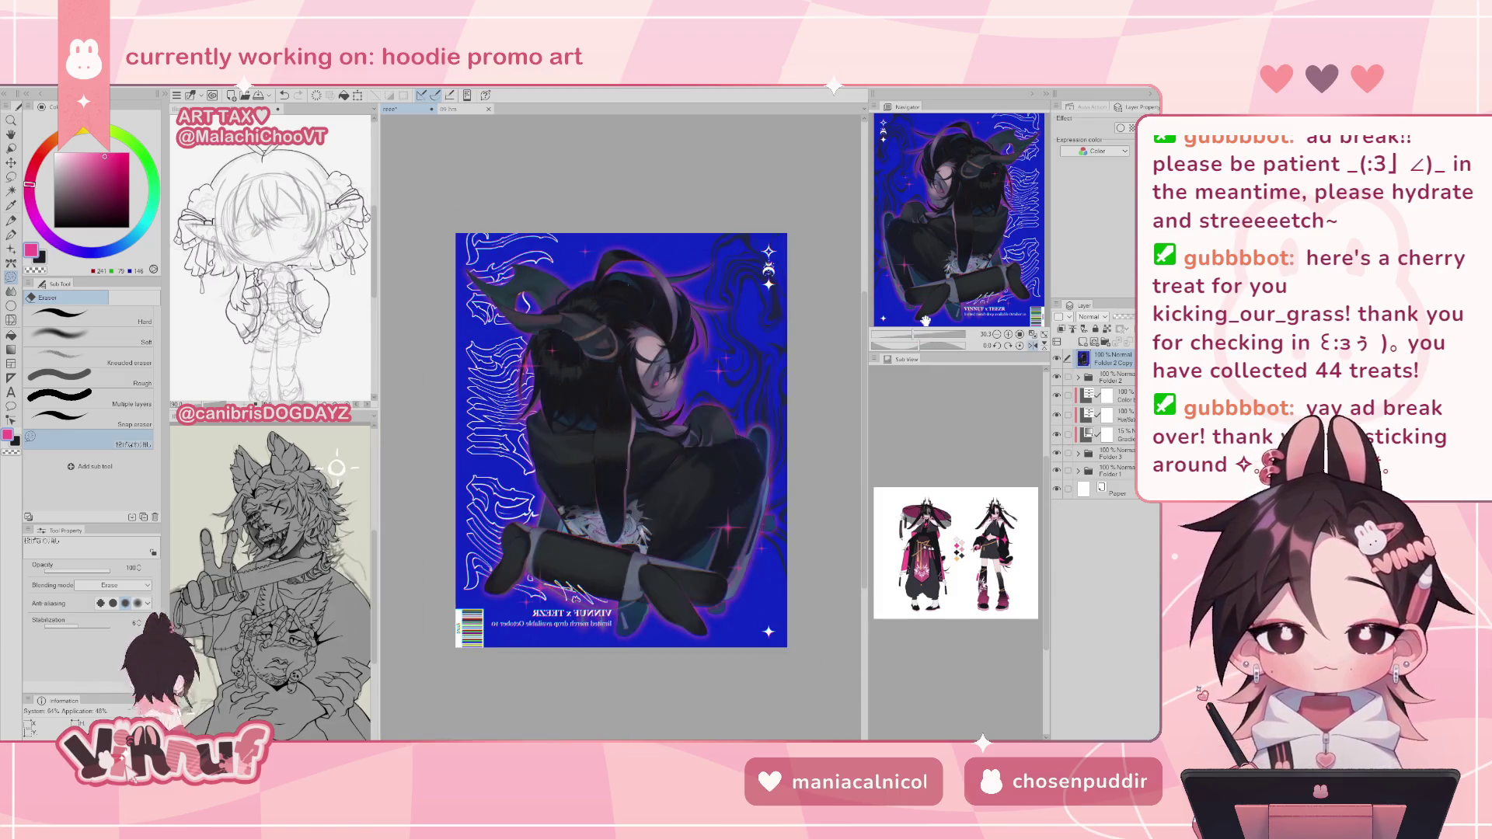
pyautogui.press('h')
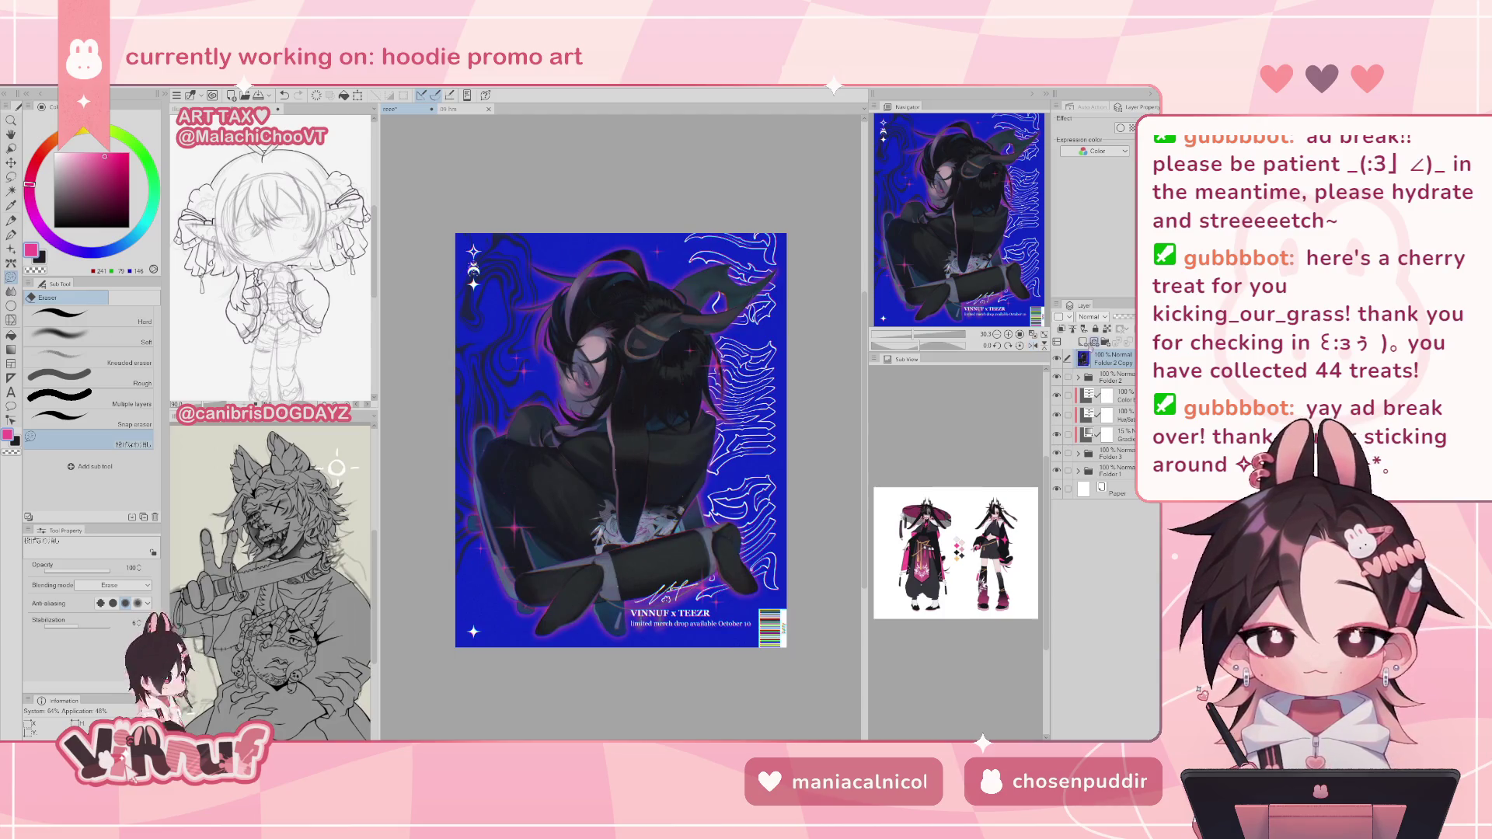
pyautogui.click(1092, 317)
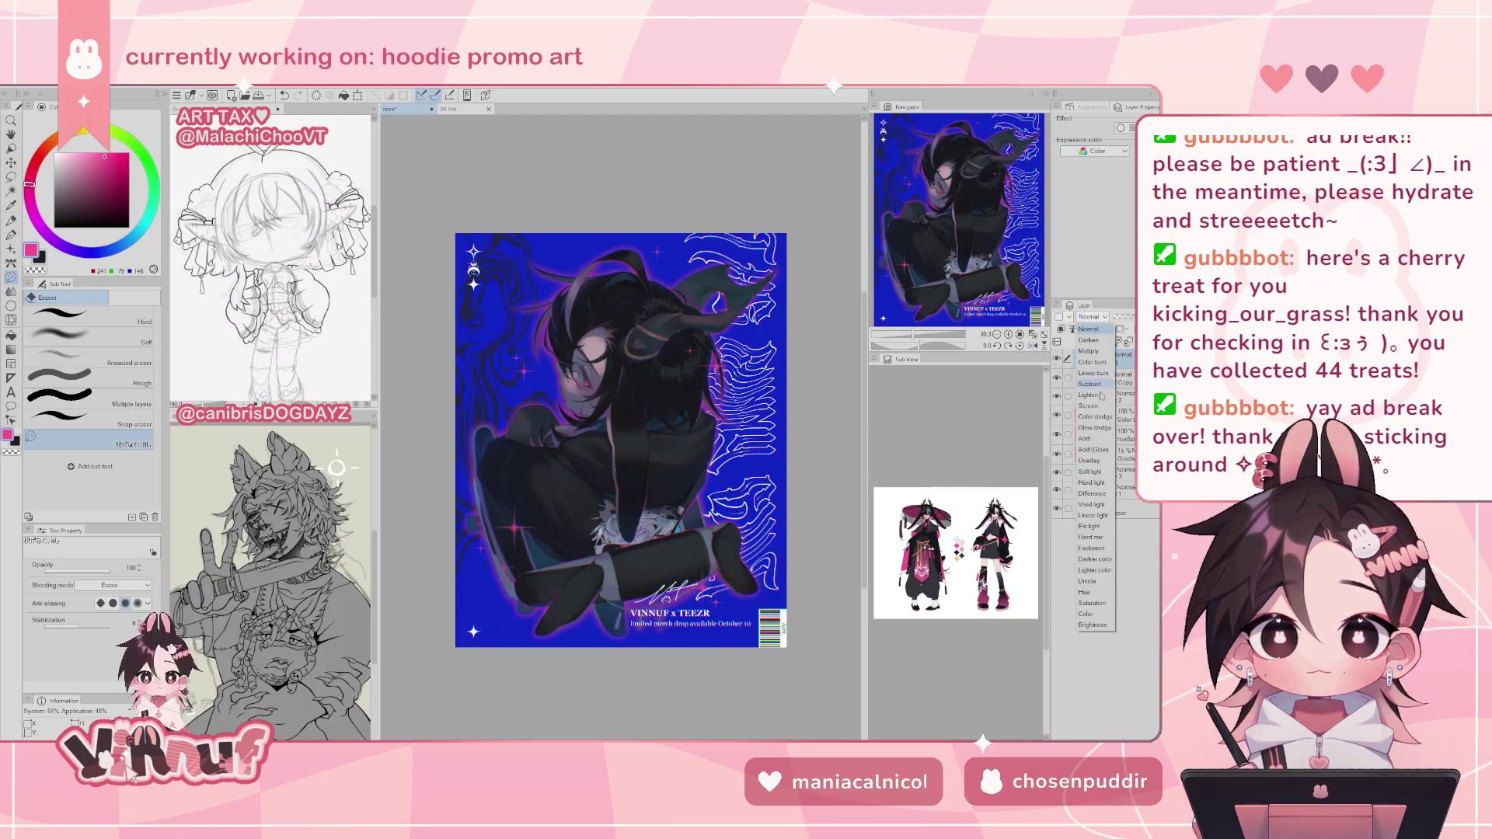
pyautogui.click(1096, 461)
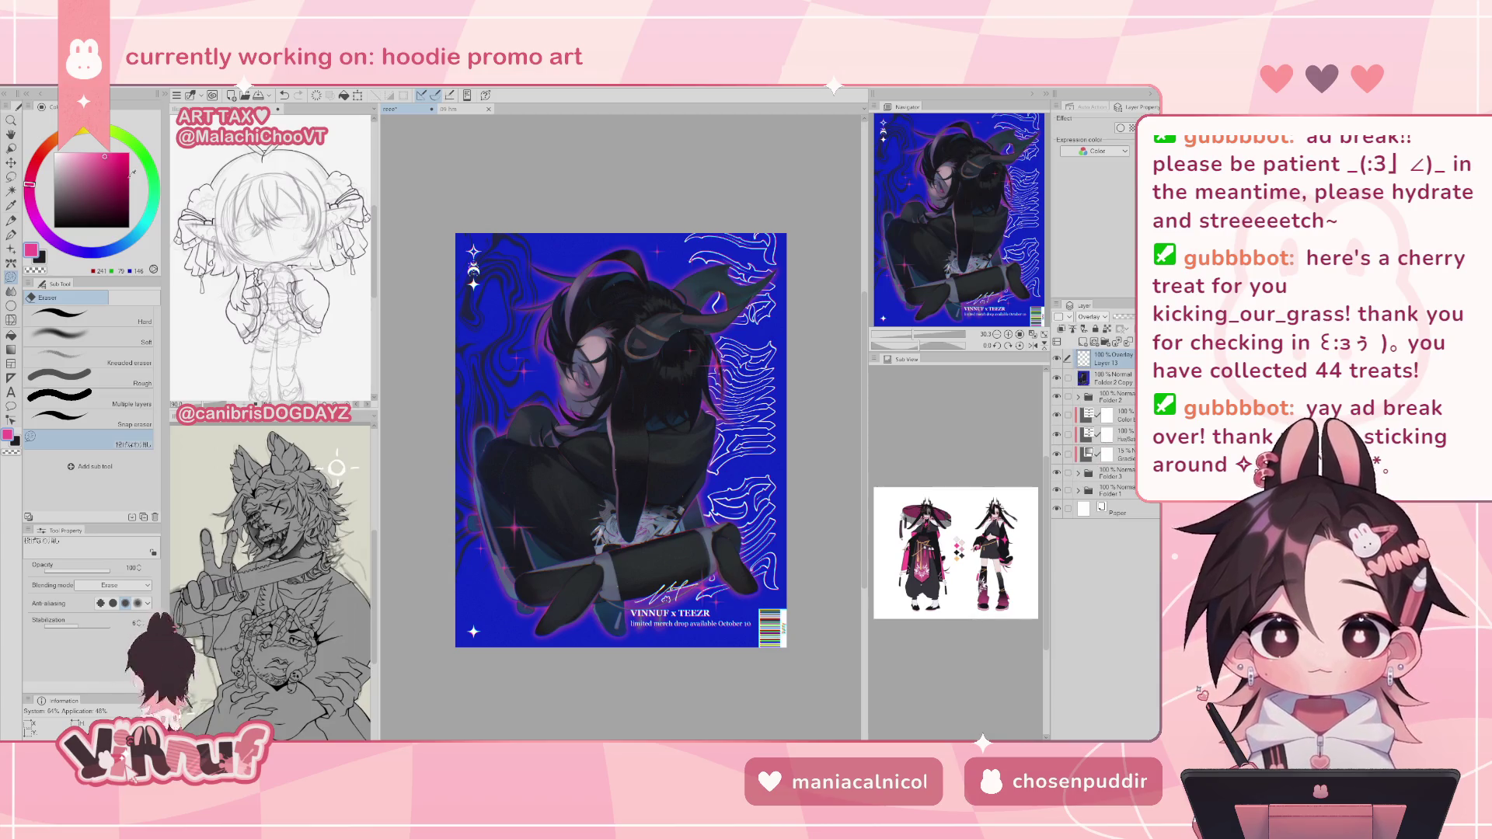
pyautogui.click(85, 152)
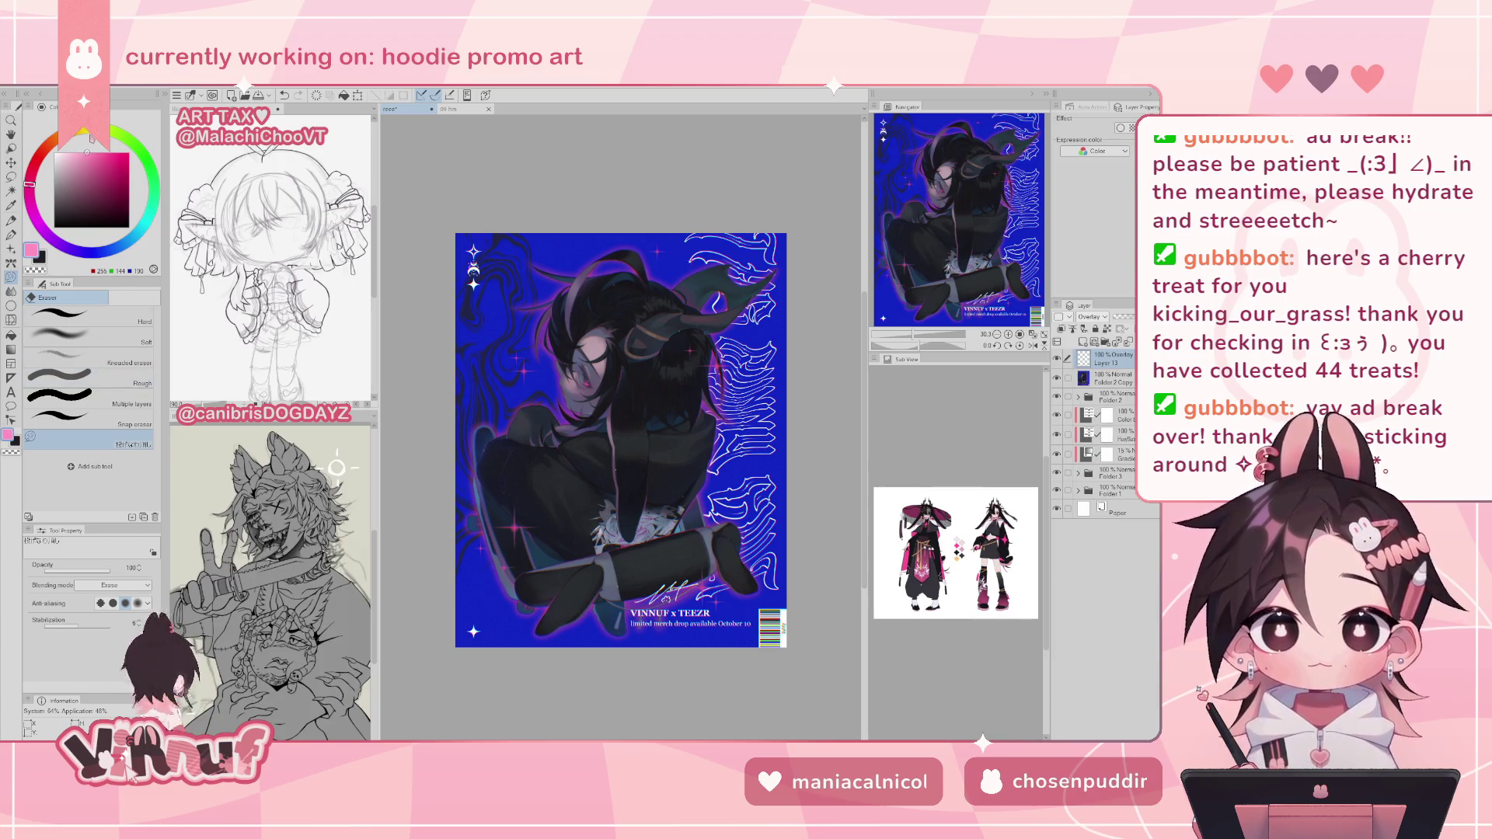
# - Switch to the Soft brush, pick the background blue, and enlarge the brush to about 818
pyautogui.press('b')
pyautogui.moveTo(621, 440)
pyautogui.mouseDown()
pyautogui.moveTo(593, 382)
pyautogui.moveTo(638, 441)
pyautogui.mouseUp()
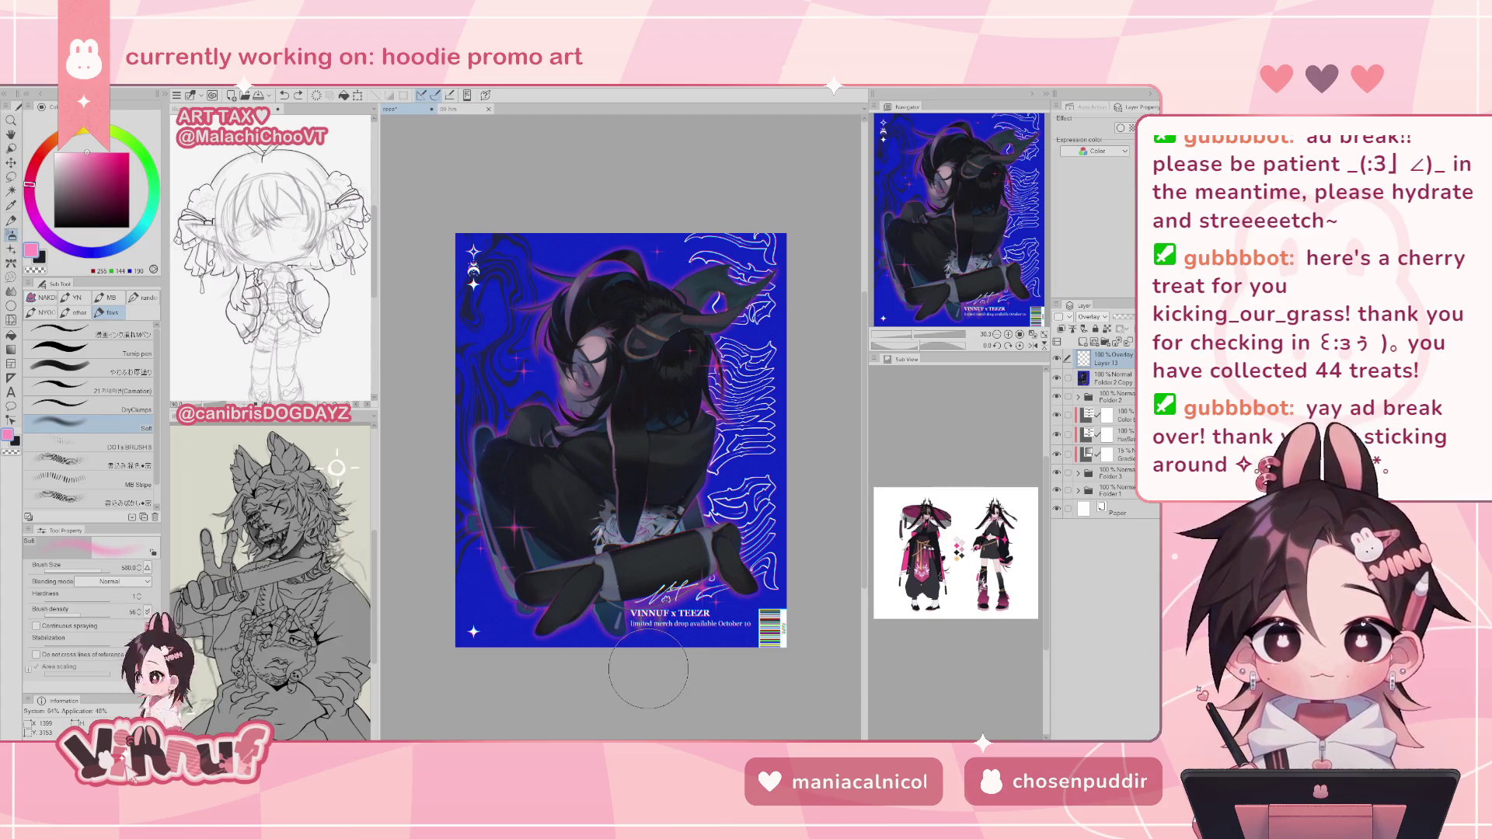
pyautogui.click(66, 200)
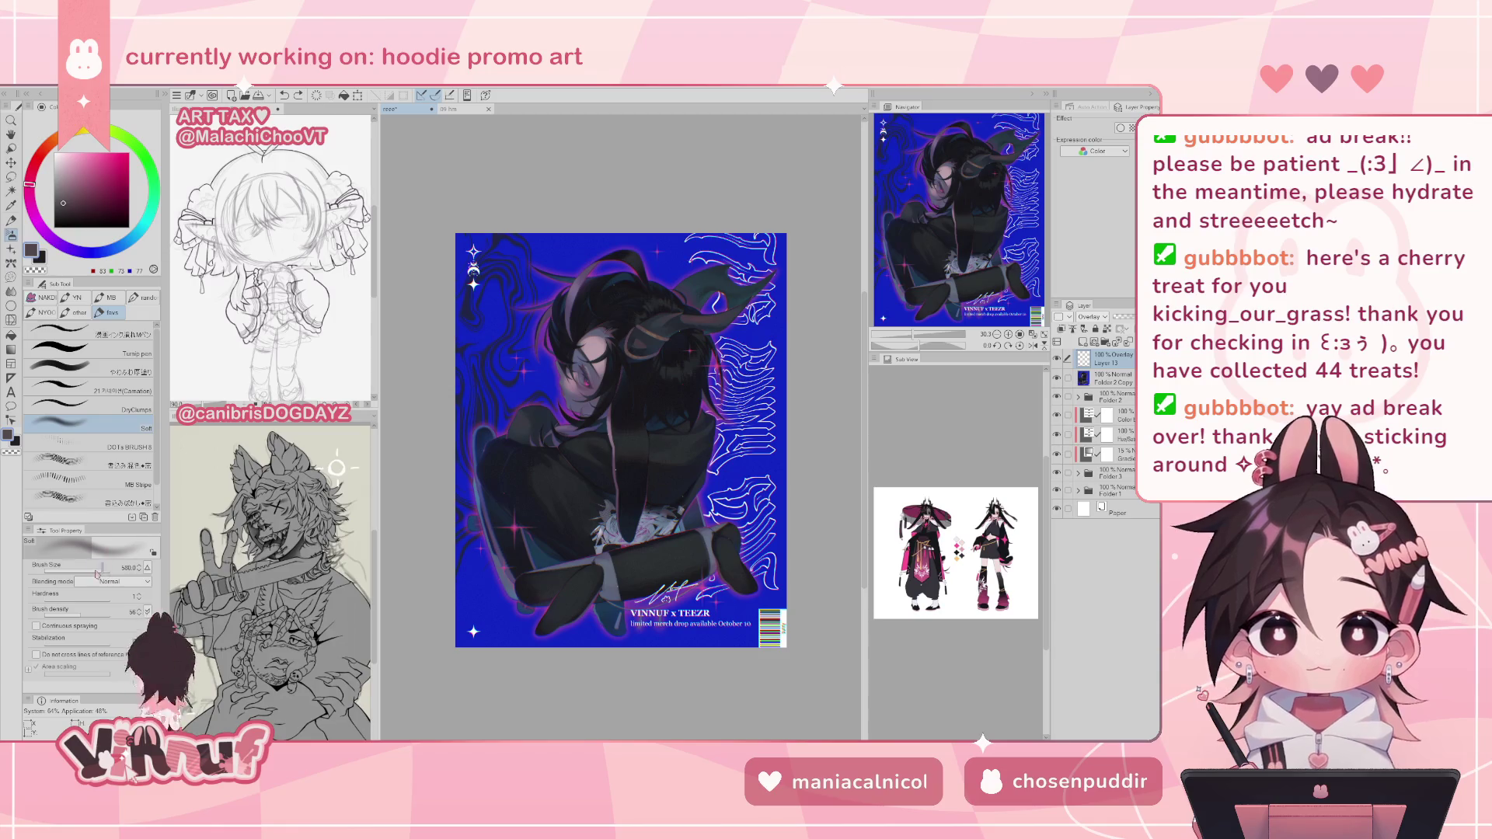
pyautogui.keyDown('alt'); pyautogui.click(534, 389); pyautogui.keyUp('alt')
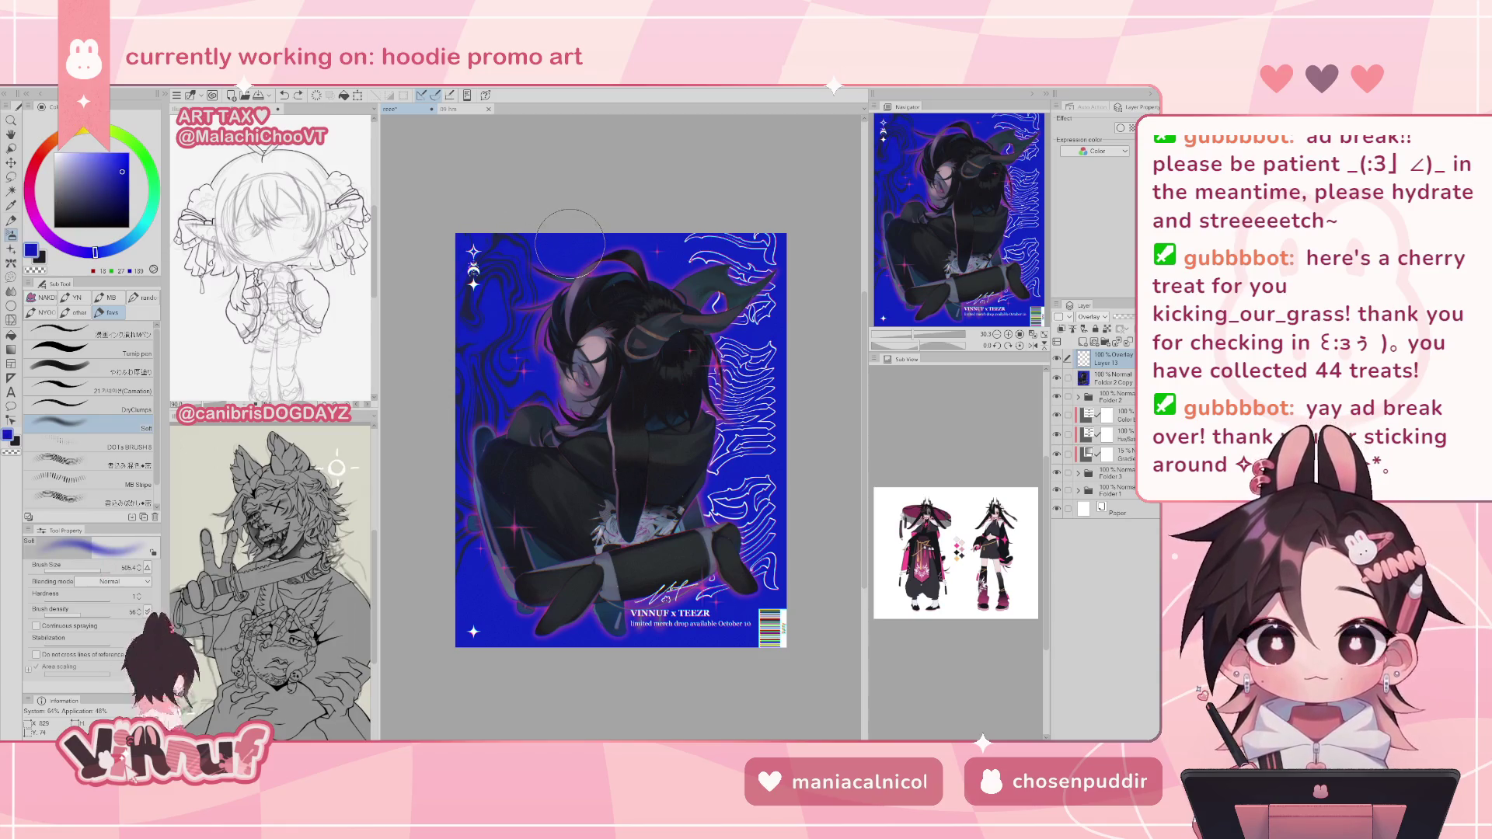
pyautogui.moveTo(497, 266); pyautogui.dragTo(551, 219)
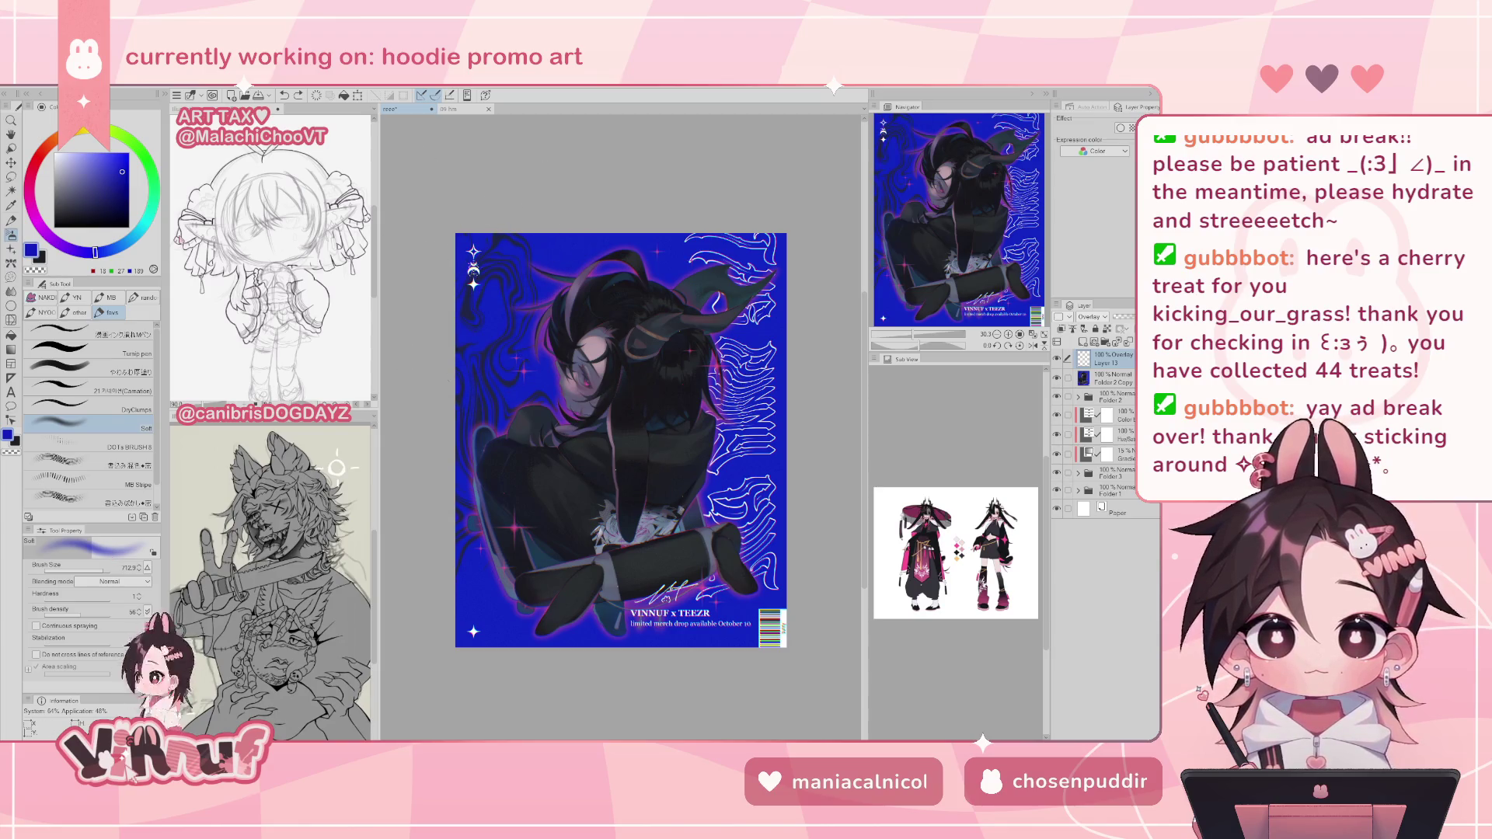
pyautogui.moveTo(471, 303)
pyautogui.mouseDown()
pyautogui.moveTo(497, 225)
pyautogui.moveTo(471, 192)
pyautogui.mouseUp()
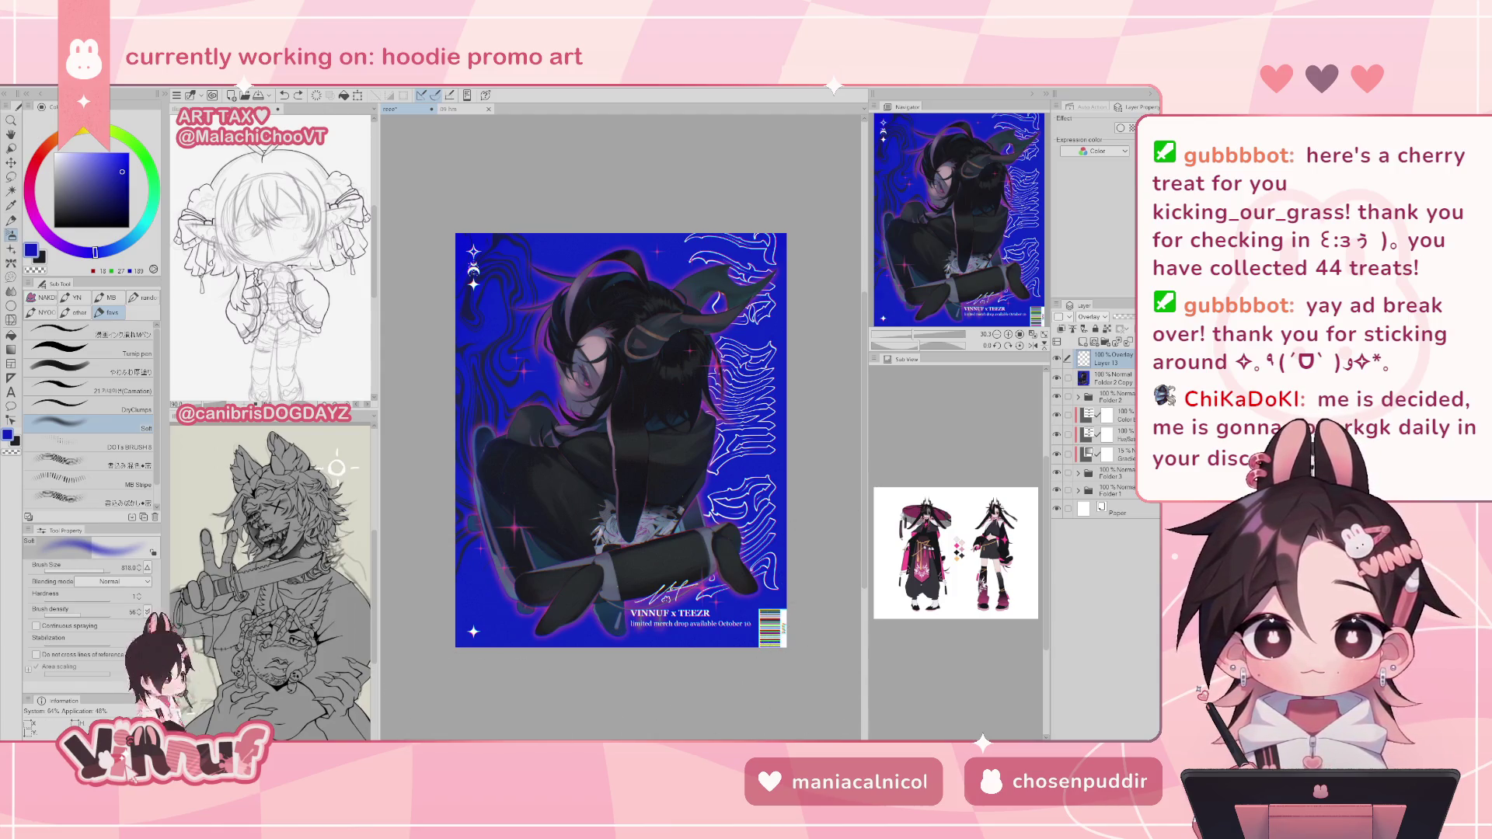
pyautogui.moveTo(894, 334)
pyautogui.mouseDown()
pyautogui.moveTo(917, 334)
pyautogui.moveTo(904, 333)
pyautogui.mouseUp()
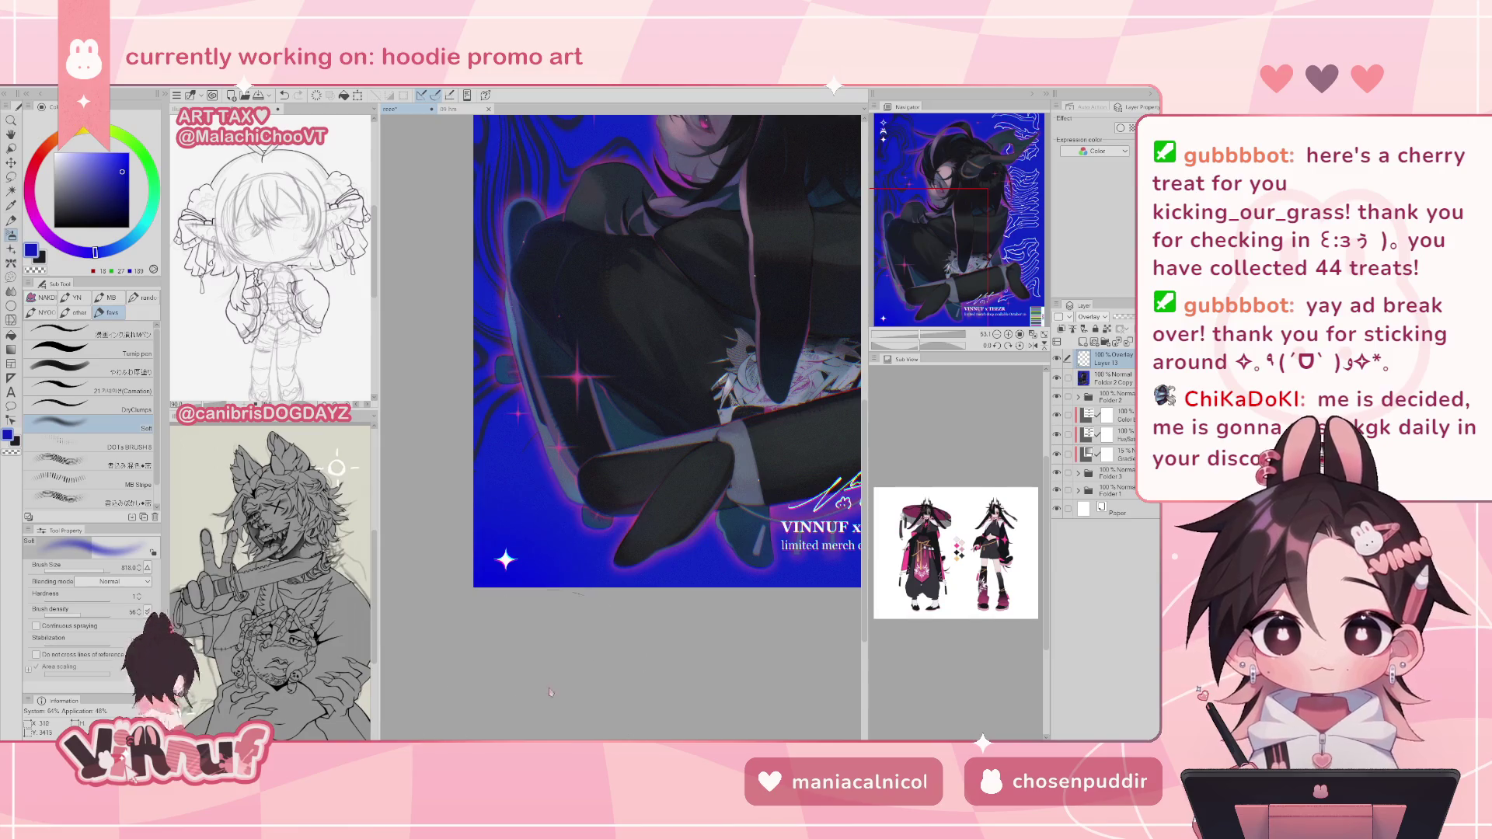
pyautogui.moveTo(937, 247); pyautogui.dragTo(1007, 131)
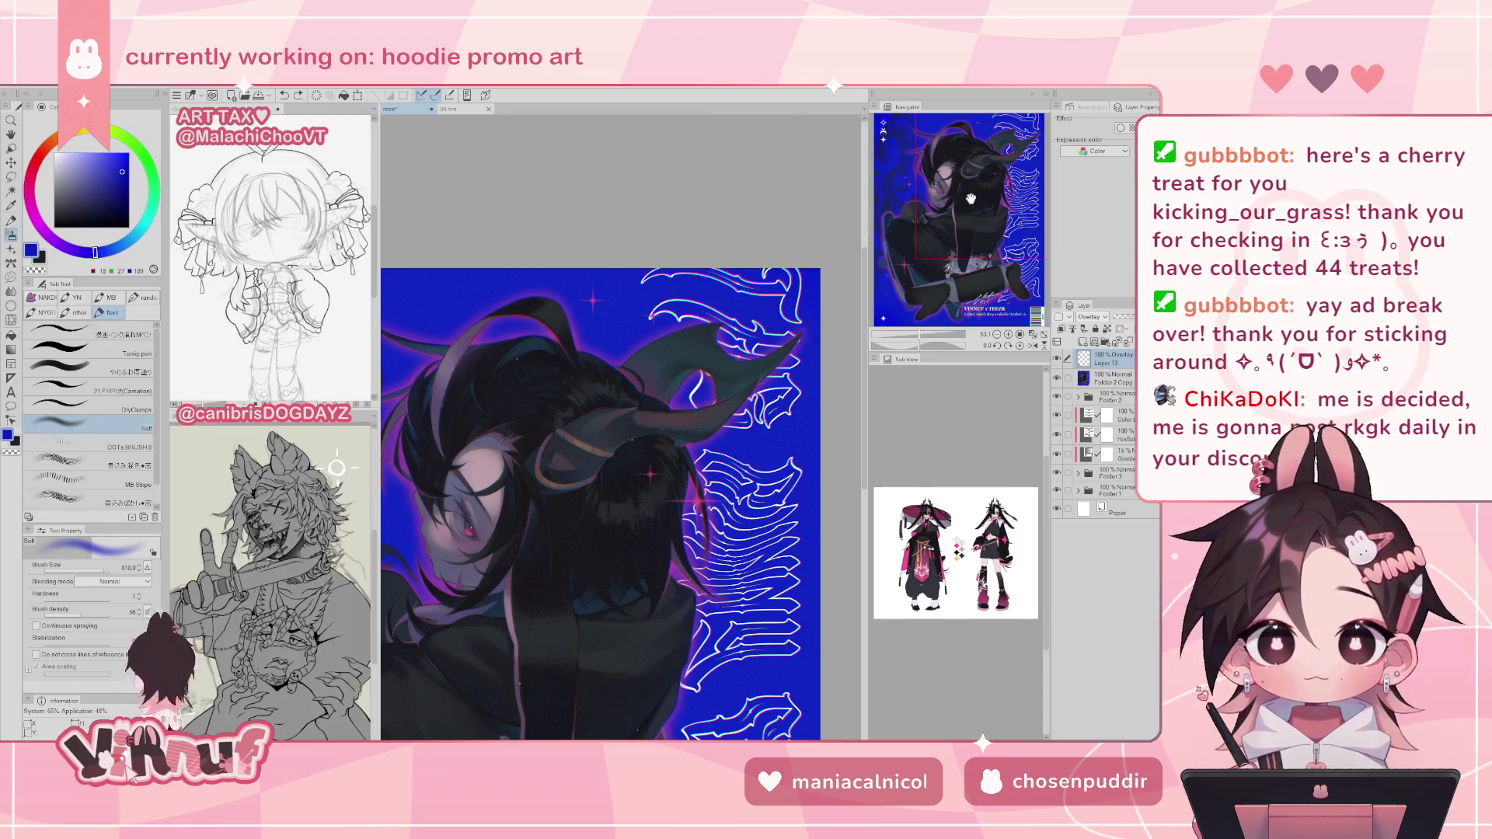
pyautogui.moveTo(971, 199); pyautogui.dragTo(933, 187)
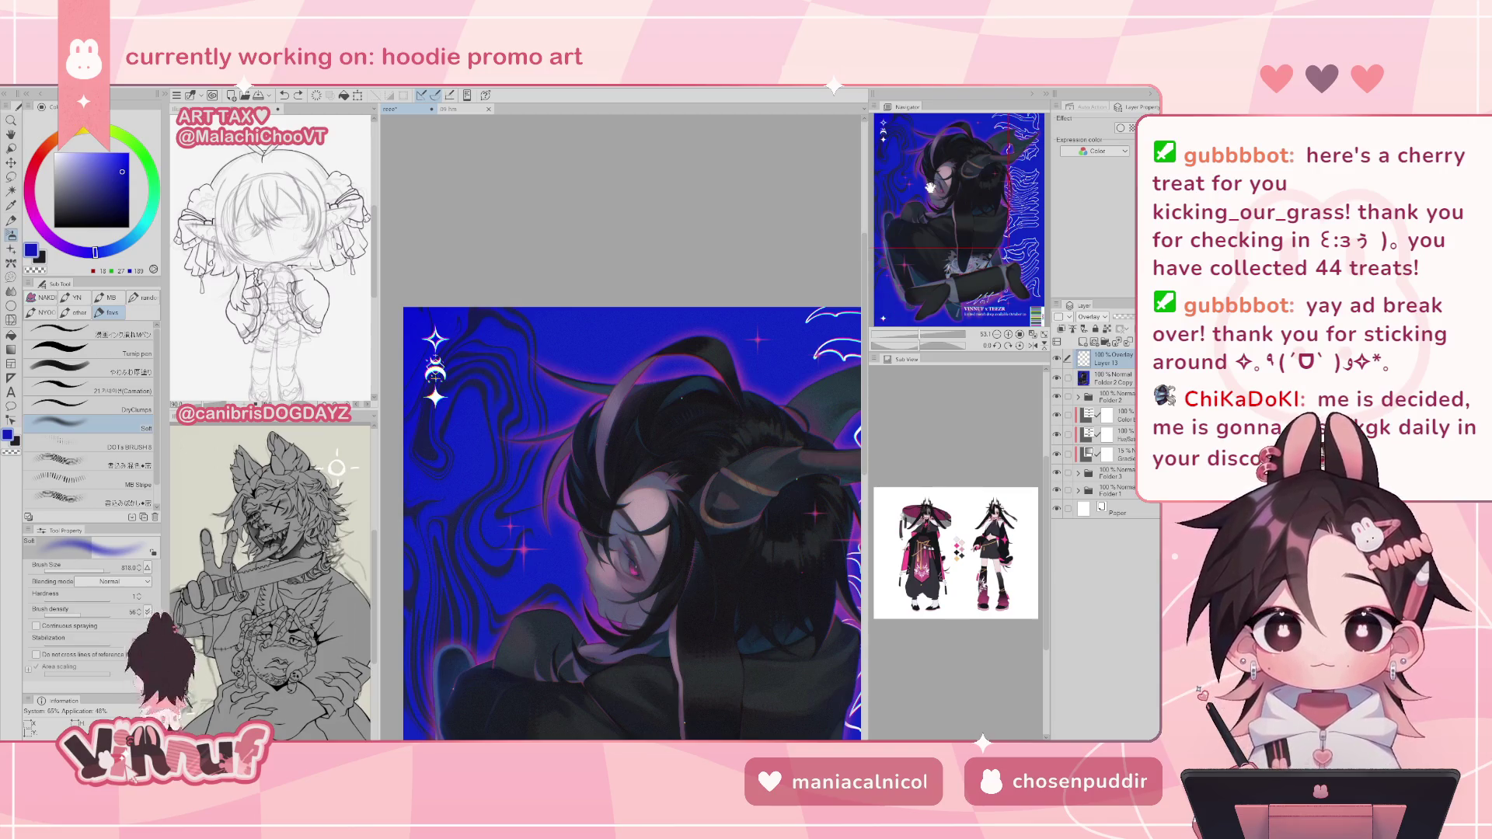
pyautogui.hotkey('ctrl', 'z')
pyautogui.hotkey('ctrl', 'y')
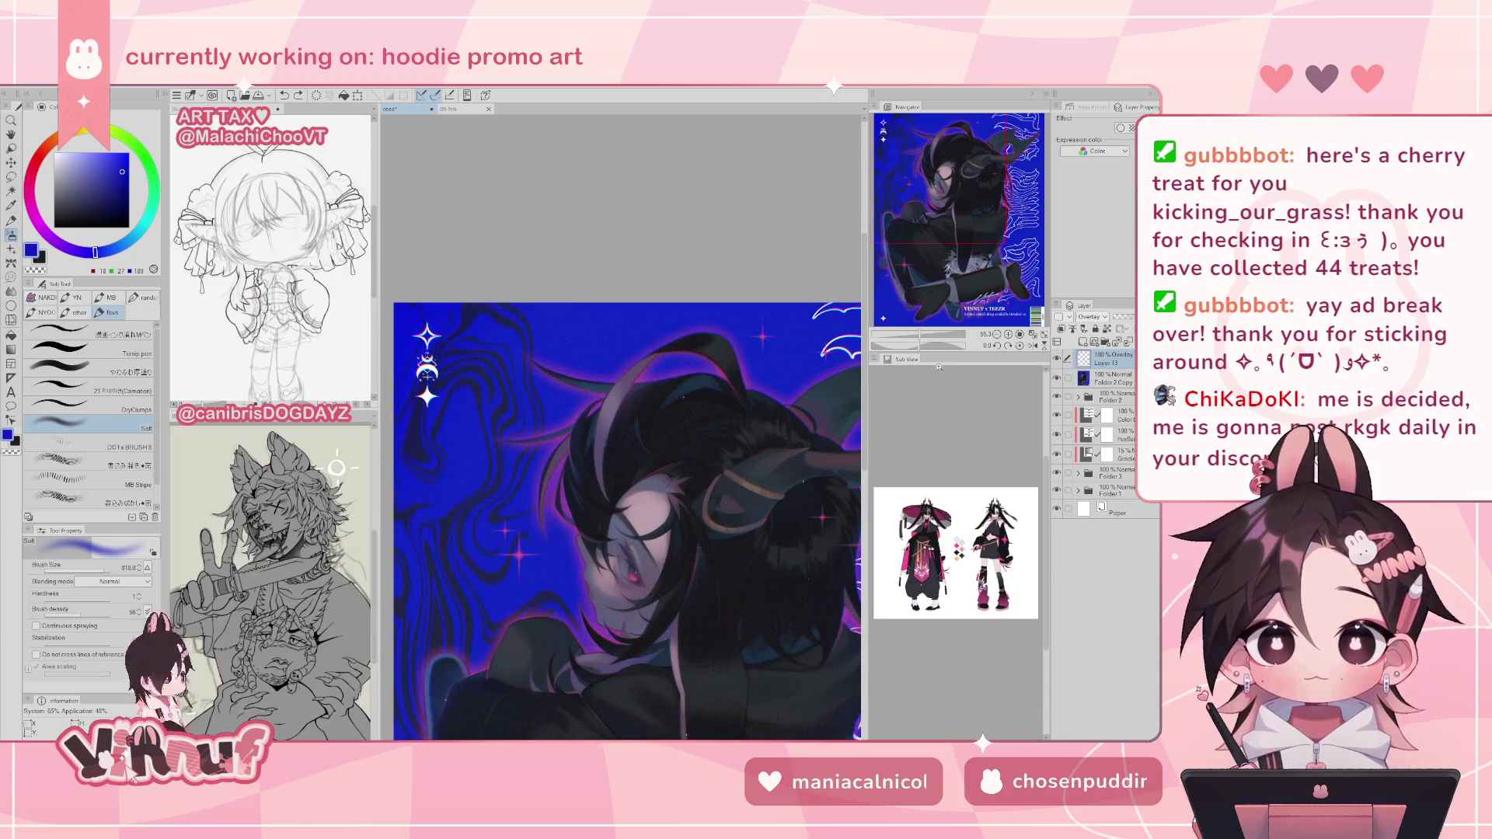
pyautogui.hotkey('ctrl', '-')
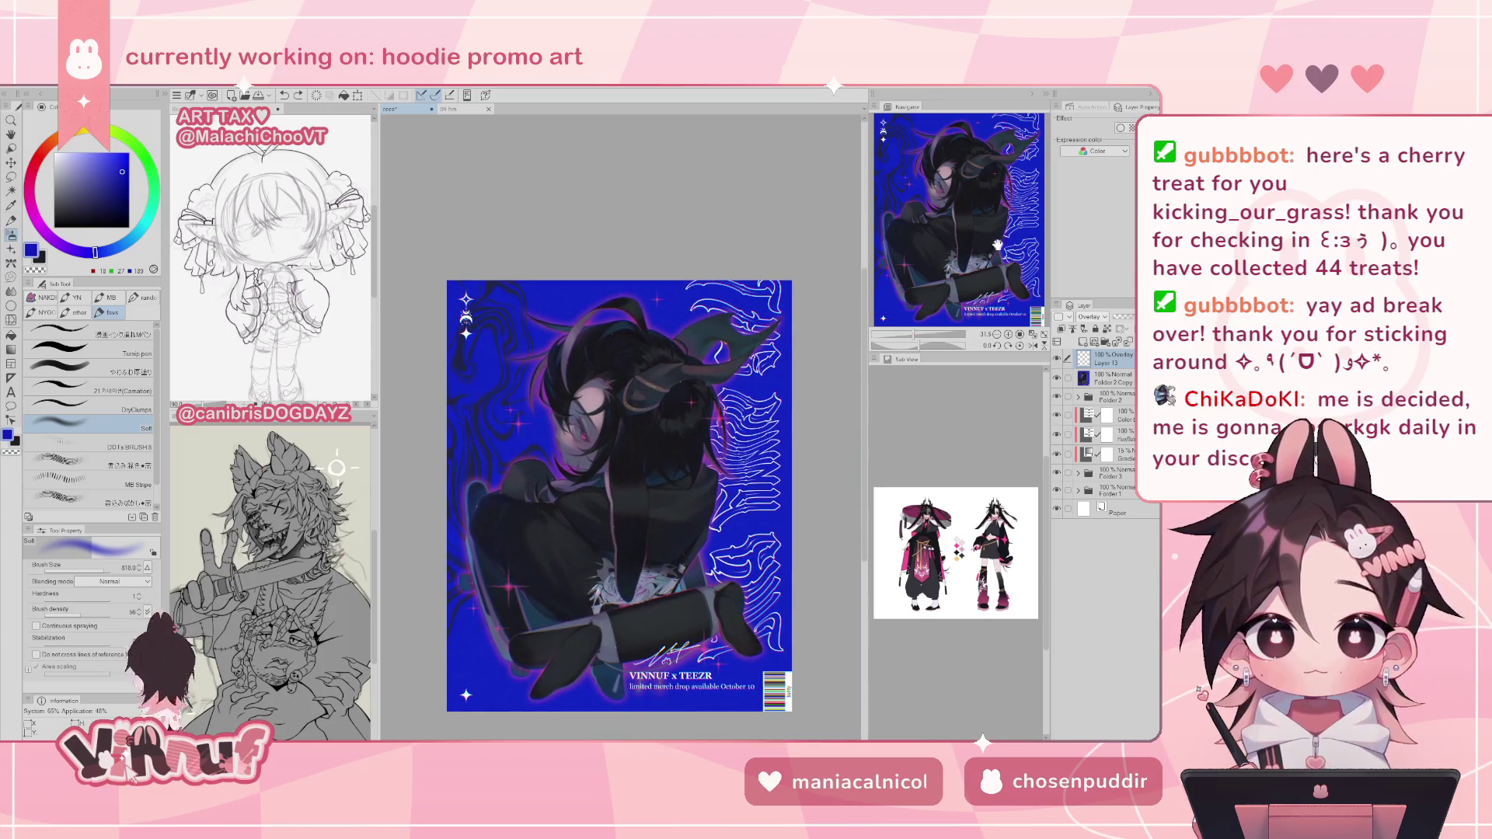
# - Soft-paint dark navy into the poster corners, keeping only the lower-left stroke near the sparkle
pyautogui.moveTo(621, 441); pyautogui.dragTo(652, 440)
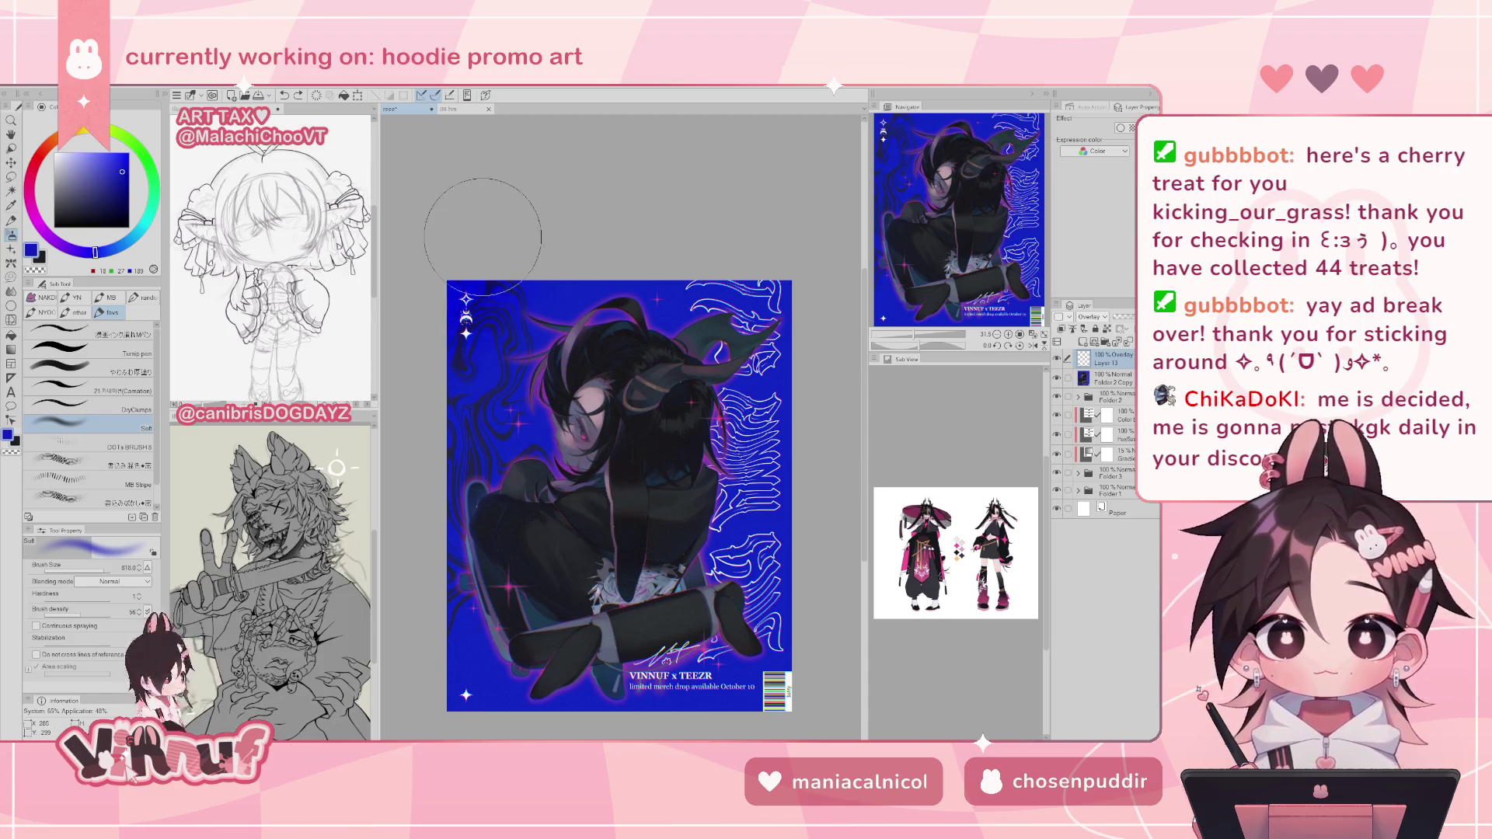
pyautogui.moveTo(474, 280); pyautogui.dragTo(501, 254)
pyautogui.hotkey('ctrl', 'z')
pyautogui.click(103, 199)
pyautogui.moveTo(528, 229)
pyautogui.mouseDown()
pyautogui.moveTo(499, 217)
pyautogui.moveTo(386, 441)
pyautogui.moveTo(497, 296)
pyautogui.mouseUp()
pyautogui.hotkey('ctrl', 'z')
pyautogui.hotkey('ctrl', 'z')
pyautogui.hotkey('ctrl', 'z')
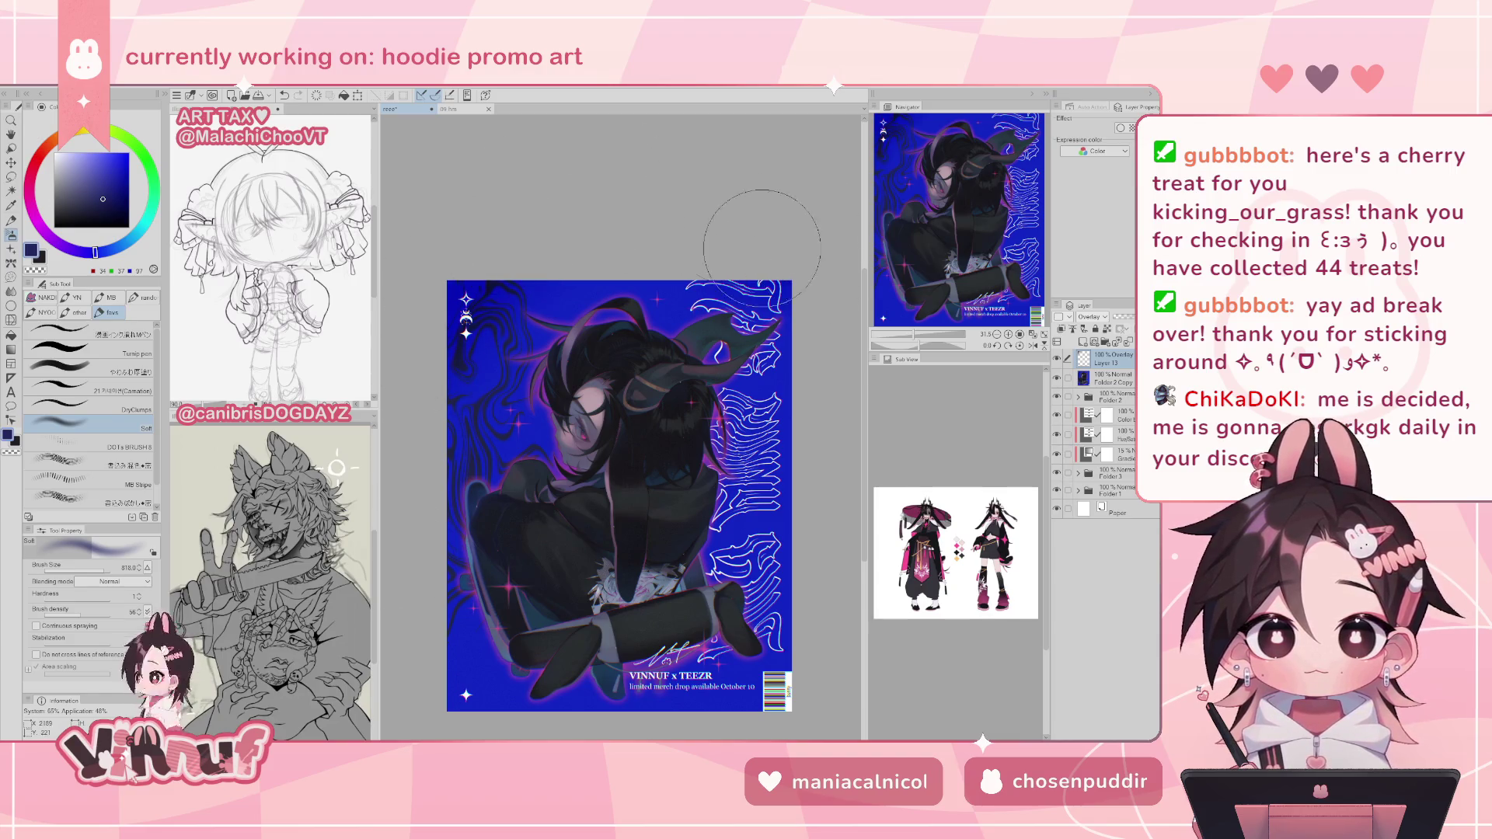
pyautogui.moveTo(816, 633); pyautogui.dragTo(793, 672)
pyautogui.hotkey('ctrl', 'z')
pyautogui.moveTo(439, 703); pyautogui.dragTo(467, 684)
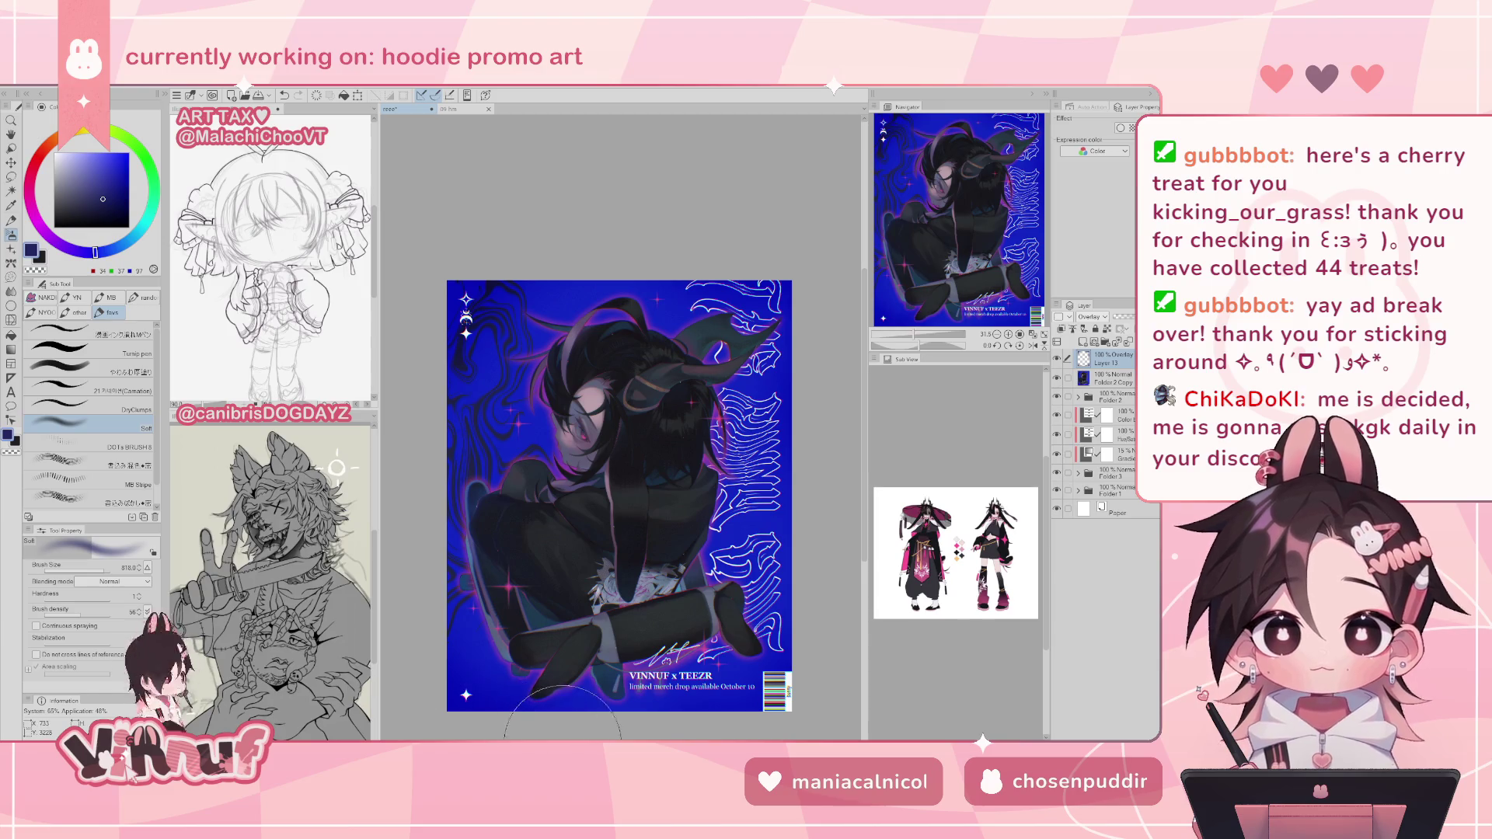
pyautogui.moveTo(383, 504); pyautogui.dragTo(418, 433)
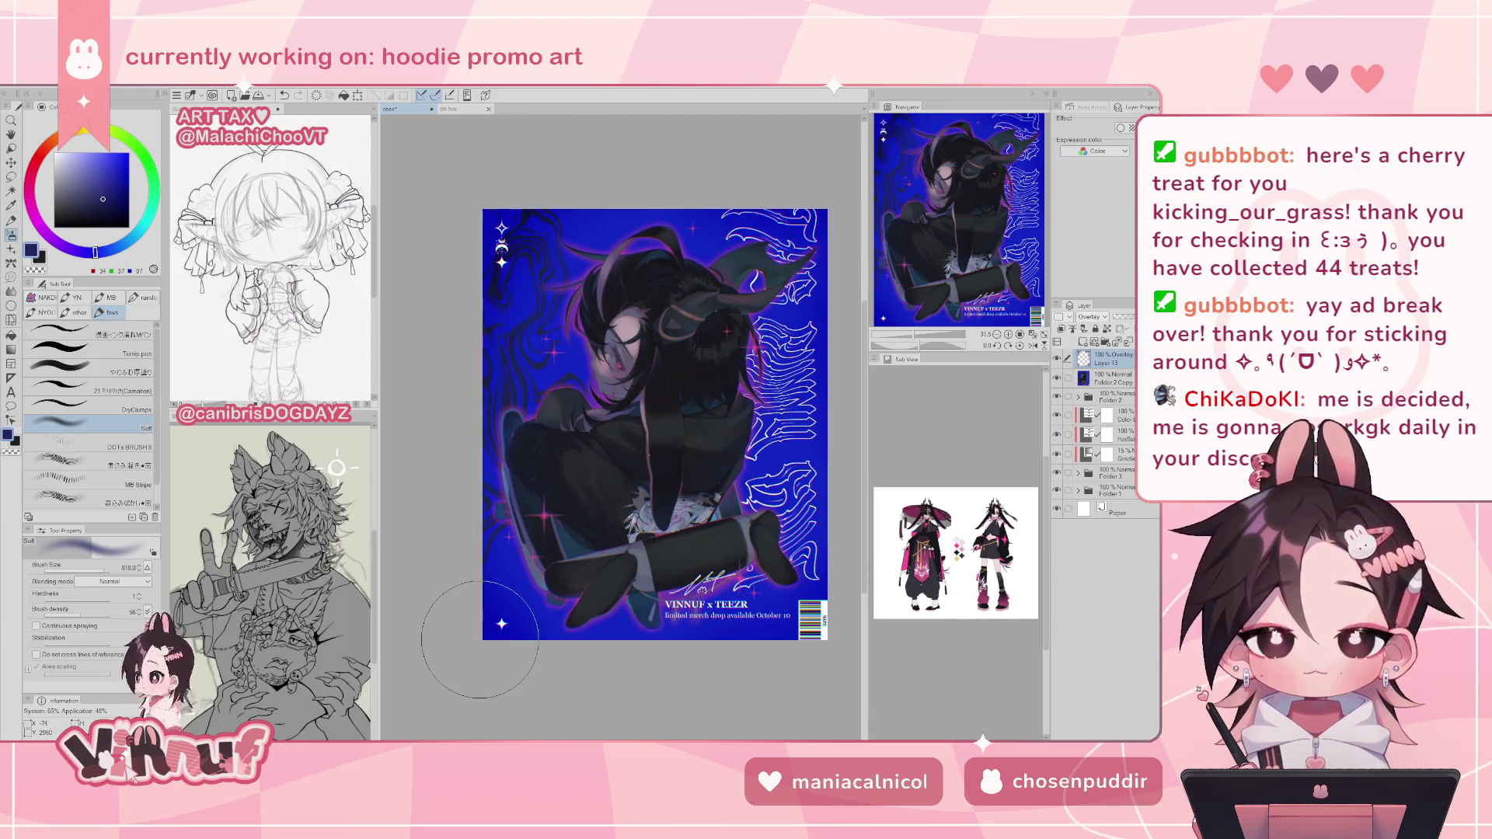
pyautogui.click(1034, 336)
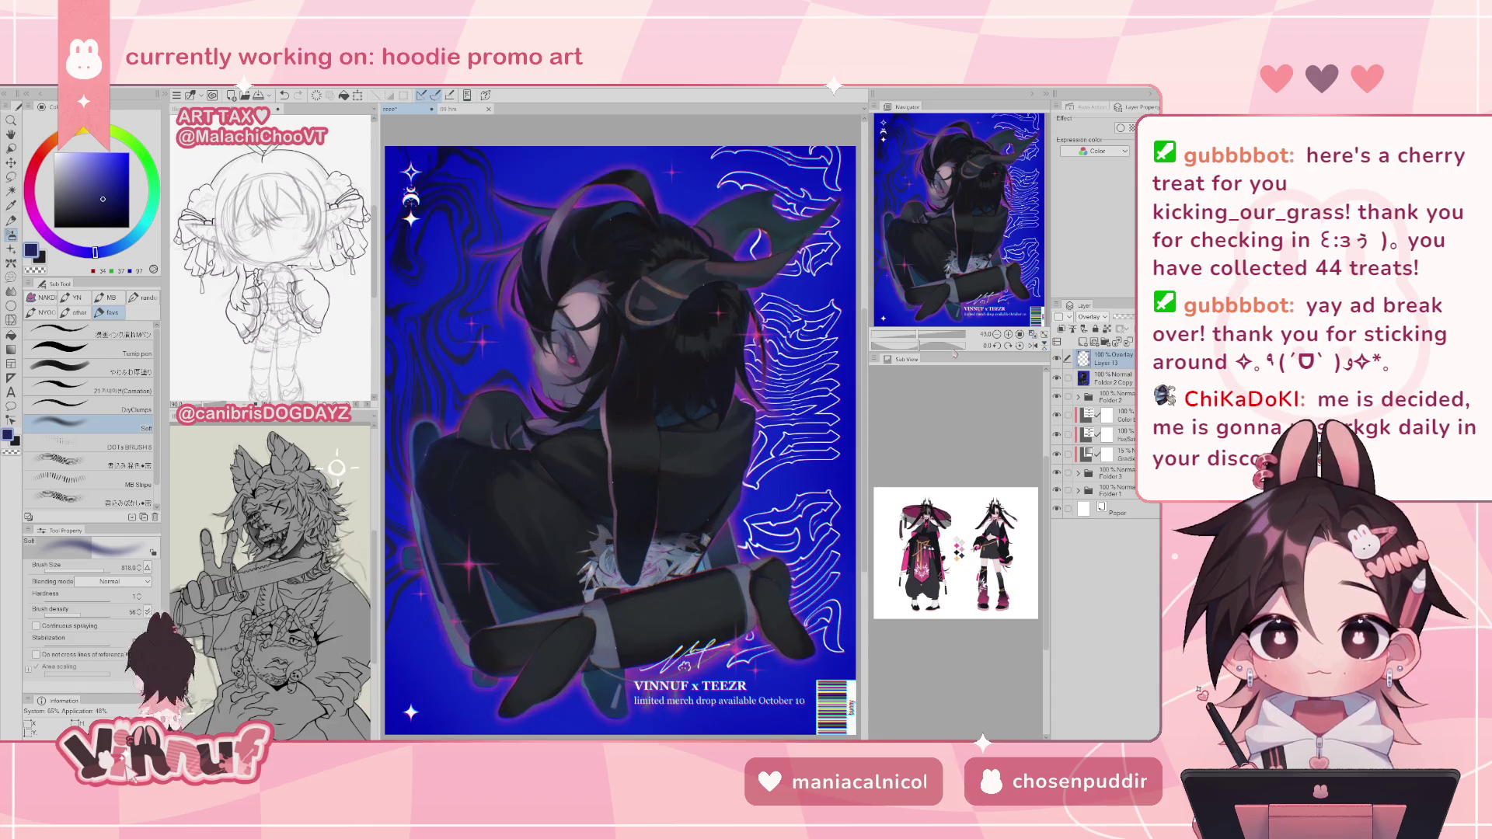
pyautogui.moveTo(917, 340); pyautogui.dragTo(909, 340)
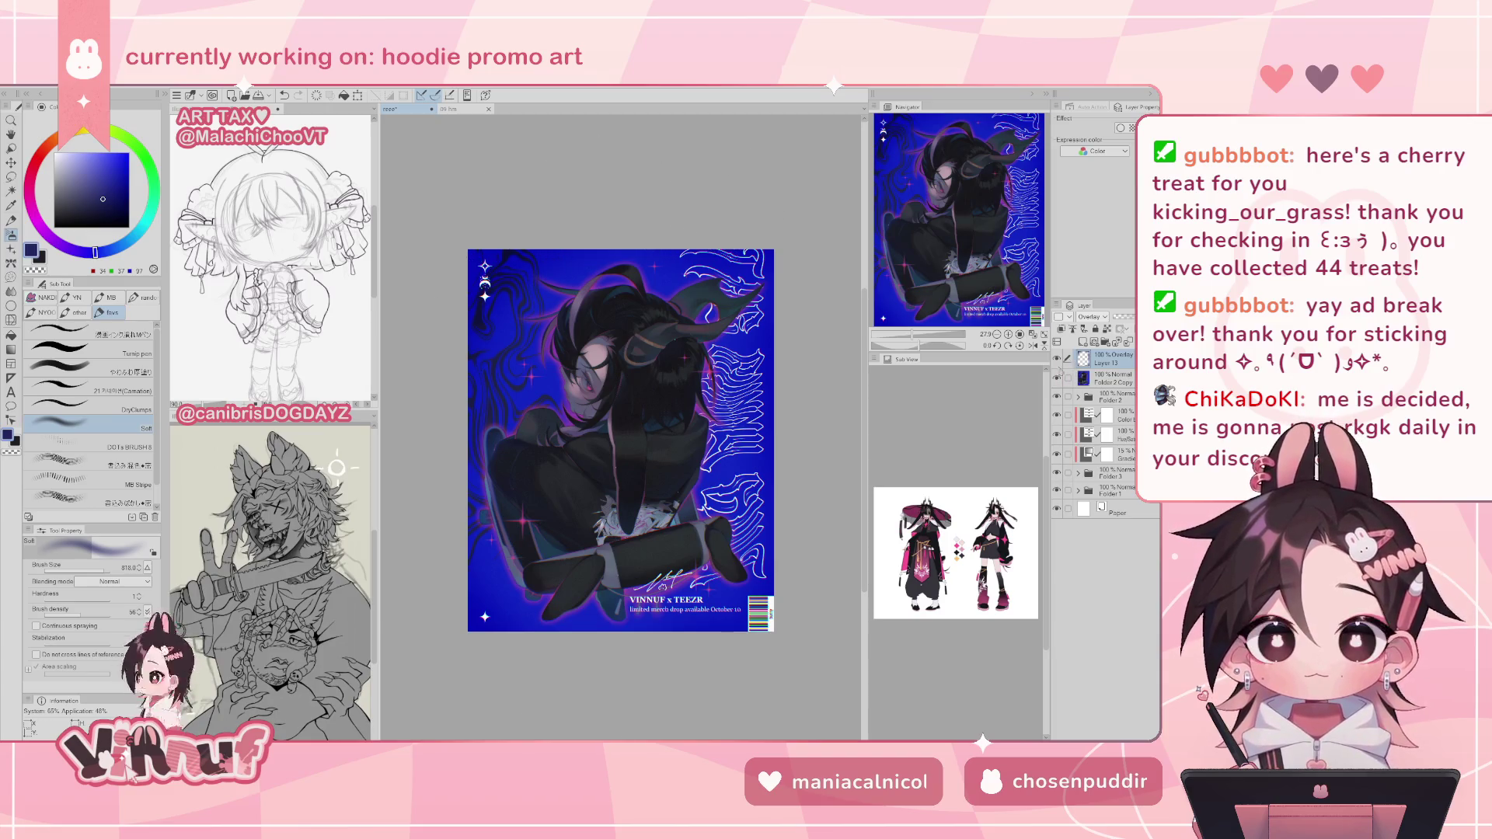
# - Compare the poster with Layer 13 shown and hidden, then erase the dark stroke beside the barcode
pyautogui.click(1056, 359)
pyautogui.click(1057, 359)
pyautogui.click(1057, 359)
pyautogui.click(1057, 359)
pyautogui.click(1056, 359)
pyautogui.click(1057, 359)
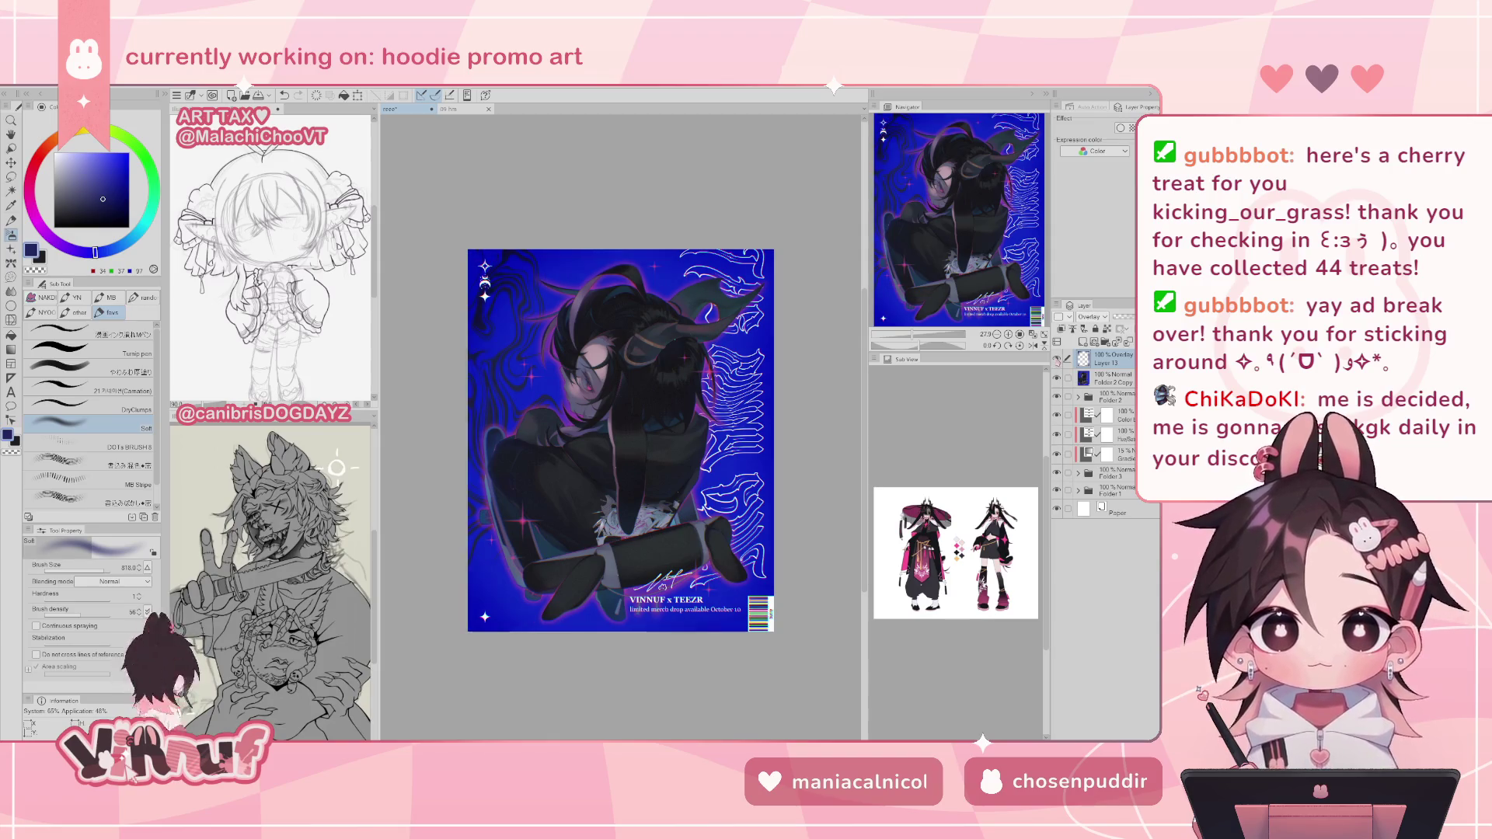
pyautogui.press('e')
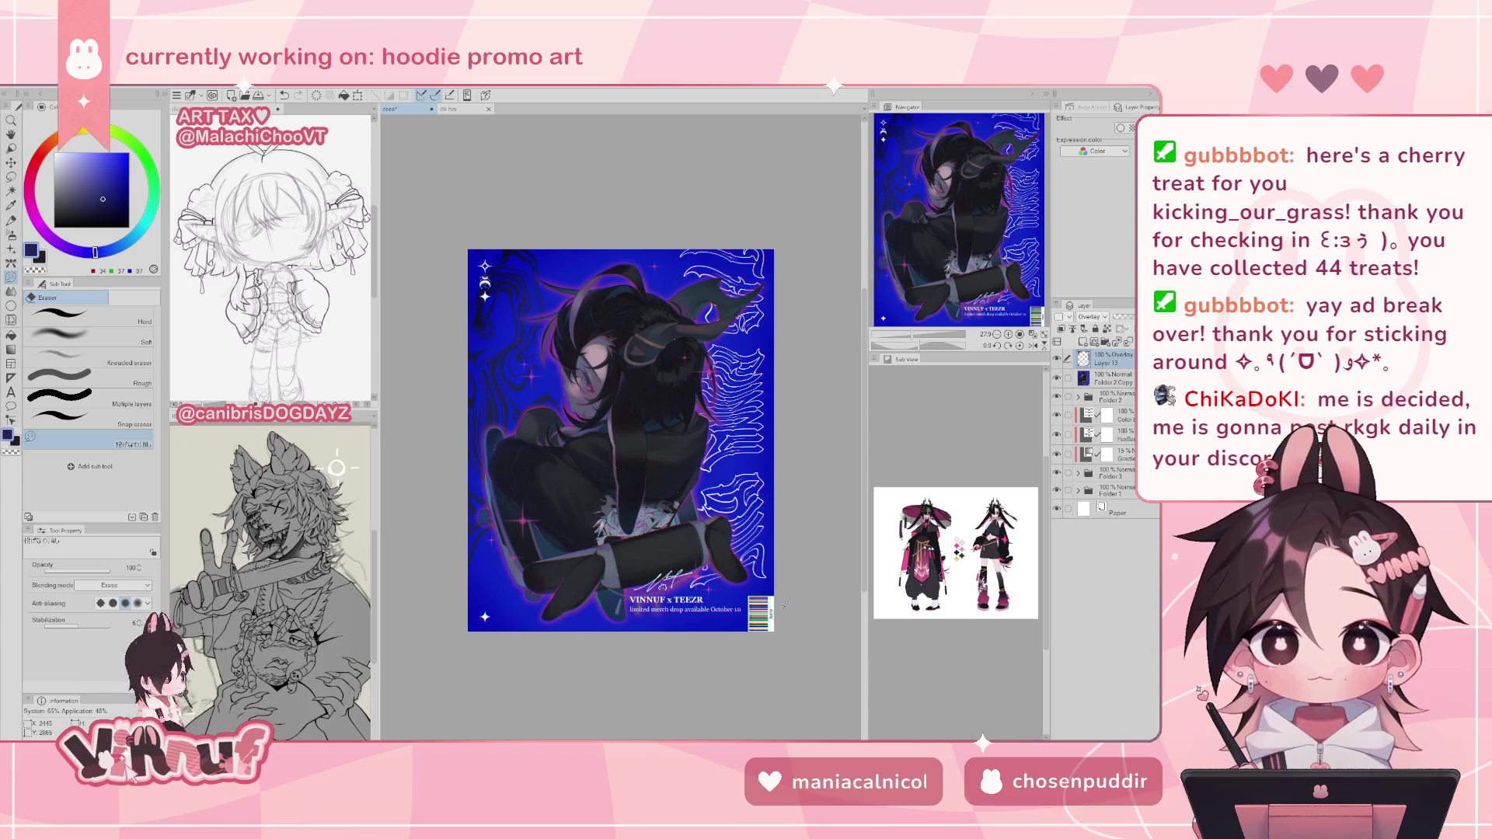
pyautogui.moveTo(789, 628); pyautogui.dragTo(796, 584)
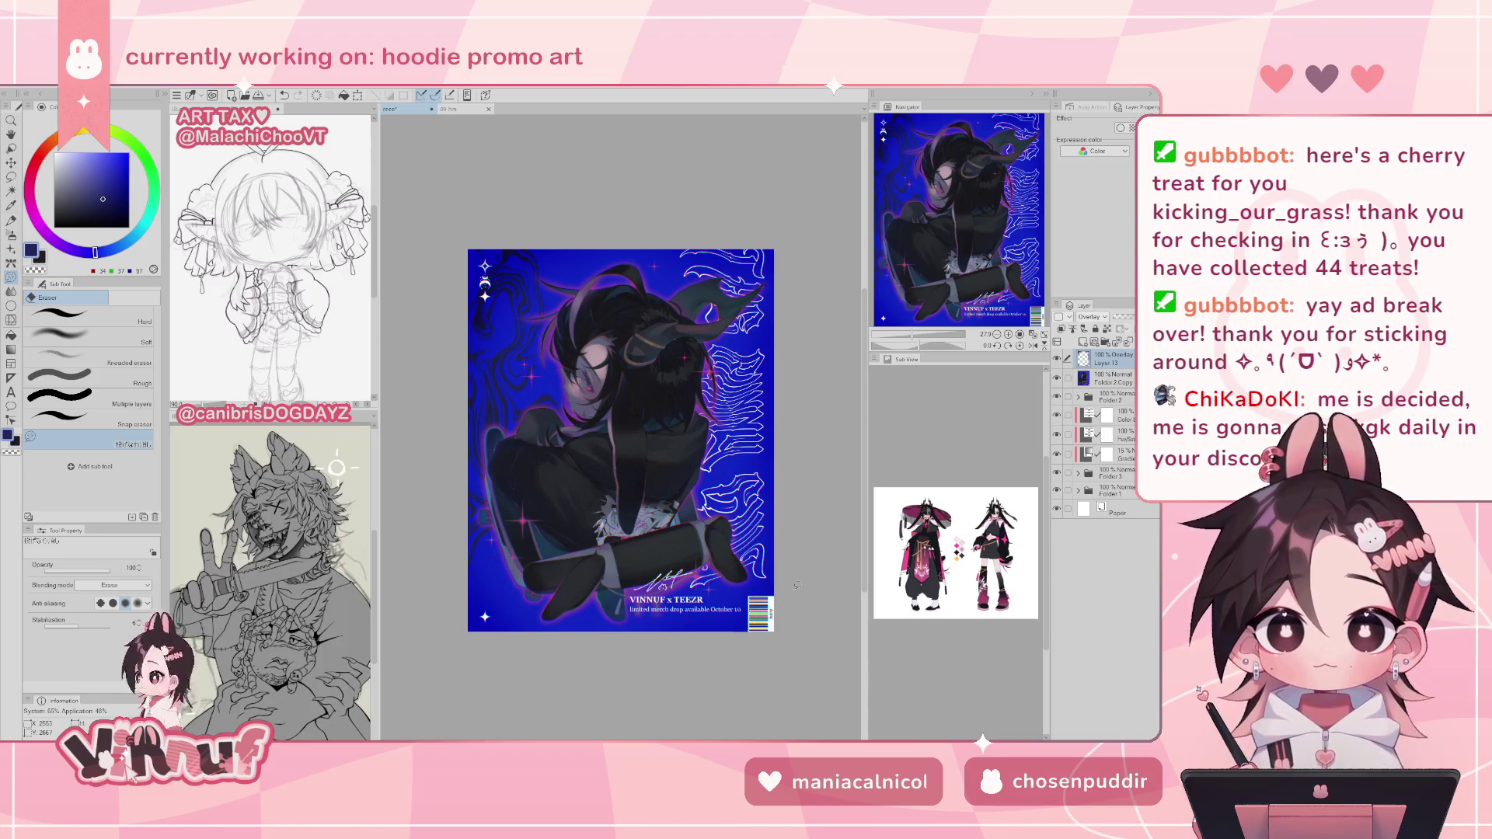
# - Compare again with Layer 13 toggled, then delete Layer 13 and fit the whole poster
pyautogui.click(1056, 359)
pyautogui.click(1056, 359)
pyautogui.click(1056, 359)
pyautogui.click(1056, 359)
pyautogui.click(1057, 359)
pyautogui.click(1057, 359)
pyautogui.click(1057, 359)
pyautogui.click(1057, 359)
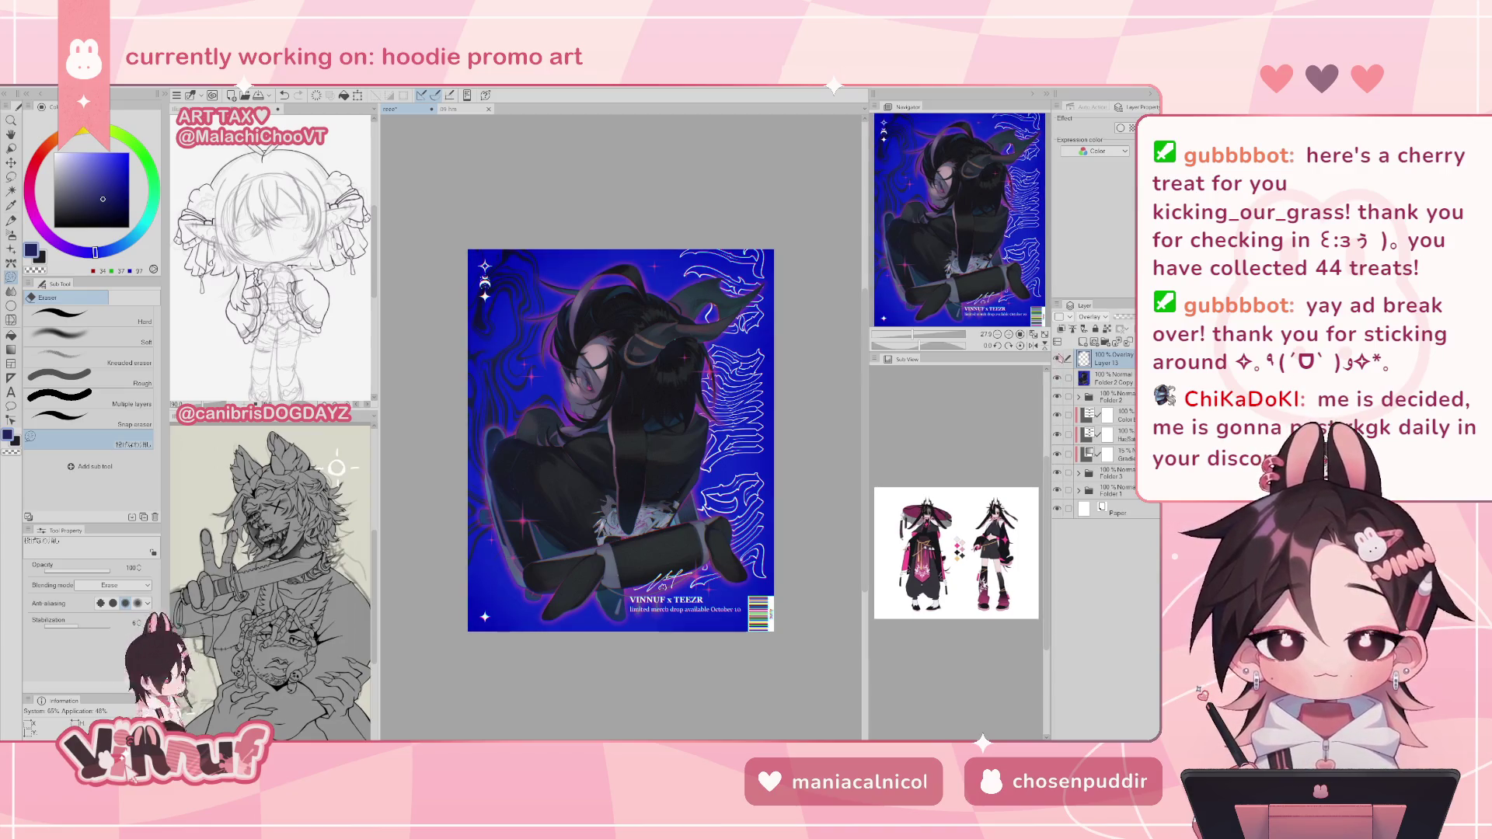
pyautogui.click(1057, 359)
pyautogui.click(1057, 359)
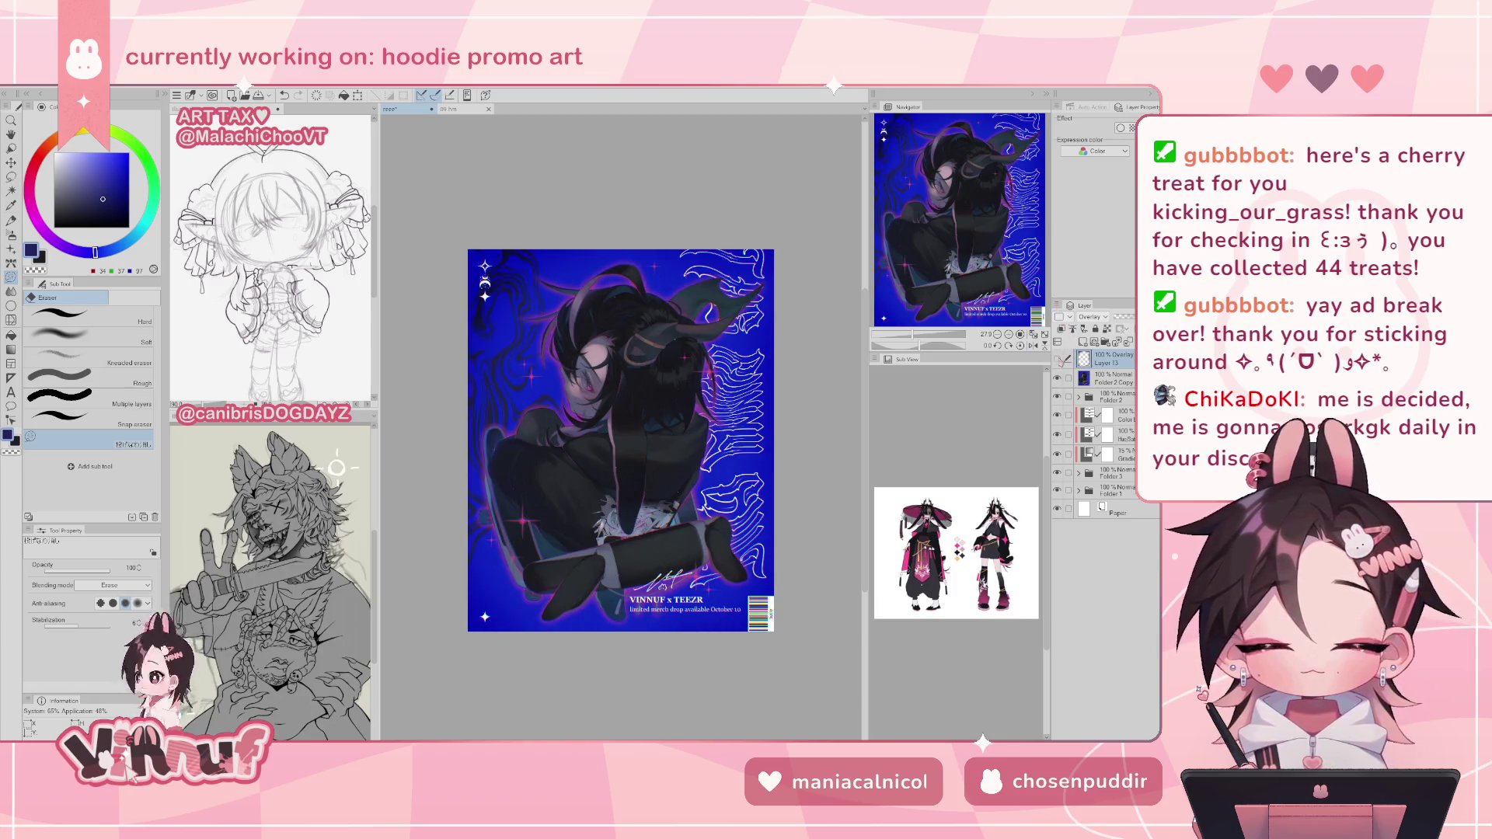
pyautogui.click(1057, 359)
pyautogui.click(1057, 359)
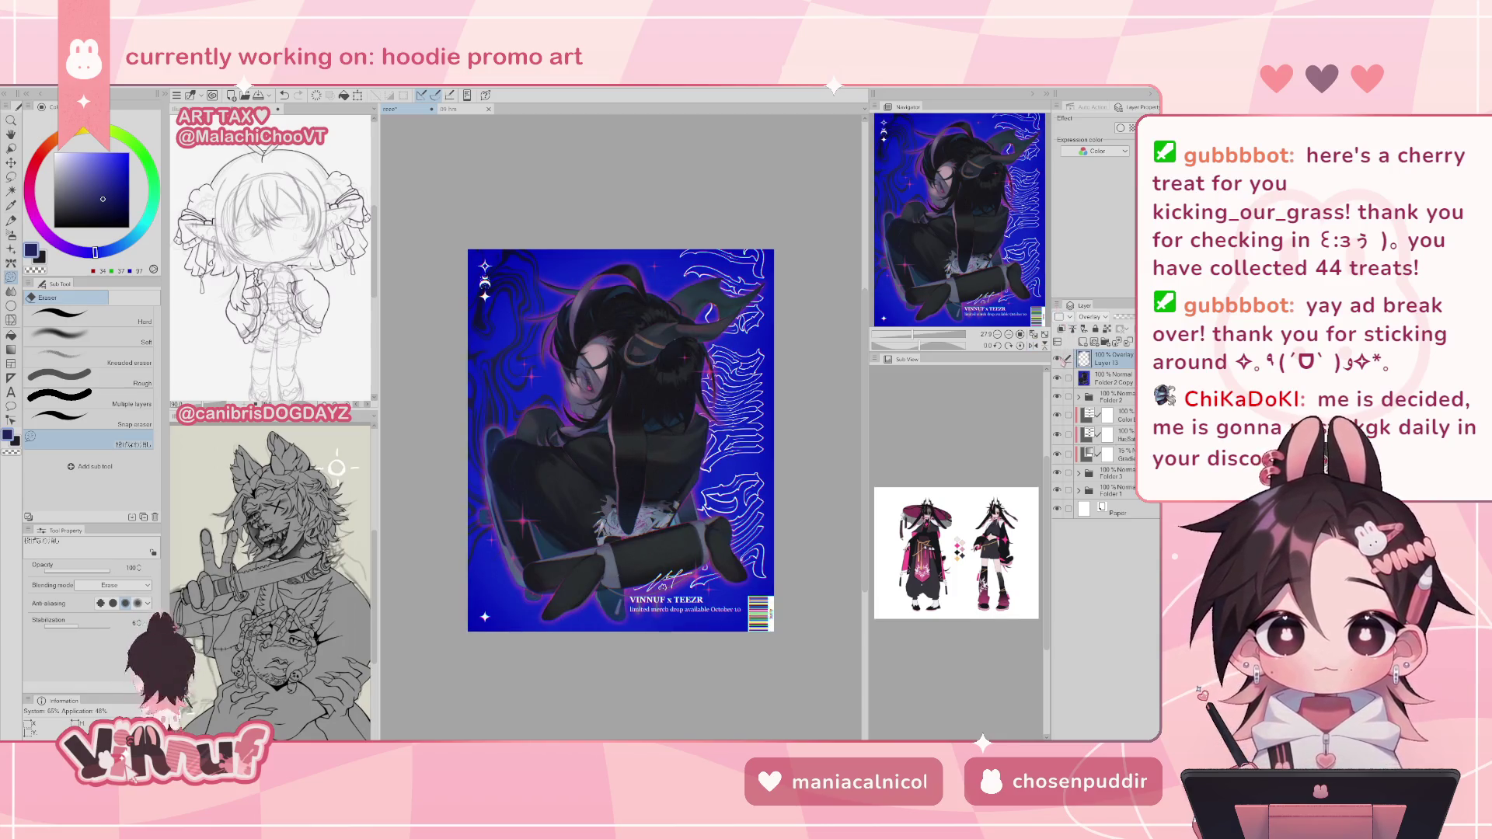
pyautogui.press('Delete')
pyautogui.click(1032, 335)
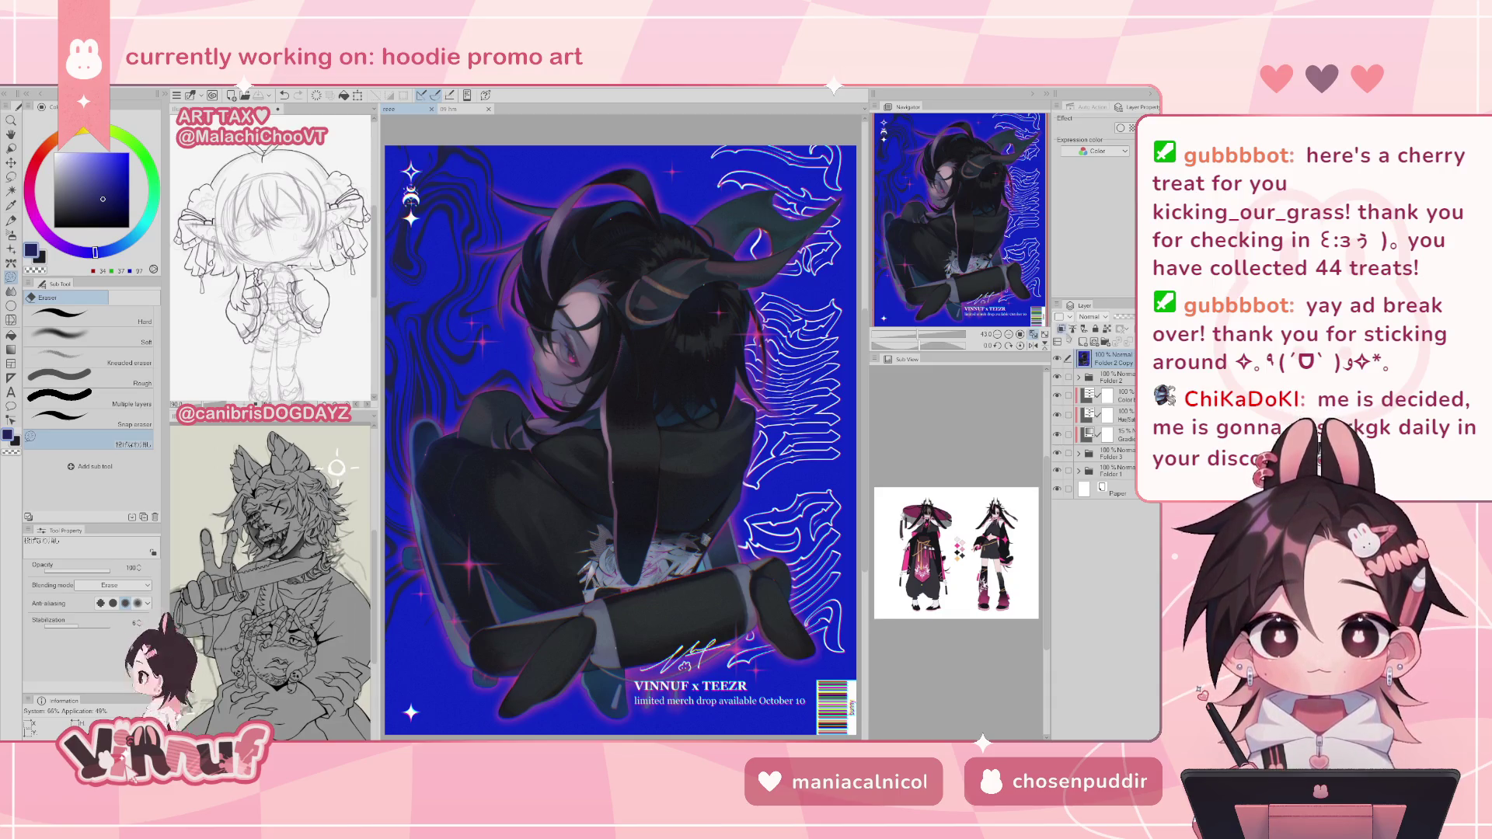
# - Add a new layer and load the brush with a darker grey-lavender at size 4.7
pyautogui.click(1081, 342)
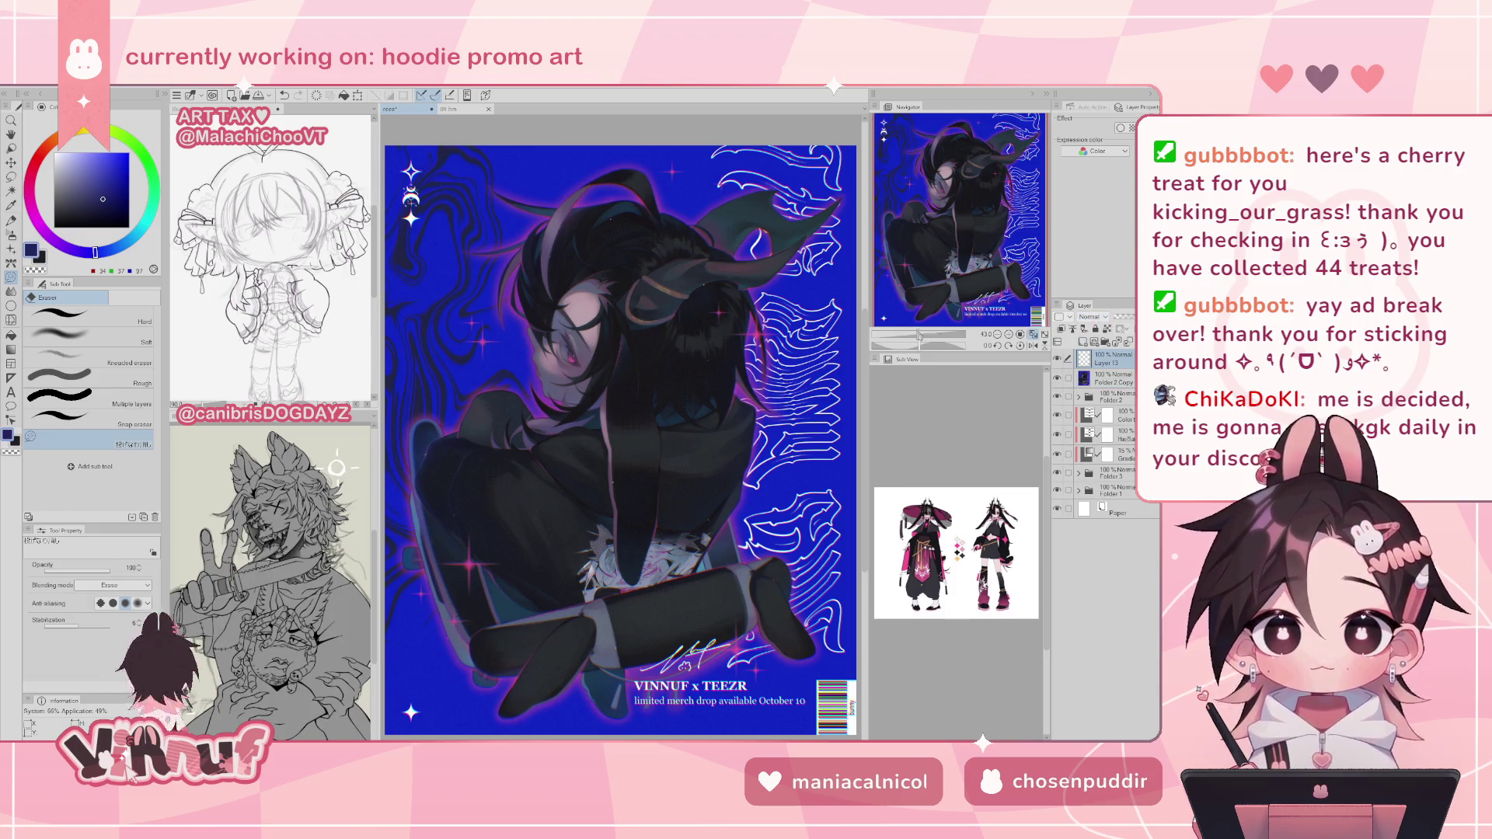
pyautogui.scroll(5, 431, 405)
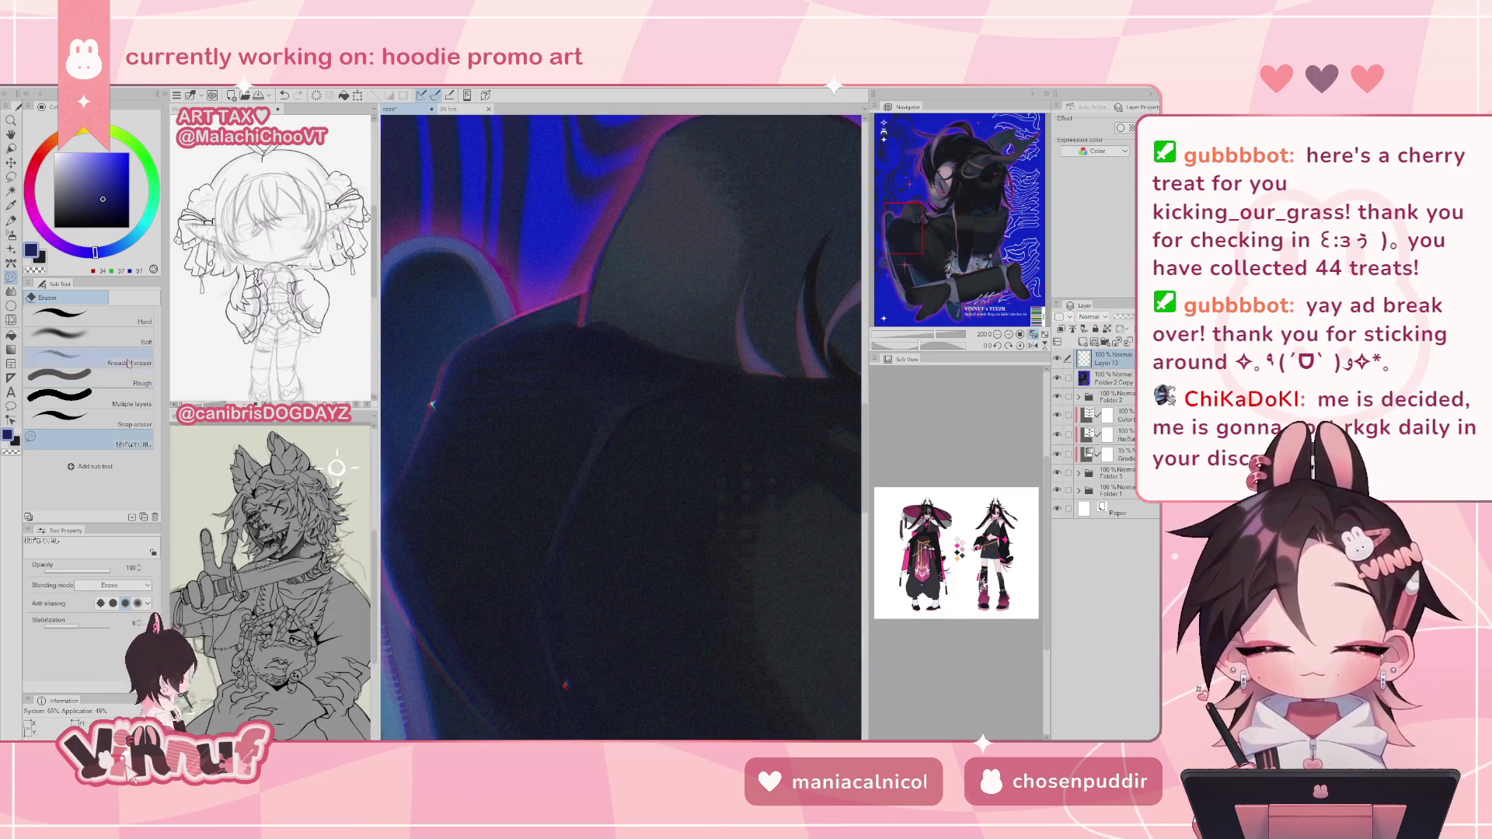
pyautogui.press('b')
pyautogui.moveTo(64, 173); pyautogui.dragTo(60, 186)
pyautogui.click(69, 191)
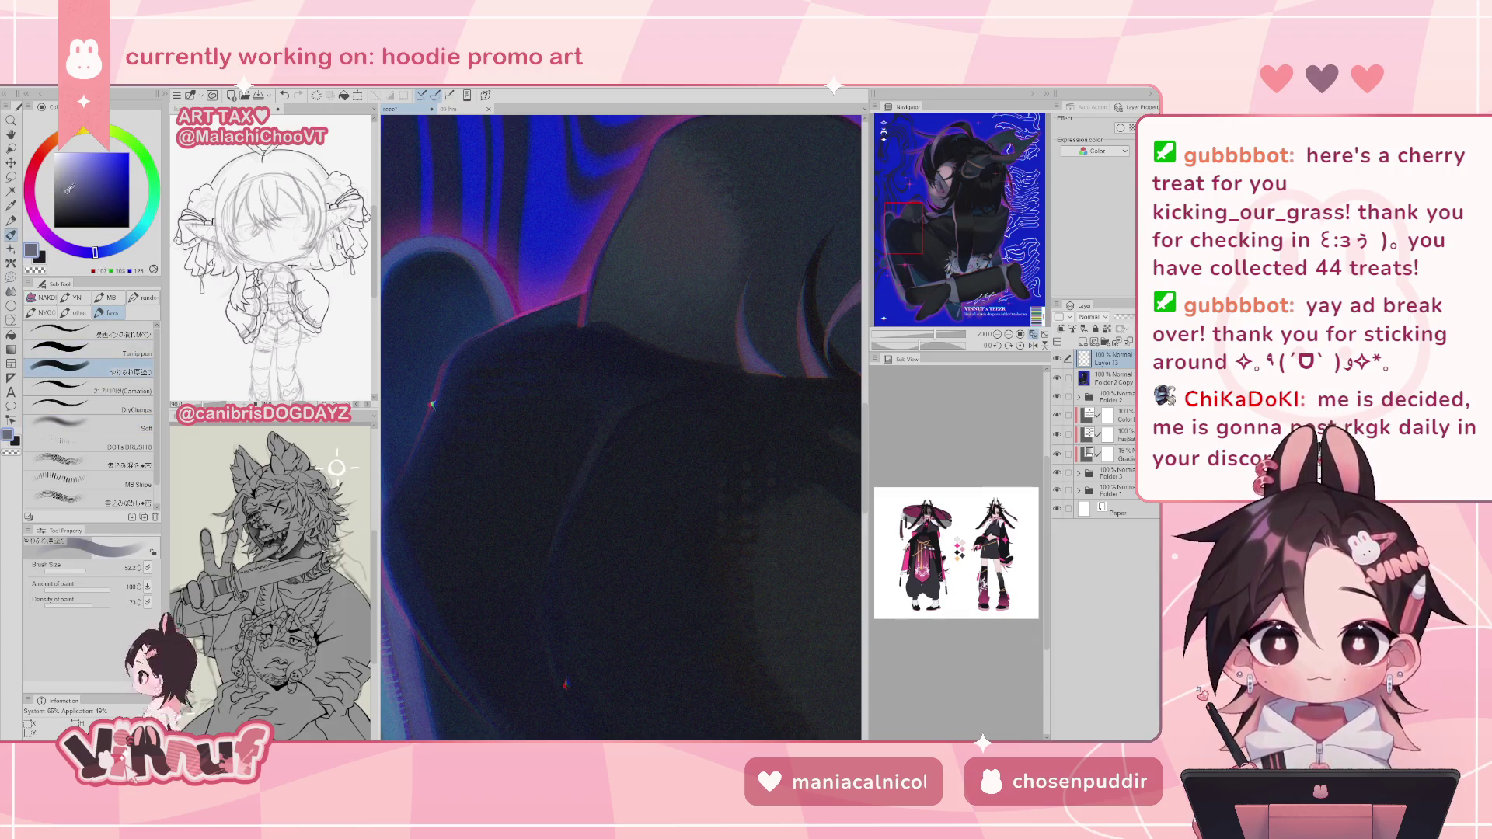
pyautogui.moveTo(83, 568); pyautogui.dragTo(71, 561)
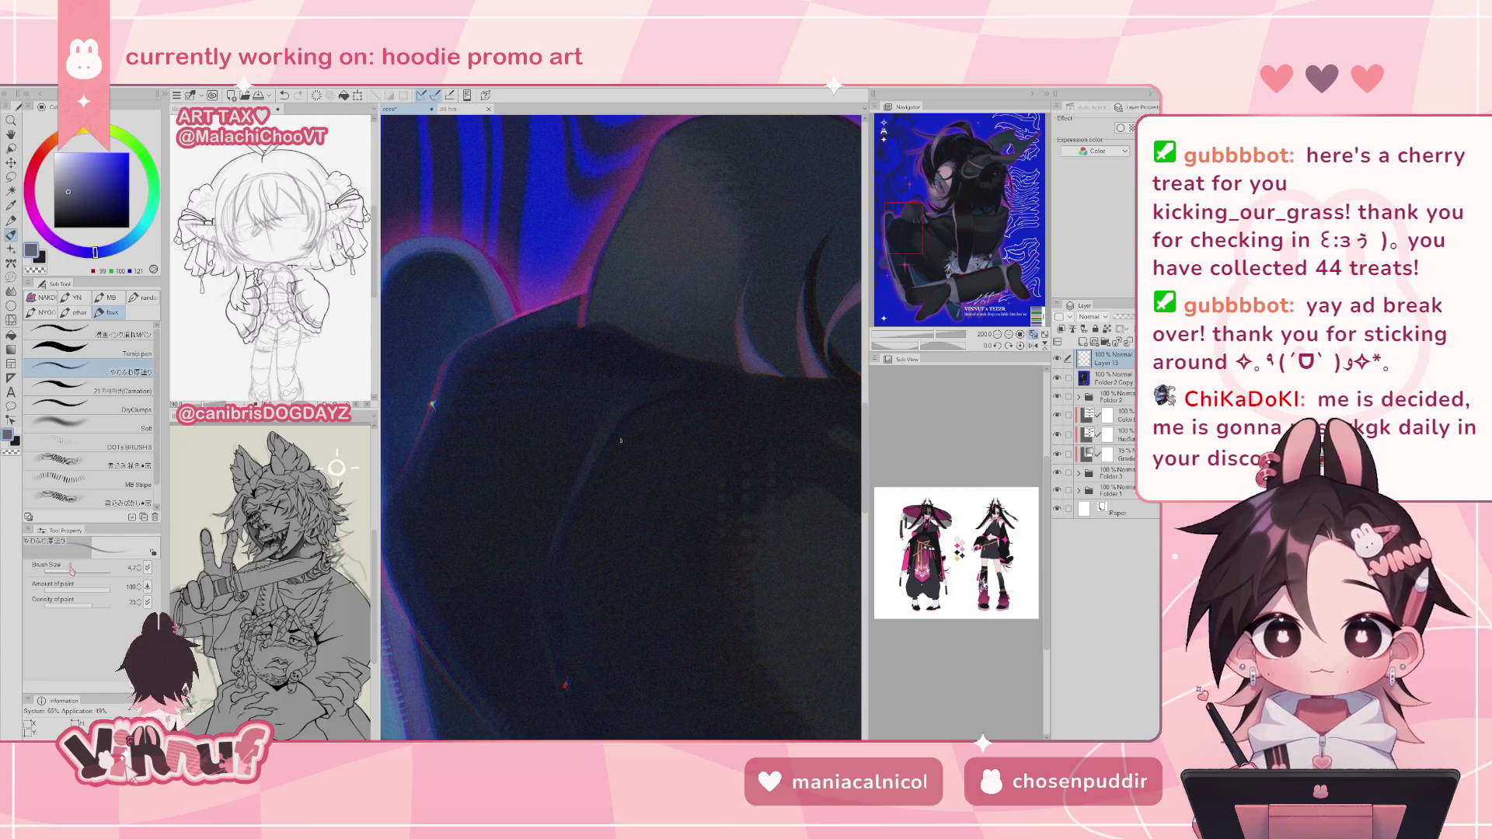
pyautogui.moveTo(927, 232)
pyautogui.mouseDown()
pyautogui.moveTo(944, 188)
pyautogui.moveTo(994, 215)
pyautogui.moveTo(940, 213)
pyautogui.moveTo(943, 226)
pyautogui.mouseUp()
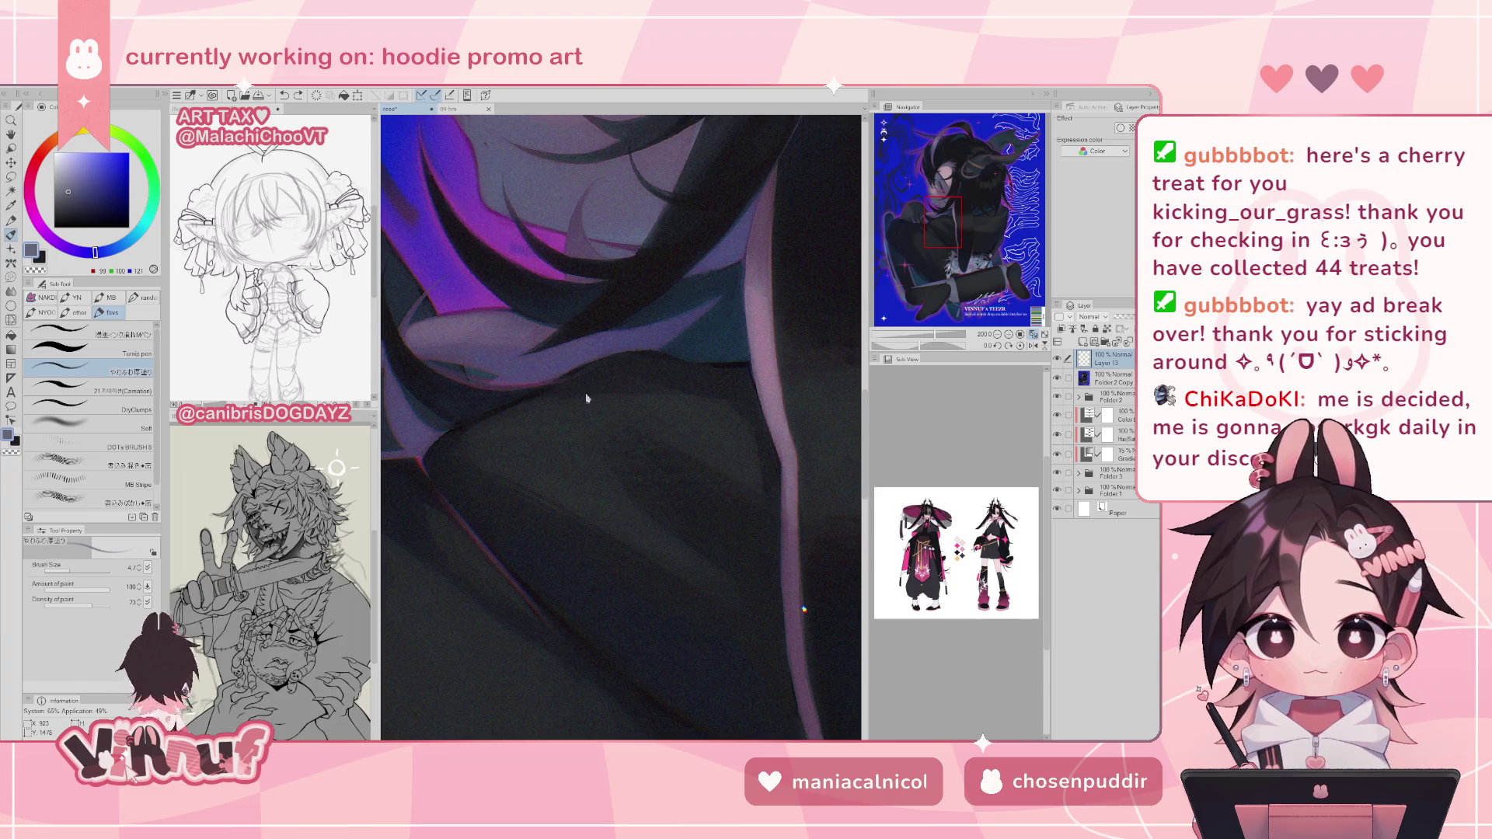
# - Hand-letter VINNUF across the hoodie chest, undoing misdrawn strokes
pyautogui.moveTo(581, 391); pyautogui.dragTo(613, 407)
pyautogui.moveTo(623, 391)
pyautogui.mouseDown()
pyautogui.moveTo(622, 407)
pyautogui.moveTo(666, 390)
pyautogui.mouseUp()
pyautogui.hotkey('ctrl', 'z')
pyautogui.moveTo(654, 390); pyautogui.dragTo(653, 407)
pyautogui.hotkey('ctrl', 'z')
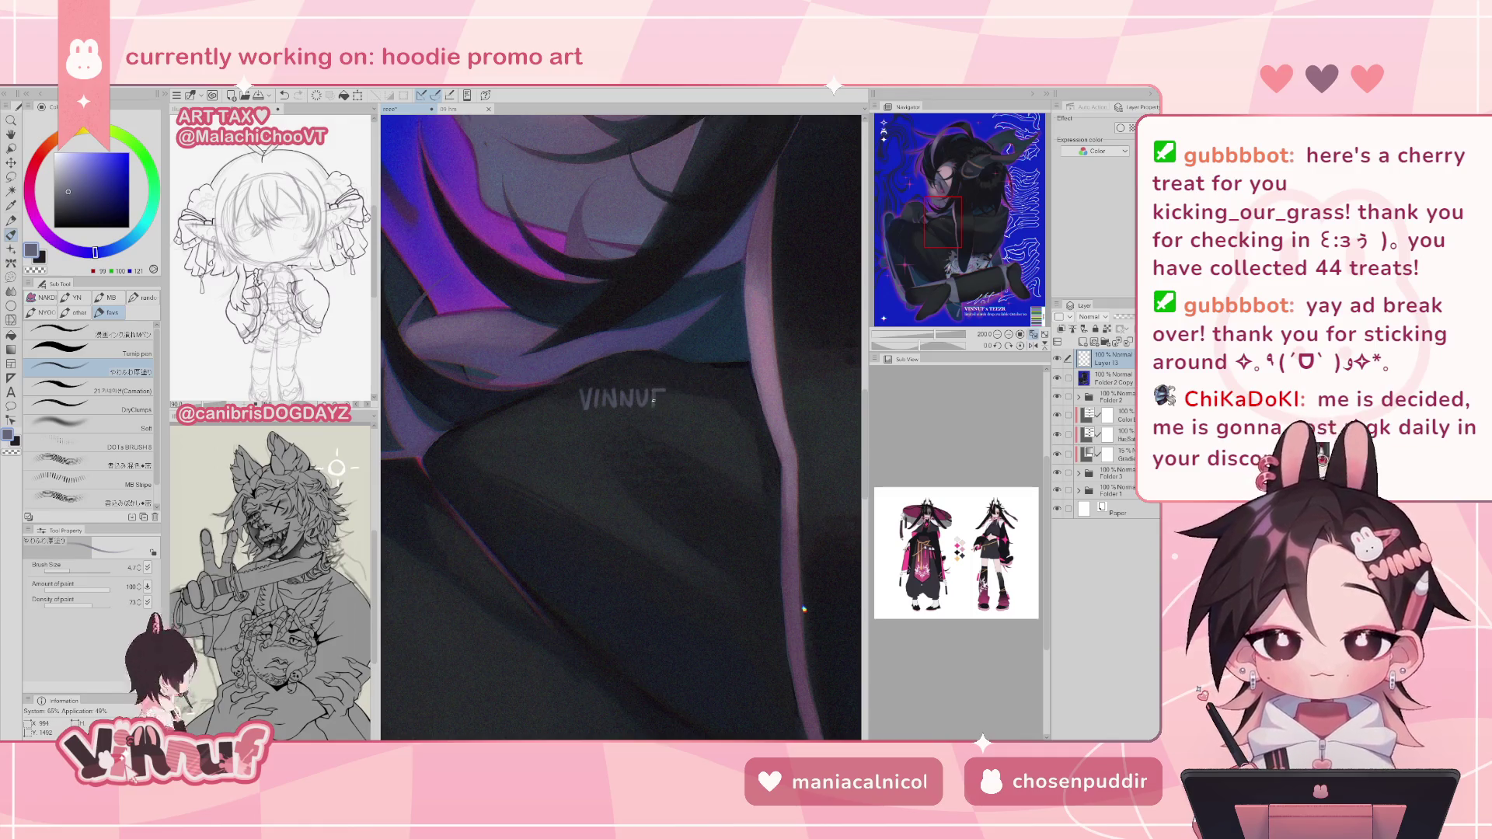
pyautogui.click(1032, 336)
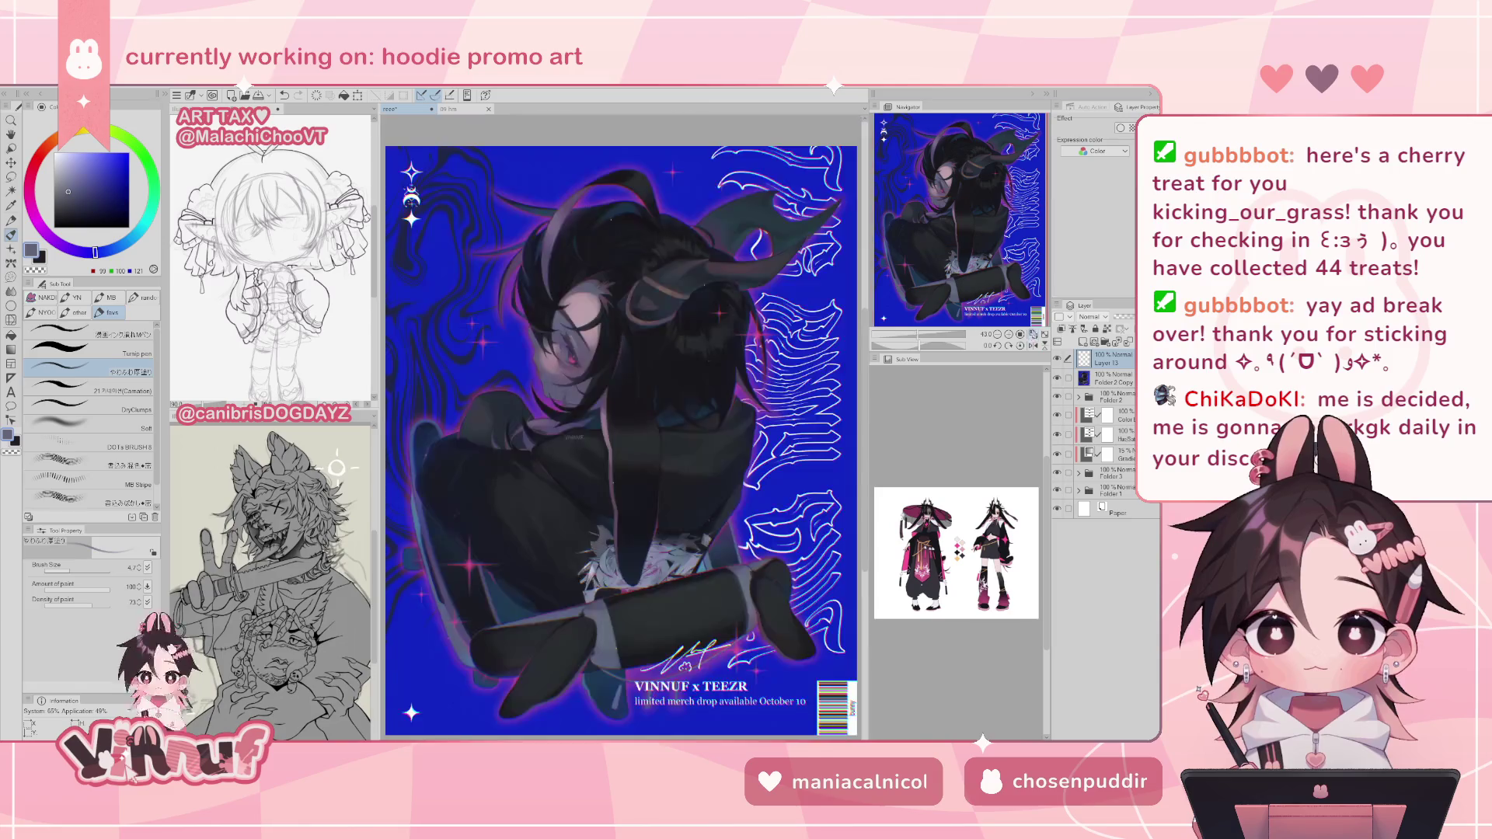
# - Move Layer 13's VINNUF lettering down onto the hoodie chest and fine-tune its position
pyautogui.press('k')
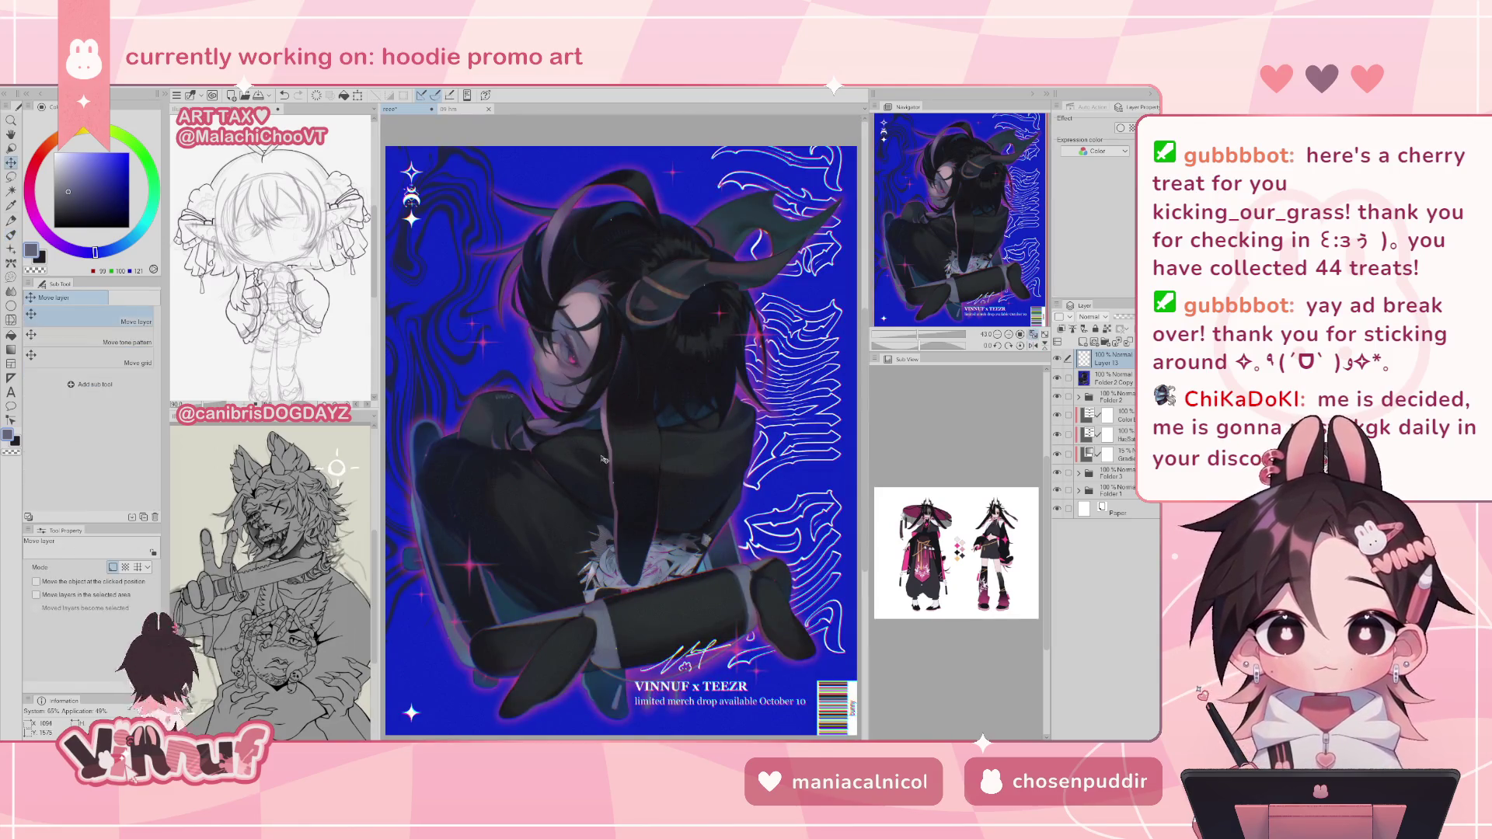
pyautogui.moveTo(597, 459)
pyautogui.mouseDown()
pyautogui.moveTo(626, 521)
pyautogui.moveTo(840, 461)
pyautogui.moveTo(715, 485)
pyautogui.moveTo(730, 503)
pyautogui.mouseUp()
pyautogui.moveTo(775, 618)
pyautogui.mouseDown()
pyautogui.moveTo(828, 642)
pyautogui.moveTo(707, 643)
pyautogui.mouseUp()
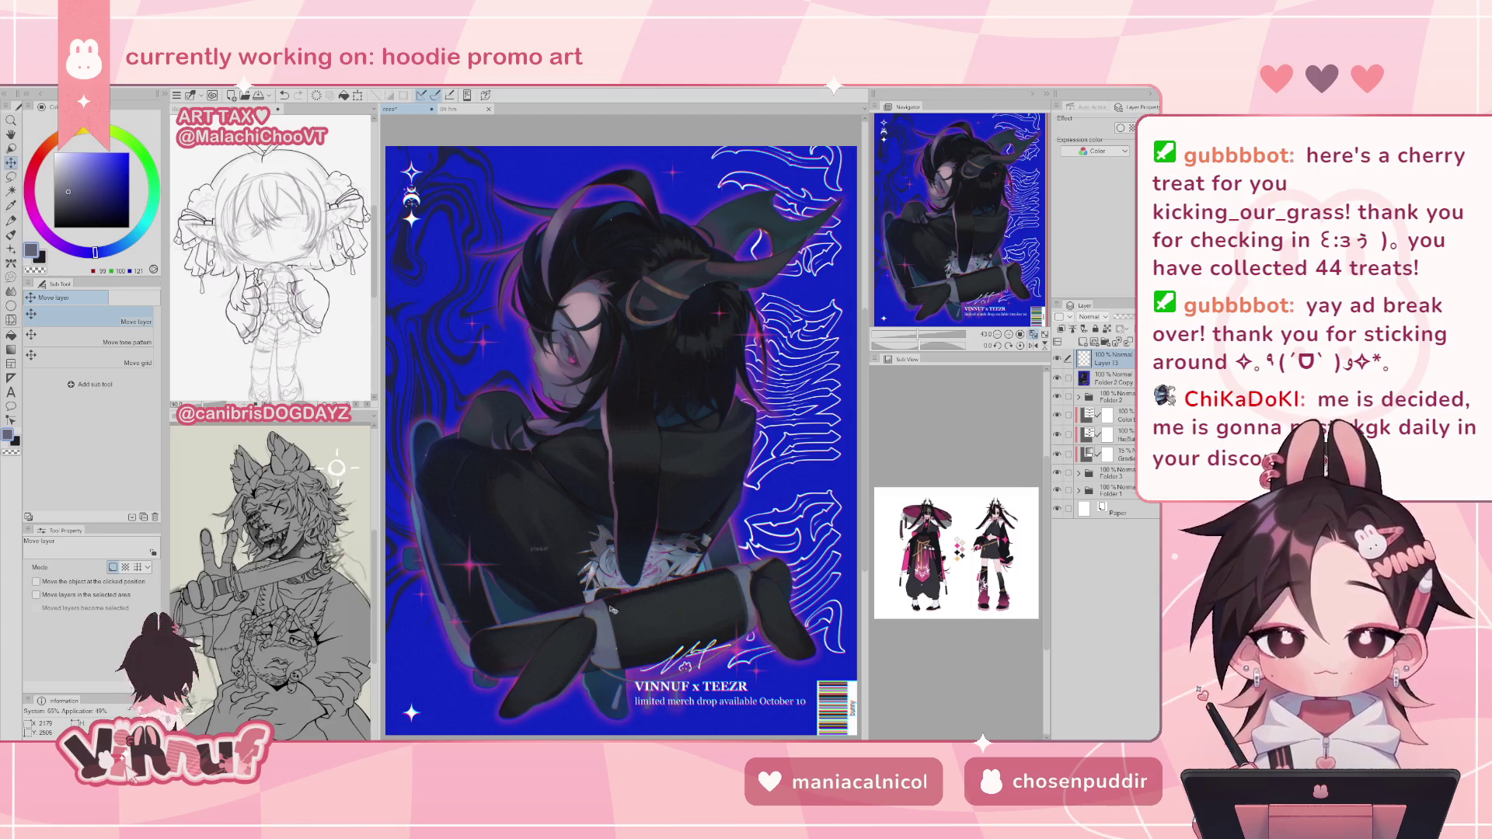
pyautogui.moveTo(581, 496)
pyautogui.mouseDown()
pyautogui.moveTo(582, 461)
pyautogui.moveTo(591, 510)
pyautogui.mouseUp()
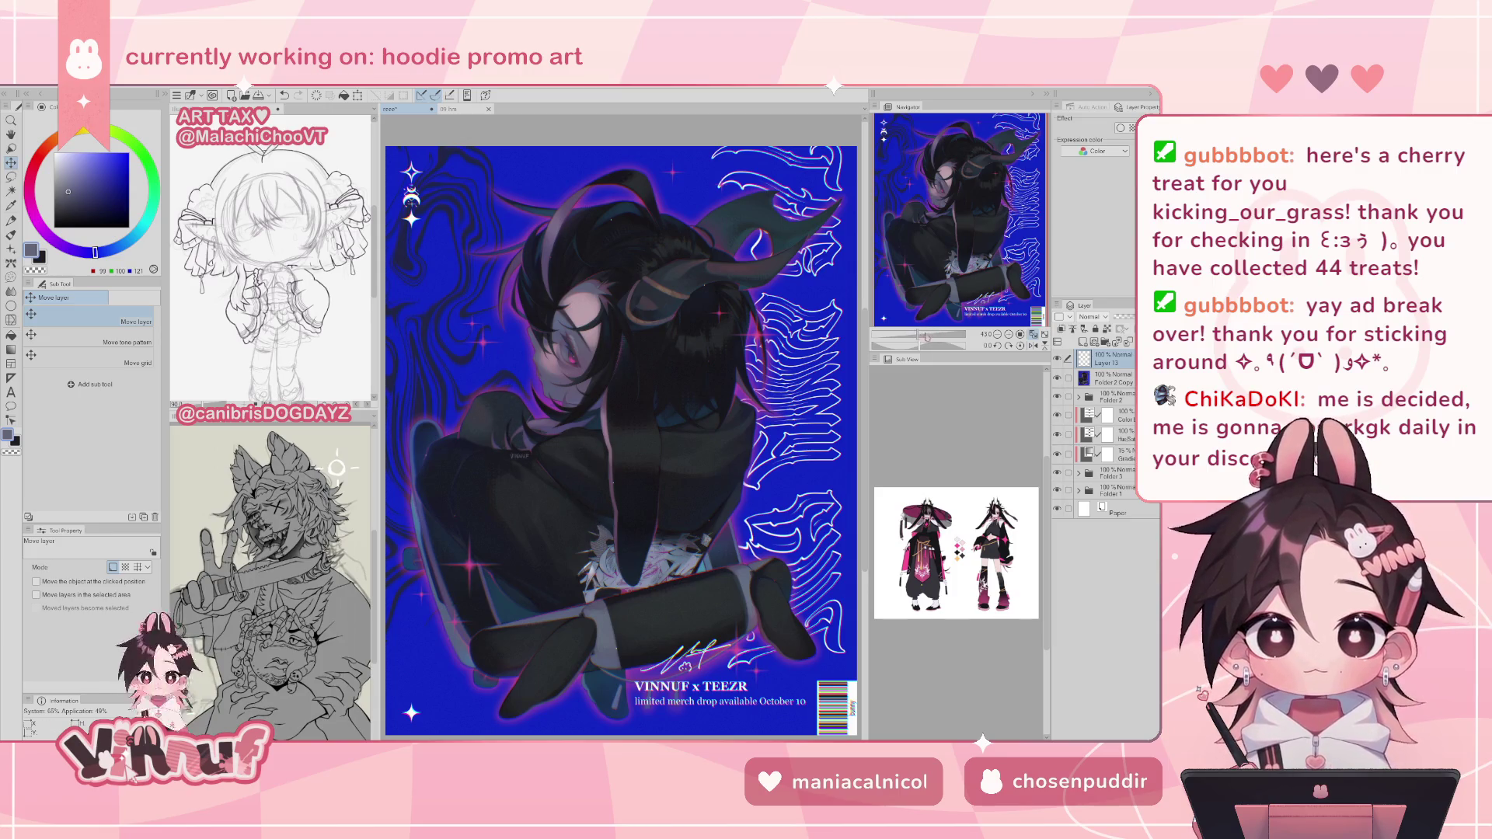
pyautogui.scroll(5, 703, 344)
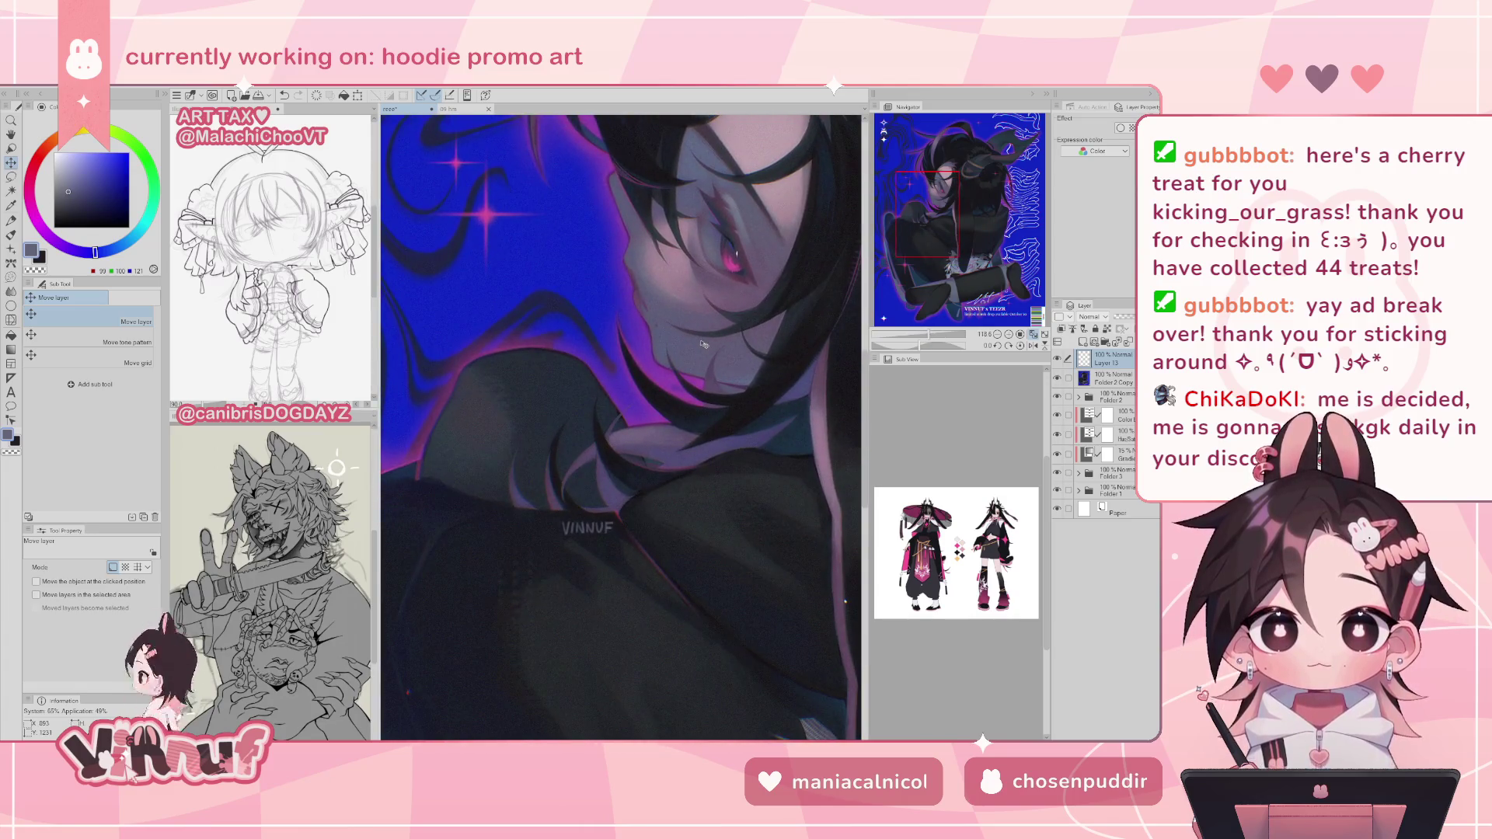
pyautogui.press('j')
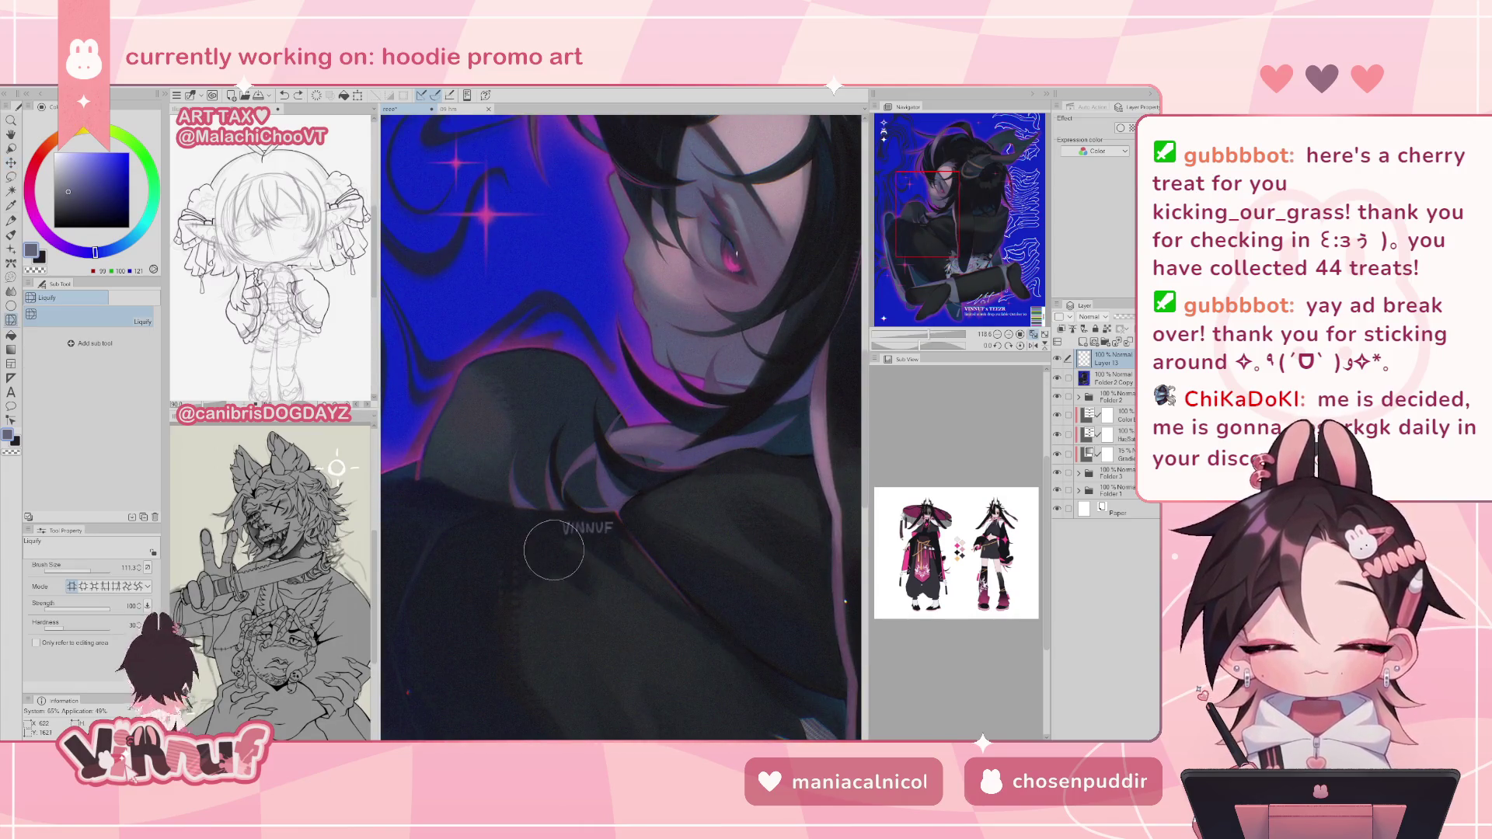
pyautogui.press('k')
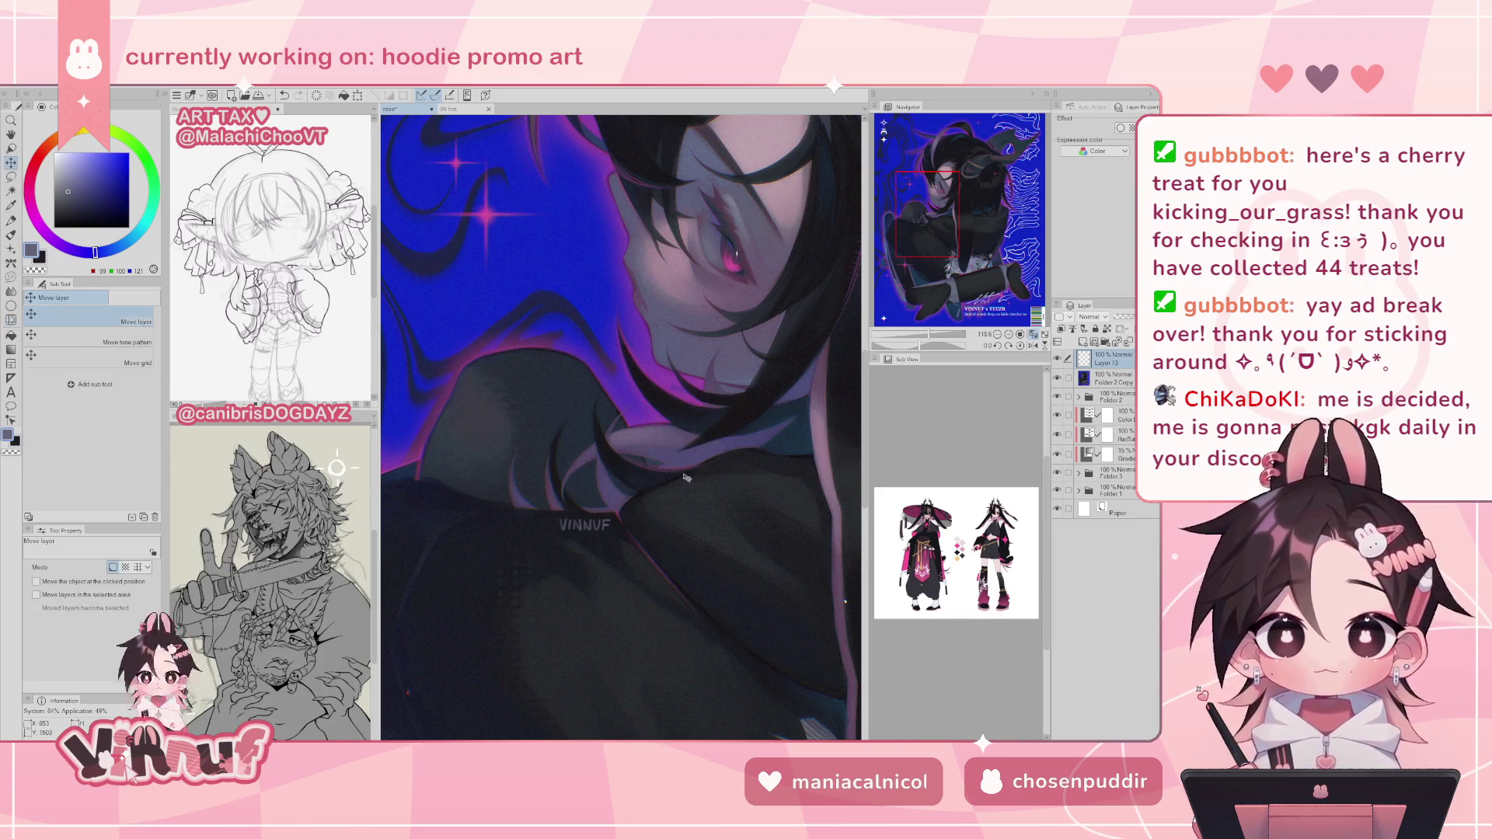
pyautogui.press('Left')
pyautogui.press('Left')
pyautogui.press('Left')
pyautogui.press('Up')
pyautogui.press('Up')
pyautogui.press('Up')
pyautogui.moveTo(710, 600); pyautogui.dragTo(712, 609)
# - Warp the VINNUF lettering with Liquify so it follows the collar folds
pyautogui.press('j')
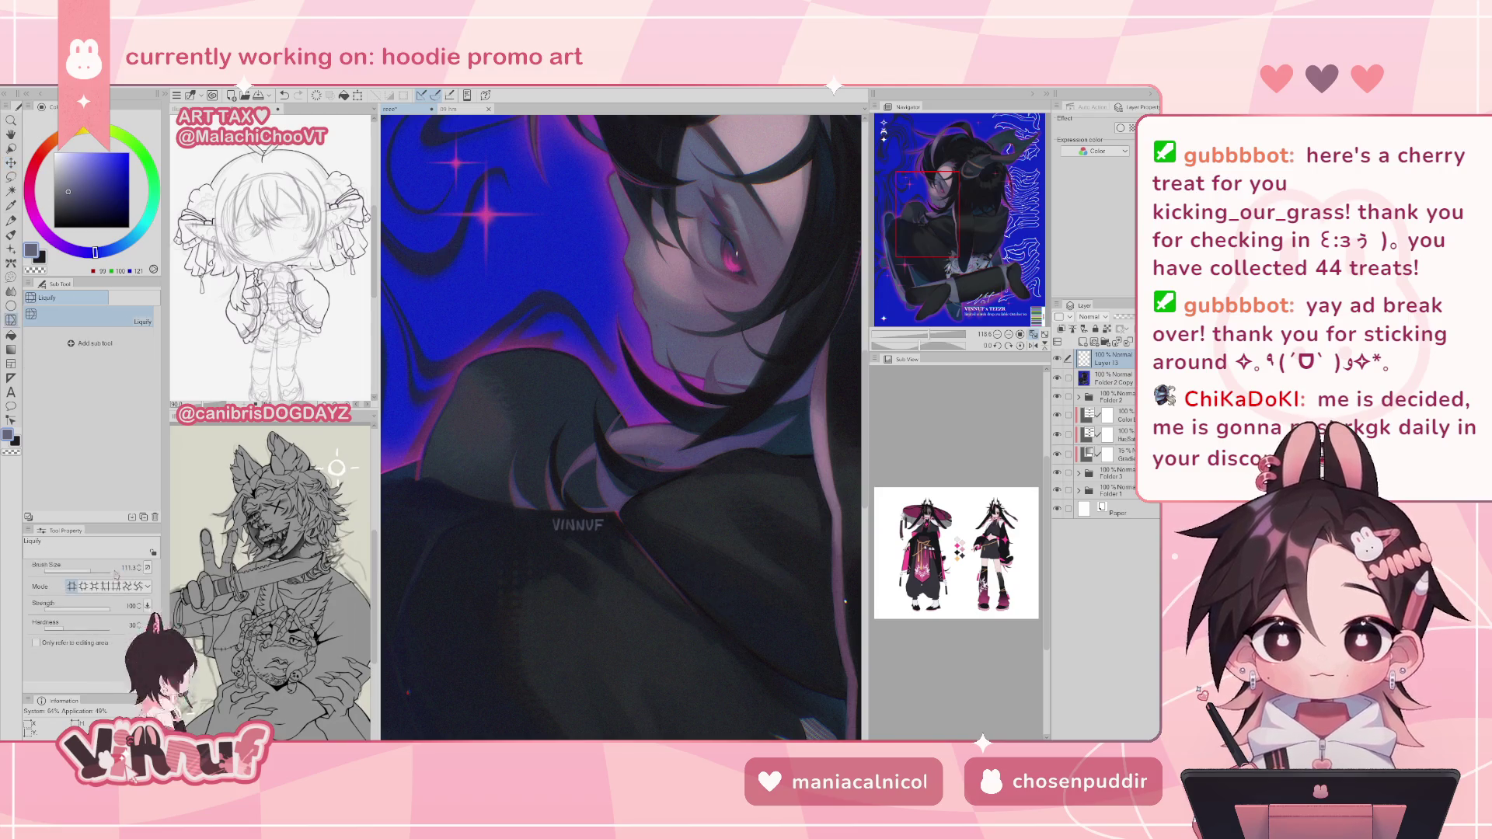
pyautogui.moveTo(680, 537)
pyautogui.mouseDown()
pyautogui.moveTo(699, 544)
pyautogui.moveTo(716, 483)
pyautogui.mouseUp()
pyautogui.write('62')
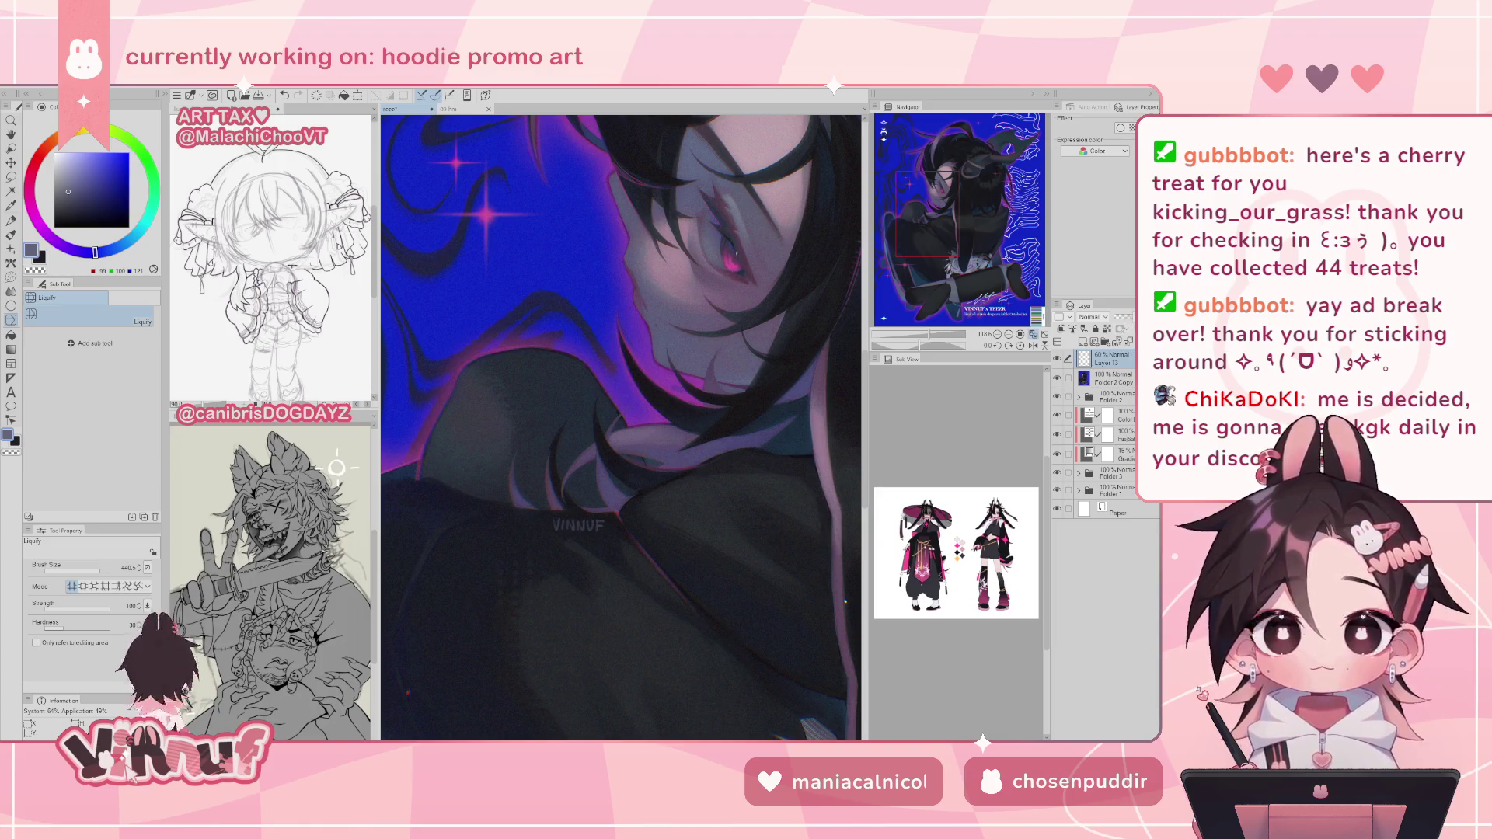
# - Lower the lettering layer's opacity to 36% and check the chest and face up close
pyautogui.click(1033, 335)
pyautogui.moveTo(1130, 318); pyautogui.dragTo(1126, 319)
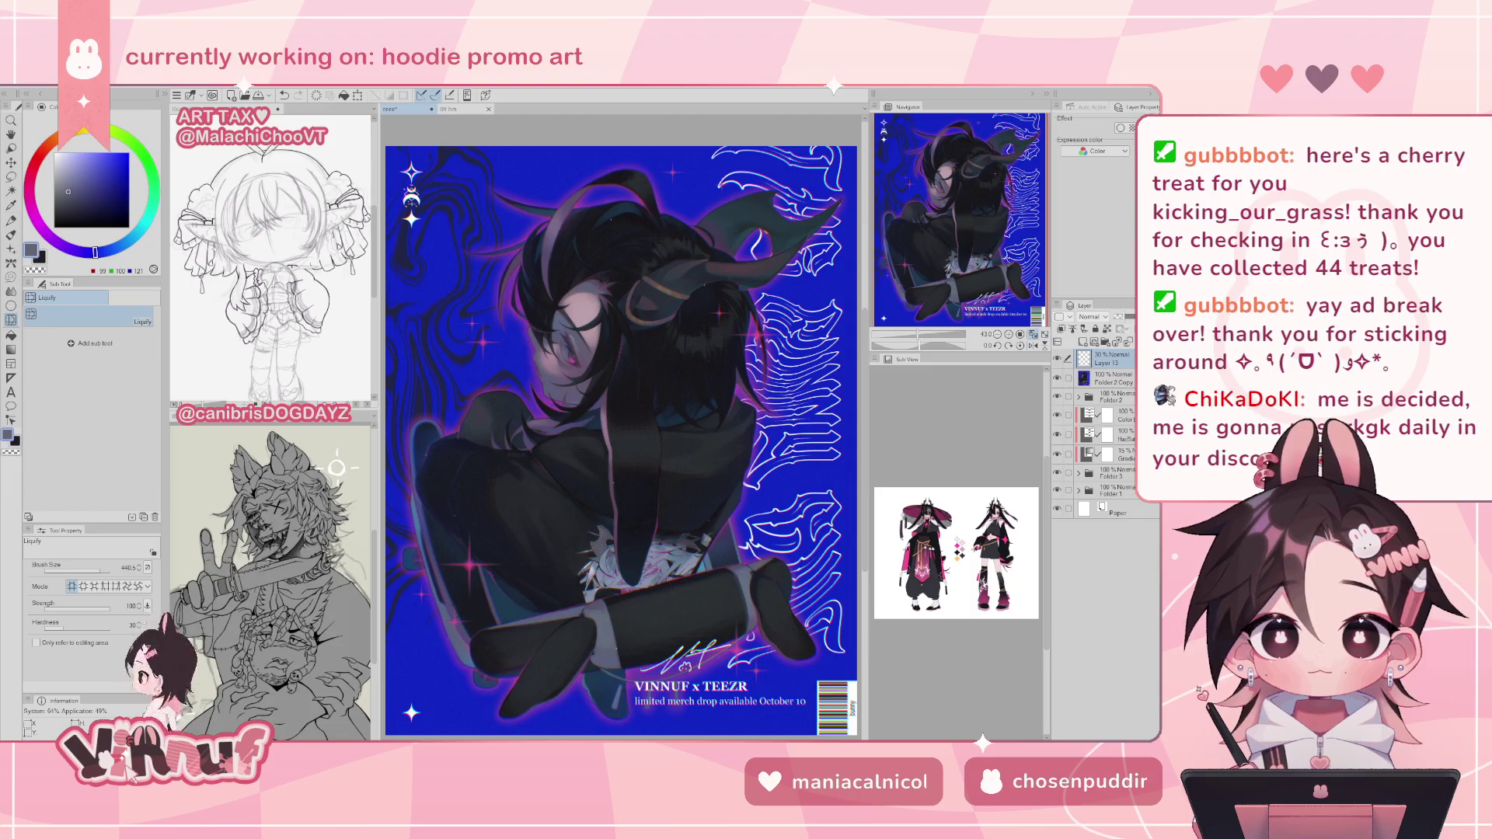
pyautogui.moveTo(936, 335); pyautogui.dragTo(952, 334)
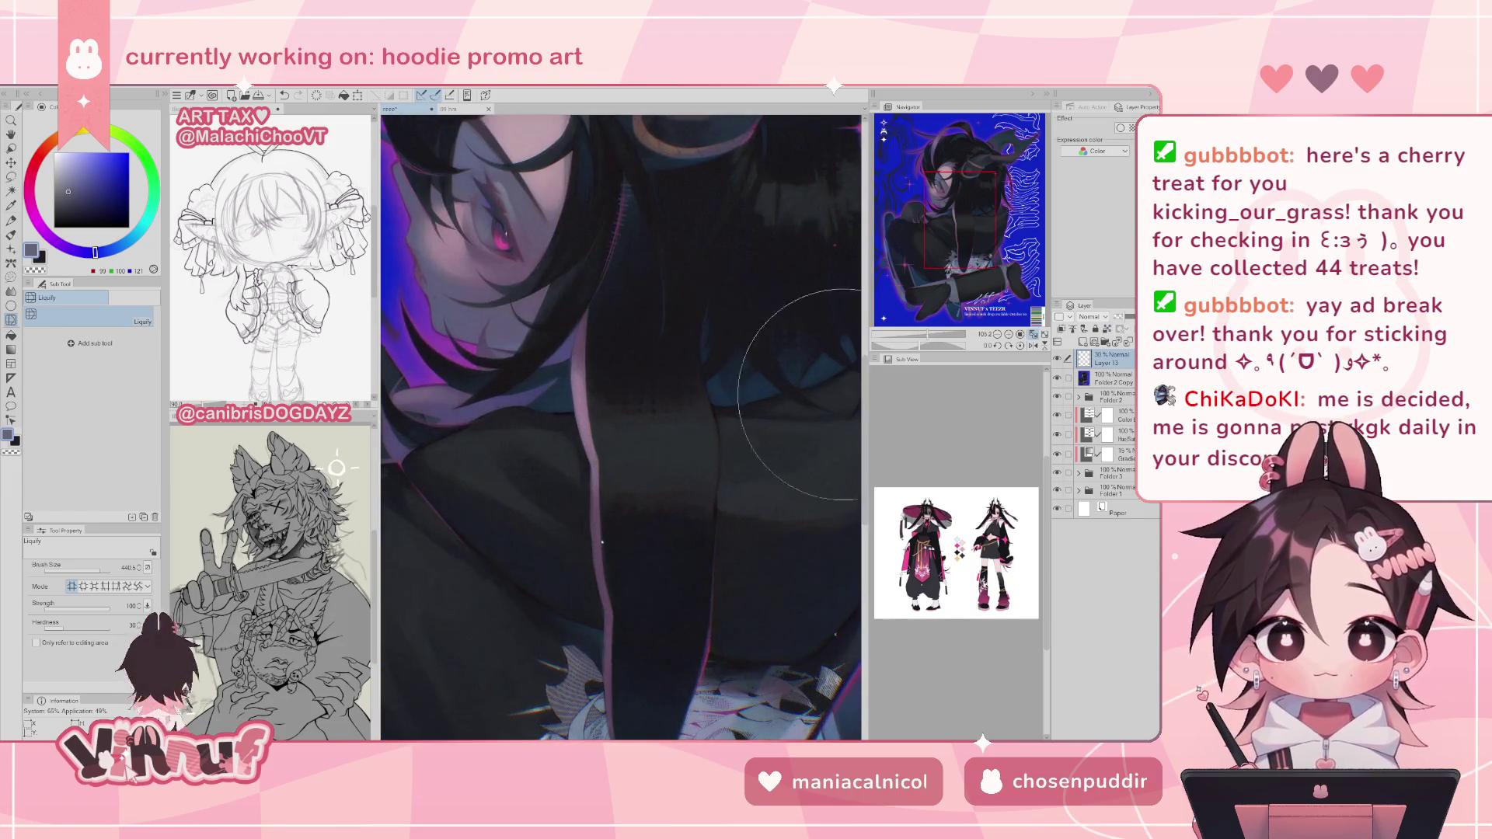
pyautogui.moveTo(426, 584); pyautogui.dragTo(602, 584)
pyautogui.press('k')
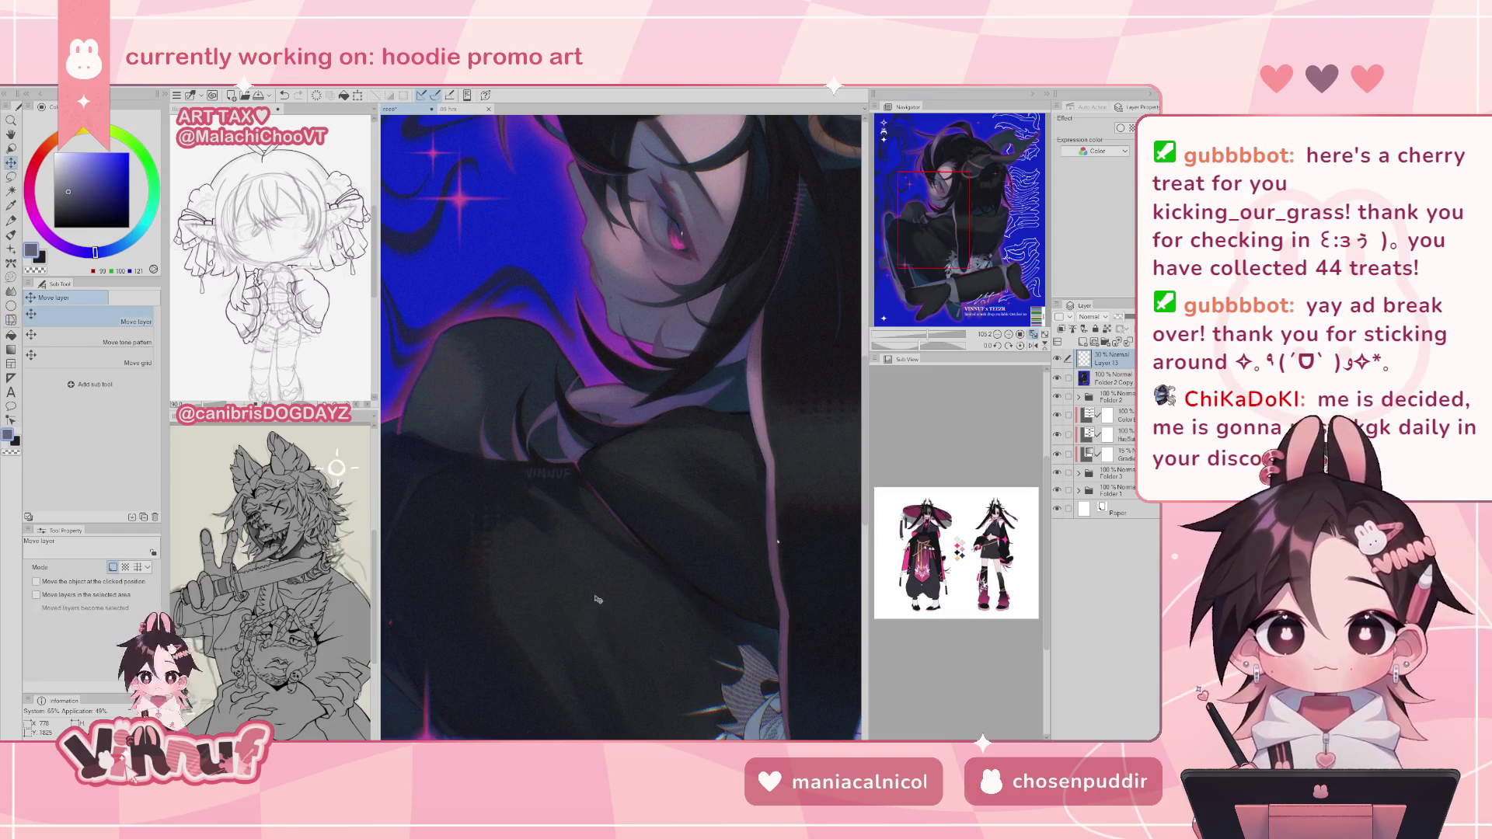
pyautogui.click(1034, 336)
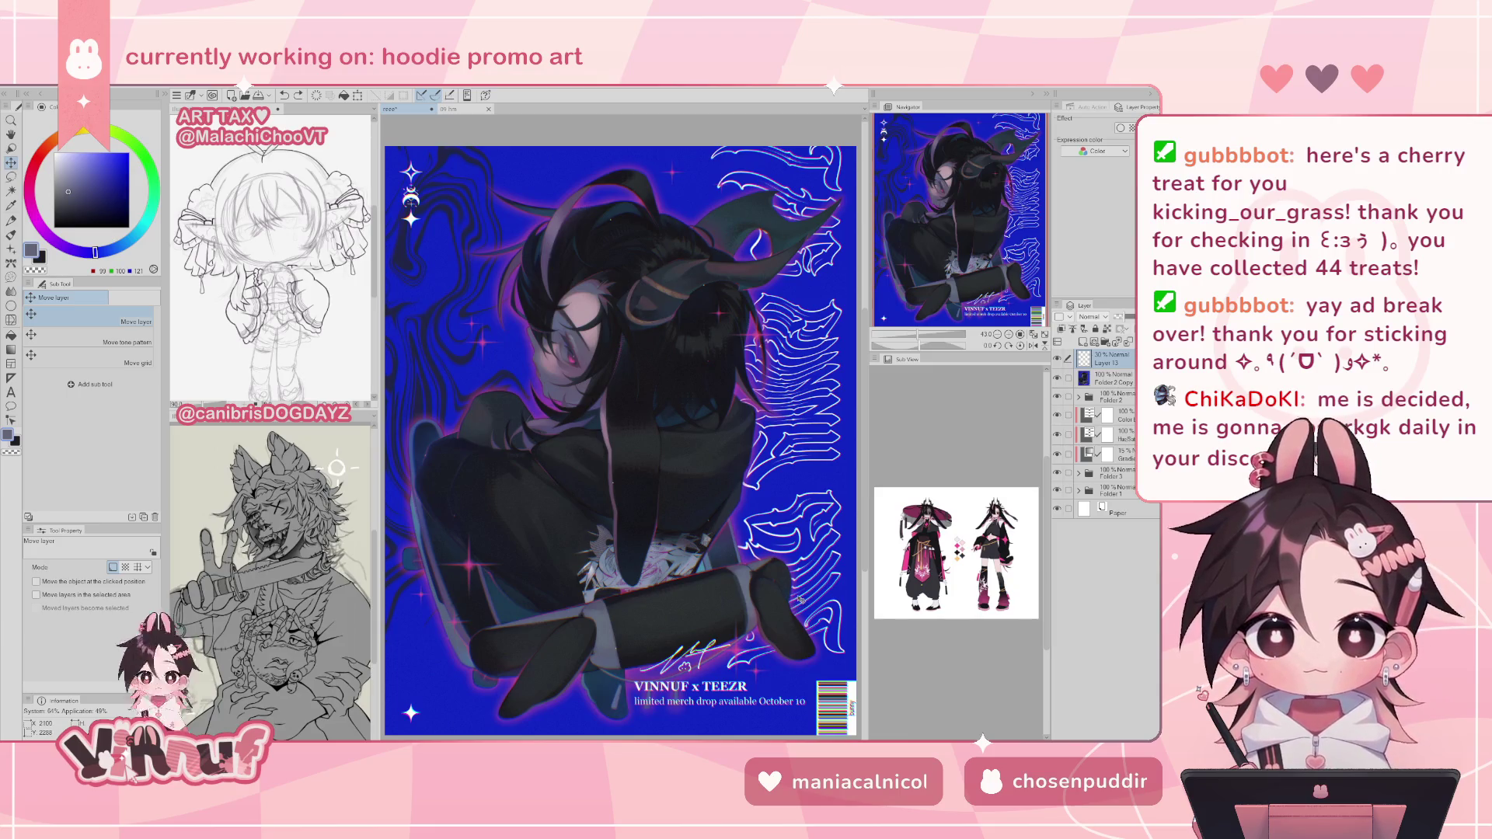
pyautogui.moveTo(914, 345); pyautogui.dragTo(926, 347)
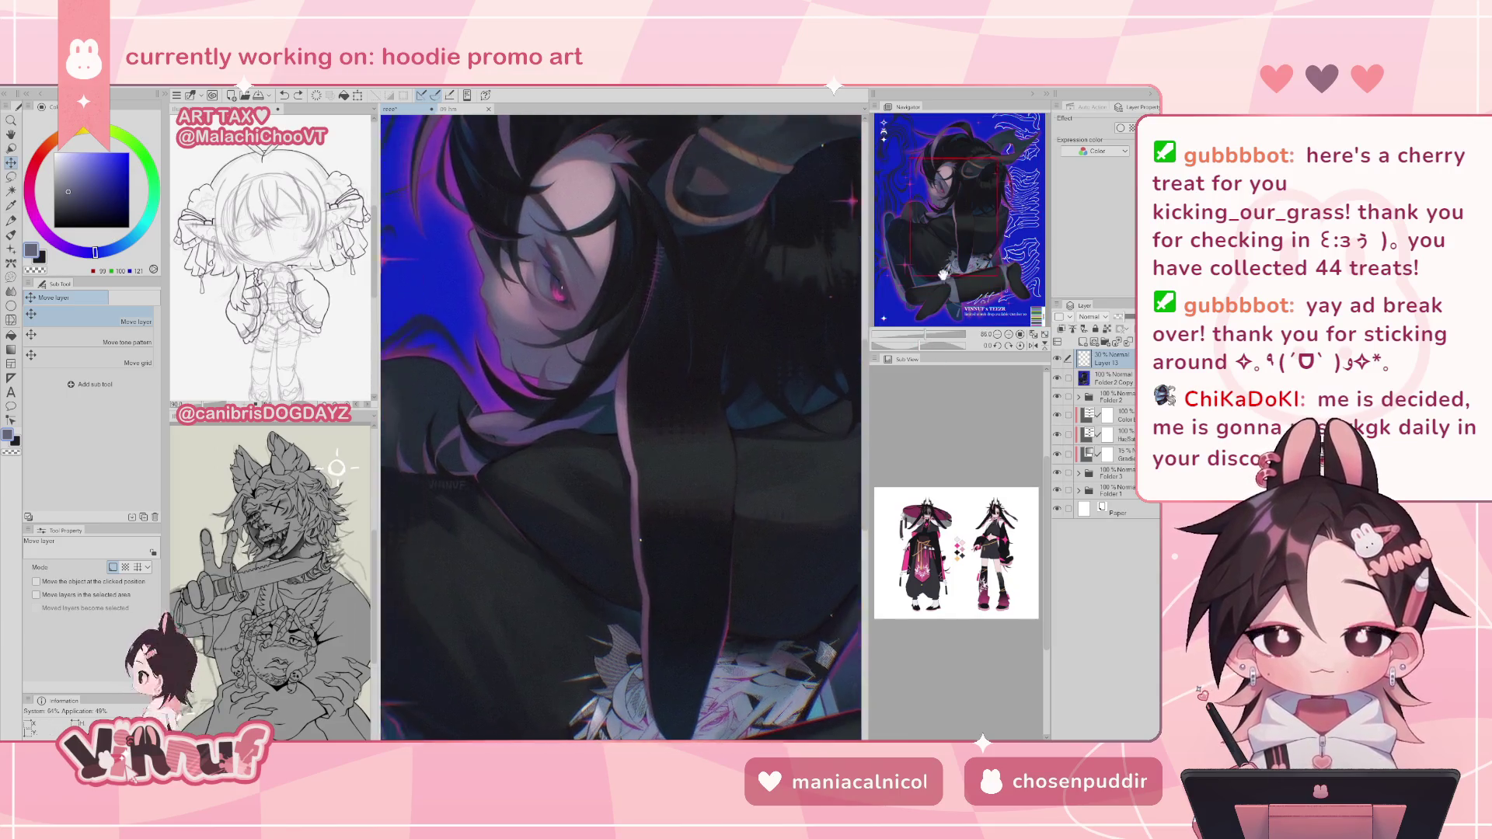
pyautogui.click(1034, 335)
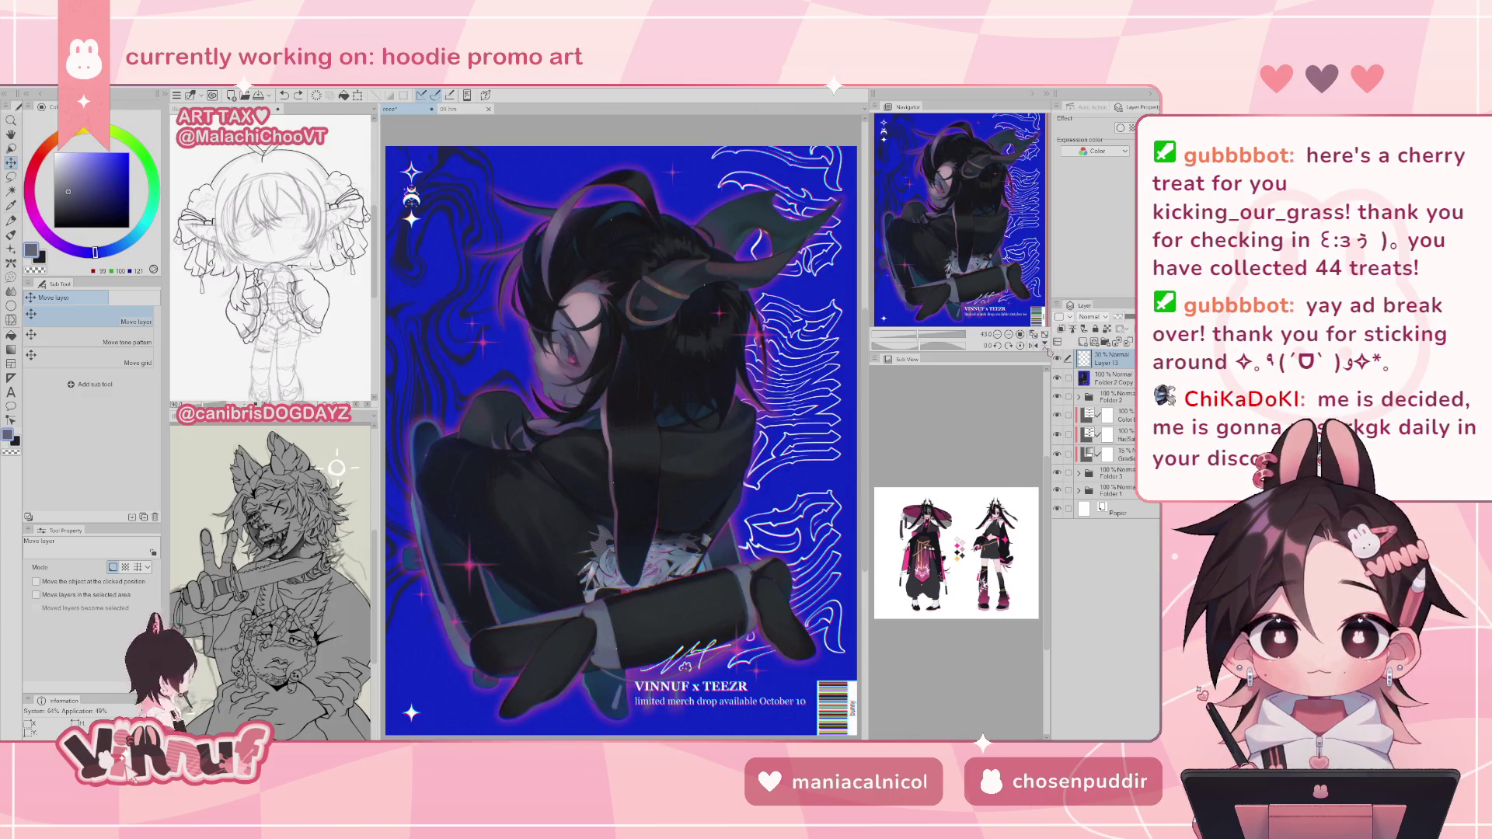
pyautogui.click(1035, 335)
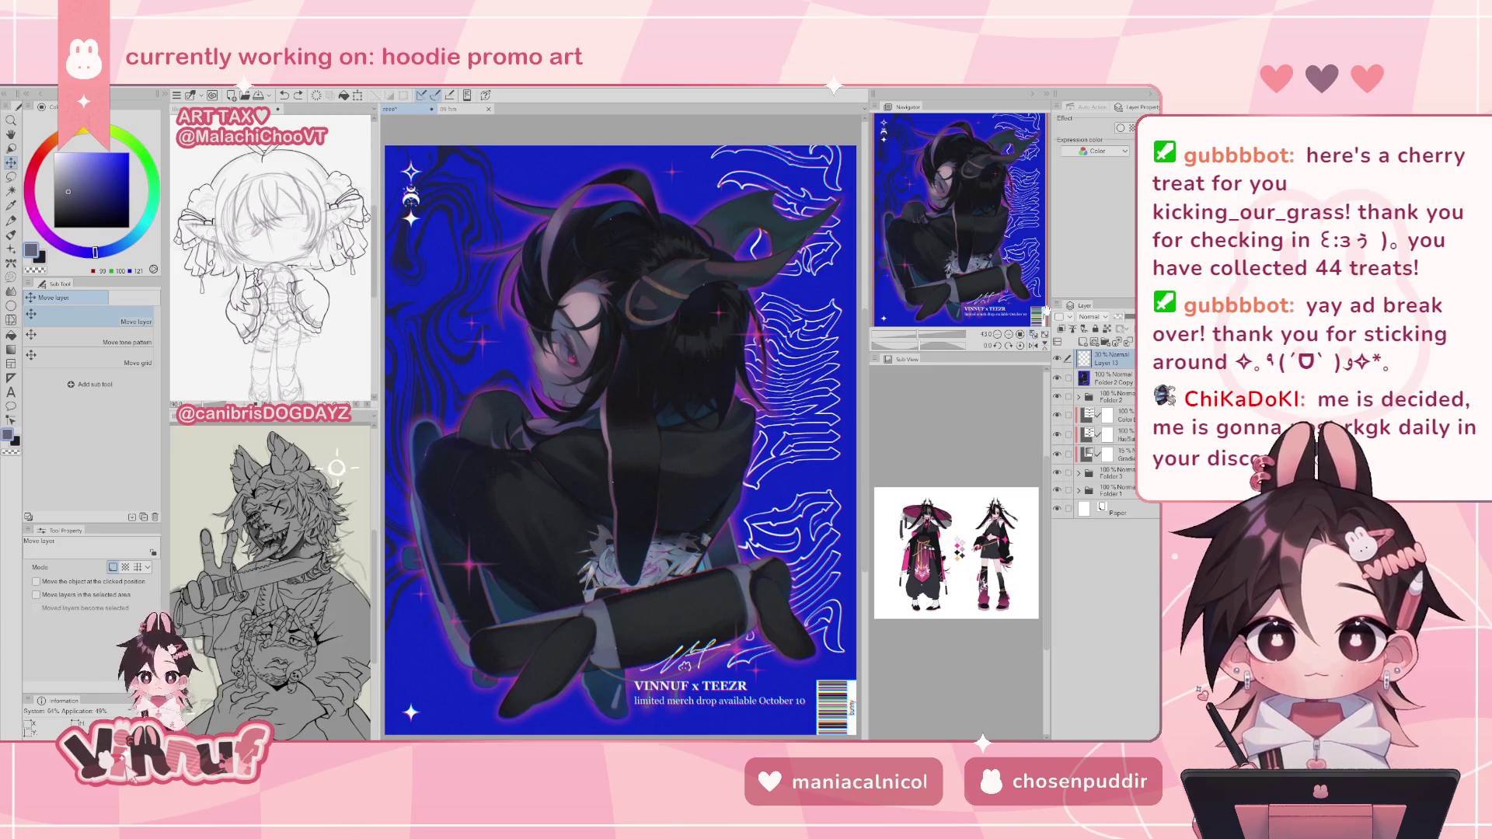